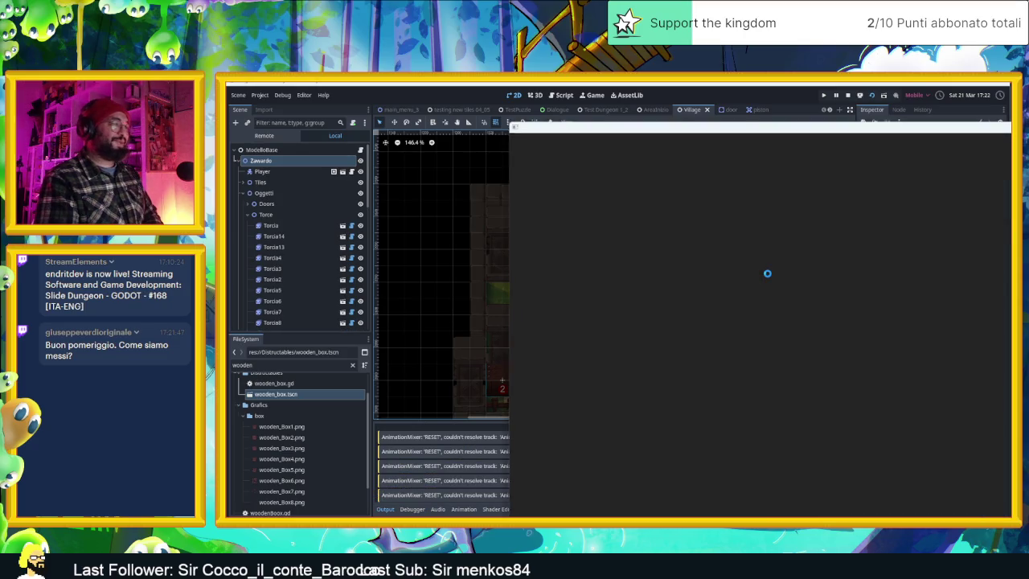
Slide the player down once, then close the running Slide Dungeon game window.
{"action": "key", "text": "Down"}
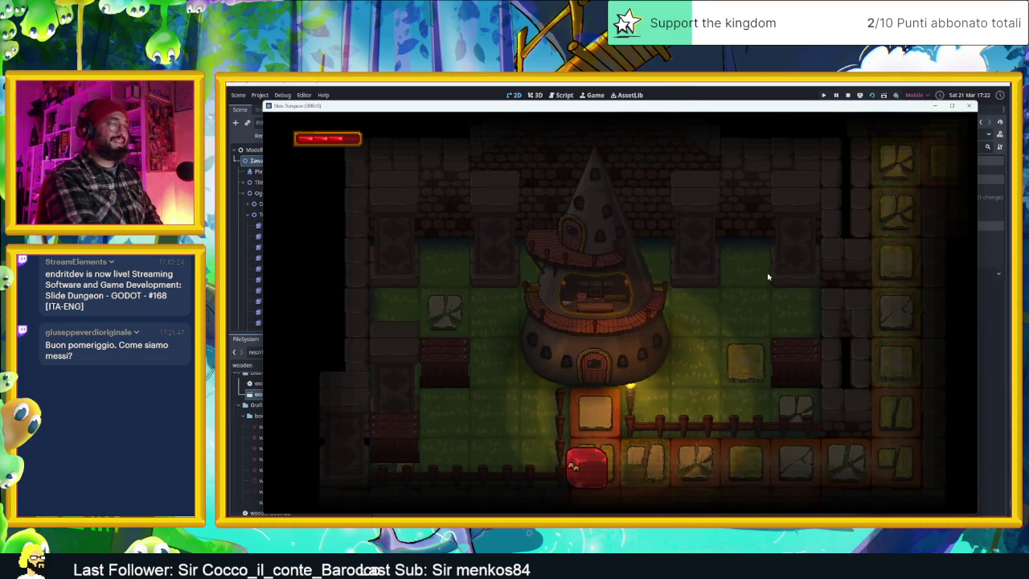
{"action": "left_click", "coordinate": [968, 107]}
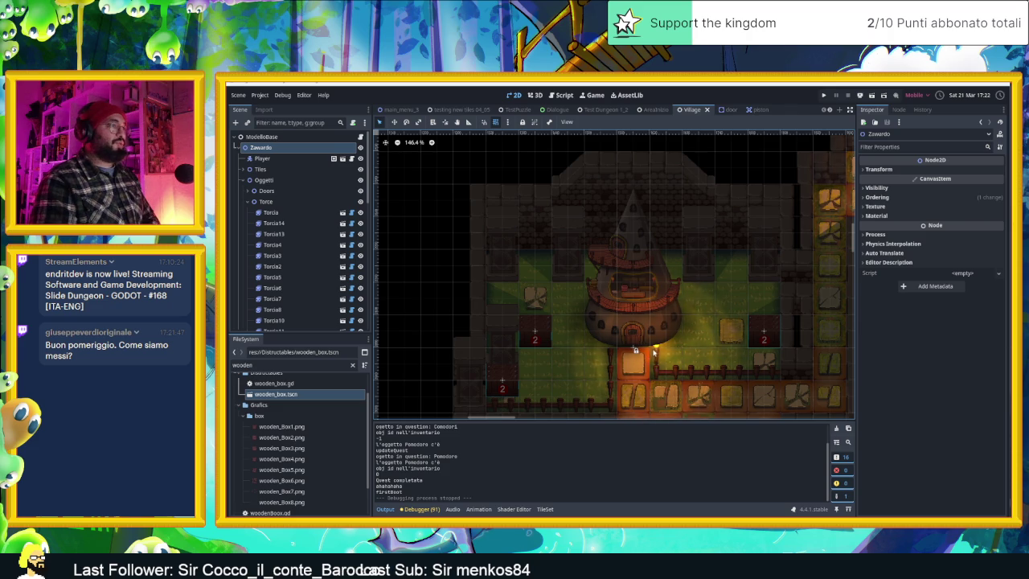
Select the Village scene nodes and open the torcia_muro.gd torch script.
{"action": "left_click", "coordinate": [654, 351]}
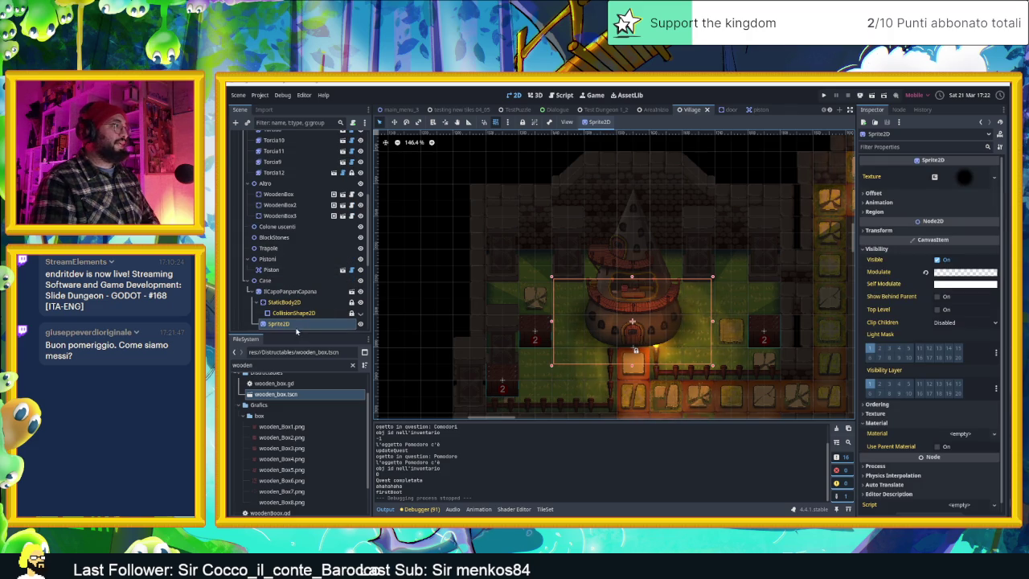
{"action": "left_click", "coordinate": [272, 280]}
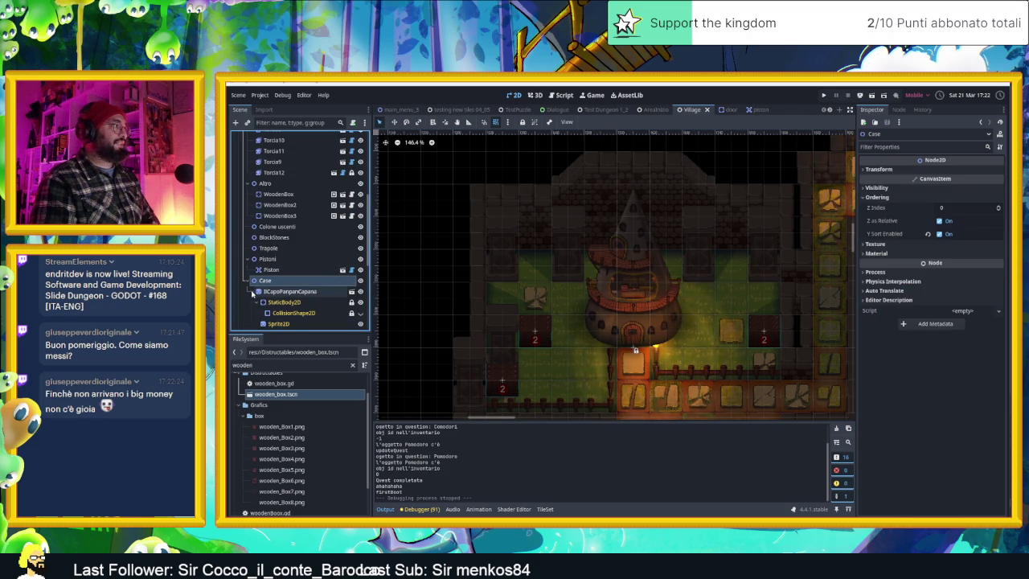
{"action": "scroll", "coordinate": [253, 290], "scroll_direction": "up", "scroll_amount": 3}
{"action": "scroll", "coordinate": [341, 253], "scroll_direction": "up", "scroll_amount": 3}
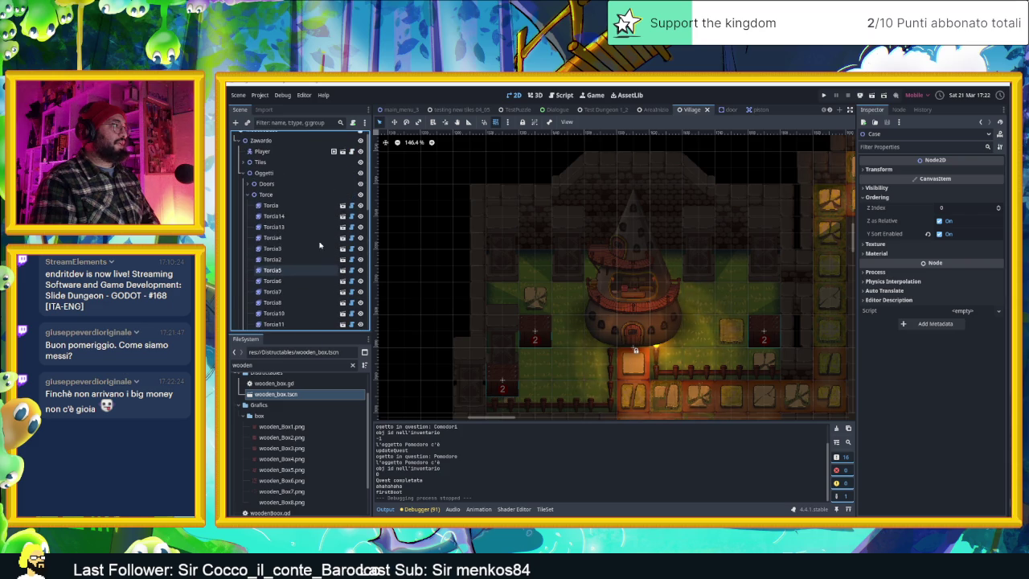
{"action": "left_click", "coordinate": [352, 205]}
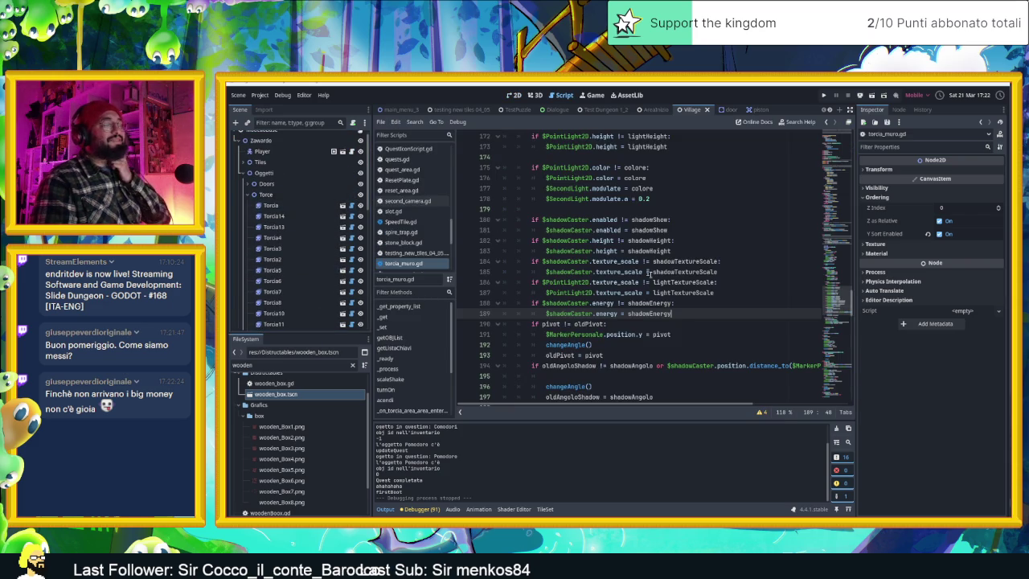
Add '$shadowCaster.energy = shadowEnergy' at line 257 of init(), then return to the 2D view.
{"action": "scroll", "coordinate": [639, 311], "scroll_direction": "down", "scroll_amount": 2}
{"action": "scroll", "coordinate": [651, 309], "scroll_direction": "down", "scroll_amount": 4}
{"action": "scroll", "coordinate": [667, 306], "scroll_direction": "down", "scroll_amount": 5}
{"action": "scroll", "coordinate": [676, 306], "scroll_direction": "down", "scroll_amount": 4}
{"action": "scroll", "coordinate": [677, 306], "scroll_direction": "down", "scroll_amount": 3}
{"action": "scroll", "coordinate": [676, 305], "scroll_direction": "down", "scroll_amount": 1}
{"action": "scroll", "coordinate": [676, 306], "scroll_direction": "down", "scroll_amount": 4}
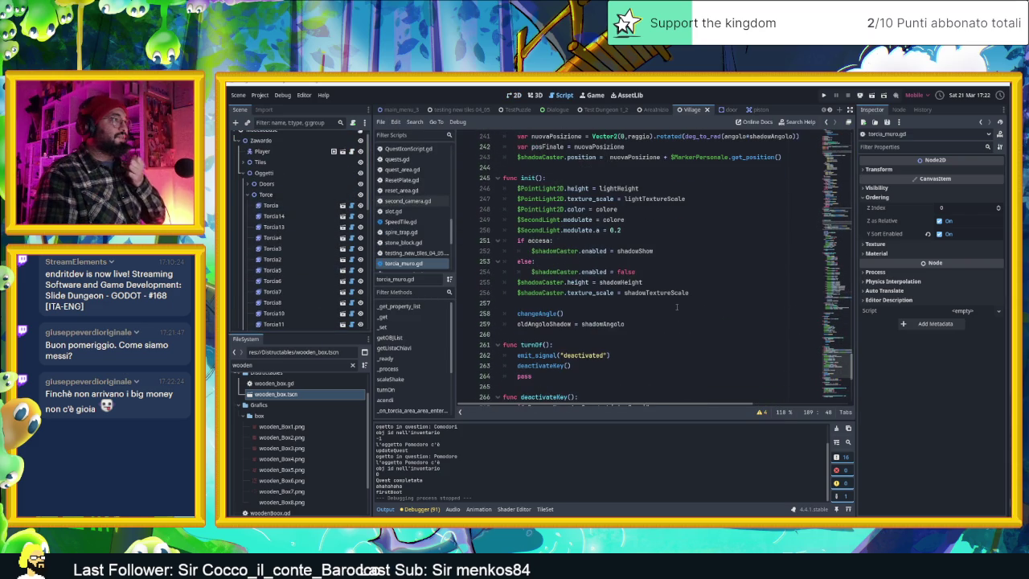
{"action": "left_click", "coordinate": [594, 306]}
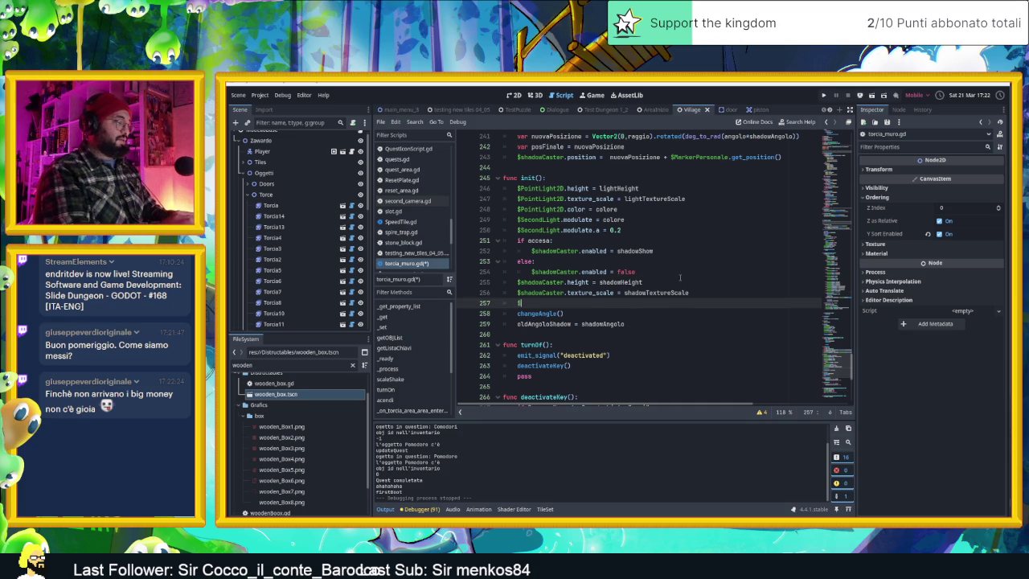
{"action": "type", "text": "$shadowCaster."}
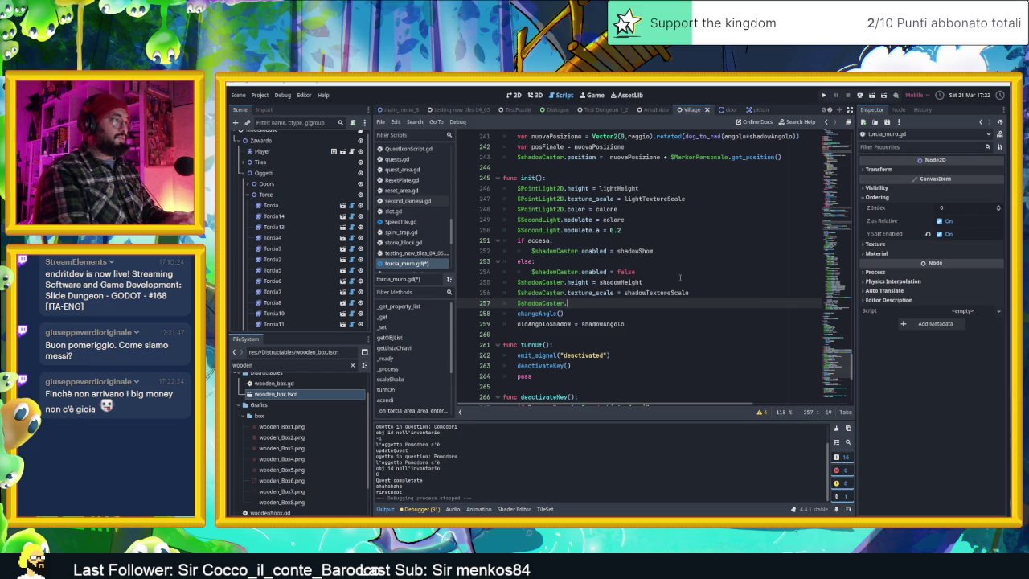
{"action": "type", "text": "energy"}
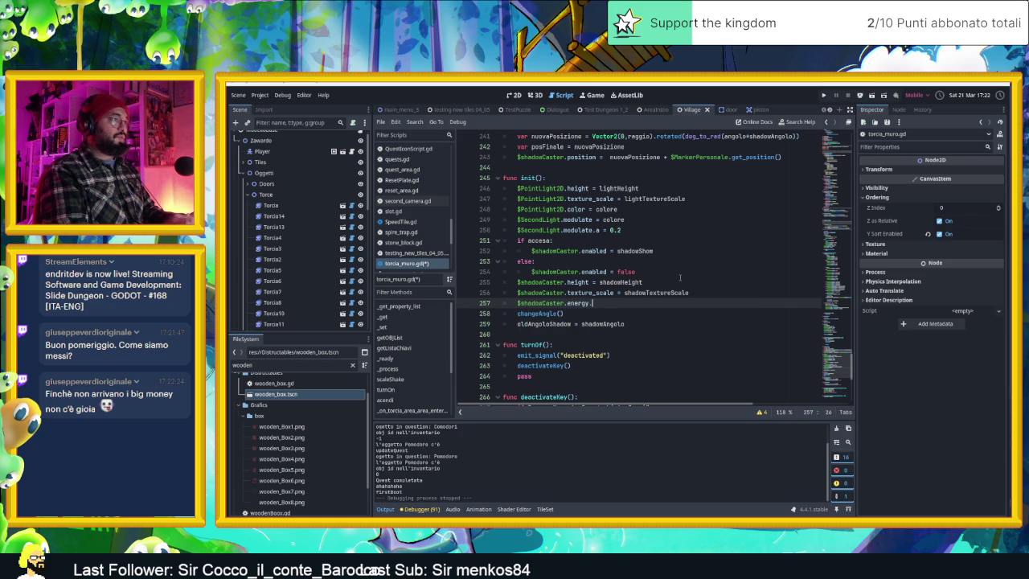
{"action": "type", "text": " = s"}
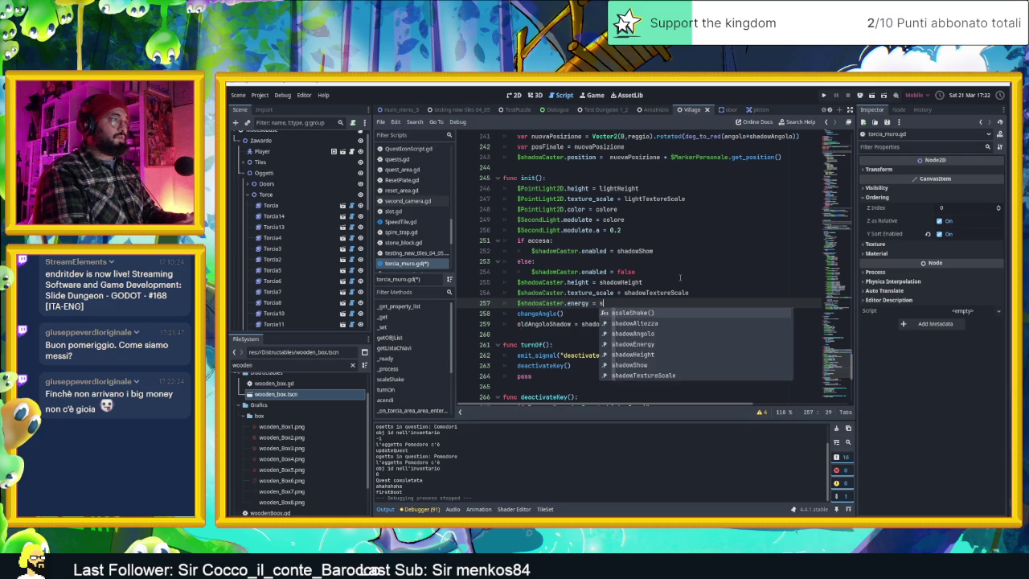
{"action": "type", "text": "hado"}
{"action": "key", "text": "Down"}
{"action": "key", "text": "Down"}
{"action": "key", "text": "Return"}
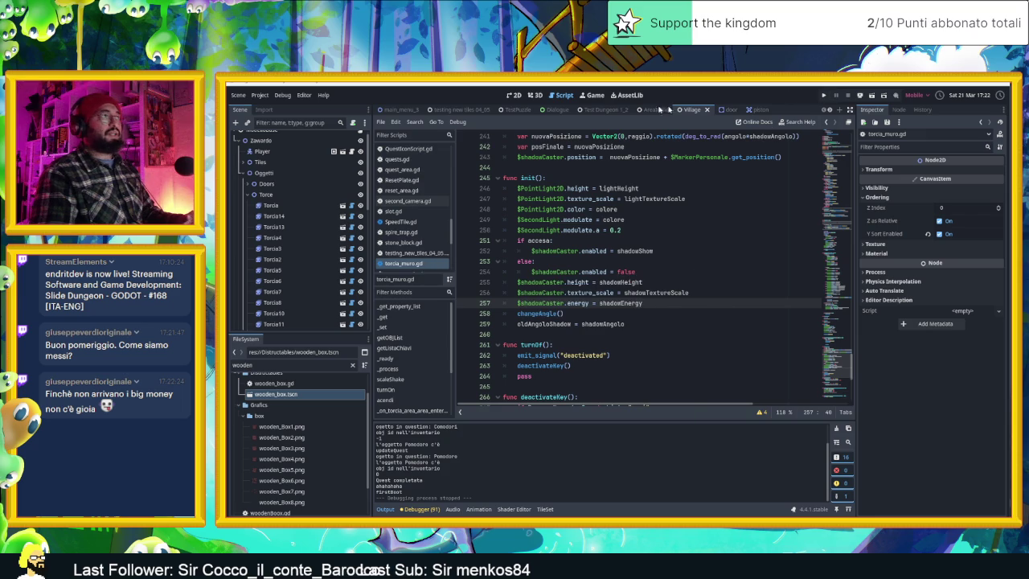
{"action": "left_click", "coordinate": [513, 95]}
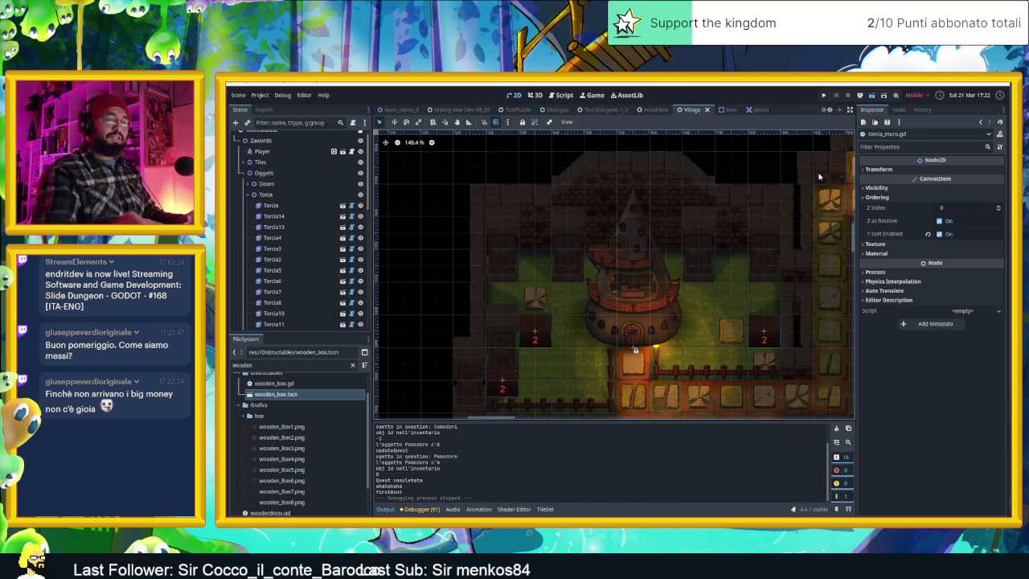
Run the game with F5, slide the player through the rooms into the tower door, then stop it.
{"action": "key", "text": "F5"}
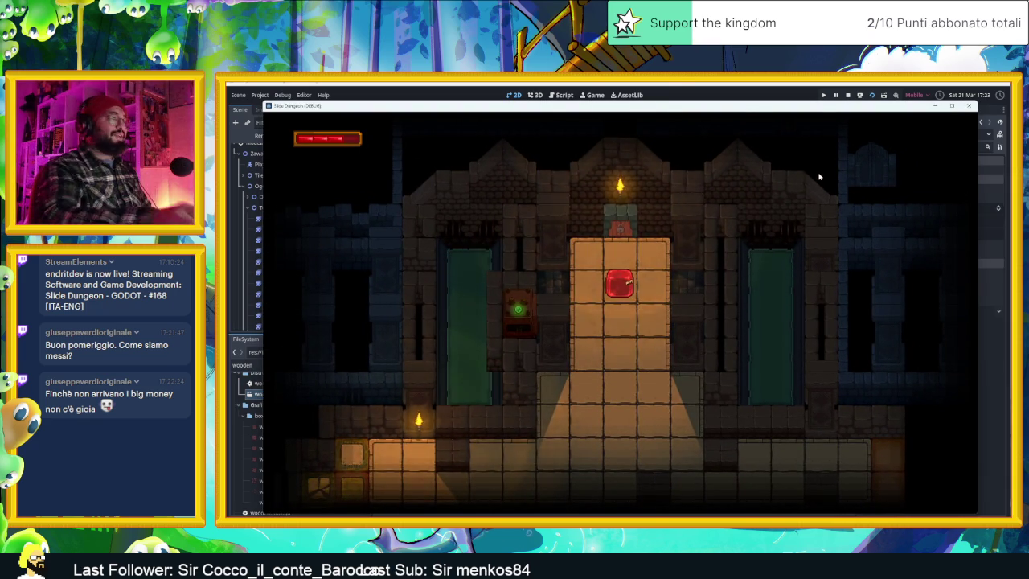
{"action": "key", "text": "Down"}
{"action": "key", "text": "Left"}
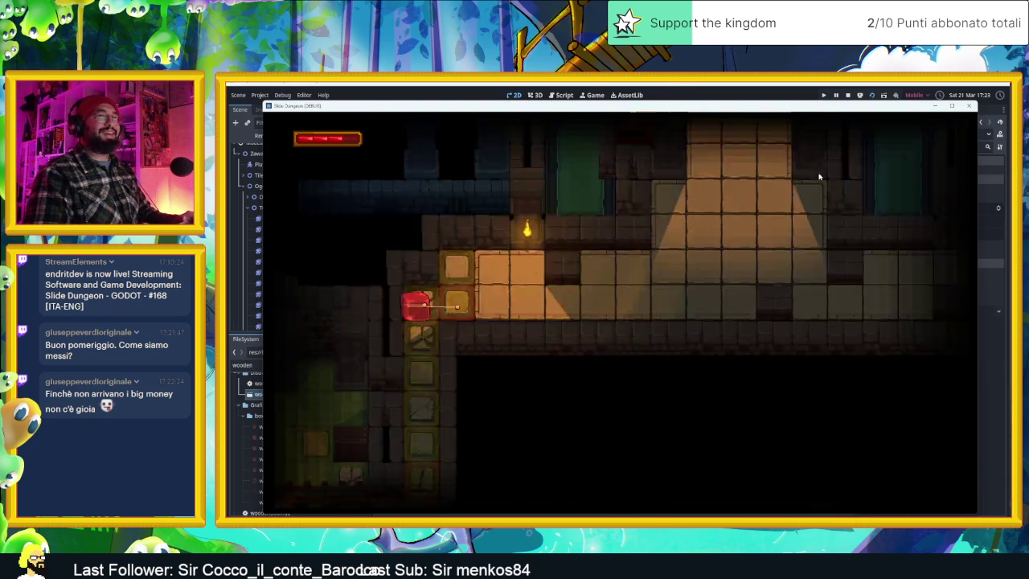
{"action": "key", "text": "Down"}
{"action": "key", "text": "Left"}
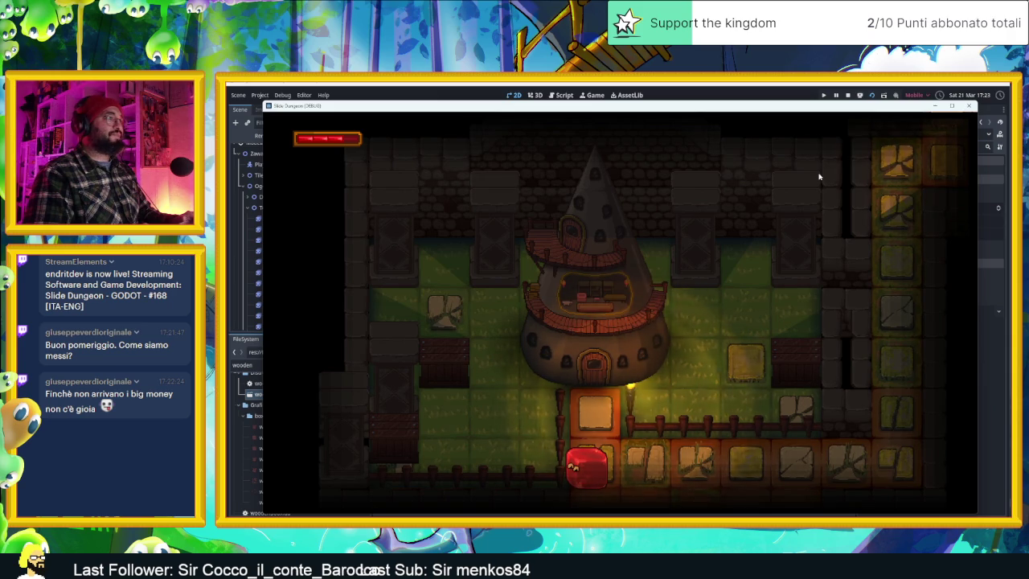
{"action": "key", "text": "Up"}
{"action": "key", "text": "Right"}
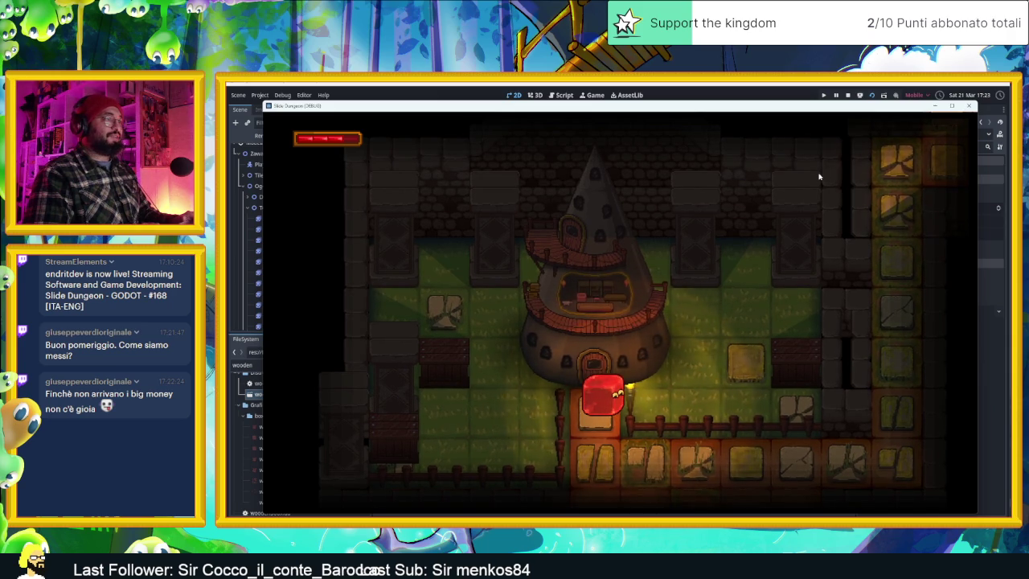
{"action": "key", "text": "Up"}
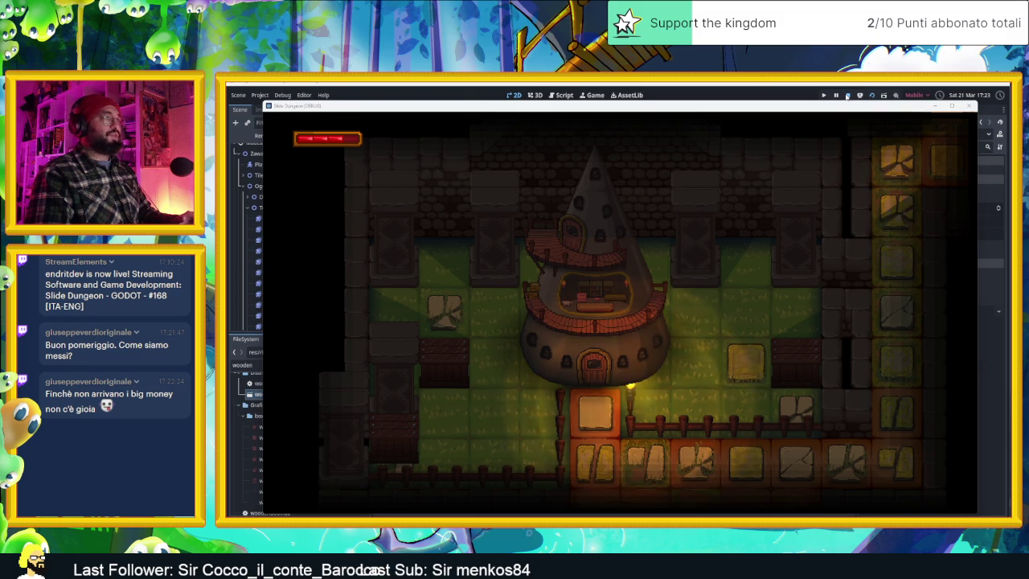
{"action": "left_click", "coordinate": [846, 96]}
{"action": "scroll", "coordinate": [737, 305], "scroll_direction": "down", "scroll_amount": 2}
{"action": "scroll", "coordinate": [695, 276], "scroll_direction": "up", "scroll_amount": 2}
{"action": "scroll", "coordinate": [652, 300], "scroll_direction": "up", "scroll_amount": 2}
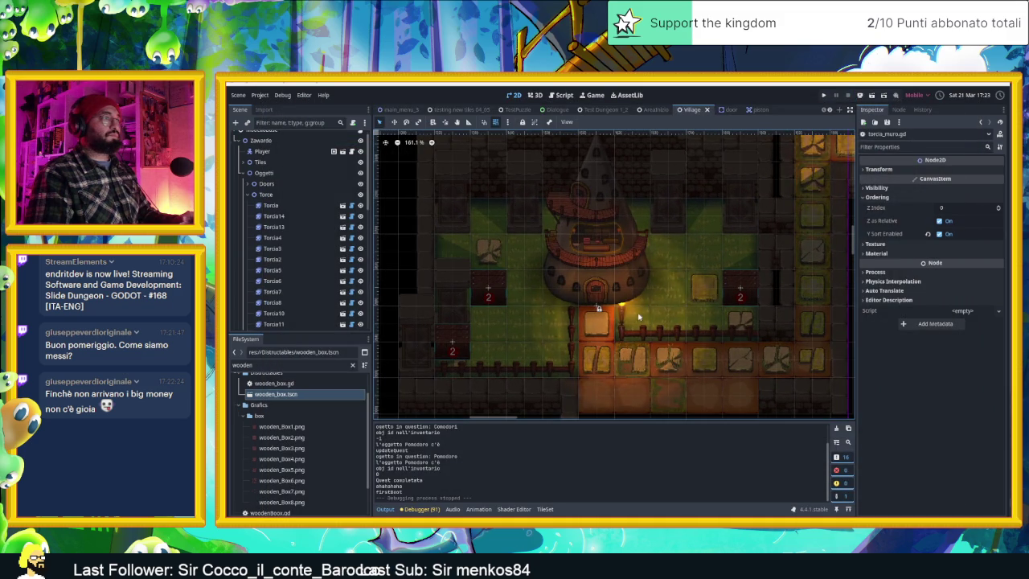
{"action": "left_click_drag", "start_coordinate": [641, 323], "coordinate": [661, 252]}
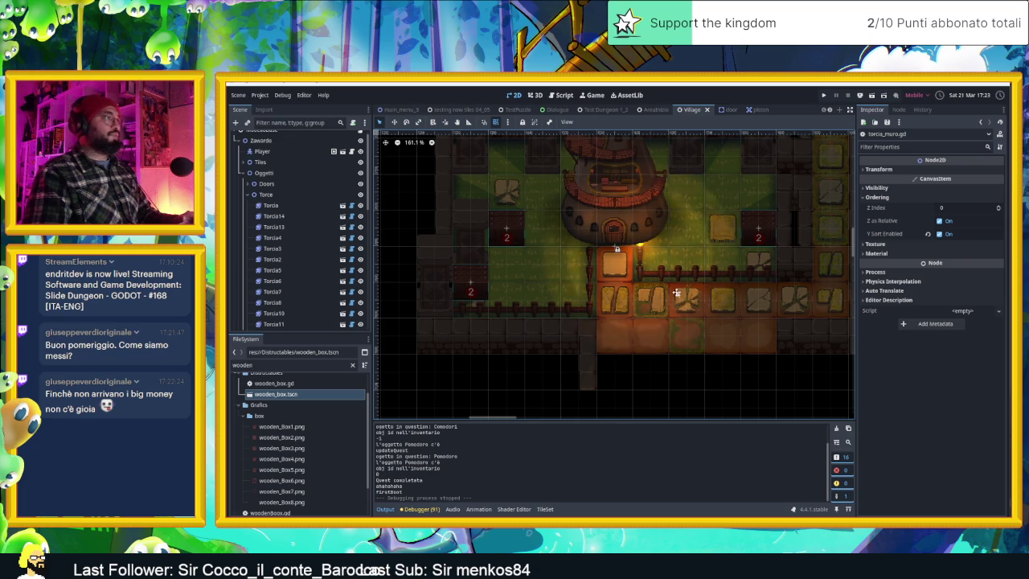
{"action": "left_click_drag", "start_coordinate": [677, 293], "coordinate": [680, 346]}
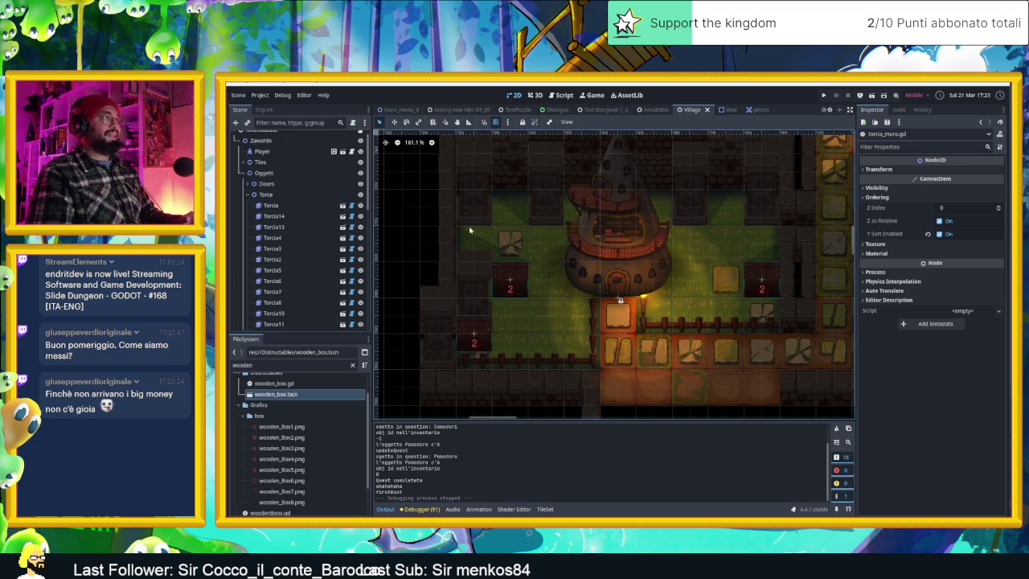
{"action": "scroll", "coordinate": [581, 295], "scroll_direction": "up", "scroll_amount": 1}
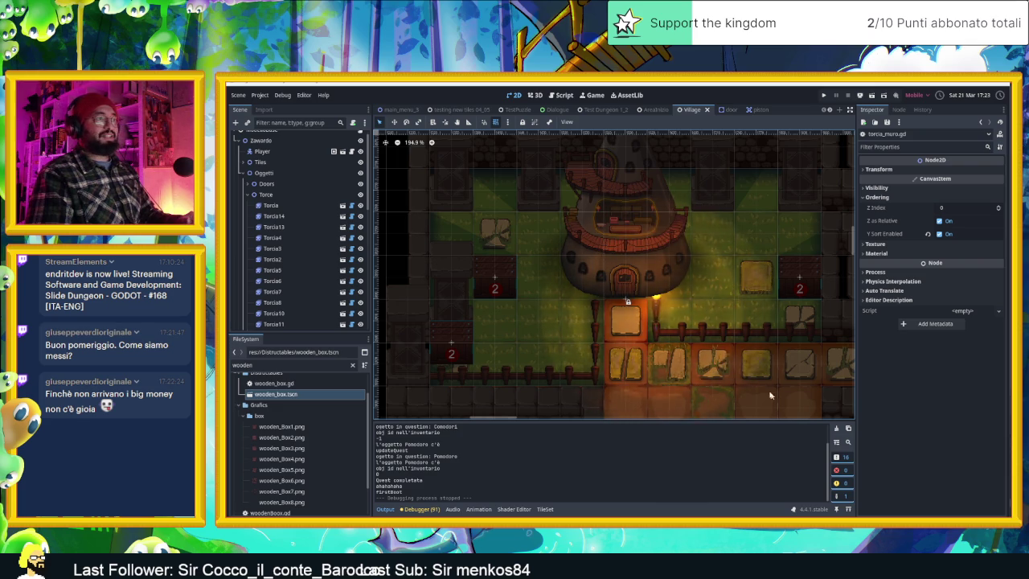
{"action": "scroll", "coordinate": [771, 398], "scroll_direction": "up", "scroll_amount": 1}
{"action": "scroll", "coordinate": [748, 382], "scroll_direction": "up", "scroll_amount": 1}
{"action": "scroll", "coordinate": [723, 366], "scroll_direction": "up", "scroll_amount": 1}
{"action": "scroll", "coordinate": [712, 360], "scroll_direction": "up", "scroll_amount": 1}
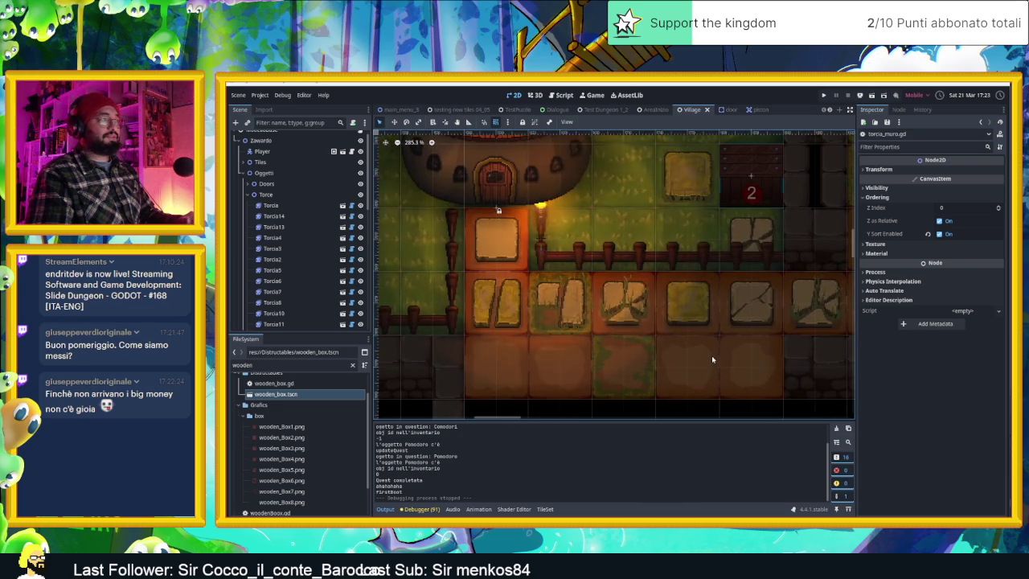
{"action": "scroll", "coordinate": [711, 360], "scroll_direction": "down", "scroll_amount": 4}
{"action": "scroll", "coordinate": [712, 360], "scroll_direction": "down", "scroll_amount": 4}
{"action": "scroll", "coordinate": [714, 359], "scroll_direction": "down", "scroll_amount": 3}
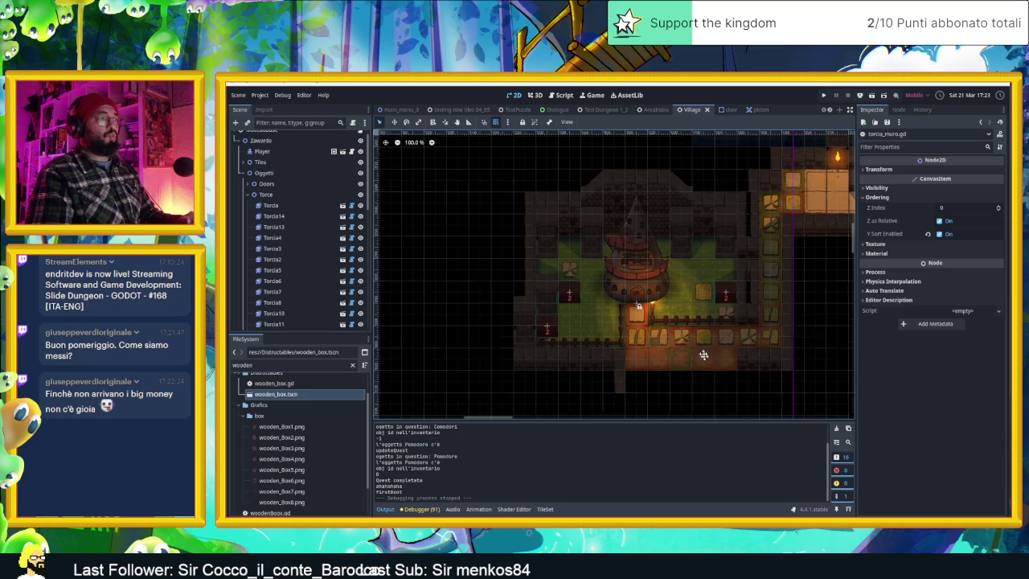
{"action": "scroll", "coordinate": [692, 334], "scroll_direction": "up", "scroll_amount": 3}
{"action": "scroll", "coordinate": [679, 306], "scroll_direction": "up", "scroll_amount": 2}
{"action": "scroll", "coordinate": [675, 297], "scroll_direction": "up", "scroll_amount": 3}
{"action": "scroll", "coordinate": [659, 283], "scroll_direction": "up", "scroll_amount": 3}
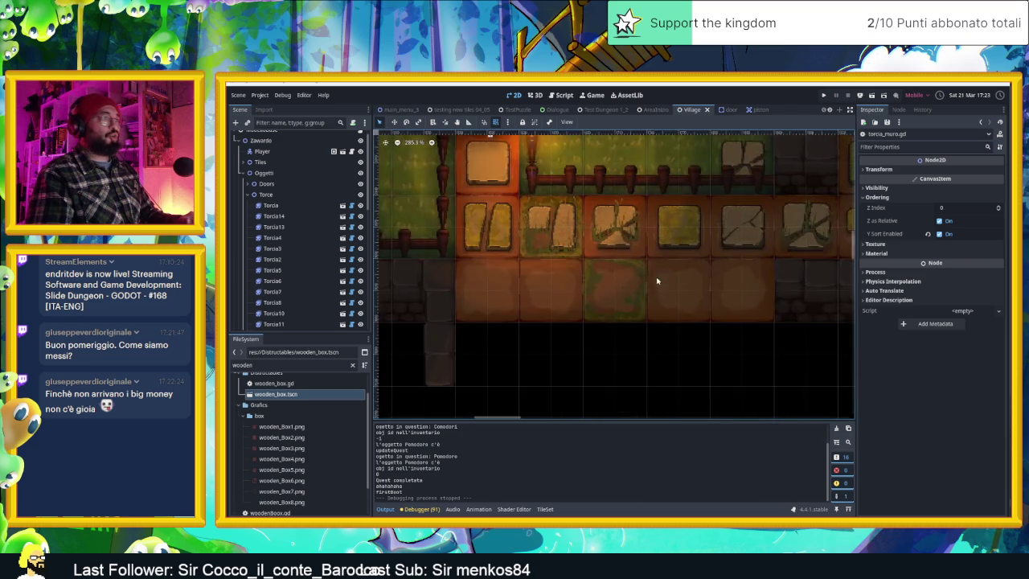
{"action": "scroll", "coordinate": [657, 280], "scroll_direction": "up", "scroll_amount": 2}
{"action": "scroll", "coordinate": [648, 303], "scroll_direction": "up", "scroll_amount": 1}
{"action": "scroll", "coordinate": [643, 307], "scroll_direction": "up", "scroll_amount": 1}
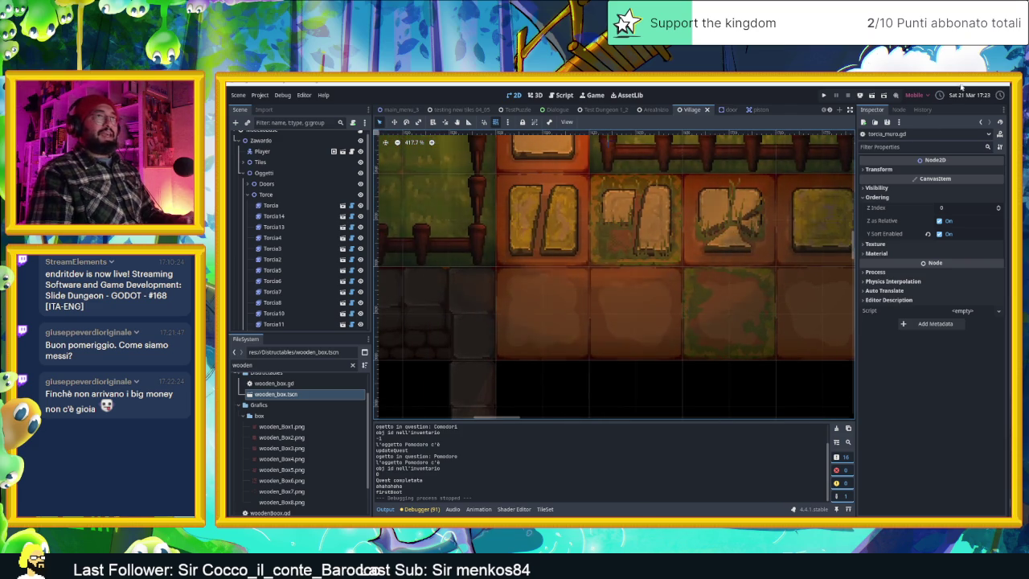
{"action": "scroll", "coordinate": [671, 221], "scroll_direction": "up", "scroll_amount": 2}
{"action": "scroll", "coordinate": [663, 237], "scroll_direction": "up", "scroll_amount": 2}
{"action": "left_click", "coordinate": [659, 216]}
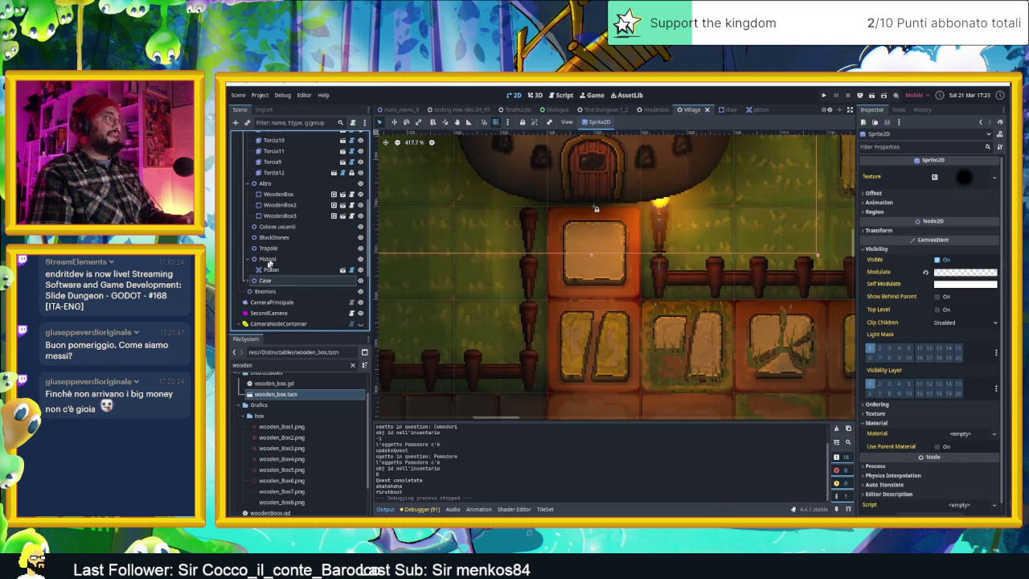
{"action": "scroll", "coordinate": [265, 257], "scroll_direction": "up", "scroll_amount": 3}
{"action": "scroll", "coordinate": [281, 241], "scroll_direction": "up", "scroll_amount": 3}
Move the Torcia14 torch slightly down and left beside the door, nudging it right.
{"action": "left_click", "coordinate": [288, 244]}
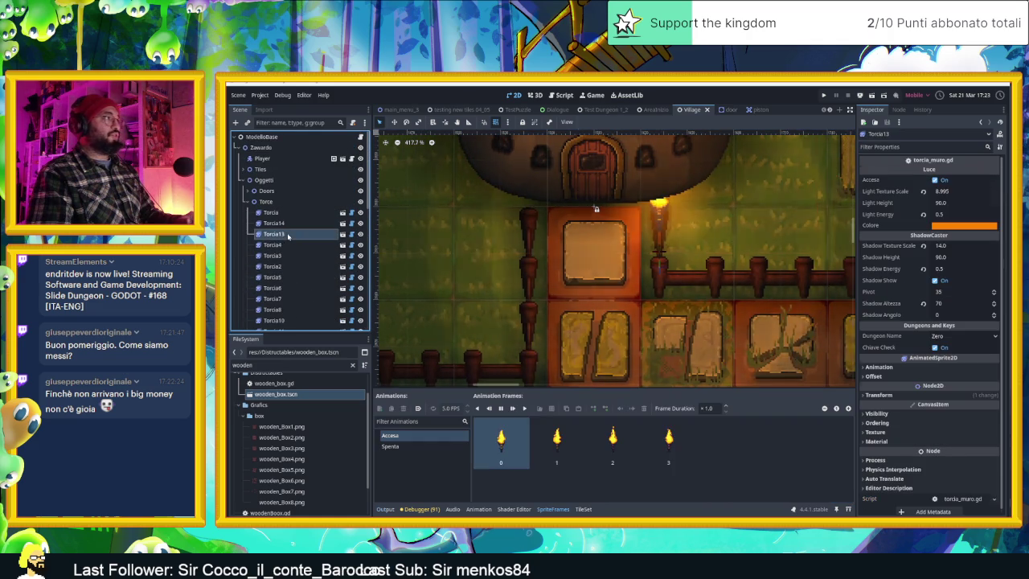
{"action": "left_click", "coordinate": [287, 224]}
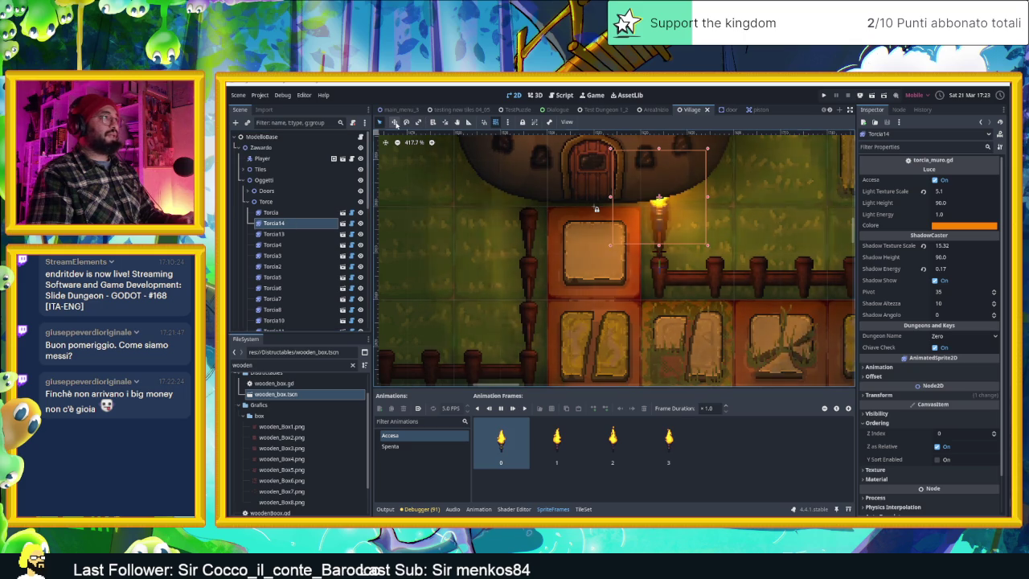
{"action": "mouse_move", "coordinate": [714, 215]}
{"action": "left_mouse_down"}
{"action": "mouse_move", "coordinate": [663, 233]}
{"action": "mouse_move", "coordinate": [664, 268]}
{"action": "left_mouse_up"}
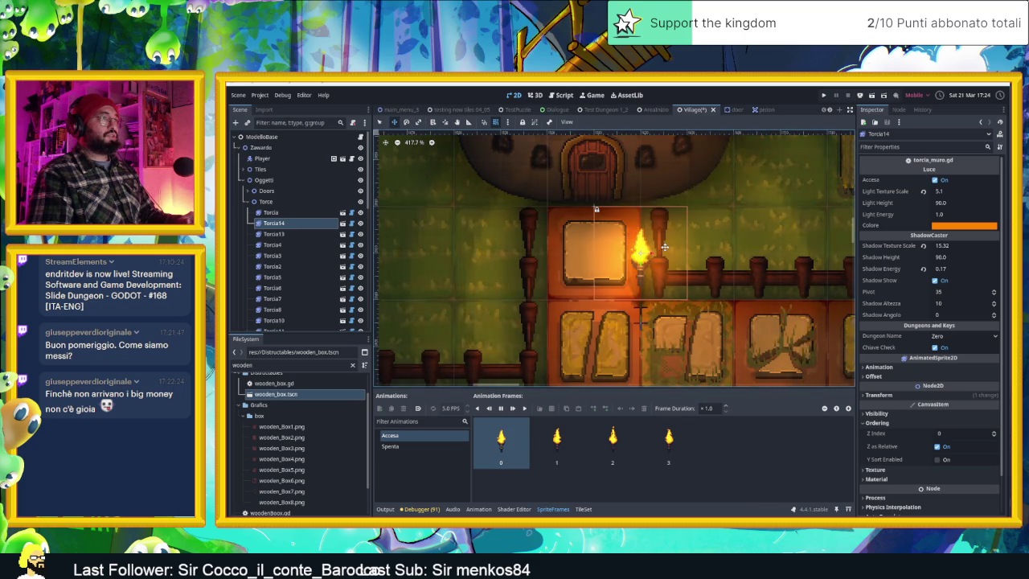
{"action": "key", "text": "Right"}
{"action": "key", "text": "Right"}
{"action": "key", "text": "Right"}
{"action": "key", "text": "Right"}
{"action": "key", "text": "Right"}
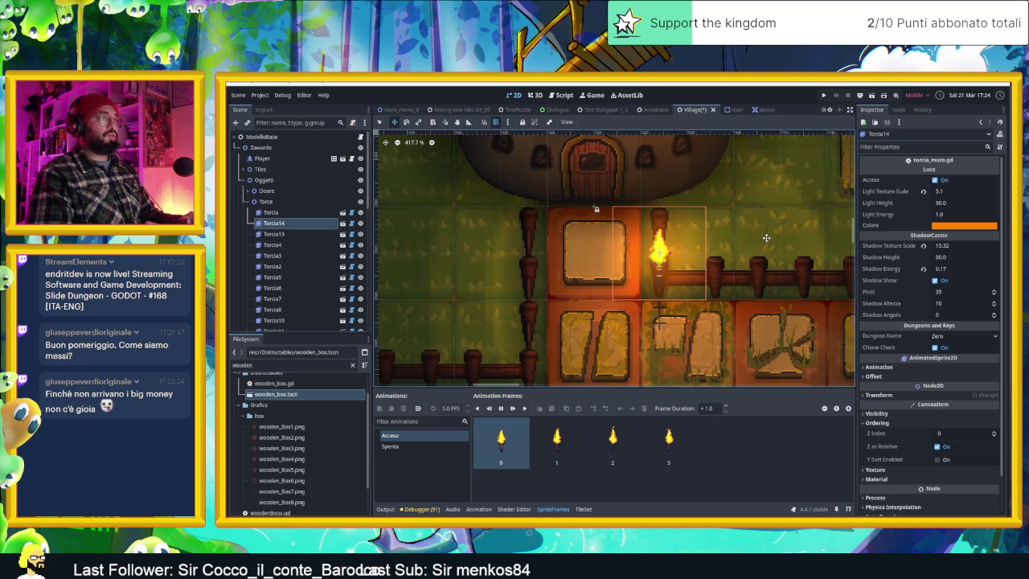
Save the Village scene with Ctrl+S.
{"action": "scroll", "coordinate": [768, 242], "scroll_direction": "down", "scroll_amount": 1}
{"action": "scroll", "coordinate": [768, 243], "scroll_direction": "down", "scroll_amount": 4}
{"action": "scroll", "coordinate": [755, 257], "scroll_direction": "down", "scroll_amount": 3}
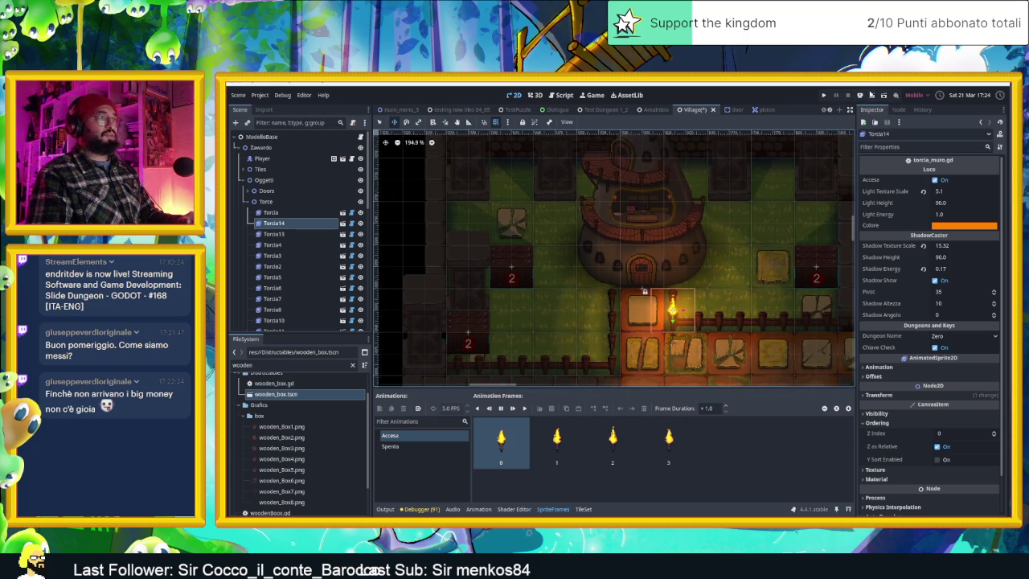
{"action": "key", "text": "ctrl+s"}
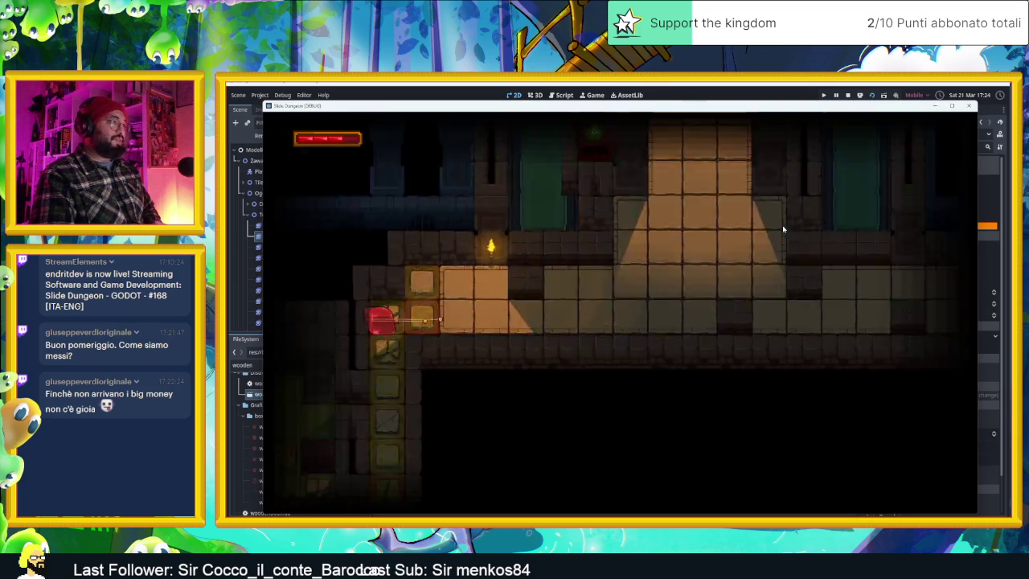
Slide the slime through the first rooms and repeatedly up and down the lit column.
{"action": "key", "text": "Down"}
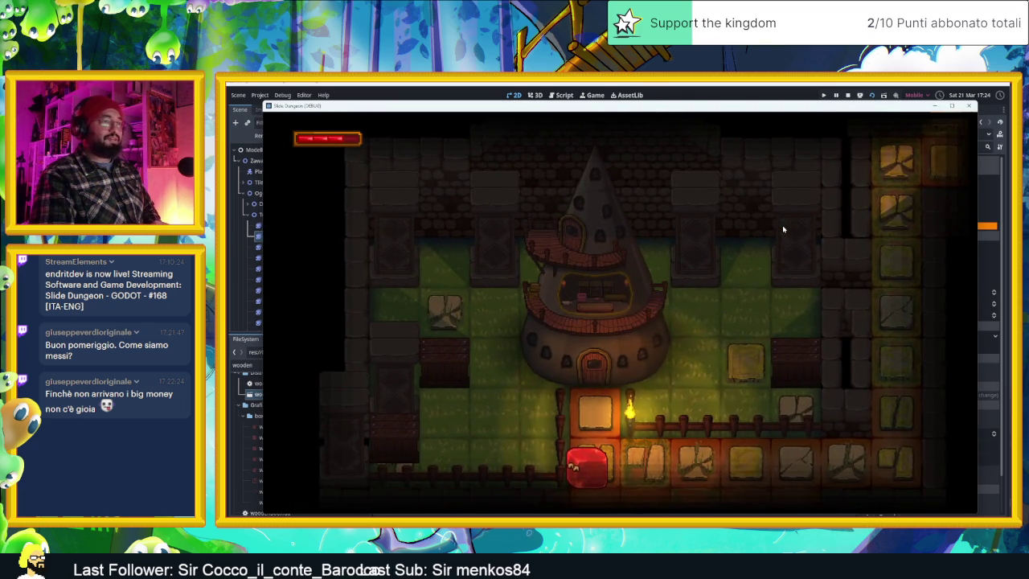
{"action": "key", "text": "Up"}
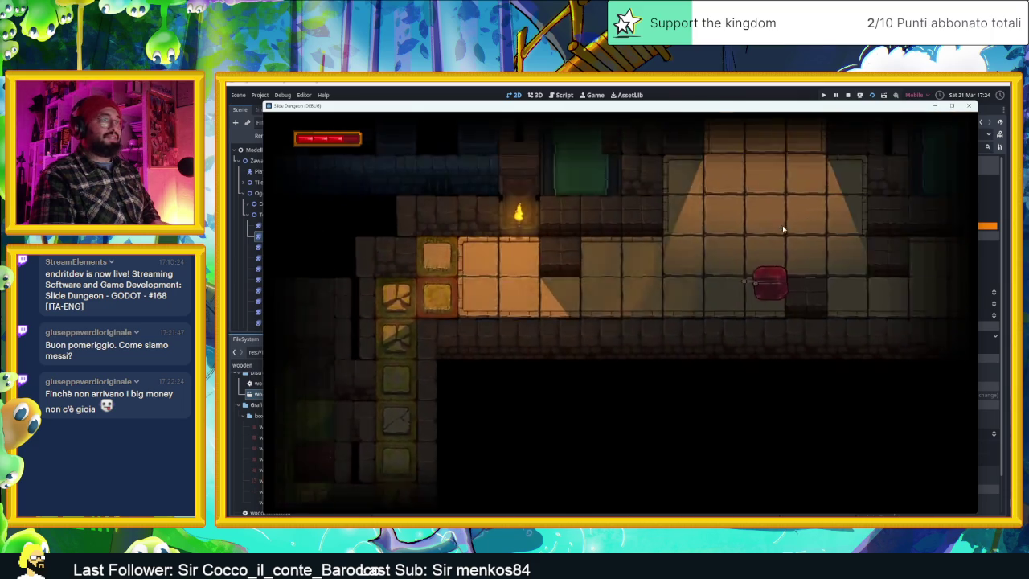
{"action": "key", "text": "Left"}
{"action": "key", "text": "Right"}
{"action": "key", "text": "Up"}
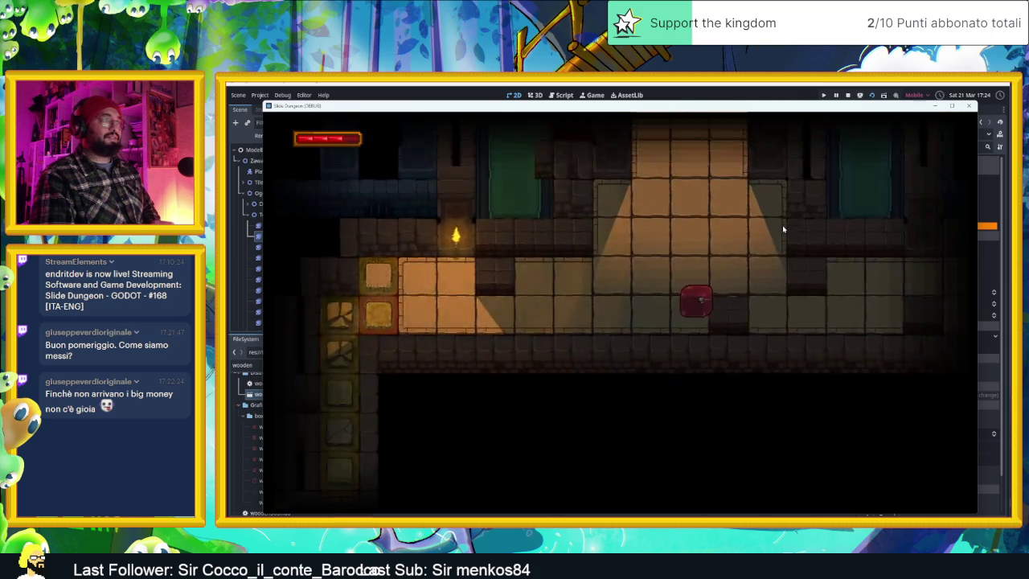
{"action": "key", "text": "Down"}
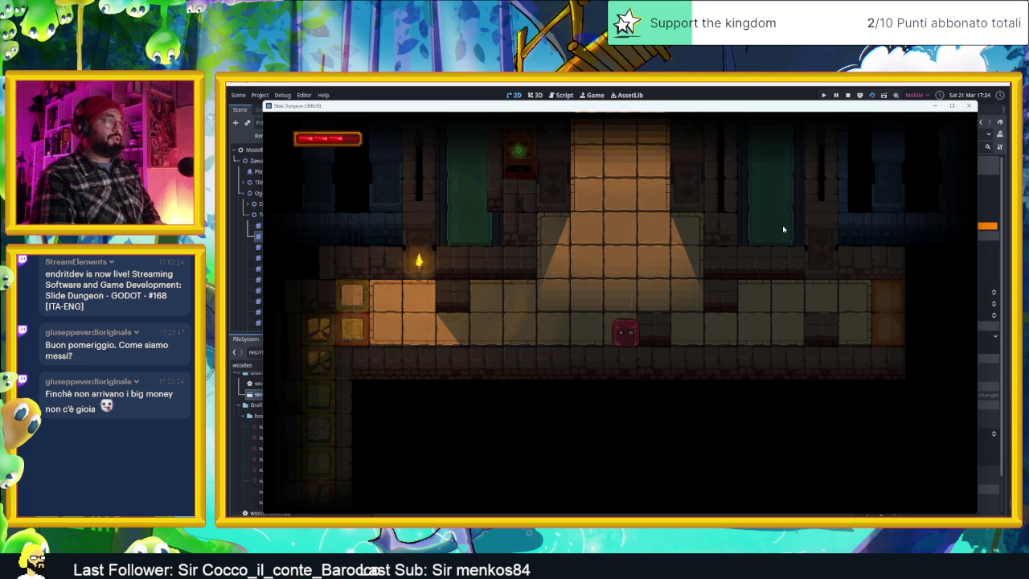
{"action": "key", "text": "Up"}
{"action": "key", "text": "Left"}
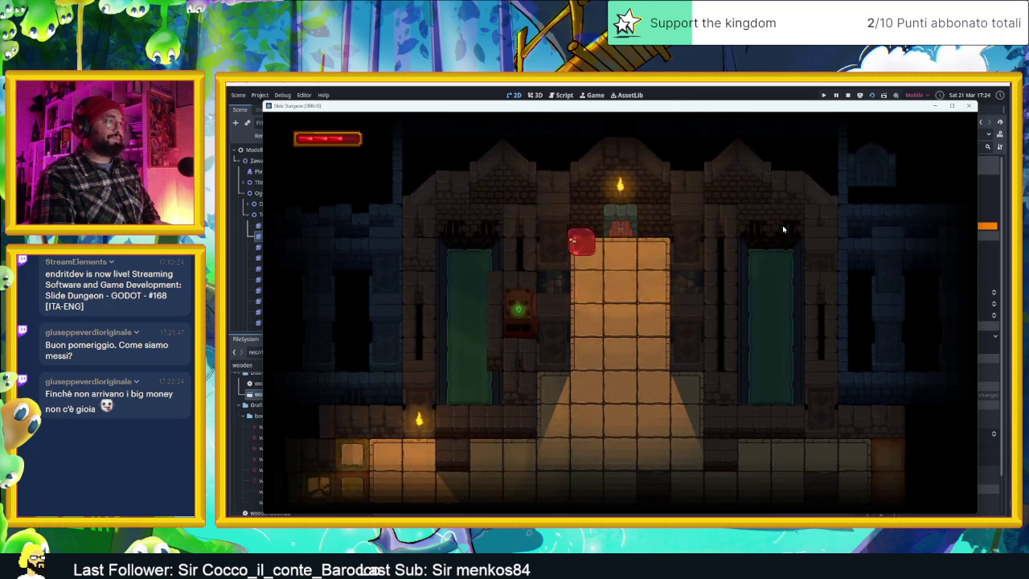
{"action": "key", "text": "Down"}
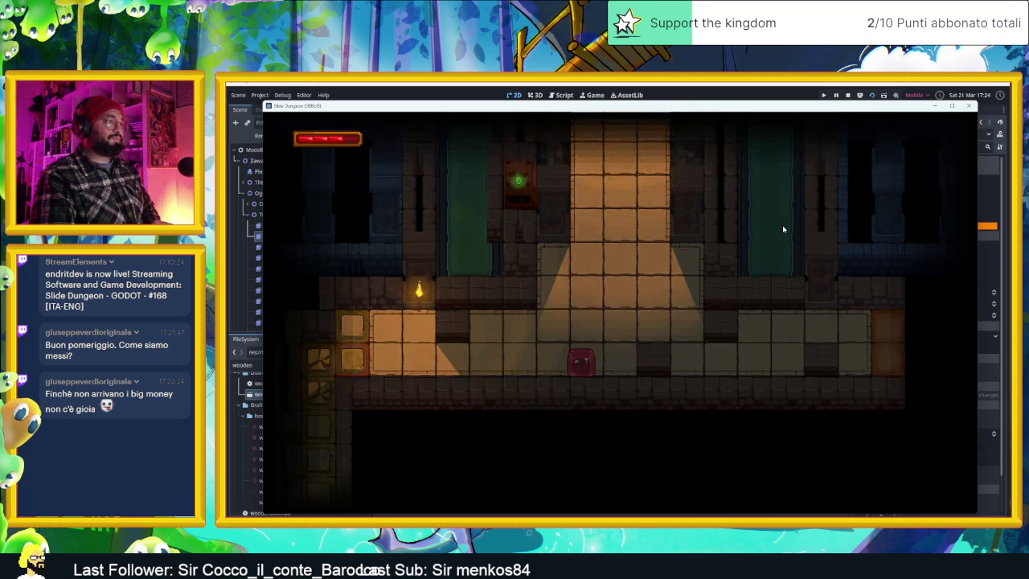
{"action": "key", "text": "Right"}
{"action": "key", "text": "Up"}
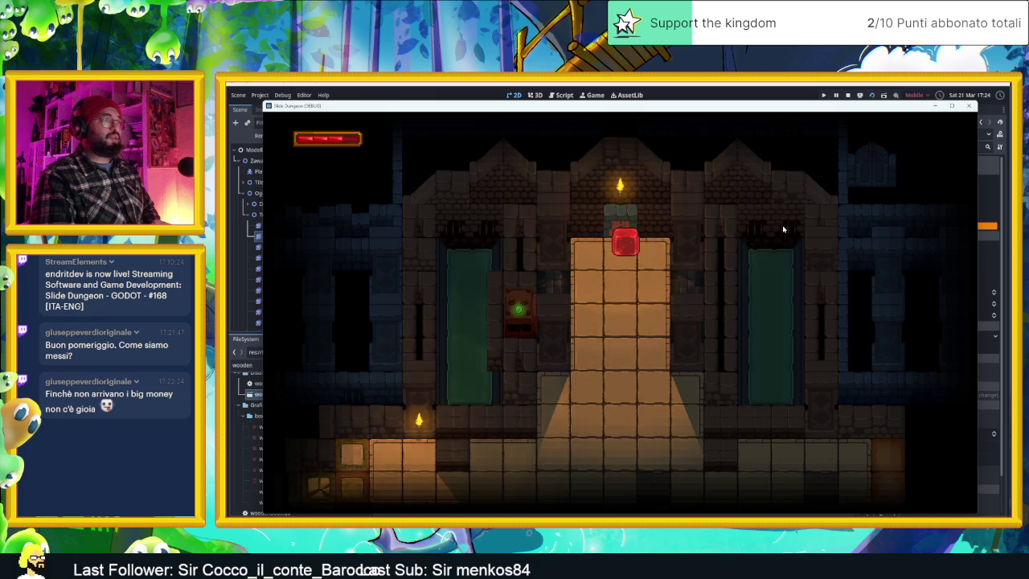
{"action": "key", "text": "Down"}
{"action": "key", "text": "Up"}
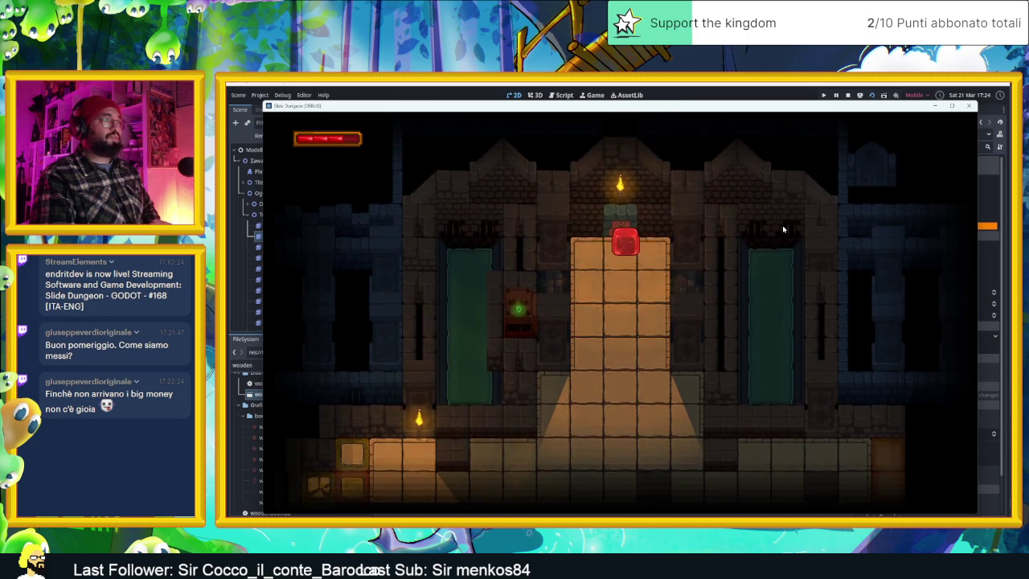
{"action": "key", "text": "Down"}
{"action": "key", "text": "Up"}
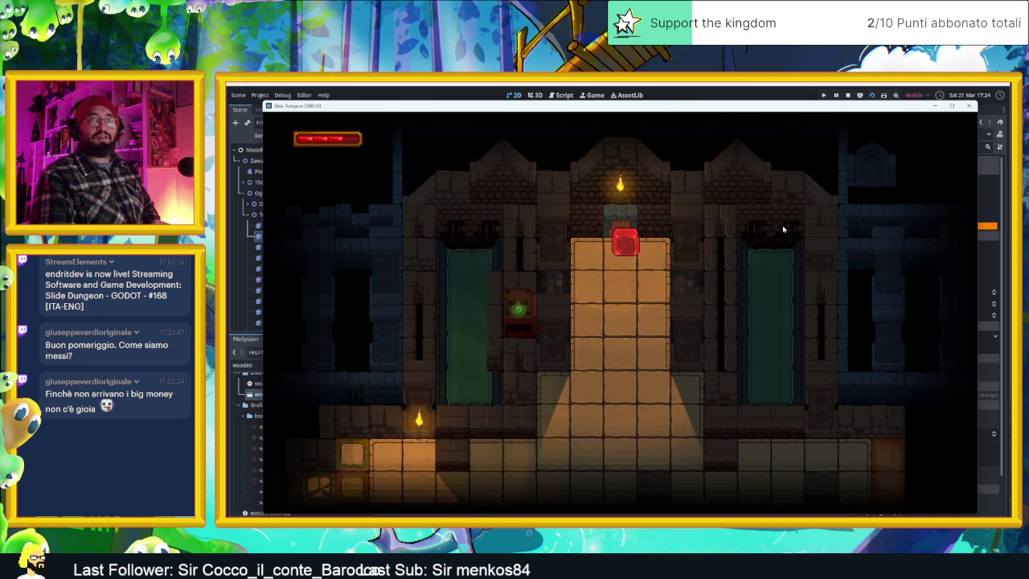
Take the slime through the door into the village and back into the tower room.
{"action": "key", "text": "Up"}
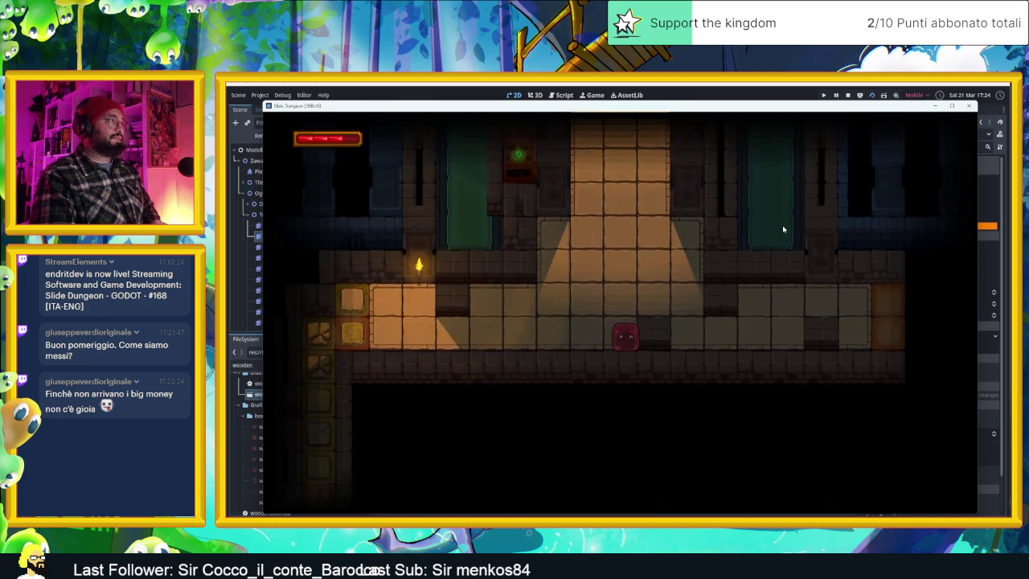
{"action": "key", "text": "Right"}
{"action": "key", "text": "Up"}
{"action": "key", "text": "Down"}
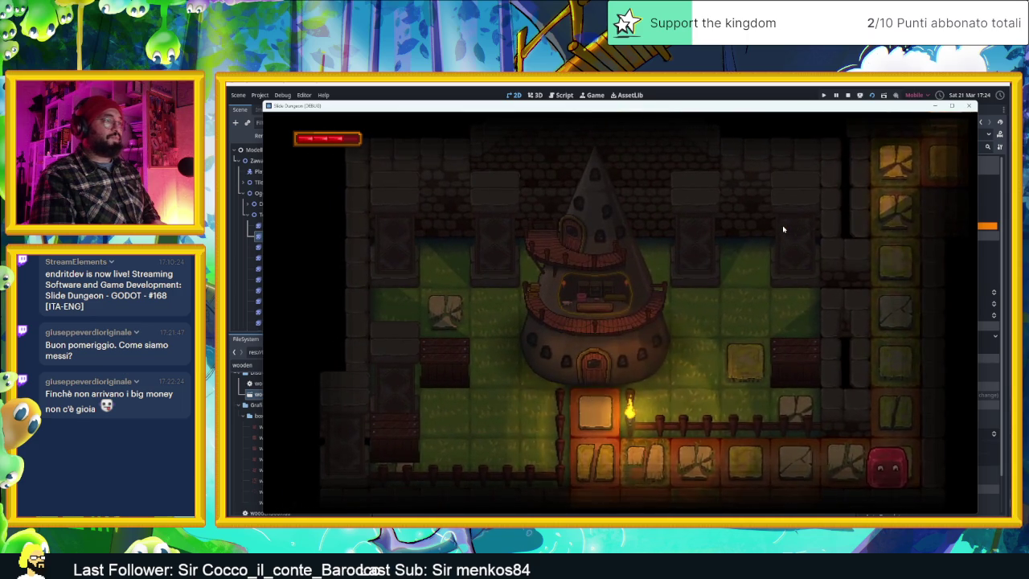
{"action": "key", "text": "Up"}
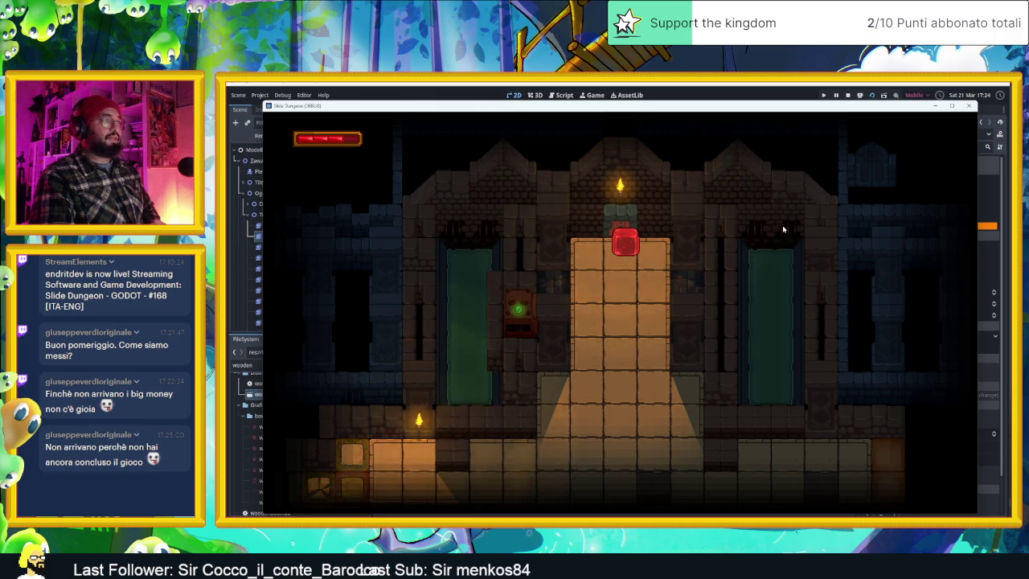
{"action": "key", "text": "Left"}
{"action": "key", "text": "Right"}
{"action": "key", "text": "Down"}
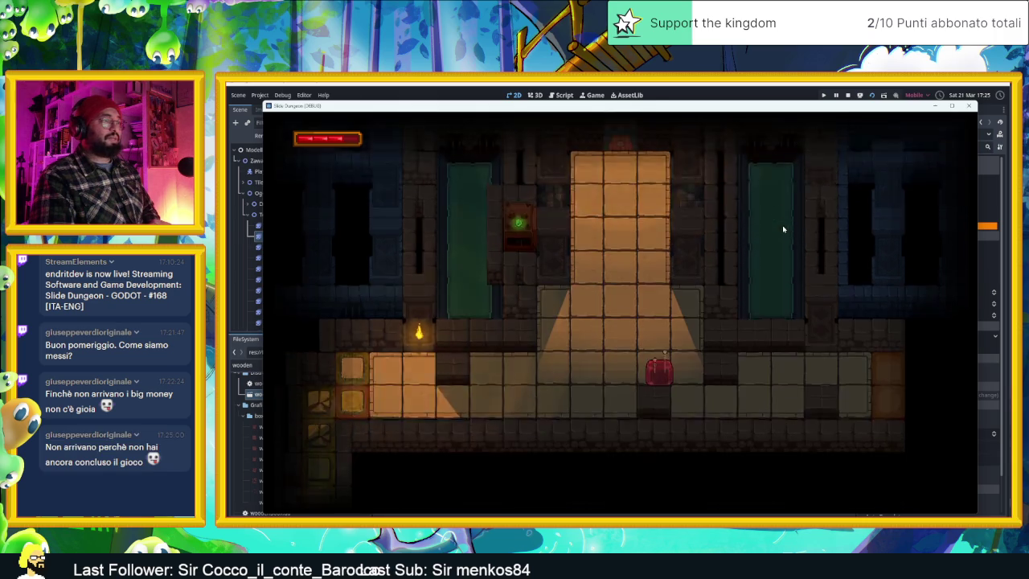
{"action": "key", "text": "Left"}
{"action": "key", "text": "Right"}
{"action": "key", "text": "Up"}
{"action": "key", "text": "Down"}
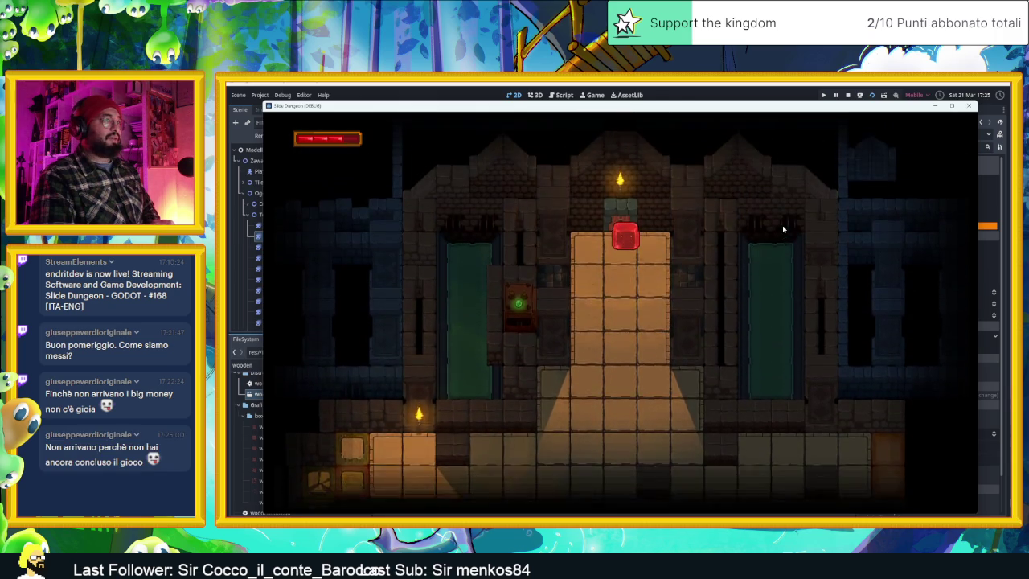
{"action": "key", "text": "Up"}
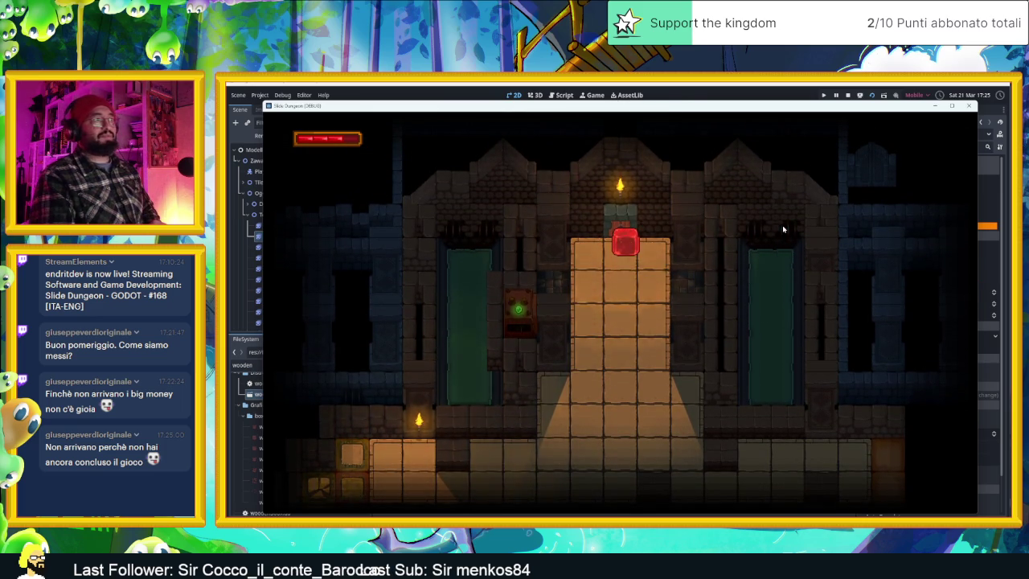
{"action": "key", "text": "Up"}
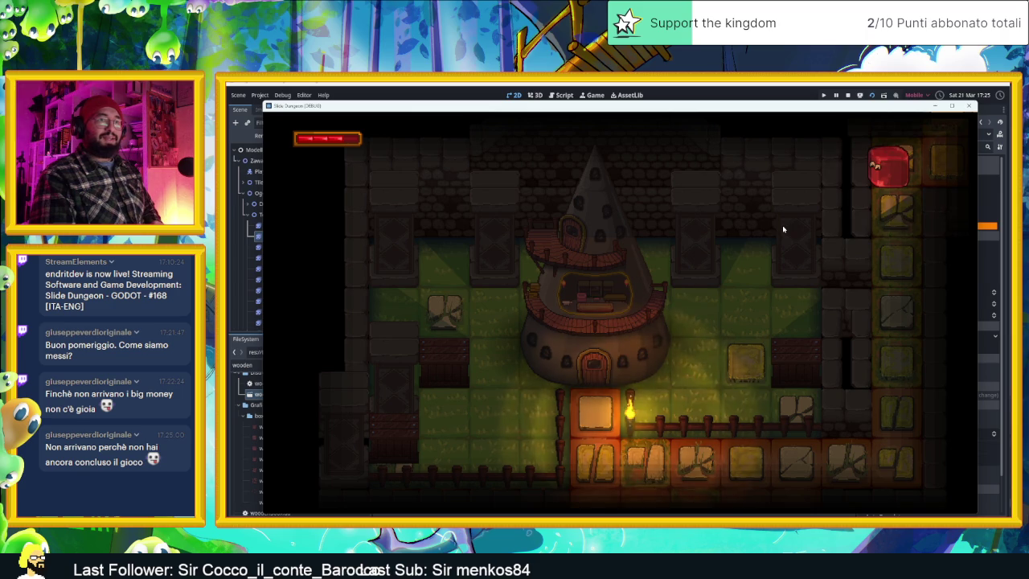
Slide the slime along the bottom row, then stop the game with F8.
{"action": "key", "text": "Down"}
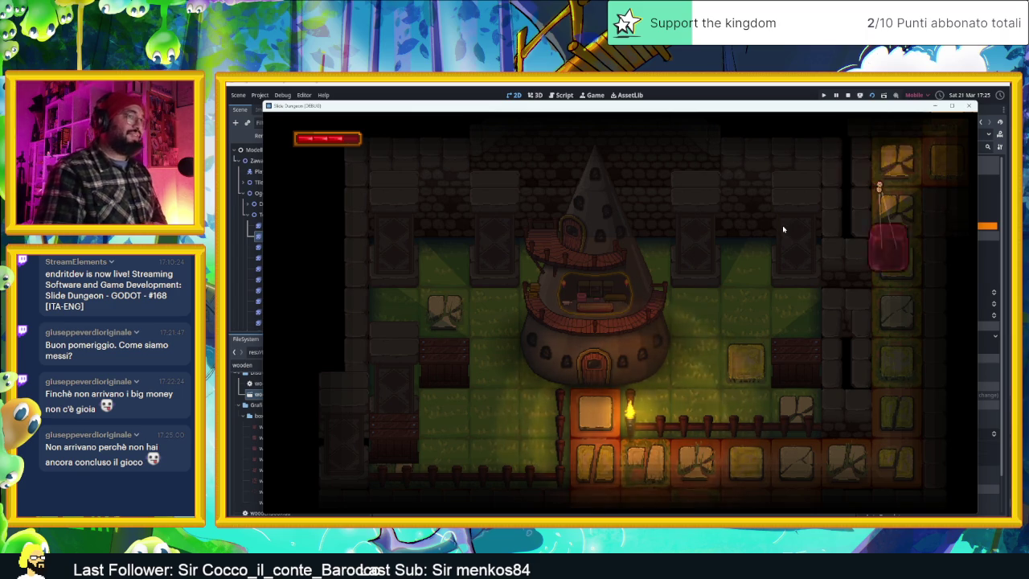
{"action": "key", "text": "Left"}
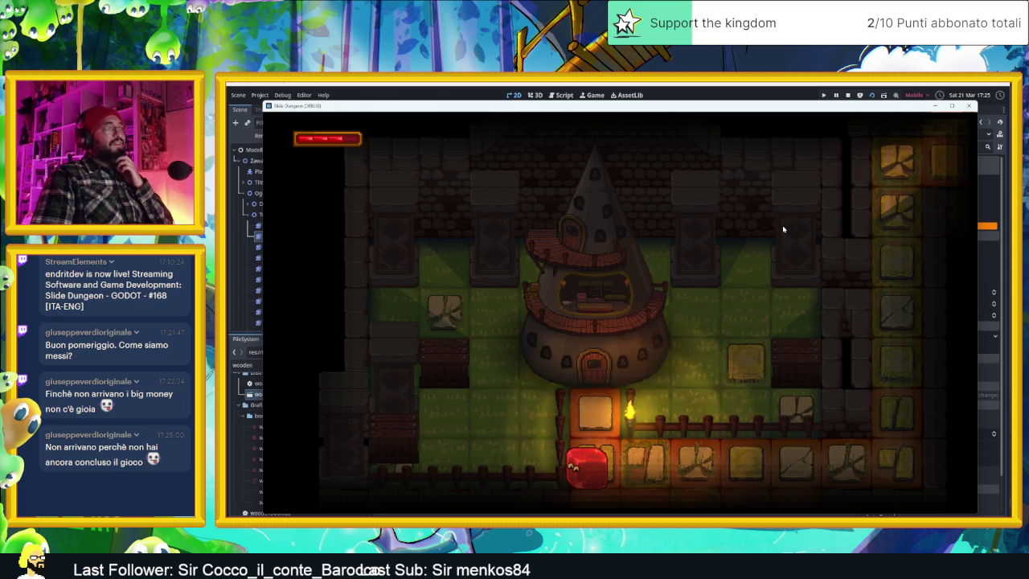
{"action": "key", "text": "Up"}
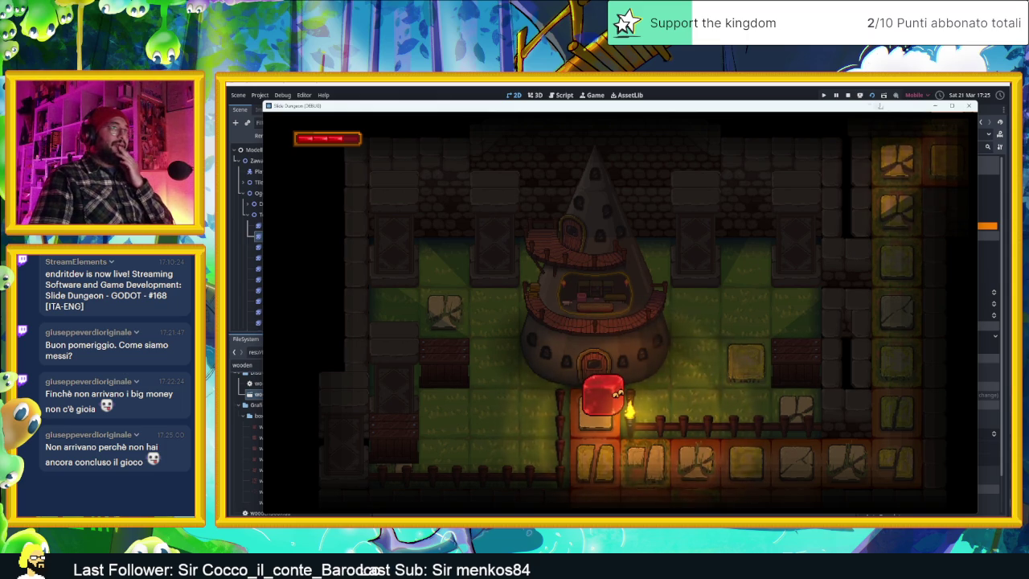
{"action": "key", "text": "F8"}
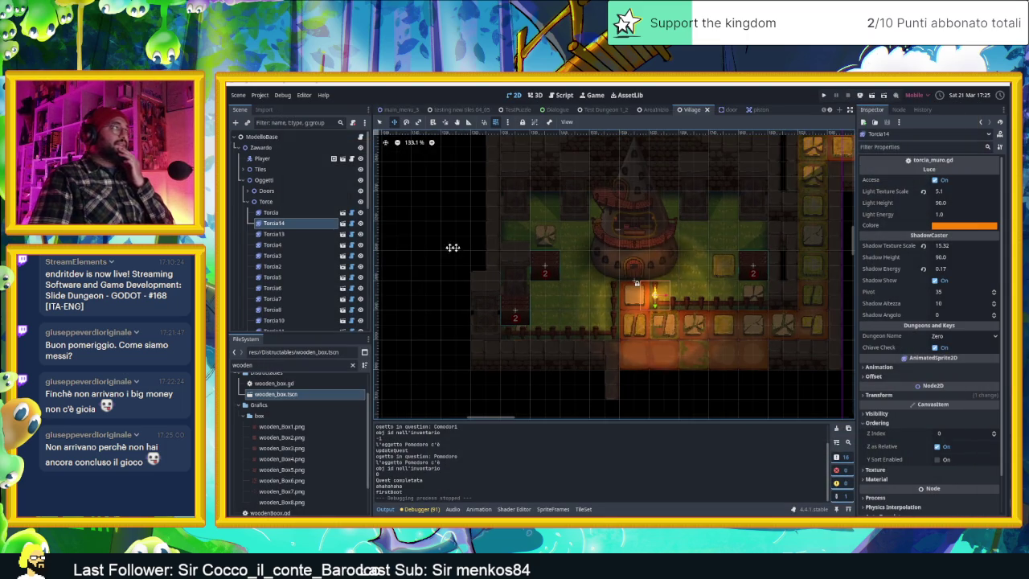
Collapse the Torce group and select cameraNode3, then cameraNode2, to view their camera bounds.
{"action": "left_click", "coordinate": [250, 201]}
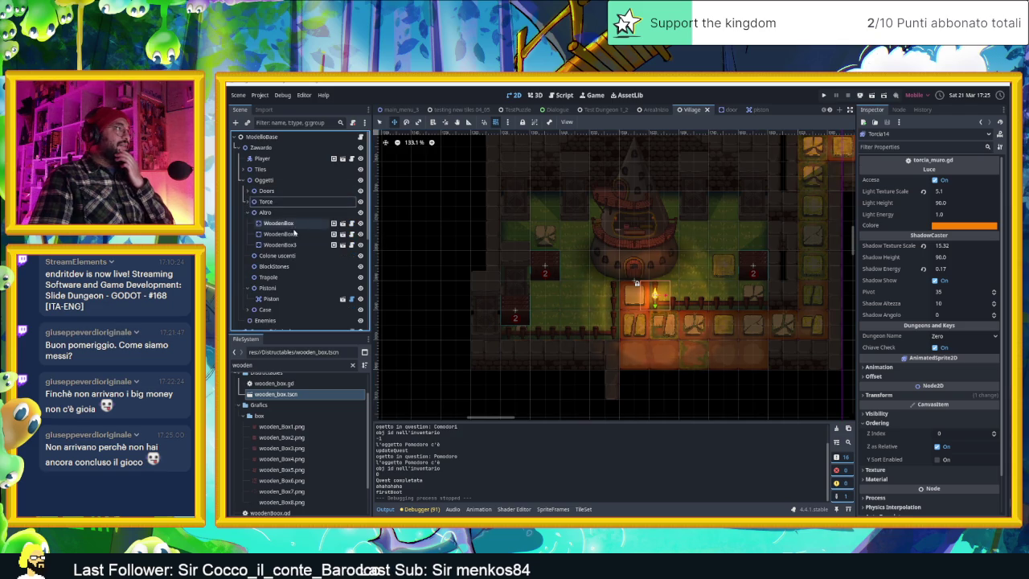
{"action": "scroll", "coordinate": [301, 258], "scroll_direction": "down", "scroll_amount": 3}
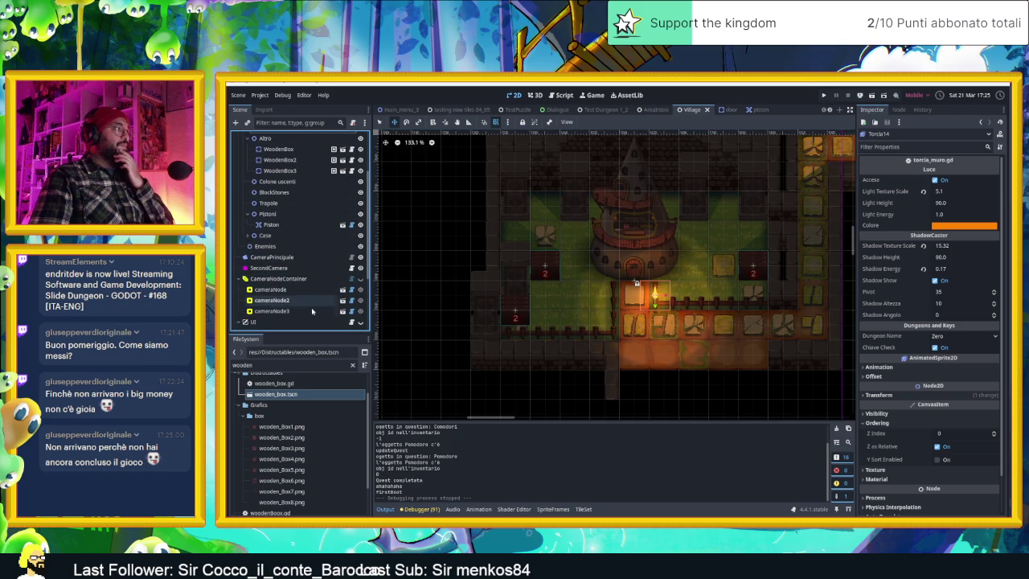
{"action": "left_click", "coordinate": [274, 310]}
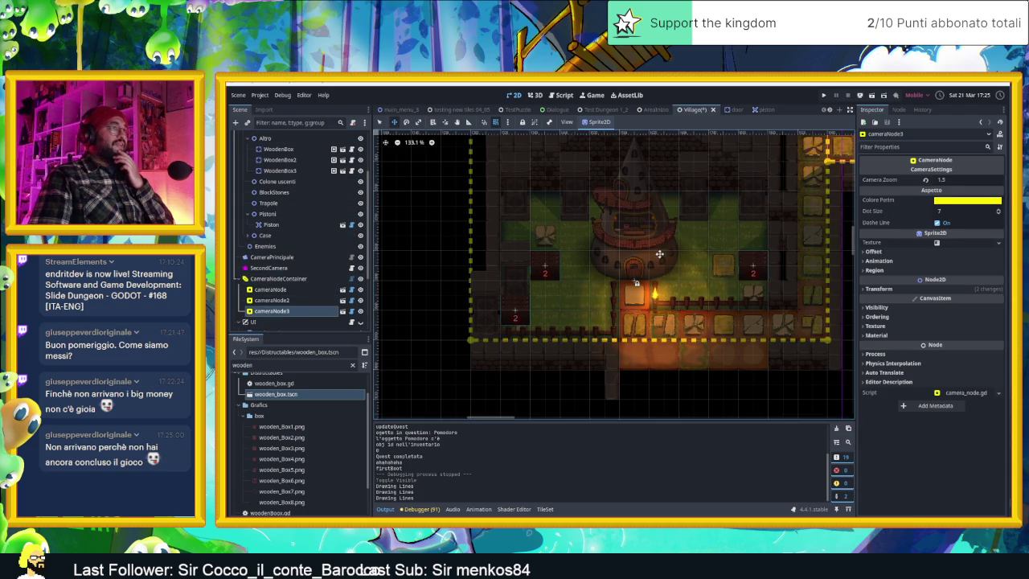
{"action": "scroll", "coordinate": [657, 256], "scroll_direction": "down", "scroll_amount": 1}
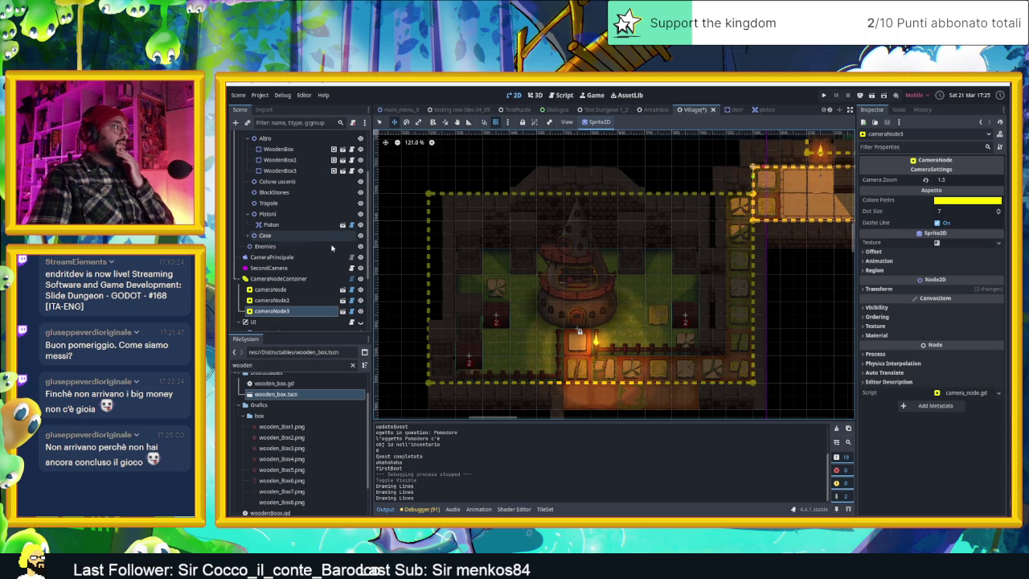
{"action": "left_click", "coordinate": [610, 240]}
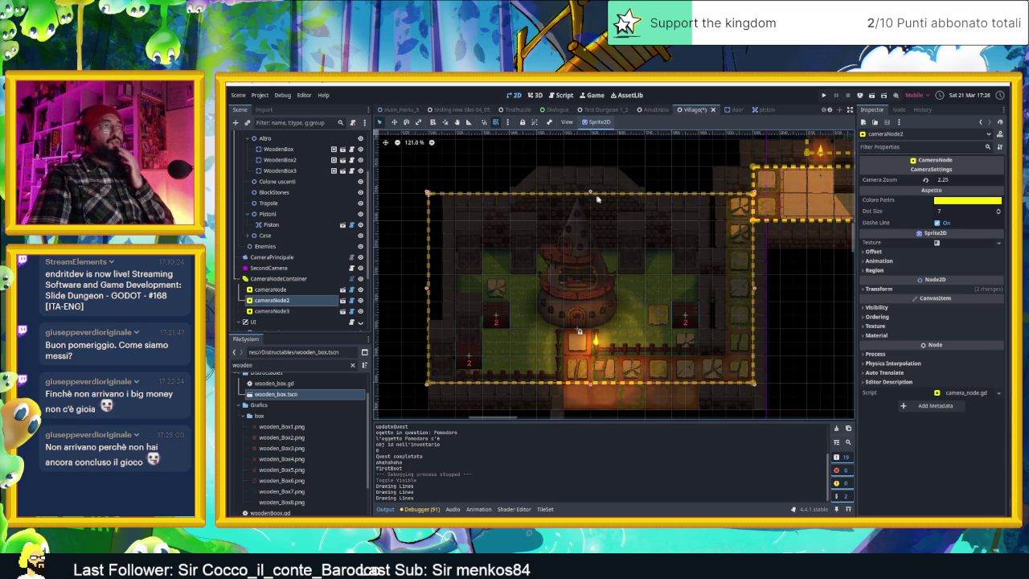
Move cameraNode2's top and bottom edges down, widen cameraNode3 leftward, then save and run.
{"action": "left_click_drag", "start_coordinate": [590, 193], "coordinate": [592, 220]}
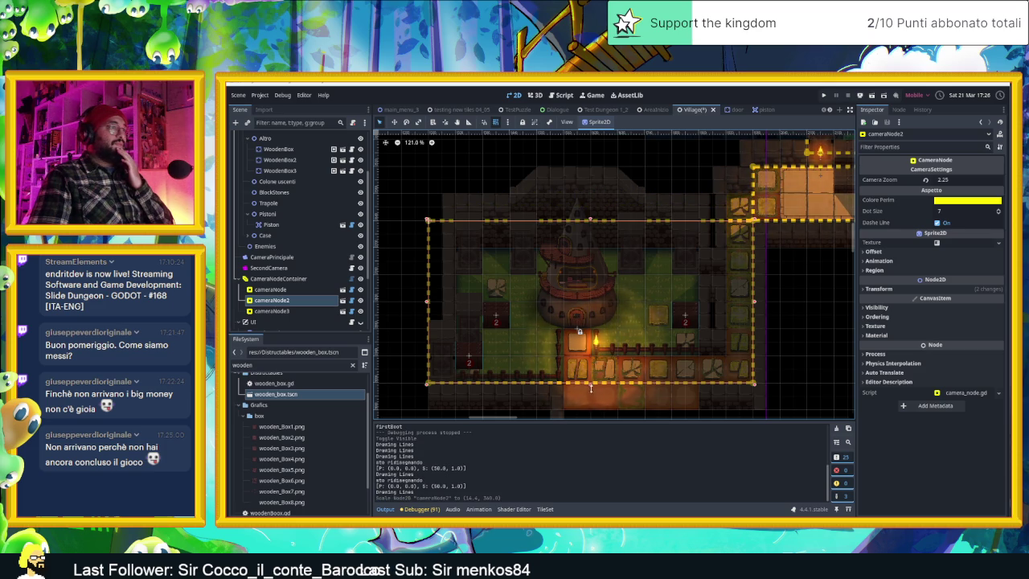
{"action": "left_click_drag", "start_coordinate": [591, 384], "coordinate": [591, 410]}
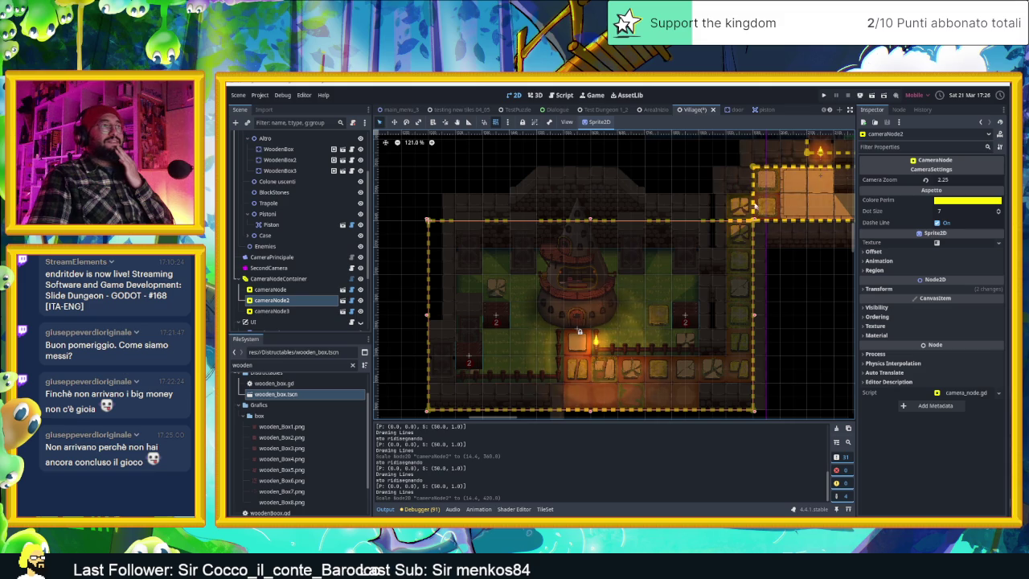
{"action": "left_click", "coordinate": [807, 222]}
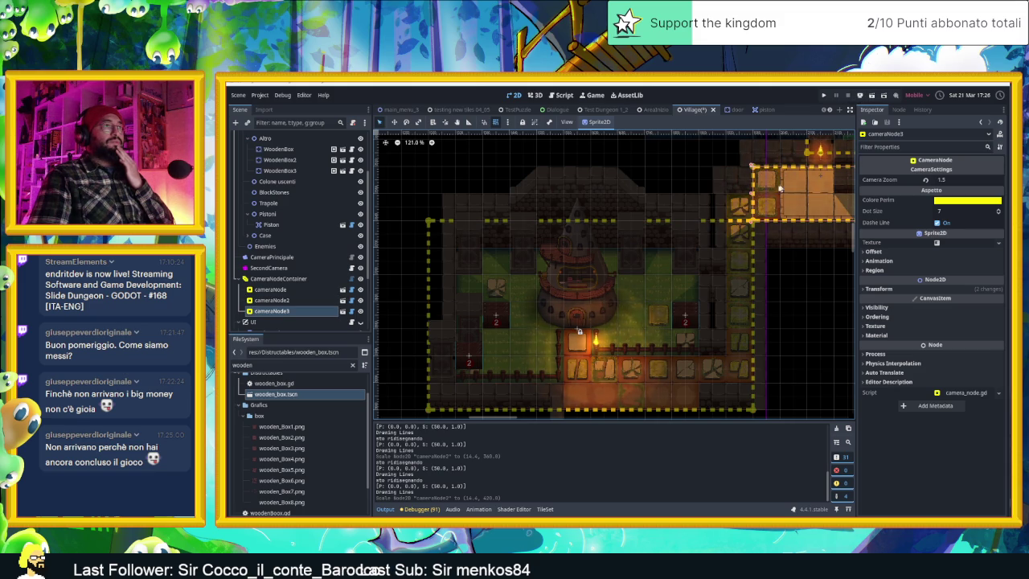
{"action": "left_click_drag", "start_coordinate": [752, 193], "coordinate": [724, 193]}
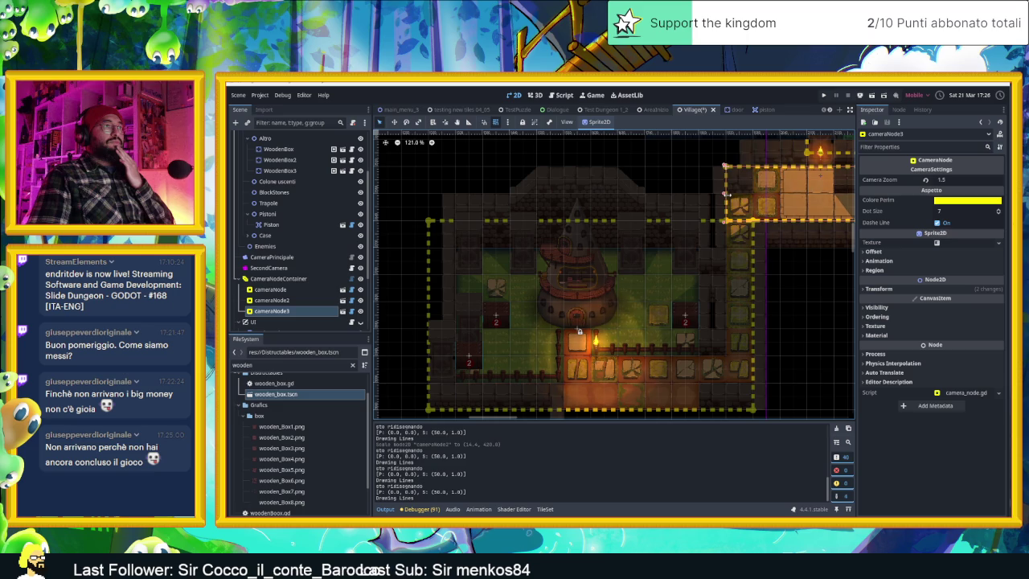
{"action": "left_click", "coordinate": [872, 96]}
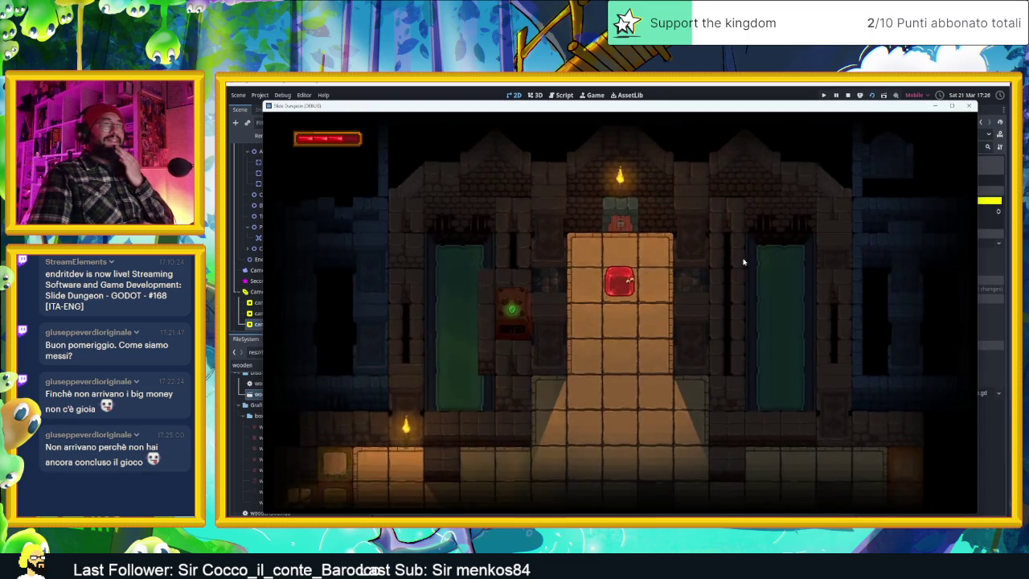
Slide the slime from the starting room through to the tower room, then stop the game.
{"action": "key", "text": "Down"}
{"action": "key", "text": "Right"}
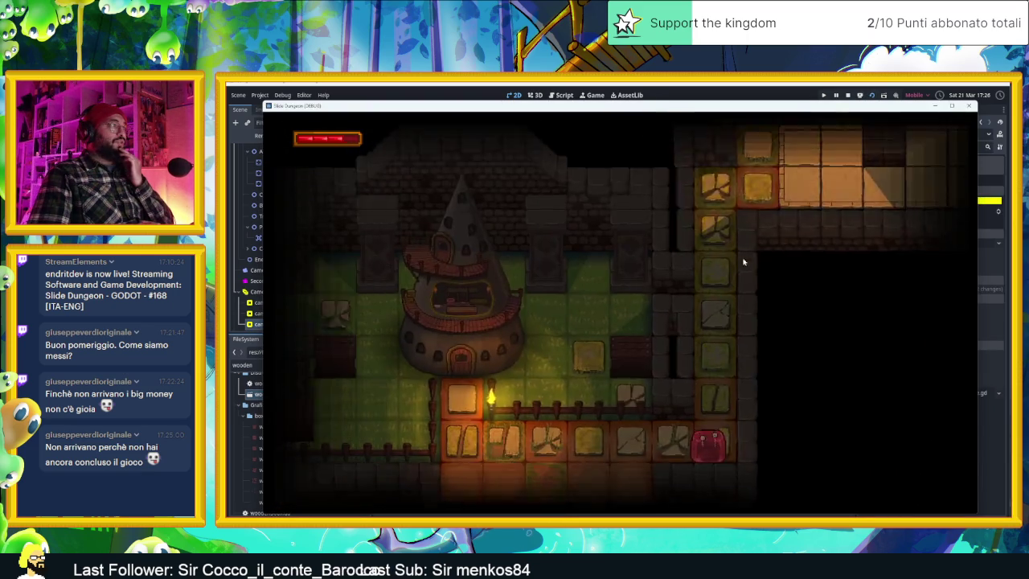
{"action": "key", "text": "Up"}
{"action": "key", "text": "Right"}
{"action": "key", "text": "Left"}
{"action": "key", "text": "Down"}
{"action": "key", "text": "Right"}
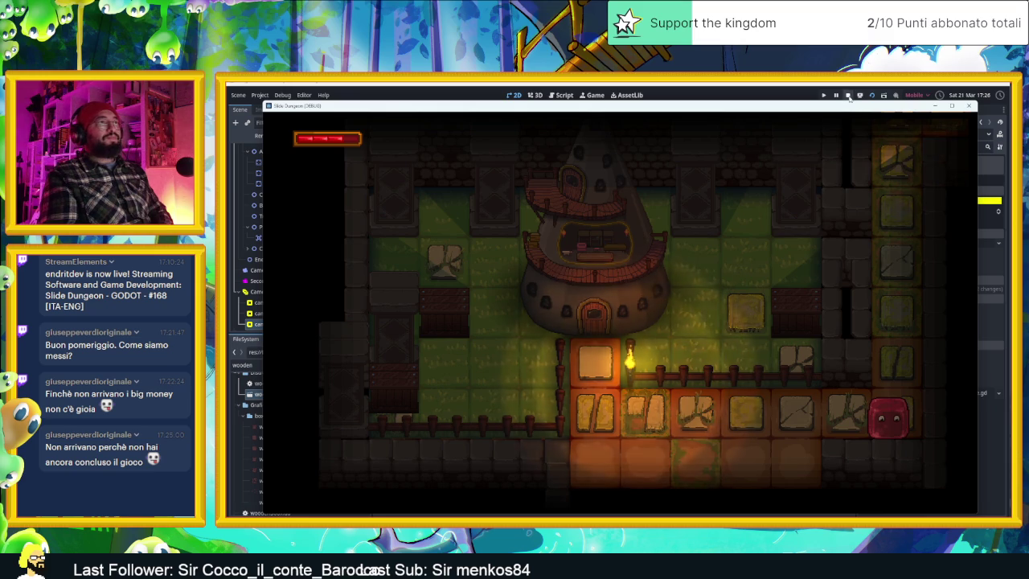
{"action": "left_click", "coordinate": [848, 95]}
{"action": "scroll", "coordinate": [780, 261], "scroll_direction": "down", "scroll_amount": 3}
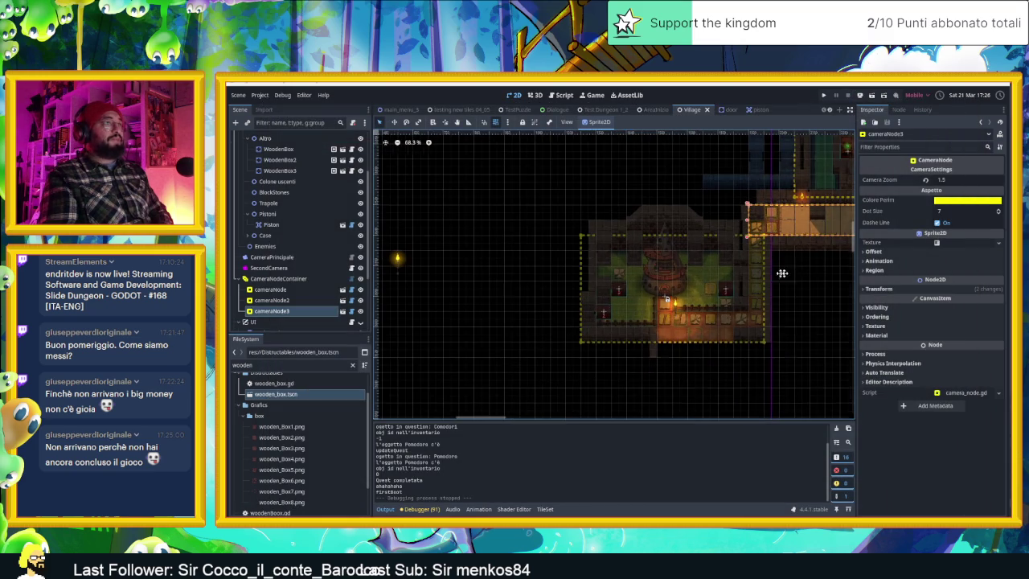
{"action": "scroll", "coordinate": [748, 277], "scroll_direction": "up", "scroll_amount": 2}
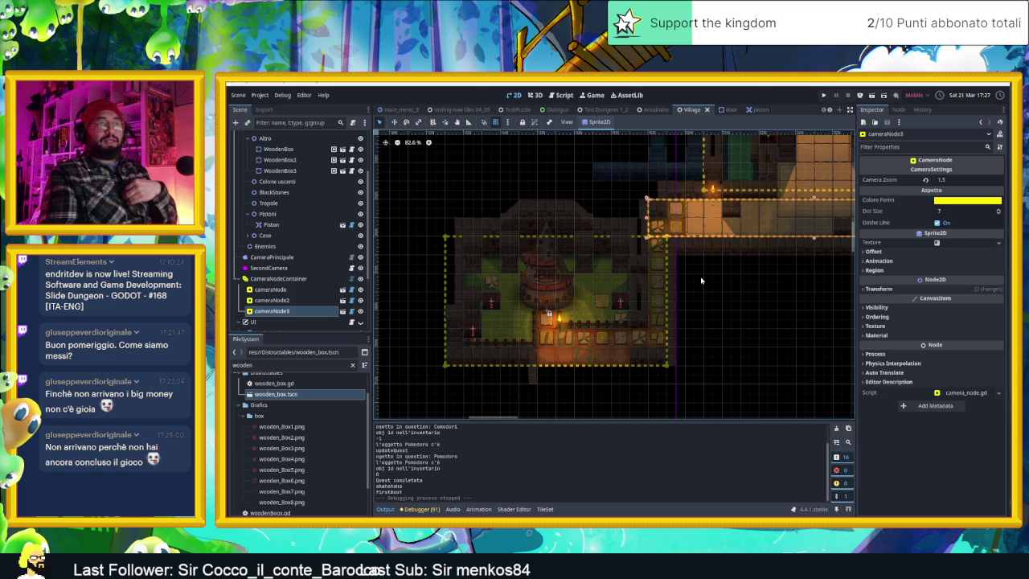
{"action": "scroll", "coordinate": [715, 283], "scroll_direction": "down", "scroll_amount": 2}
{"action": "scroll", "coordinate": [700, 314], "scroll_direction": "down", "scroll_amount": 1}
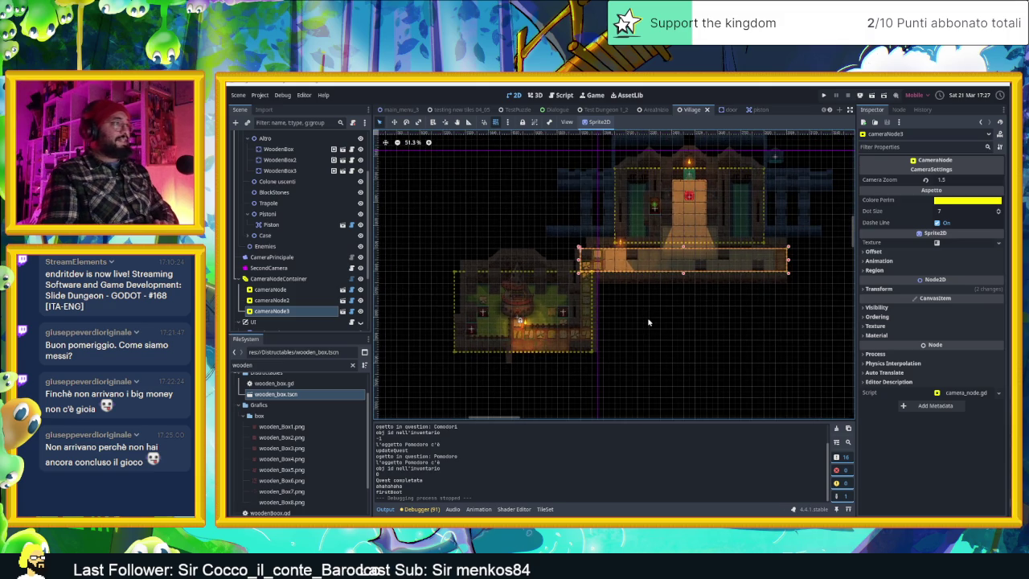
{"action": "scroll", "coordinate": [601, 328], "scroll_direction": "up", "scroll_amount": 1}
{"action": "scroll", "coordinate": [597, 325], "scroll_direction": "up", "scroll_amount": 1}
{"action": "scroll", "coordinate": [591, 322], "scroll_direction": "up", "scroll_amount": 2}
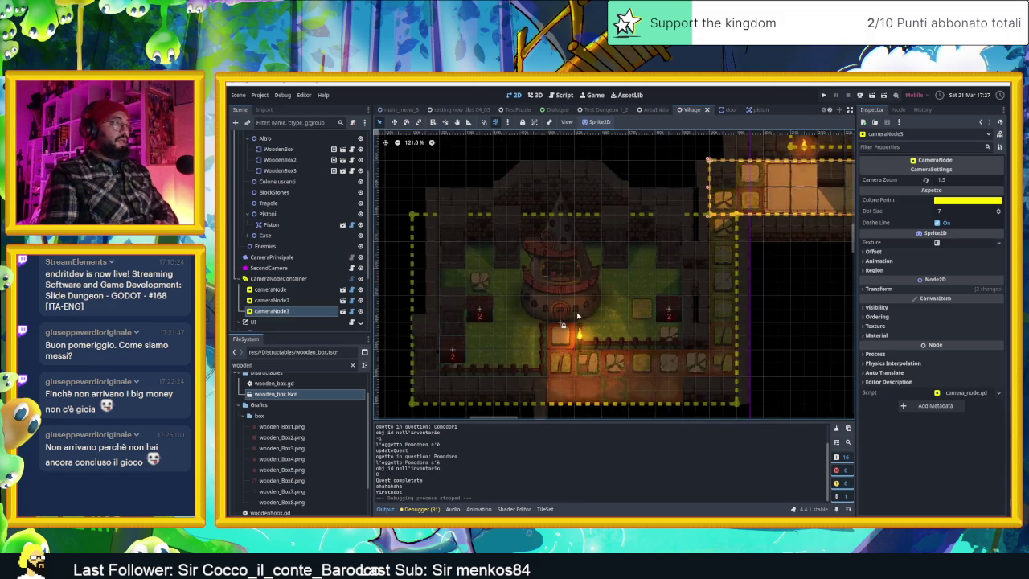
{"action": "scroll", "coordinate": [586, 318], "scroll_direction": "up", "scroll_amount": 1}
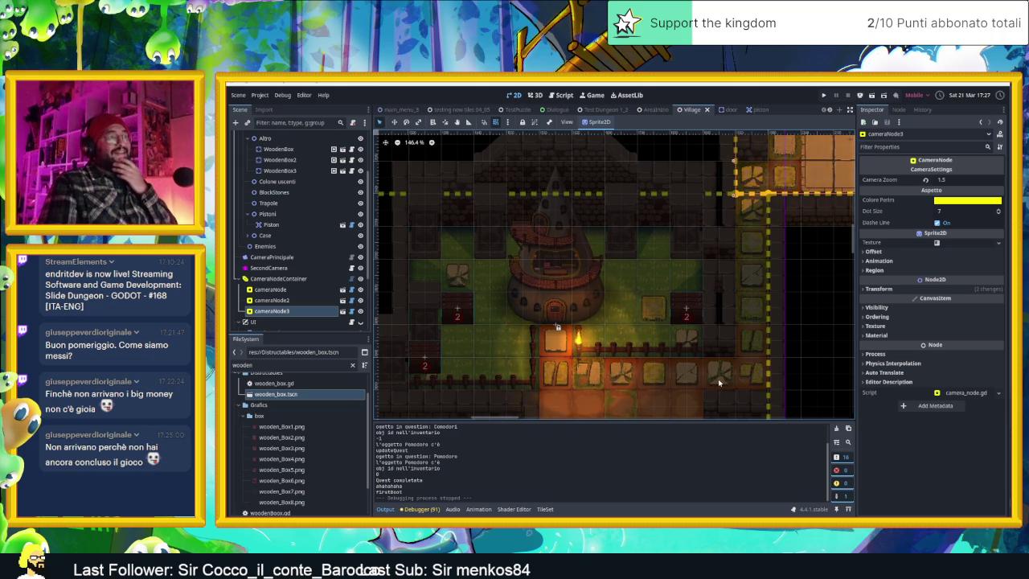
{"action": "left_click_drag", "start_coordinate": [765, 382], "coordinate": [733, 324]}
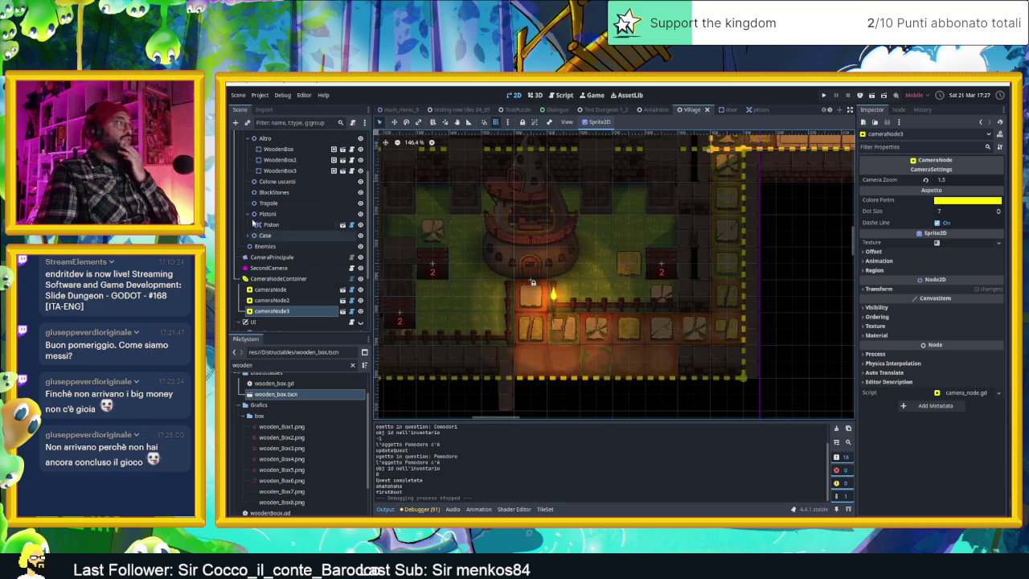
{"action": "scroll", "coordinate": [278, 171], "scroll_direction": "up", "scroll_amount": 2}
{"action": "scroll", "coordinate": [278, 171], "scroll_direction": "up", "scroll_amount": 1}
{"action": "scroll", "coordinate": [278, 171], "scroll_direction": "up", "scroll_amount": 2}
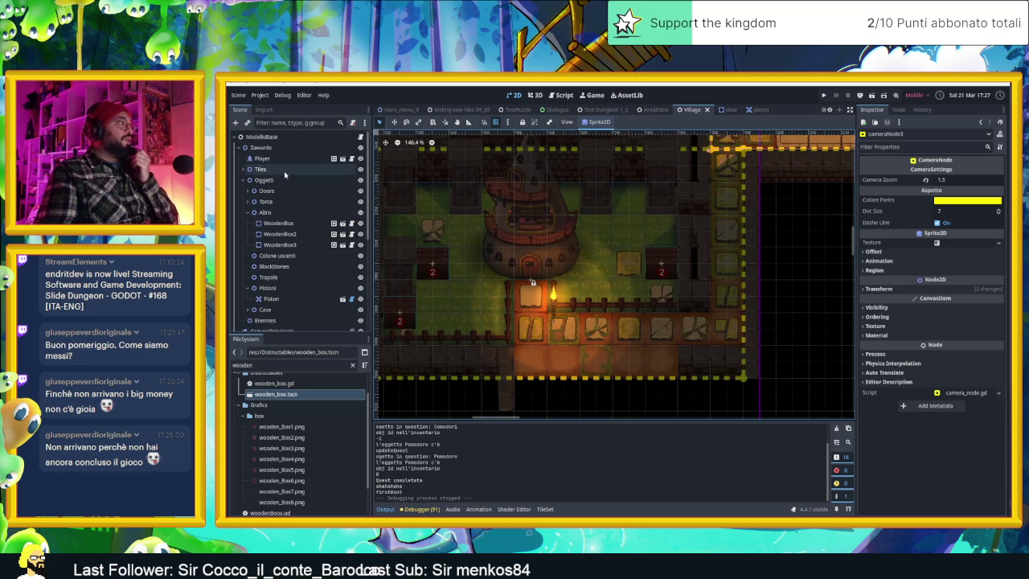
Expand Tiles, select the SopraIlPavimento2 layer and hide it with its eye icon.
{"action": "left_click", "coordinate": [250, 169]}
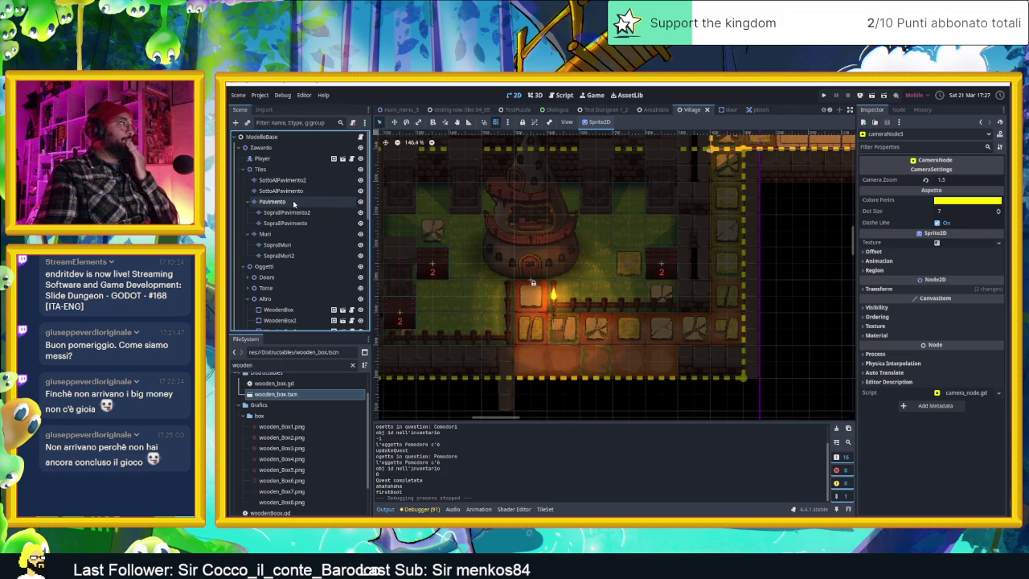
{"action": "left_click", "coordinate": [294, 201]}
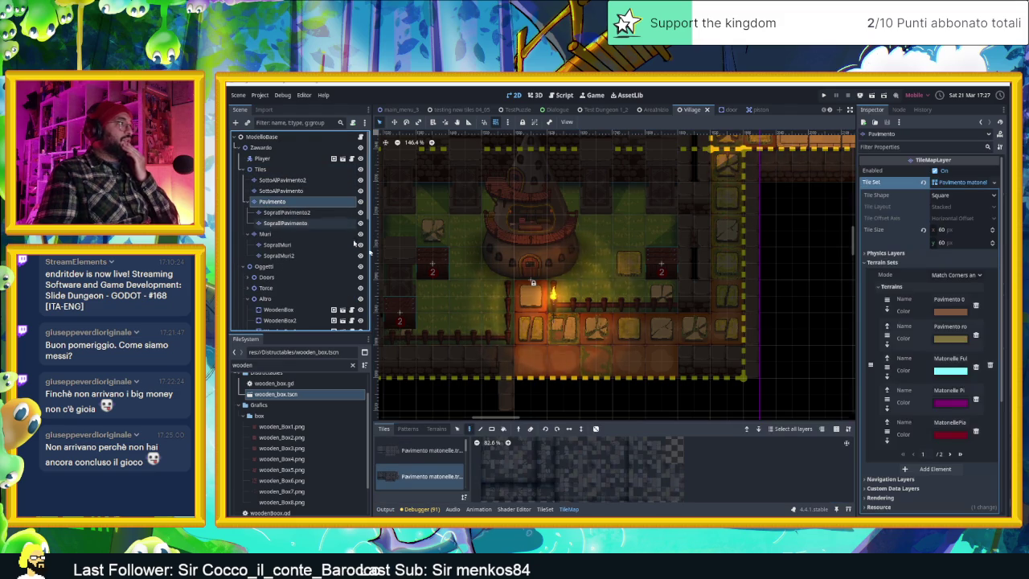
{"action": "left_click", "coordinate": [257, 211]}
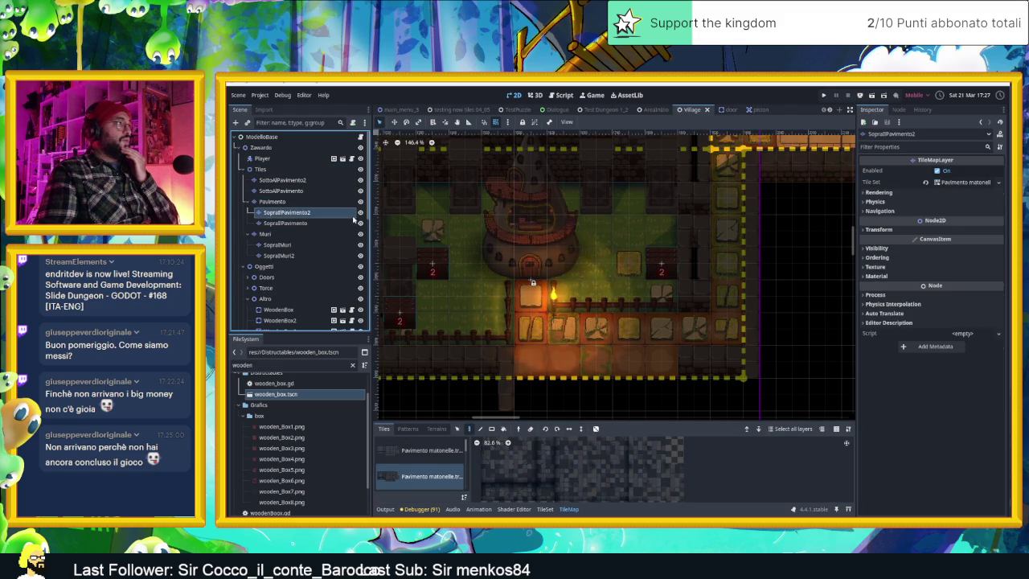
{"action": "left_click", "coordinate": [360, 212]}
{"action": "left_click", "coordinate": [360, 212]}
{"action": "left_click", "coordinate": [360, 213]}
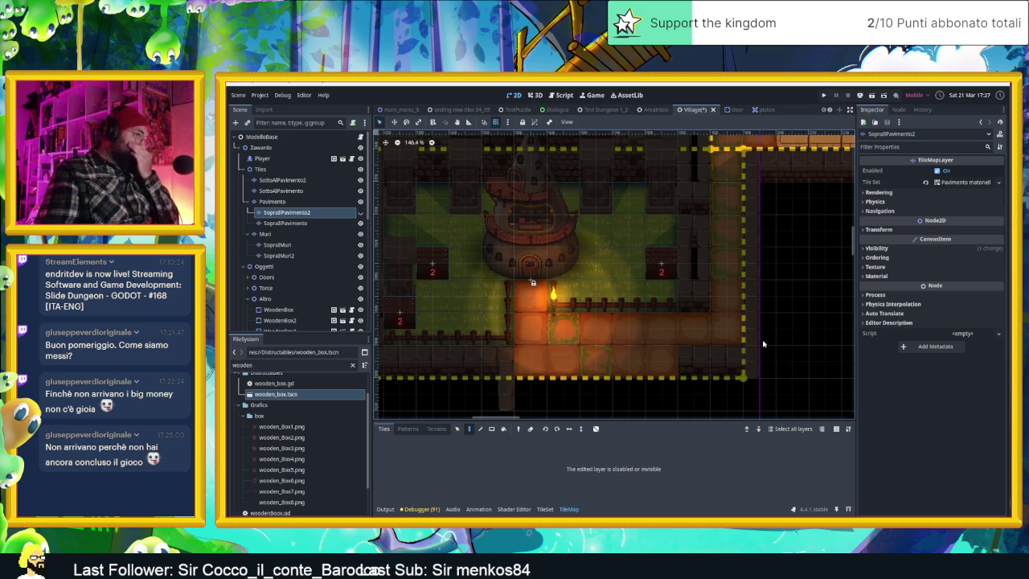
Zoom and pan around the room and corridor to inspect the bare orange floor tiles.
{"action": "scroll", "coordinate": [621, 340], "scroll_direction": "up", "scroll_amount": 2}
{"action": "scroll", "coordinate": [622, 341], "scroll_direction": "up", "scroll_amount": 2}
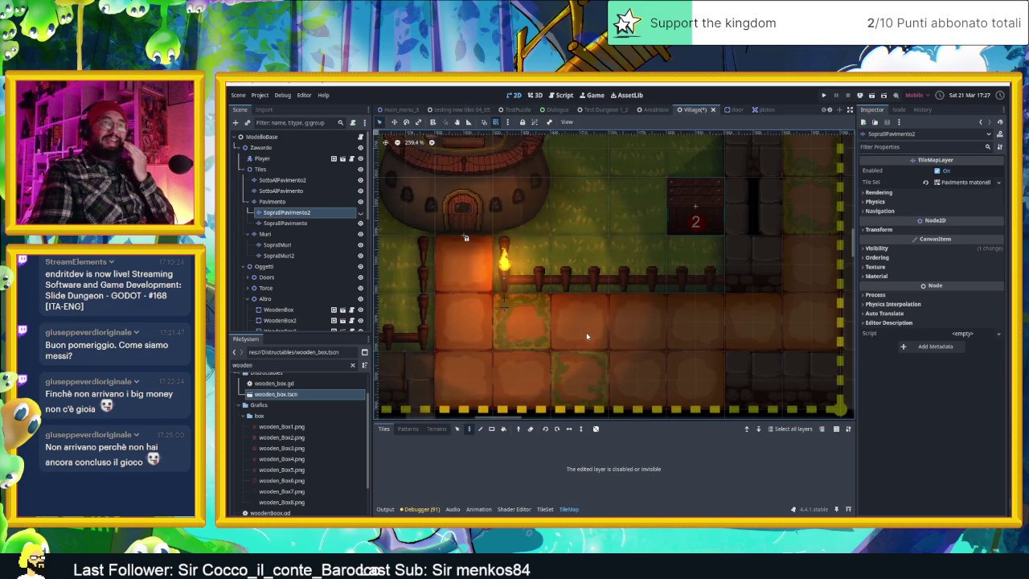
{"action": "scroll", "coordinate": [586, 336], "scroll_direction": "down", "scroll_amount": 1}
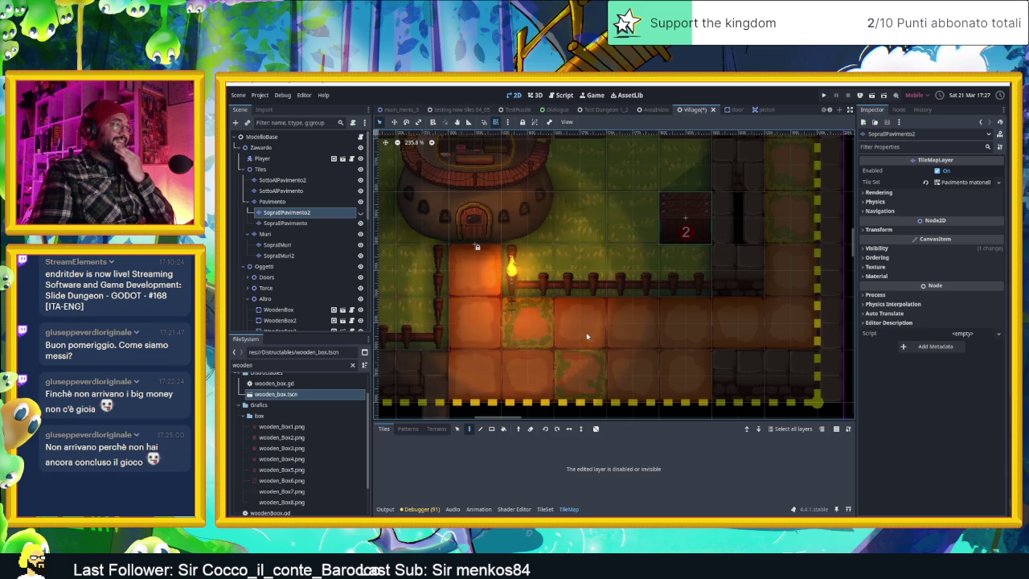
{"action": "scroll", "coordinate": [586, 336], "scroll_direction": "down", "scroll_amount": 3}
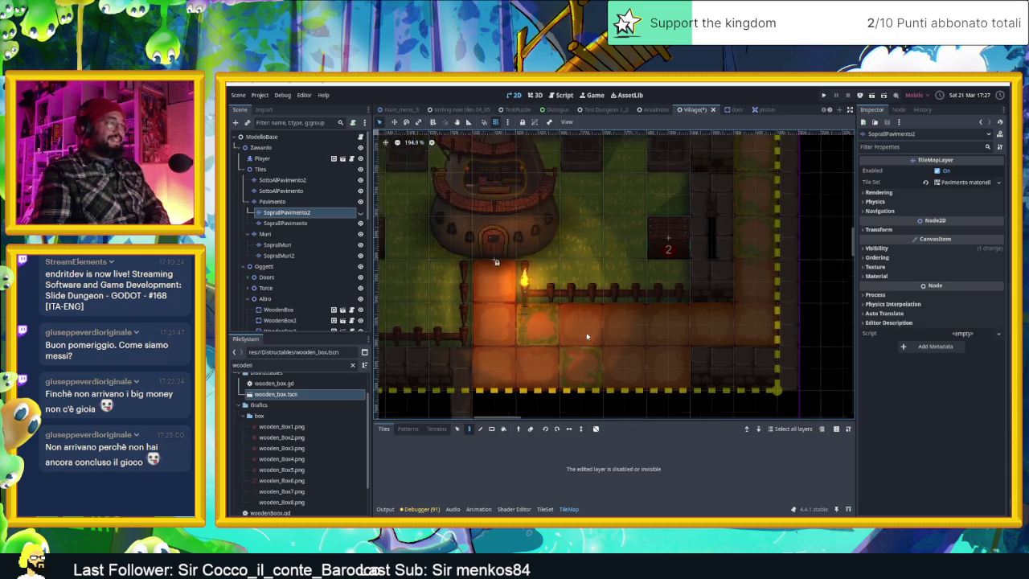
{"action": "scroll", "coordinate": [586, 336], "scroll_direction": "down", "scroll_amount": 2}
{"action": "scroll", "coordinate": [586, 336], "scroll_direction": "up", "scroll_amount": 3}
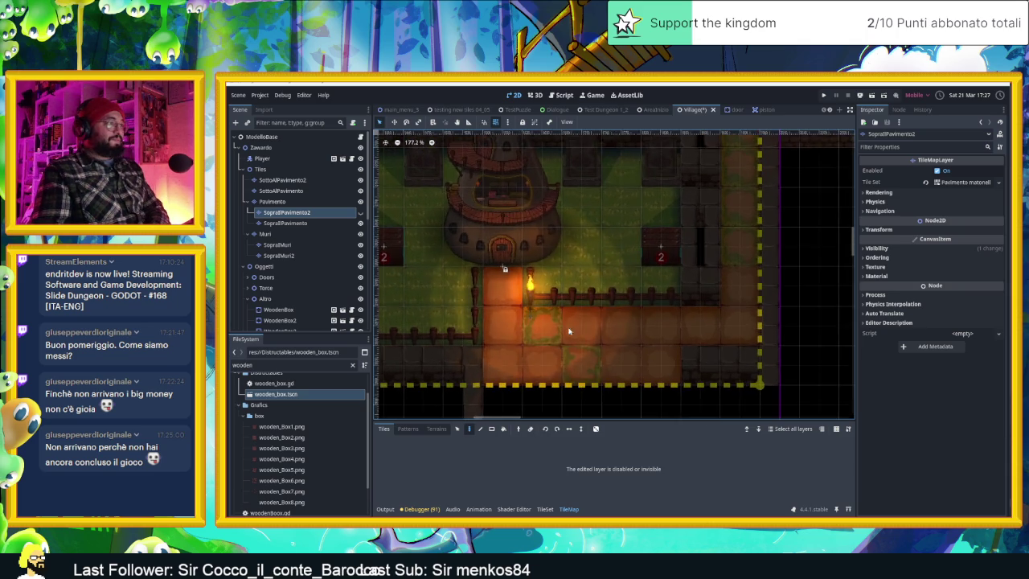
{"action": "scroll", "coordinate": [558, 326], "scroll_direction": "up", "scroll_amount": 4}
{"action": "scroll", "coordinate": [539, 302], "scroll_direction": "up", "scroll_amount": 5}
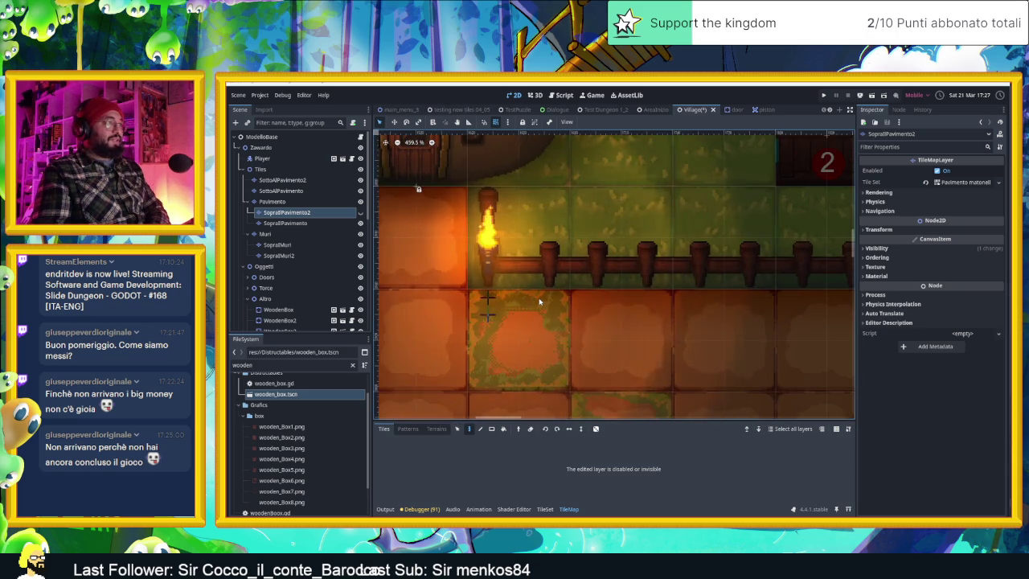
{"action": "scroll", "coordinate": [540, 302], "scroll_direction": "down", "scroll_amount": 5}
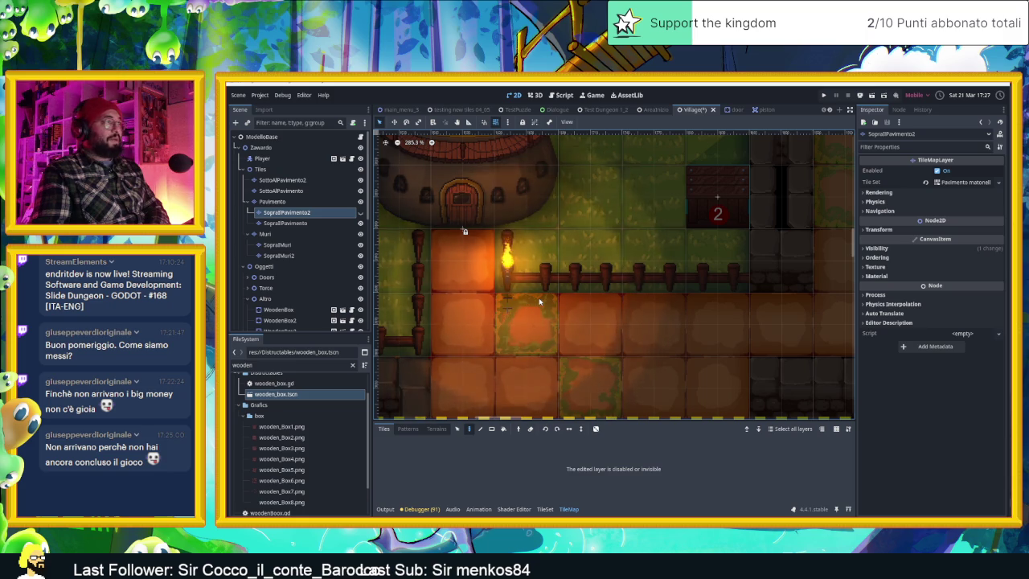
{"action": "scroll", "coordinate": [539, 302], "scroll_direction": "down", "scroll_amount": 3}
{"action": "scroll", "coordinate": [539, 302], "scroll_direction": "down", "scroll_amount": 1}
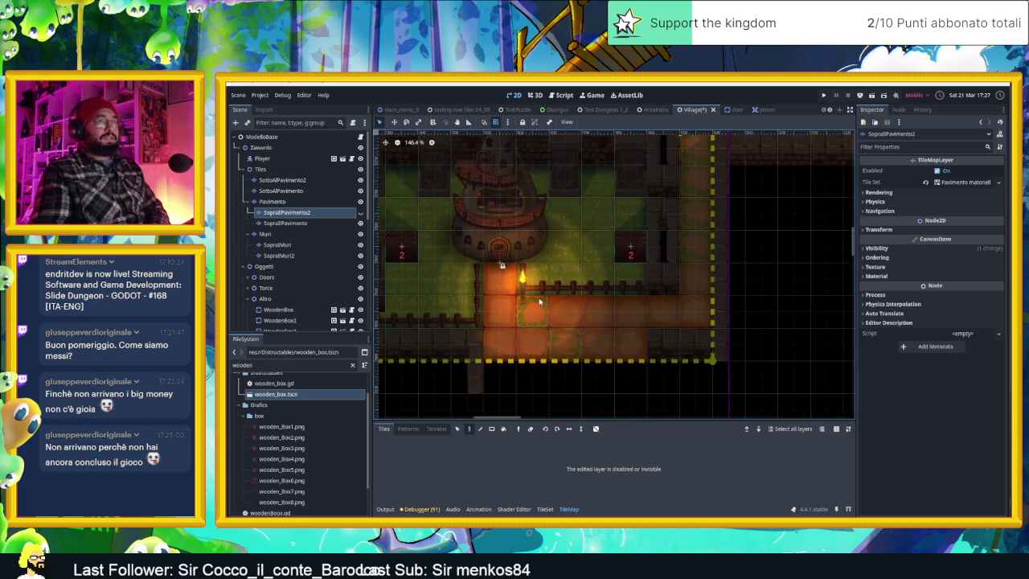
{"action": "scroll", "coordinate": [595, 309], "scroll_direction": "down", "scroll_amount": 1}
{"action": "scroll", "coordinate": [657, 319], "scroll_direction": "down", "scroll_amount": 1}
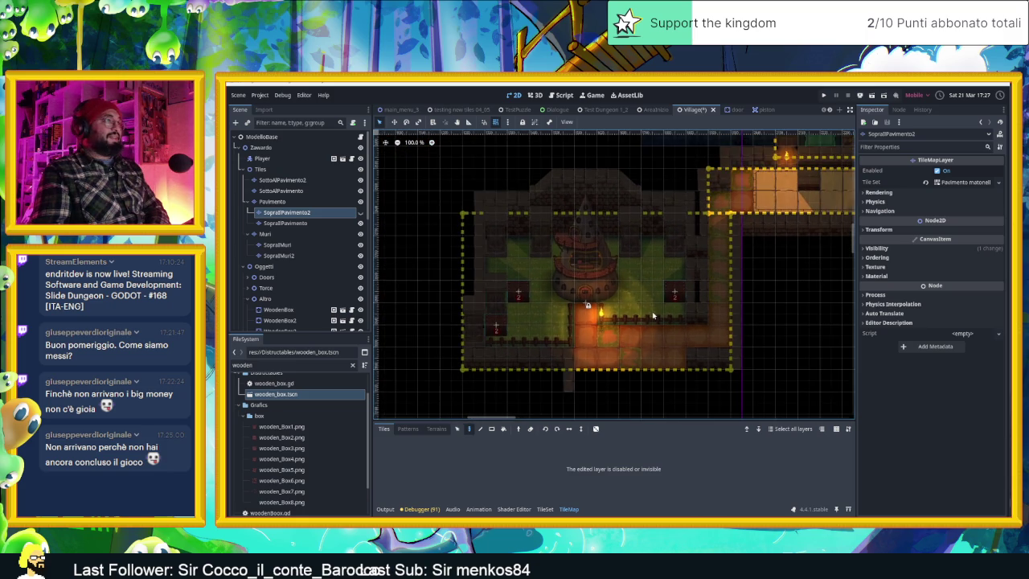
{"action": "scroll", "coordinate": [651, 314], "scroll_direction": "up", "scroll_amount": 2}
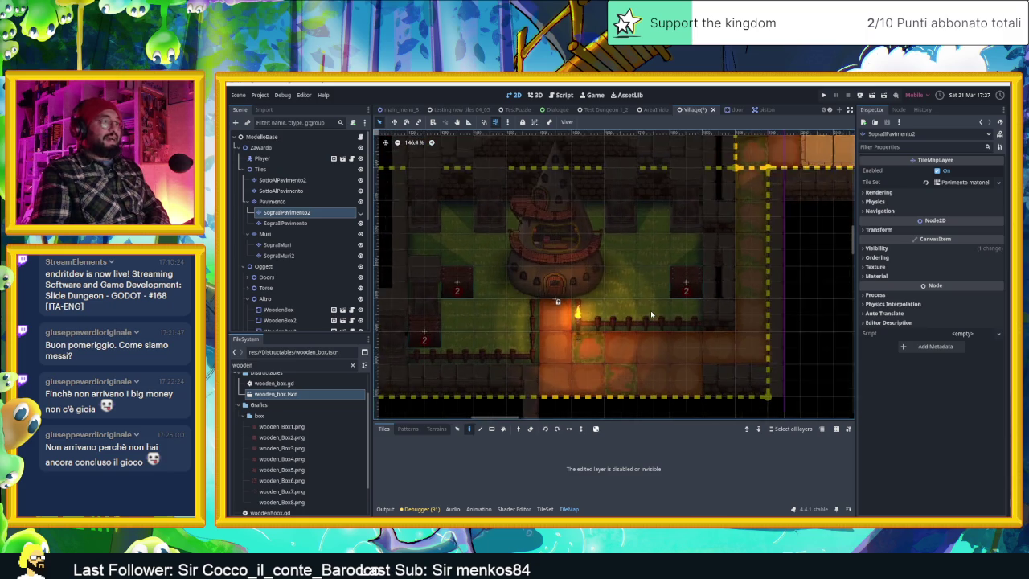
{"action": "scroll", "coordinate": [651, 314], "scroll_direction": "down", "scroll_amount": 1}
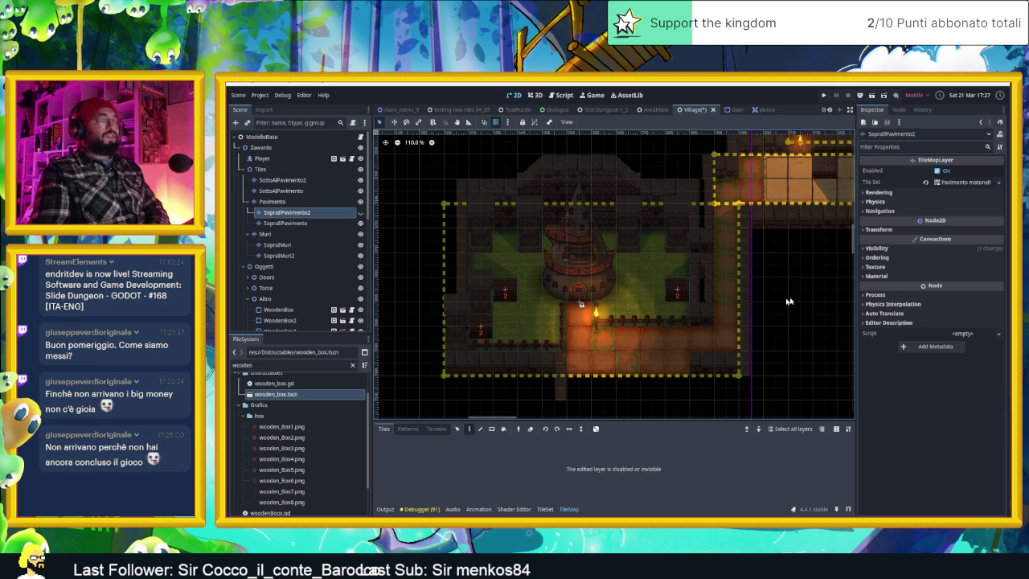
{"action": "left_click_drag", "start_coordinate": [770, 299], "coordinate": [679, 287]}
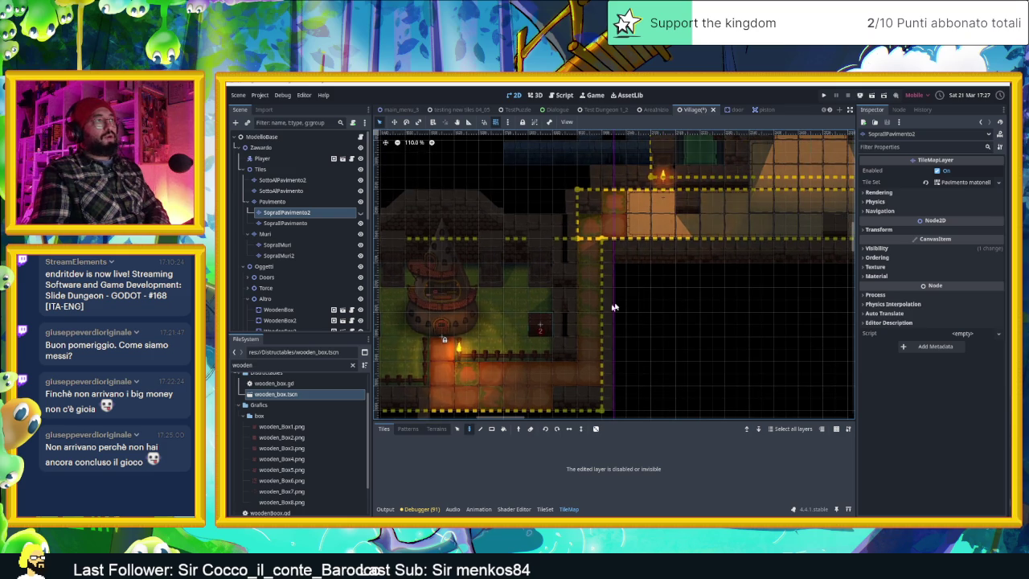
{"action": "scroll", "coordinate": [566, 336], "scroll_direction": "up", "scroll_amount": 2}
{"action": "scroll", "coordinate": [566, 335], "scroll_direction": "up", "scroll_amount": 2}
{"action": "scroll", "coordinate": [566, 335], "scroll_direction": "up", "scroll_amount": 2}
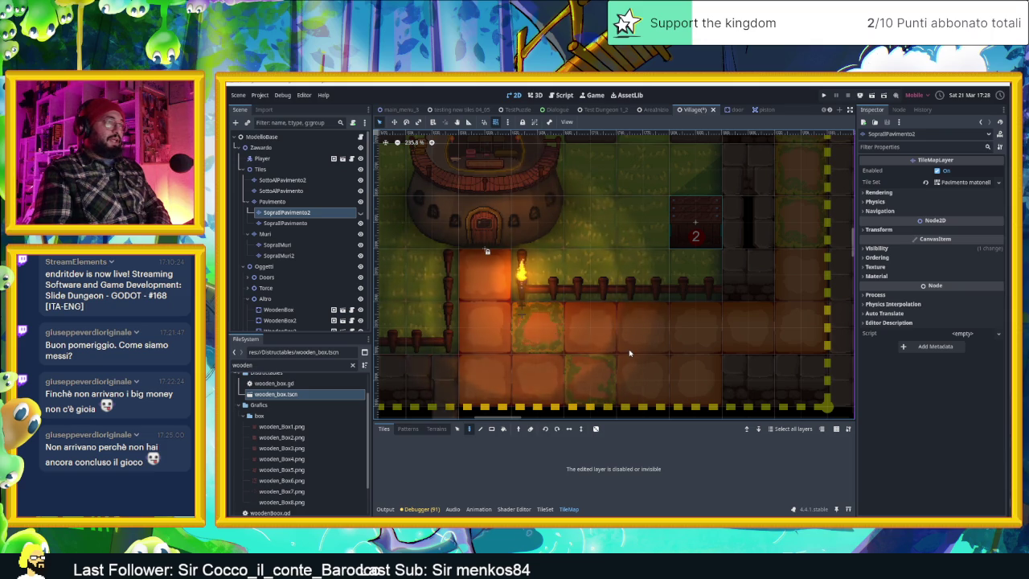
{"action": "scroll", "coordinate": [629, 353], "scroll_direction": "down", "scroll_amount": 3}
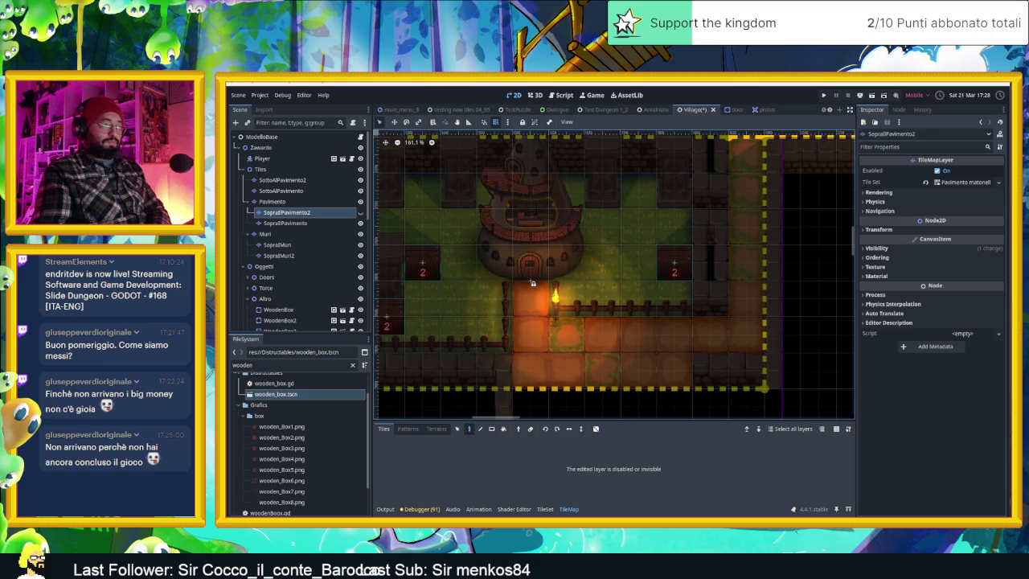
{"action": "key", "text": "super"}
Launch and maximize Aseprite, then create a new transparent sprite via File > New.
{"action": "left_click", "coordinate": [776, 392]}
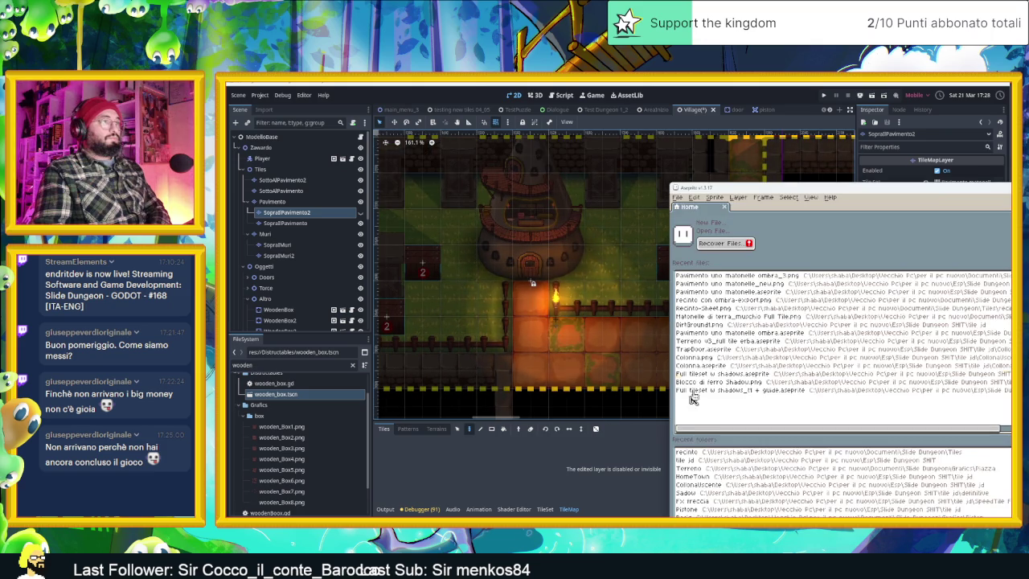
{"action": "double_click", "coordinate": [885, 191]}
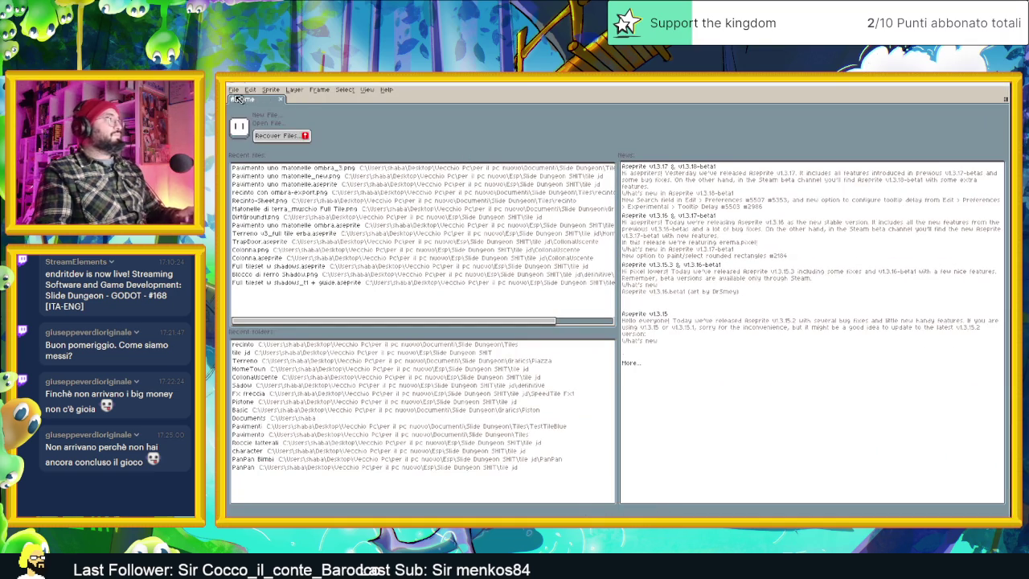
{"action": "left_click", "coordinate": [234, 90]}
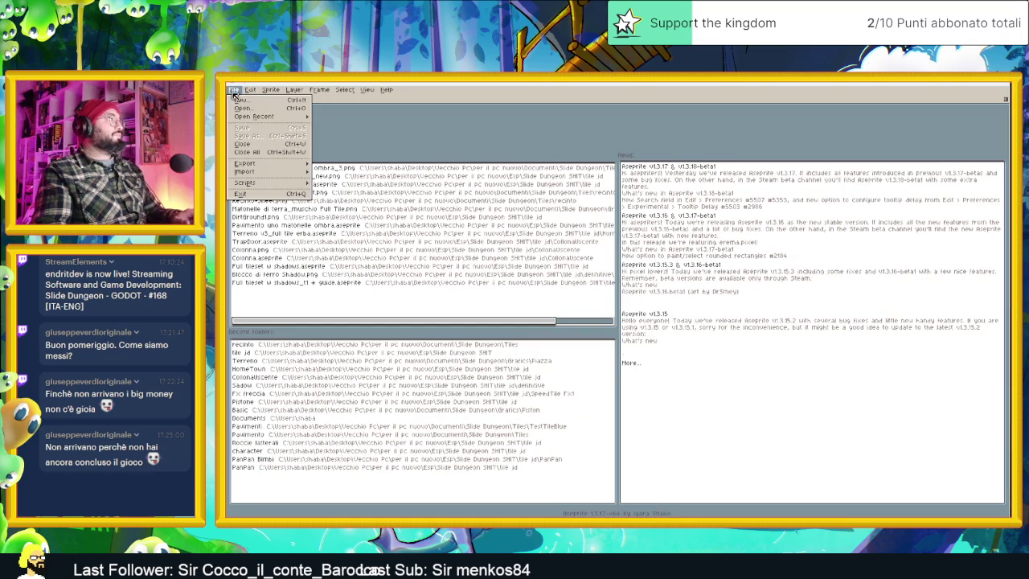
{"action": "left_click", "coordinate": [241, 102]}
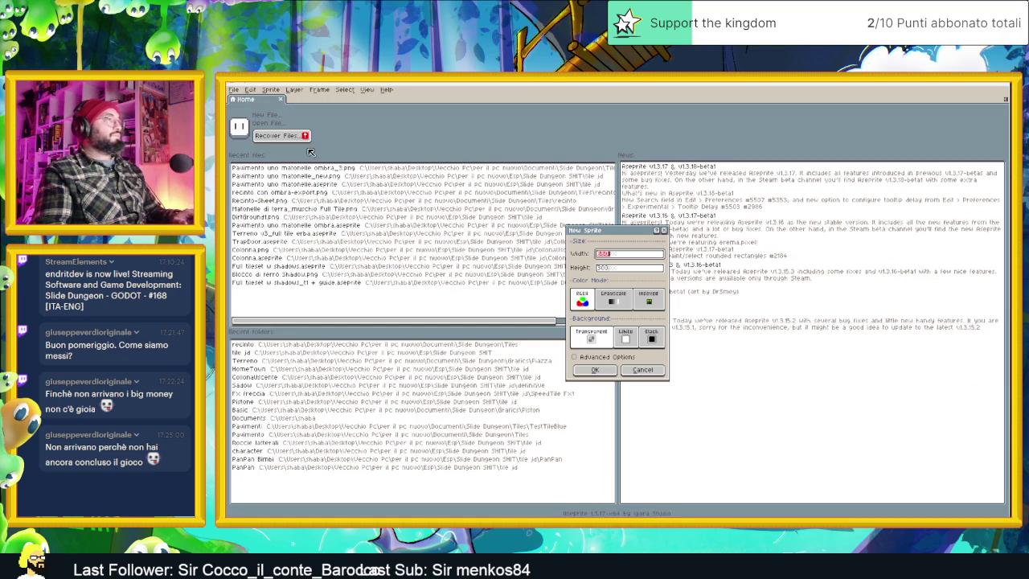
{"action": "left_click", "coordinate": [630, 270]}
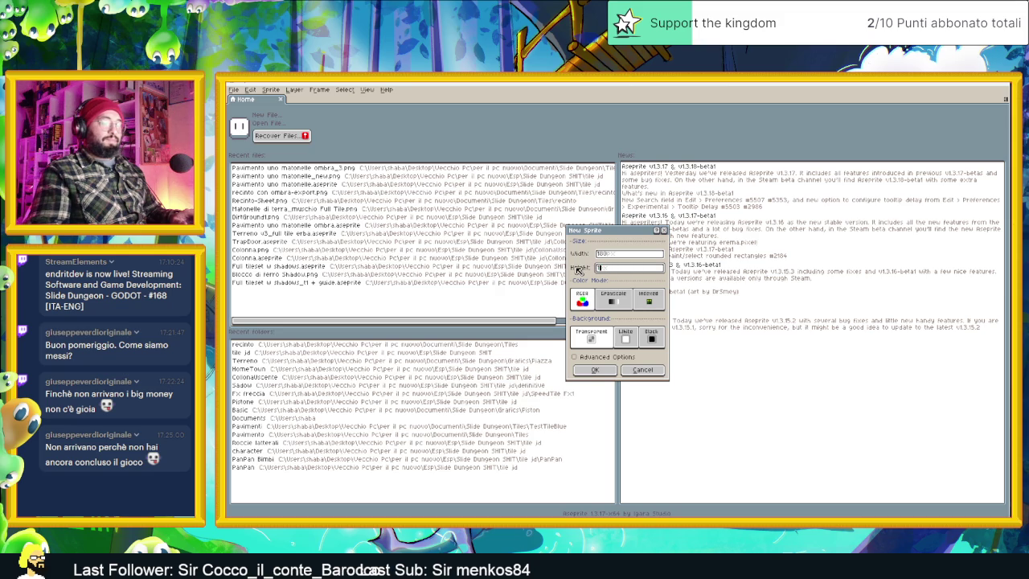
{"action": "left_click", "coordinate": [595, 370]}
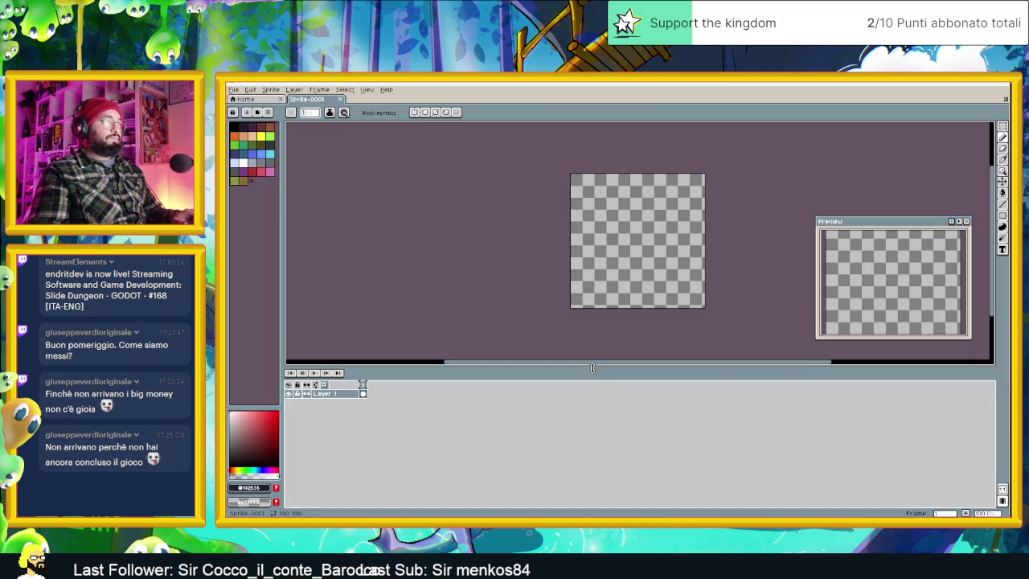
Show a 60×60 grid on the 180×180 sprite and enlarge the canvas view.
{"action": "left_click", "coordinate": [366, 89]}
{"action": "mouse_move", "coordinate": [373, 147]}
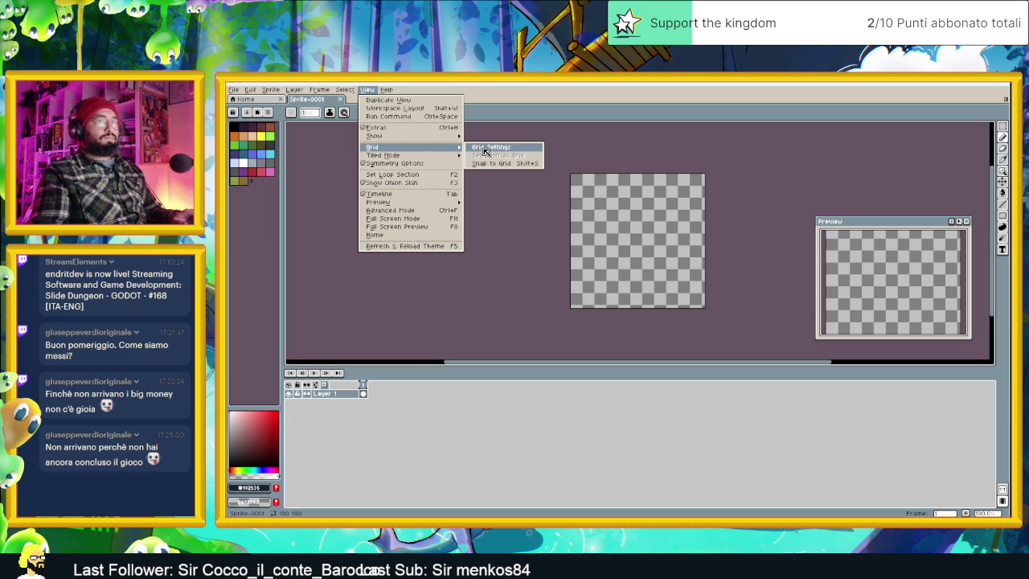
{"action": "left_click", "coordinate": [485, 148]}
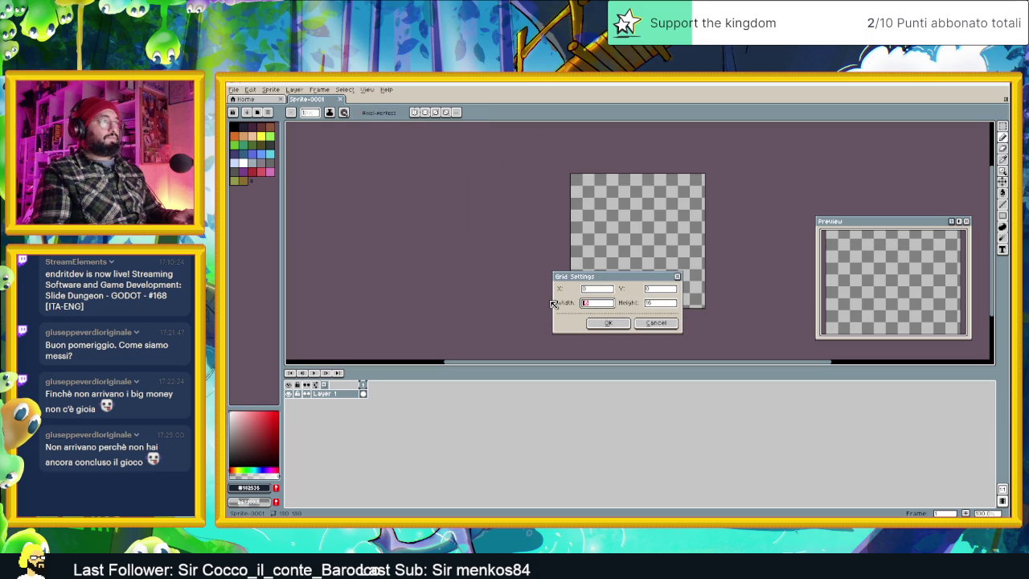
{"action": "key", "text": "Tab"}
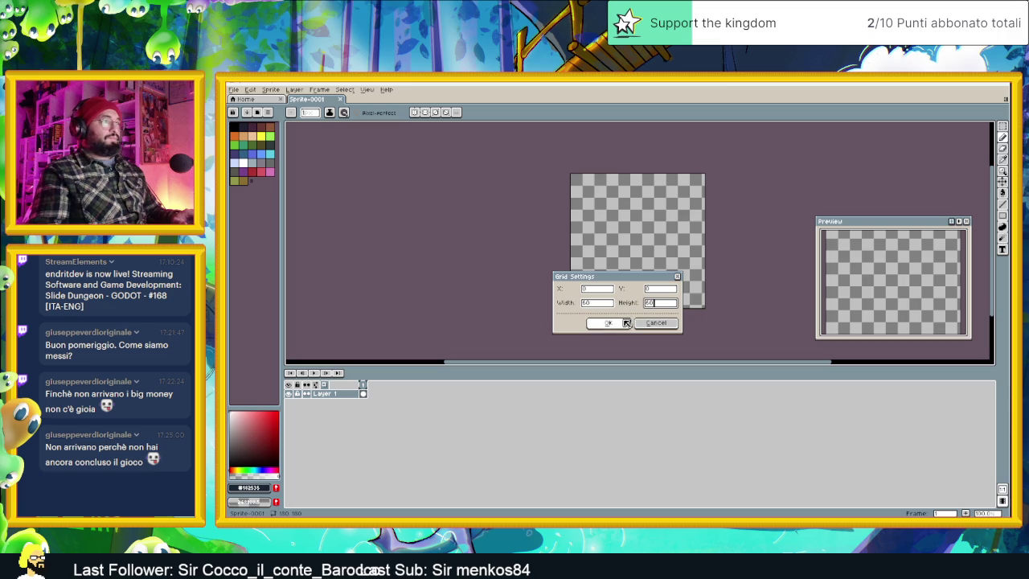
{"action": "left_click", "coordinate": [626, 322]}
{"action": "scroll", "coordinate": [680, 250], "scroll_direction": "up", "scroll_amount": 1}
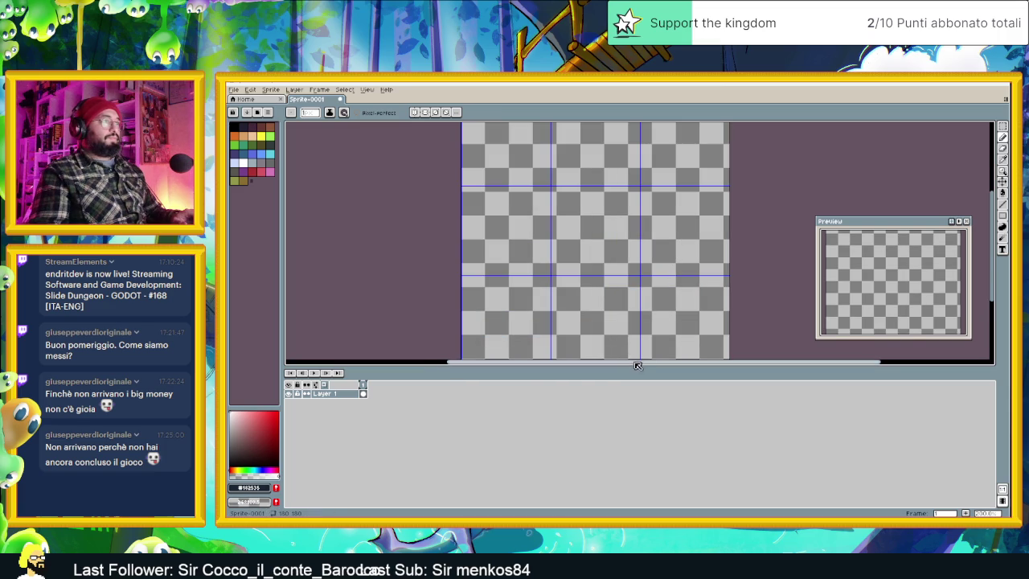
{"action": "left_click_drag", "start_coordinate": [627, 369], "coordinate": [627, 450]}
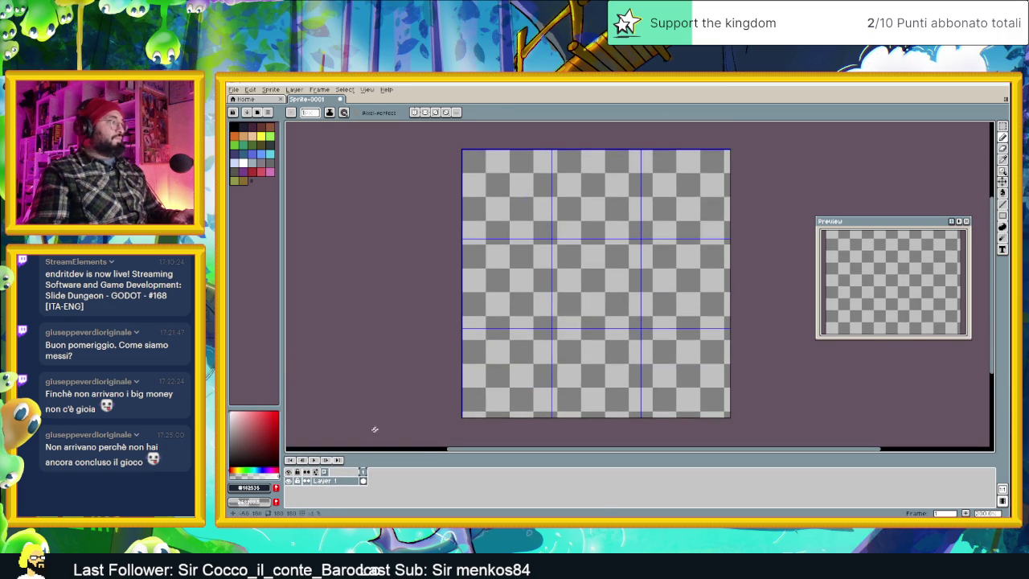
{"action": "key", "text": "ctrl+s"}
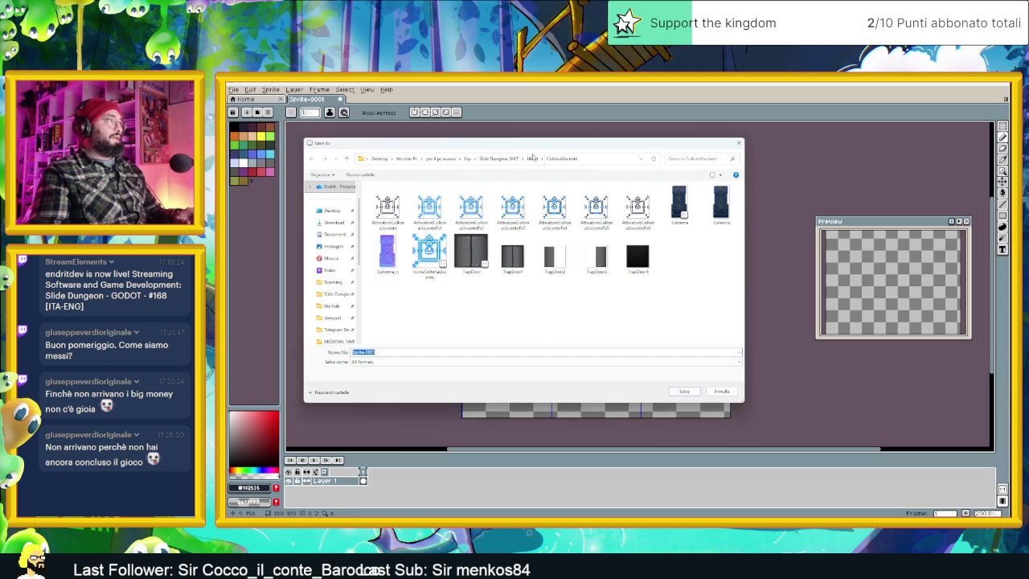
In the save dialog's parent folder, create a new folder named Dat Tile.
{"action": "left_click", "coordinate": [527, 160]}
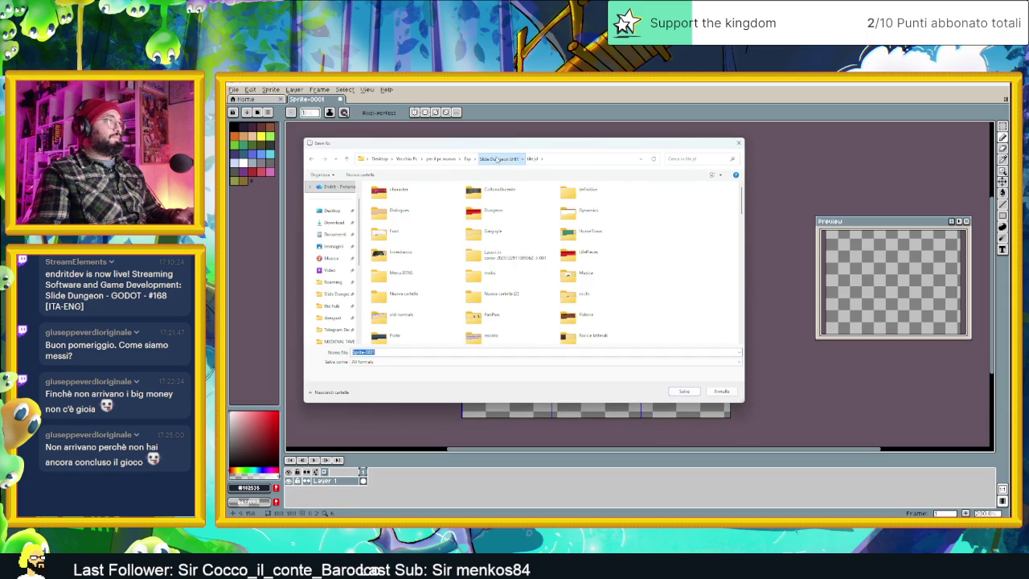
{"action": "left_click", "coordinate": [522, 159]}
{"action": "left_click_drag", "start_coordinate": [500, 159], "coordinate": [504, 162]}
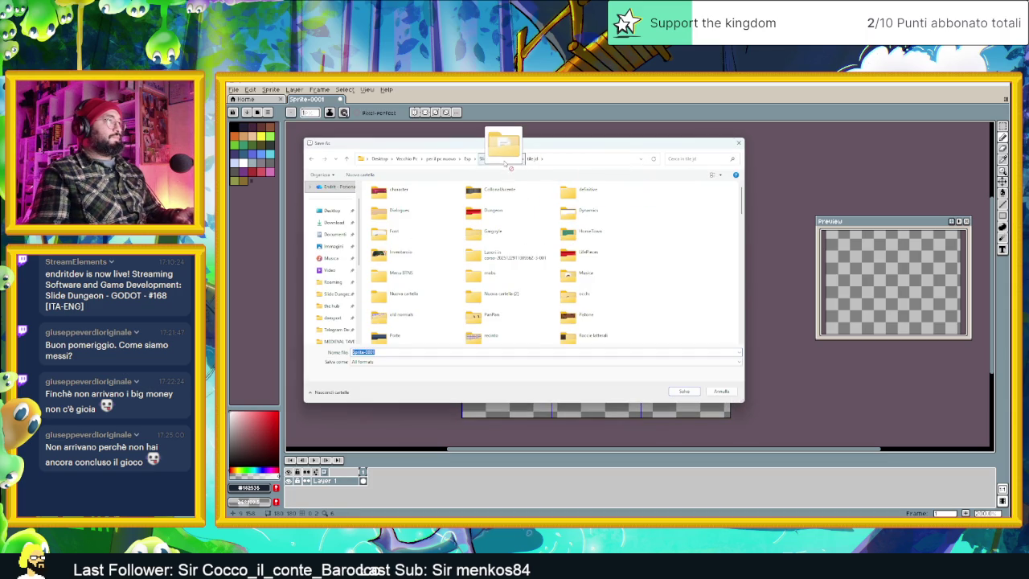
{"action": "right_click", "coordinate": [653, 212]}
{"action": "left_click", "coordinate": [680, 209]}
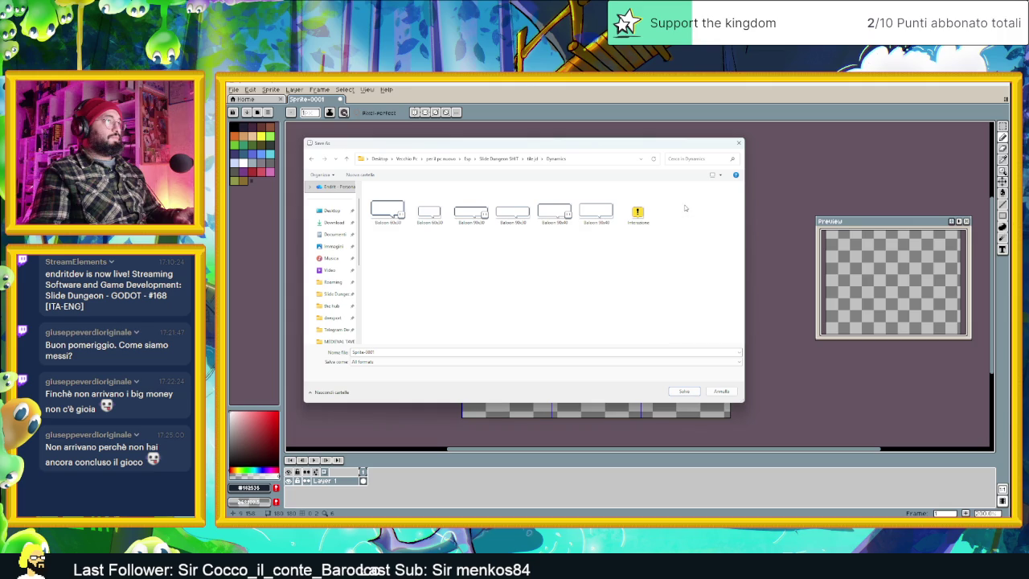
{"action": "key", "text": "alt+Left"}
{"action": "right_click", "coordinate": [680, 208]}
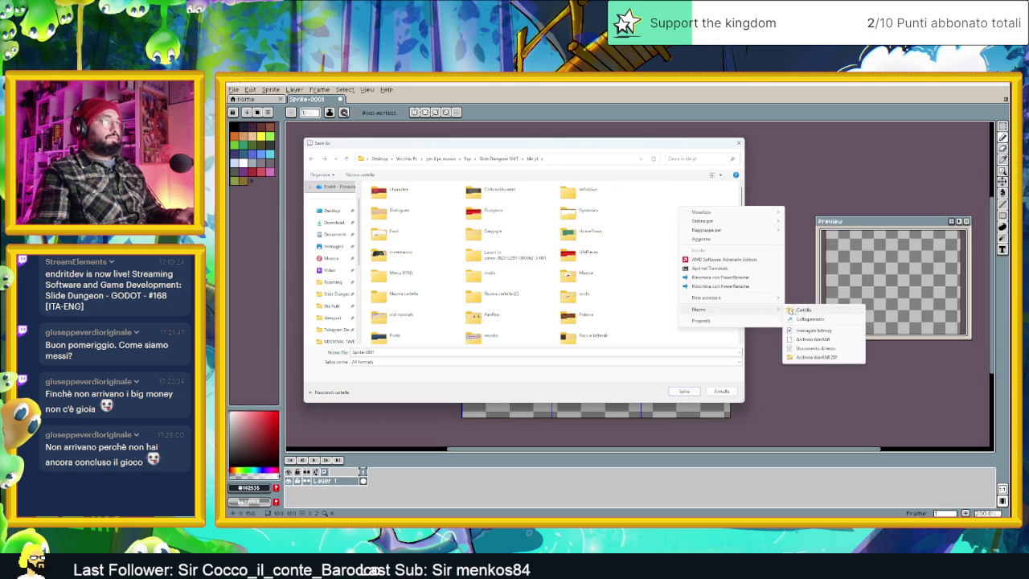
{"action": "mouse_move", "coordinate": [723, 309]}
{"action": "left_click", "coordinate": [804, 310]}
{"action": "type", "text": "s"}
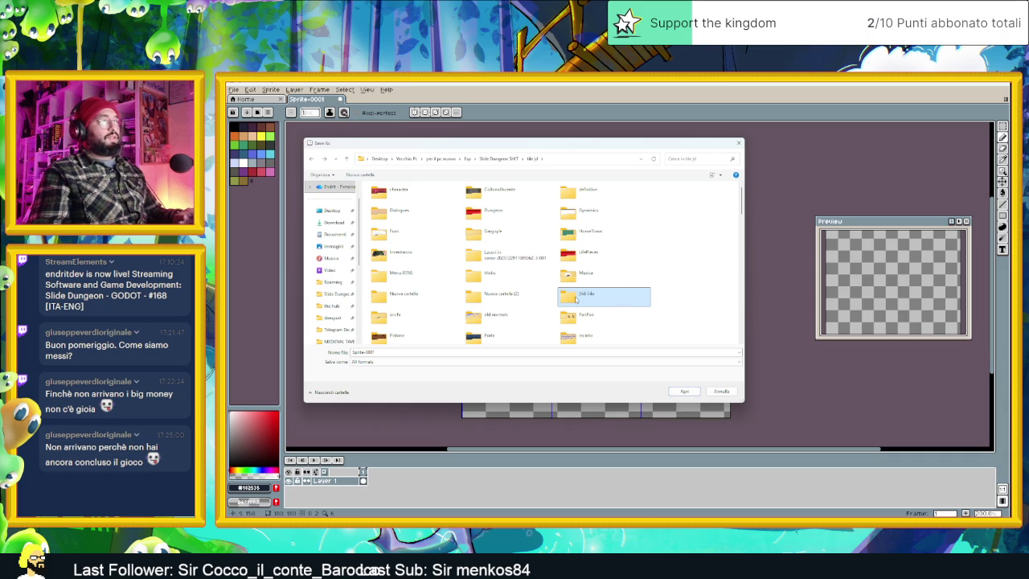
{"action": "key", "text": "Return"}
Save the sprite as Dirt v1 inside the Dat Tile folder.
{"action": "double_click", "coordinate": [513, 216]}
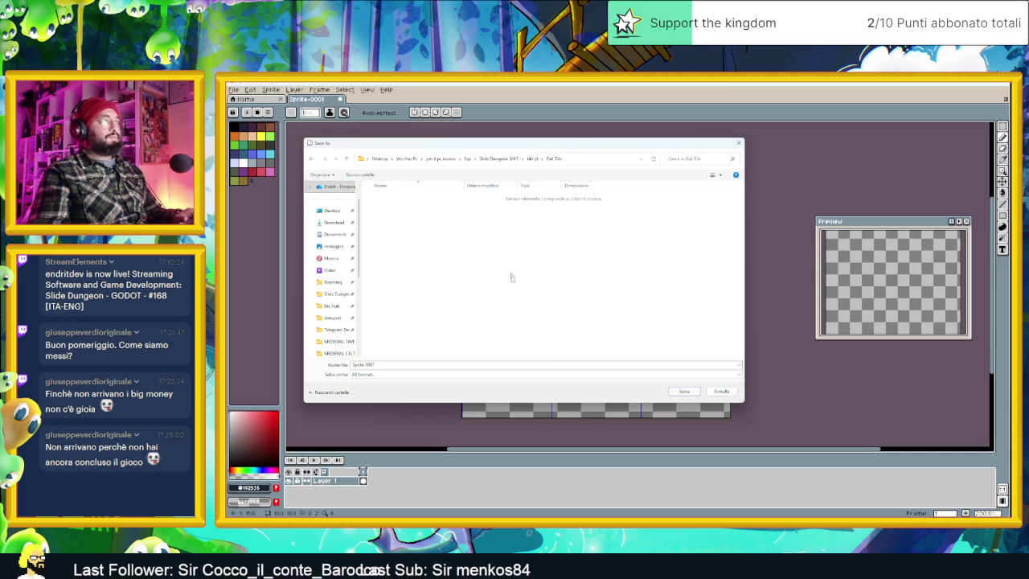
{"action": "left_click", "coordinate": [525, 364]}
{"action": "type", "text": "Dirt v1"}
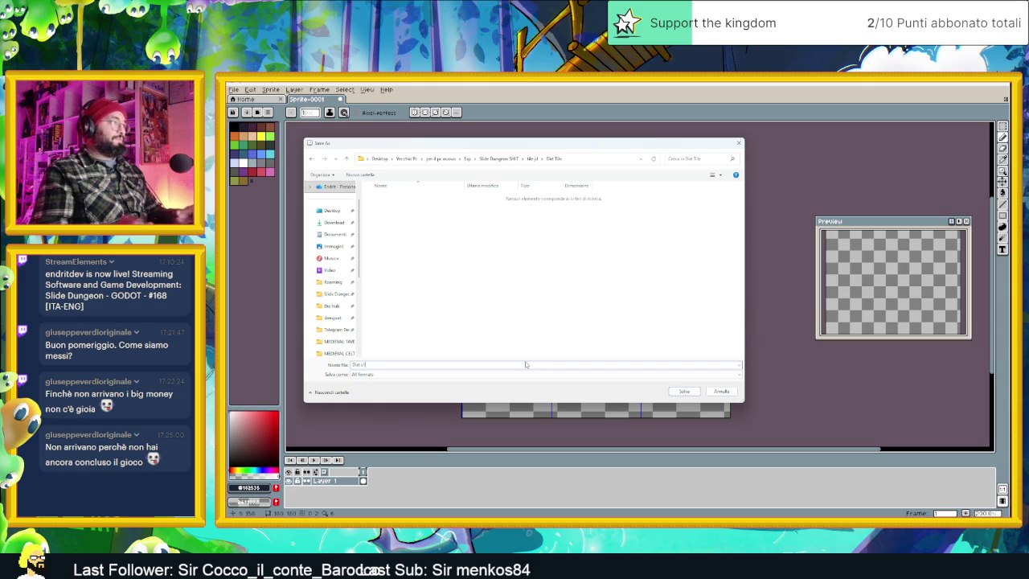
{"action": "left_click", "coordinate": [683, 392]}
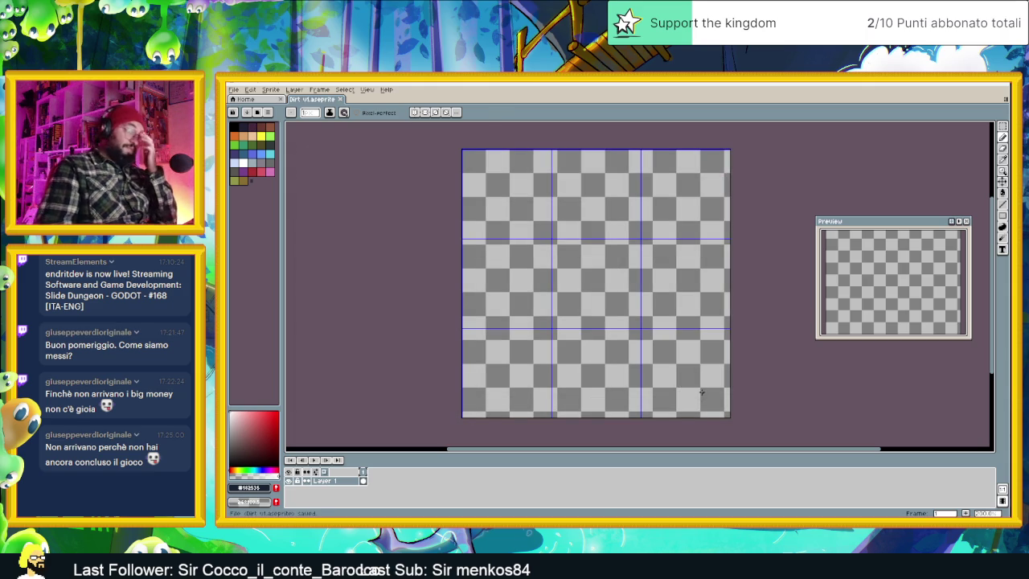
Go to the browser's Pinterest page of isometric tiles and scroll through related pins.
{"action": "key", "text": "alt+Tab"}
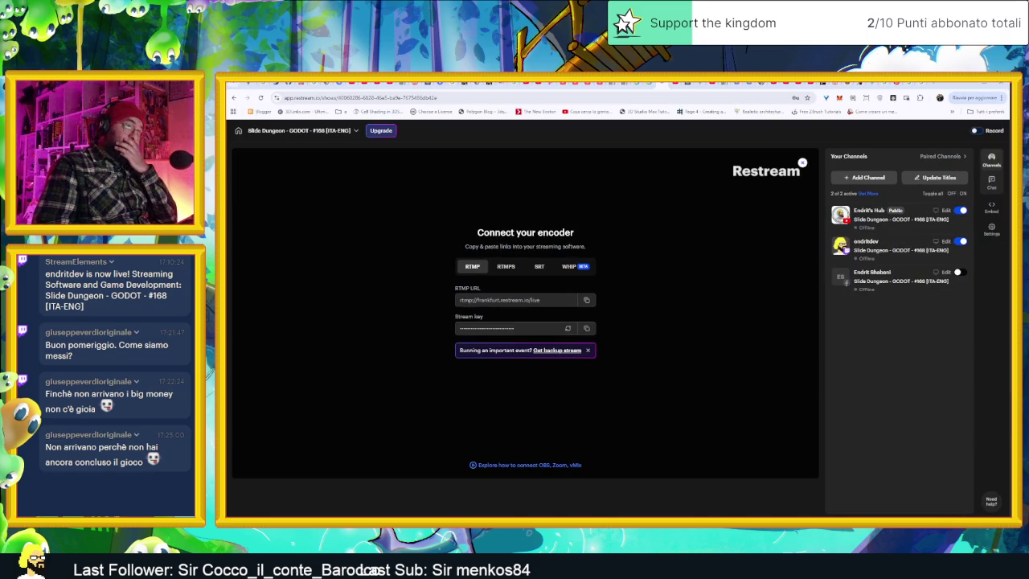
{"action": "left_click", "coordinate": [923, 82]}
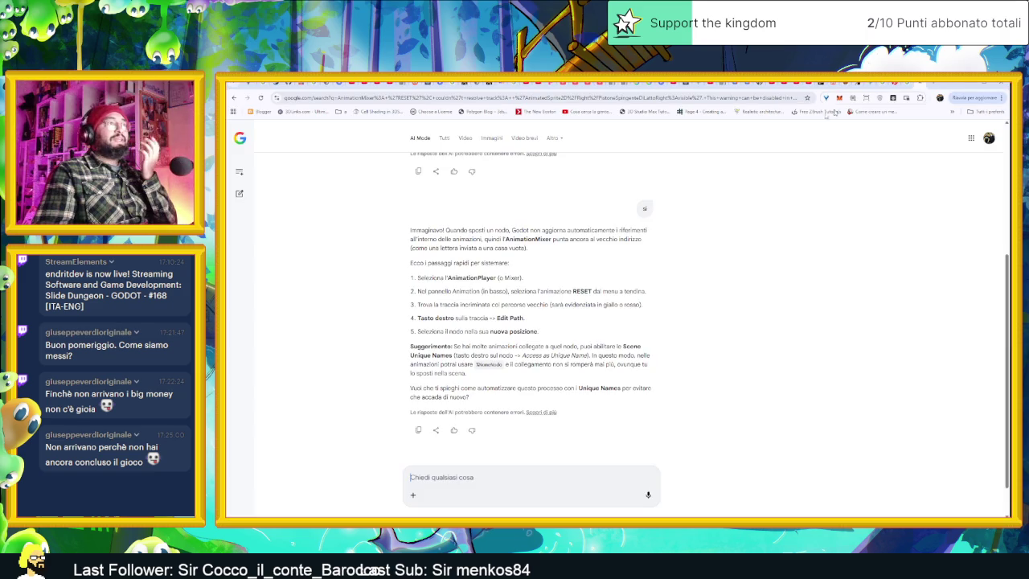
{"action": "left_click", "coordinate": [923, 83]}
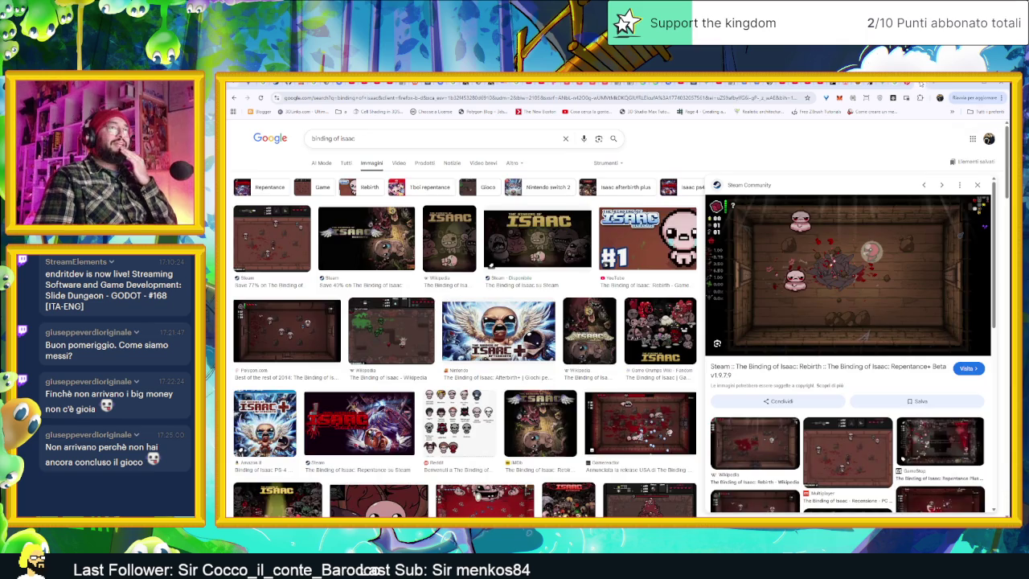
{"action": "left_click", "coordinate": [925, 83]}
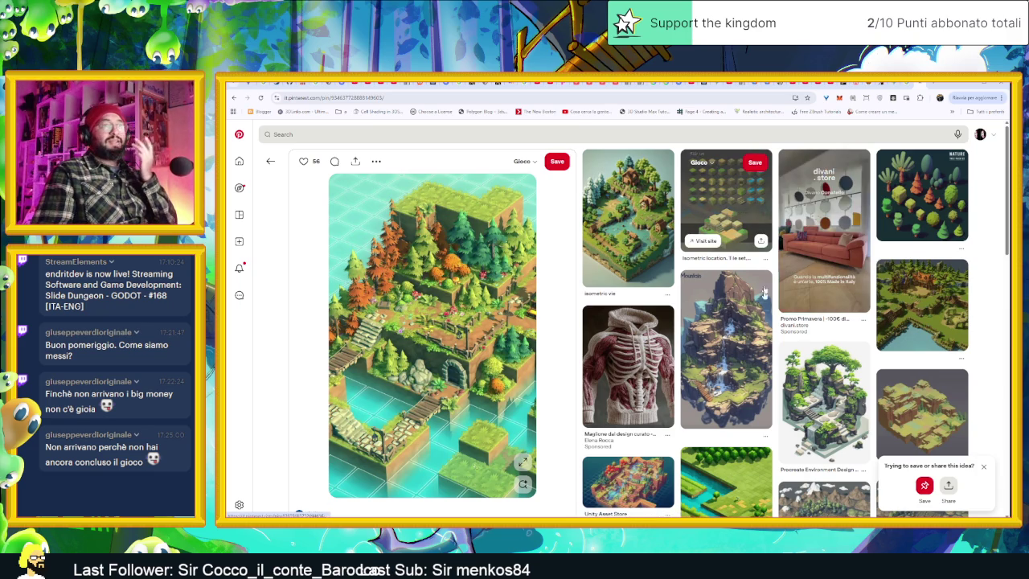
{"action": "scroll", "coordinate": [756, 274], "scroll_direction": "down", "scroll_amount": 3}
{"action": "scroll", "coordinate": [767, 325], "scroll_direction": "down", "scroll_amount": 1}
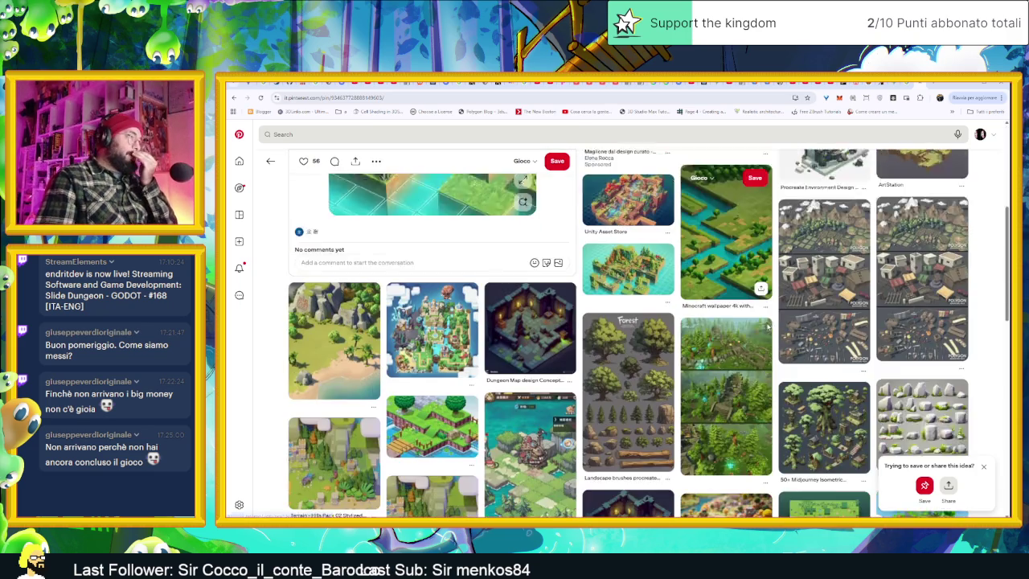
{"action": "scroll", "coordinate": [767, 326], "scroll_direction": "down", "scroll_amount": 1}
{"action": "scroll", "coordinate": [767, 325], "scroll_direction": "down", "scroll_amount": 1}
{"action": "scroll", "coordinate": [767, 325], "scroll_direction": "down", "scroll_amount": 1}
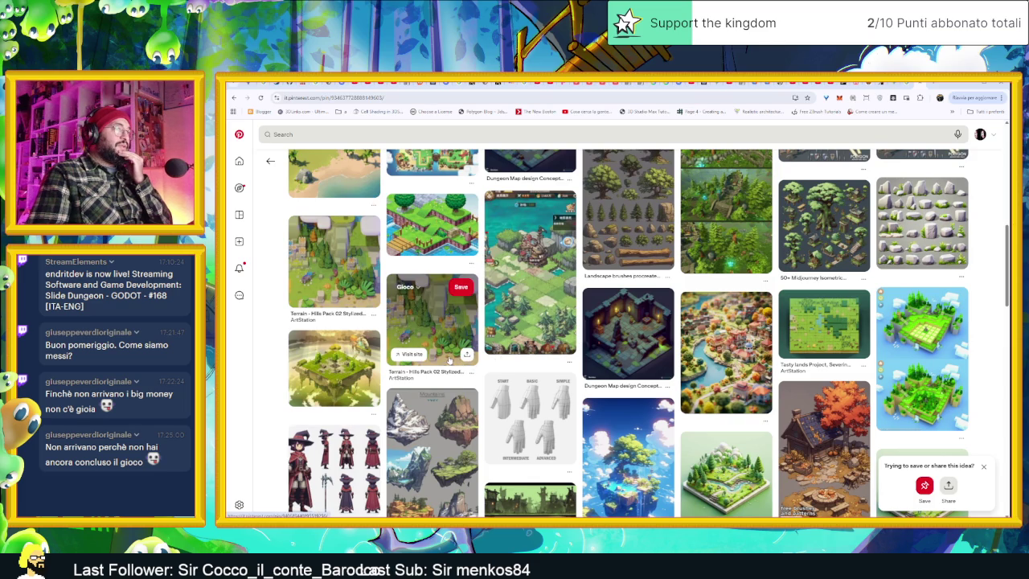
{"action": "scroll", "coordinate": [828, 402], "scroll_direction": "down", "scroll_amount": 2}
Open the autumn village house pin and copy its image to the clipboard.
{"action": "left_click", "coordinate": [831, 402]}
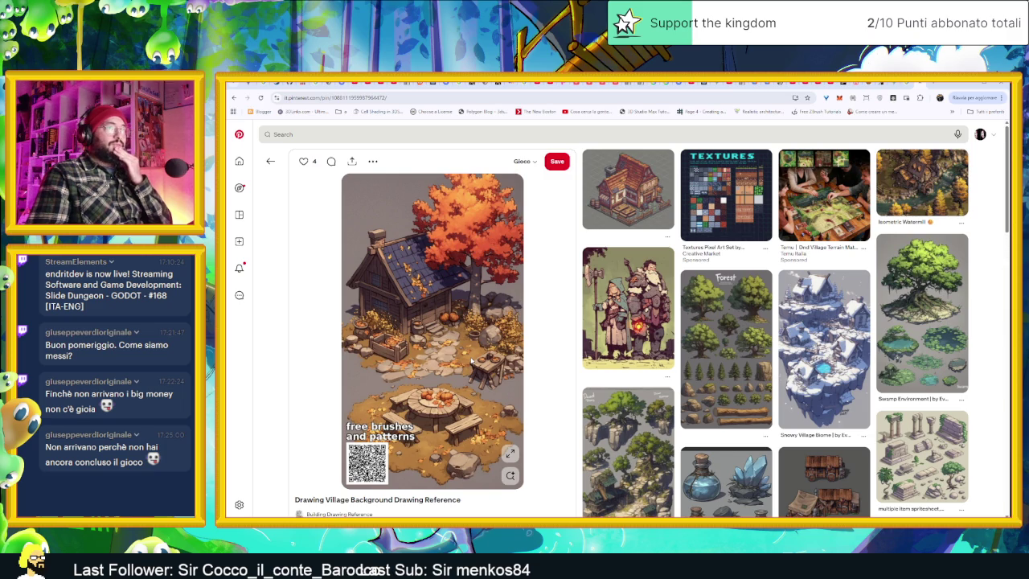
{"action": "right_click", "coordinate": [471, 360]}
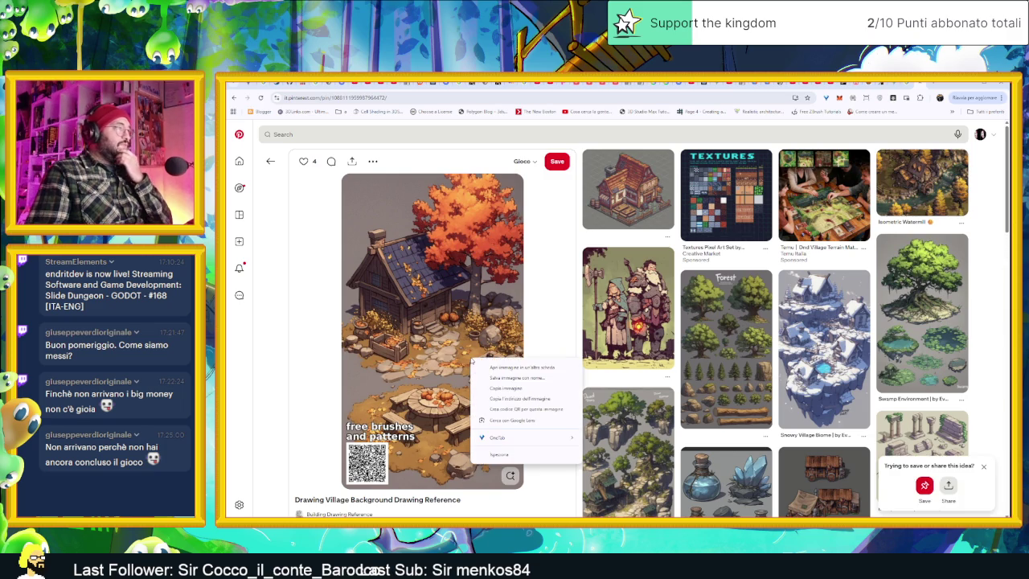
{"action": "left_click", "coordinate": [526, 387]}
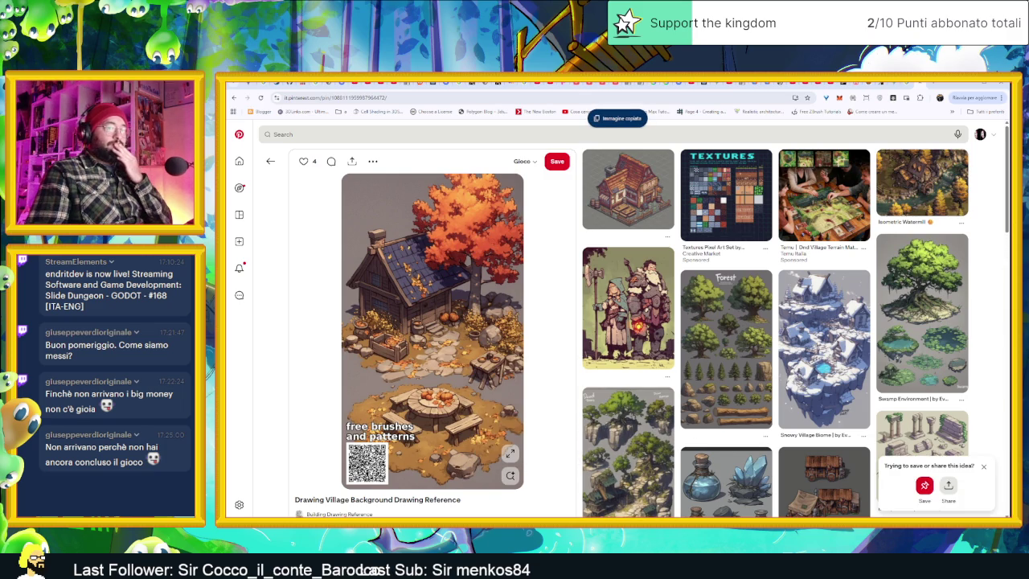
{"action": "key", "text": "alt+Tab"}
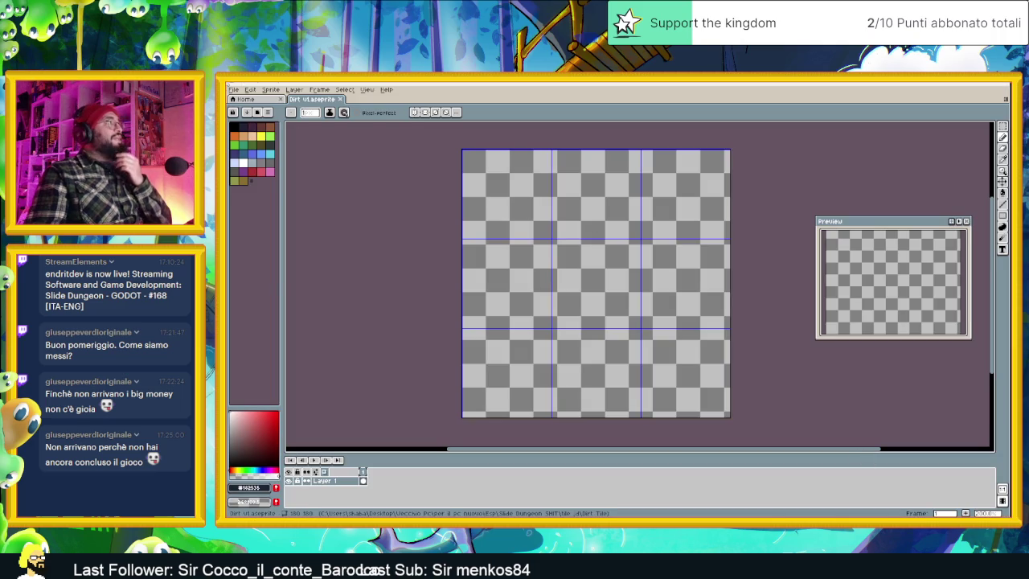
Paste the autumn village picture into a new blank sprite, then return to the Dirt v1 tab.
{"action": "left_click", "coordinate": [234, 89]}
{"action": "left_click", "coordinate": [270, 100]}
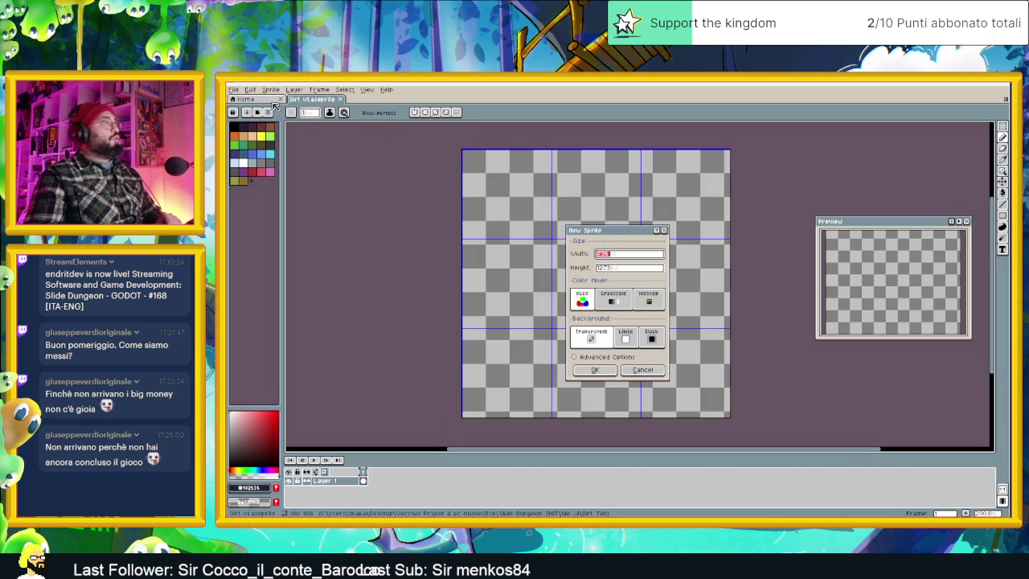
{"action": "left_click", "coordinate": [595, 369]}
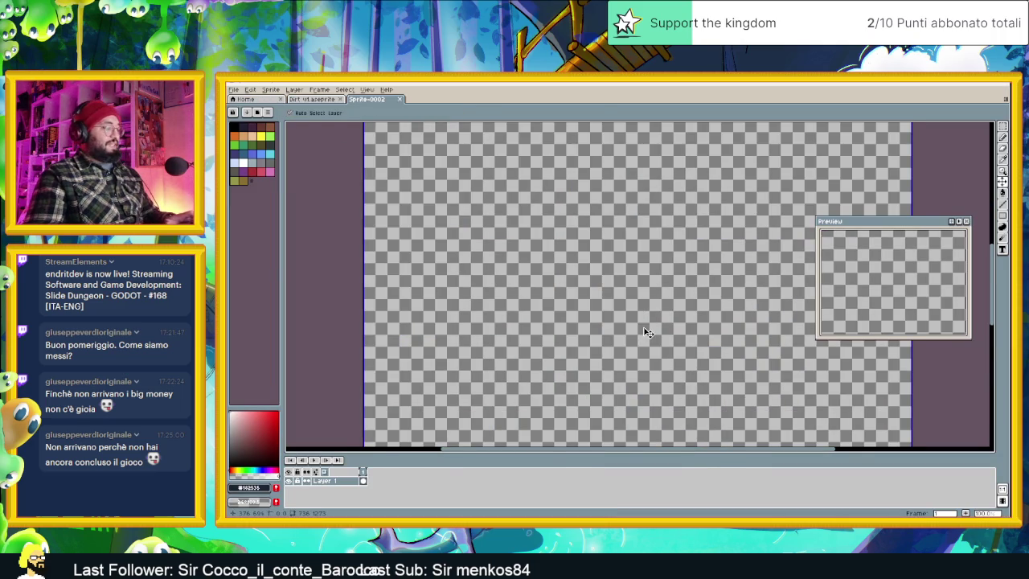
{"action": "key", "text": "ctrl+v"}
{"action": "key", "text": "Return"}
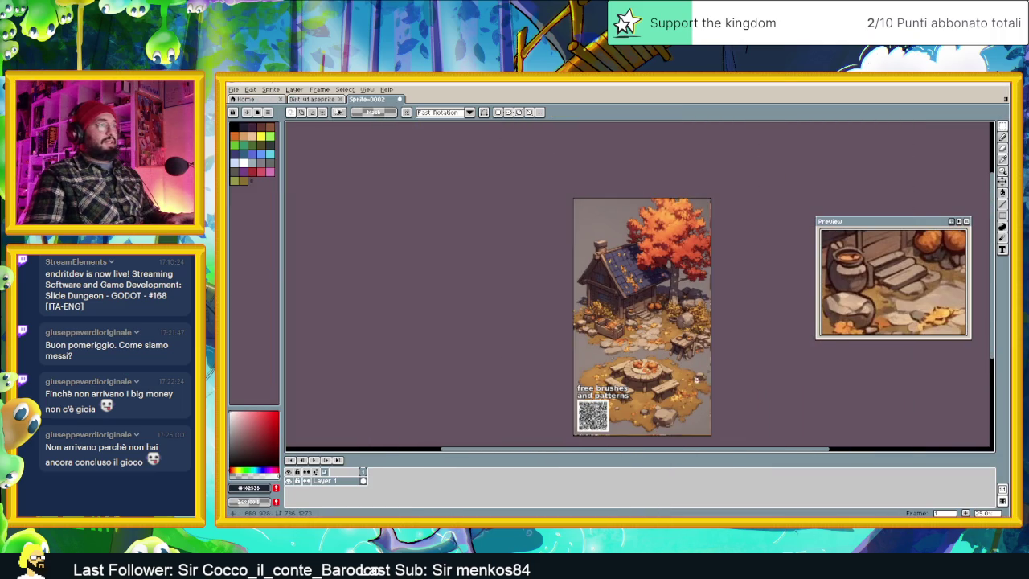
{"action": "scroll", "coordinate": [655, 361], "scroll_direction": "up", "scroll_amount": 2}
{"action": "scroll", "coordinate": [661, 374], "scroll_direction": "up", "scroll_amount": 2}
{"action": "scroll", "coordinate": [661, 373], "scroll_direction": "down", "scroll_amount": 2}
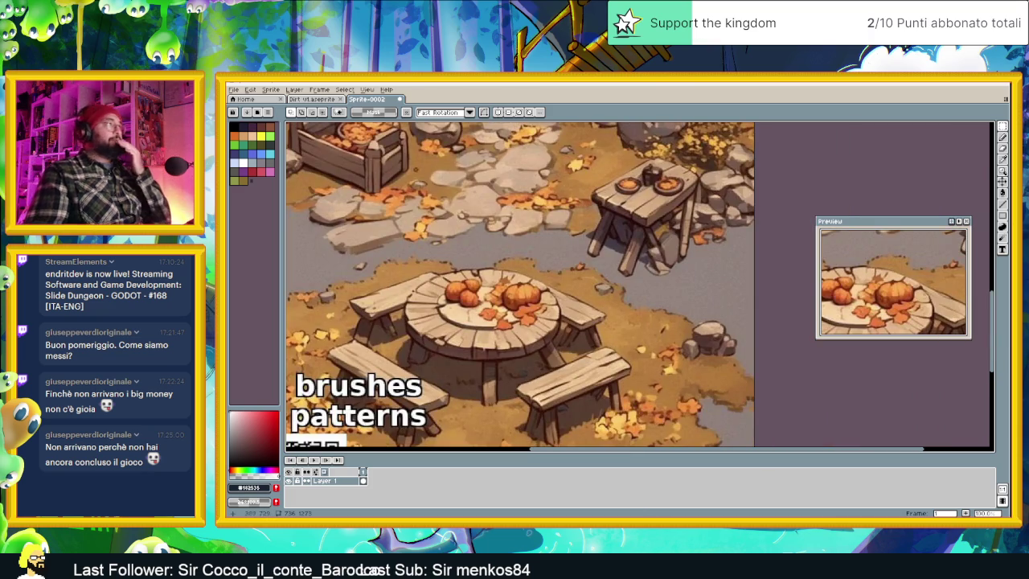
{"action": "left_click", "coordinate": [310, 98]}
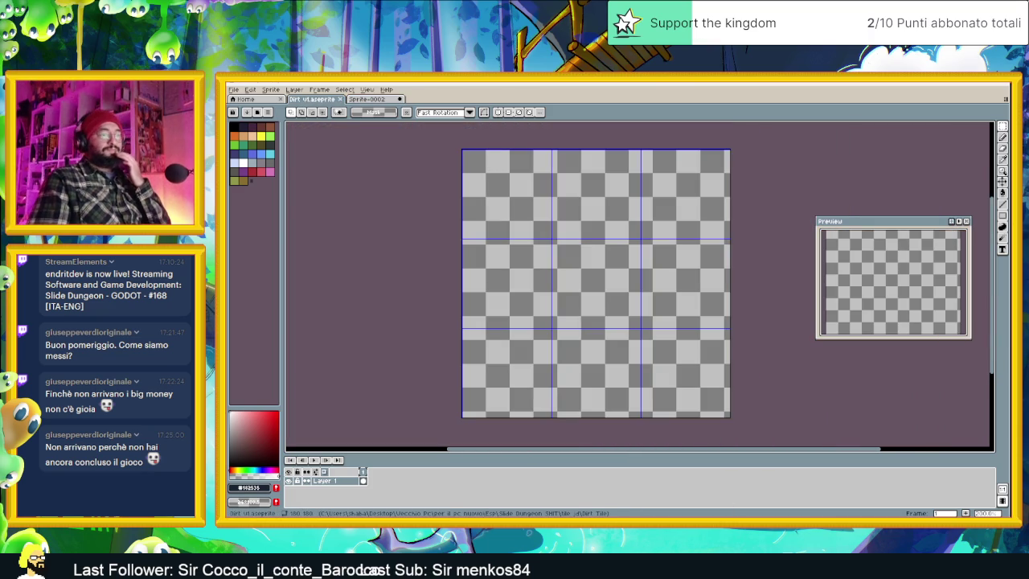
{"action": "key", "text": "alt+Tab"}
Search Pinterest for 'ground tile pixelart' and view the brown dirt tile pin.
{"action": "left_click", "coordinate": [499, 134]}
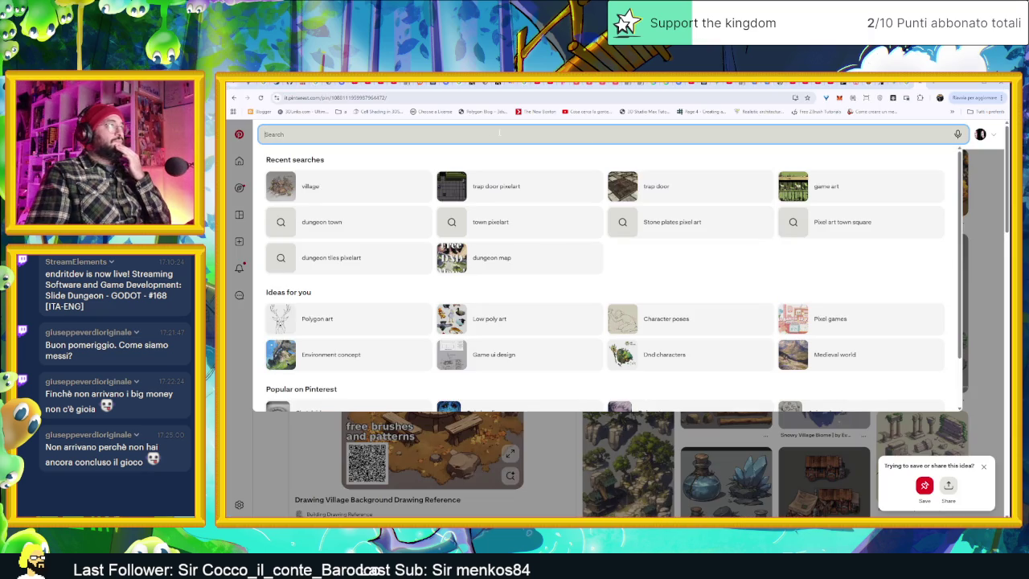
{"action": "type", "text": "ground tile pix"}
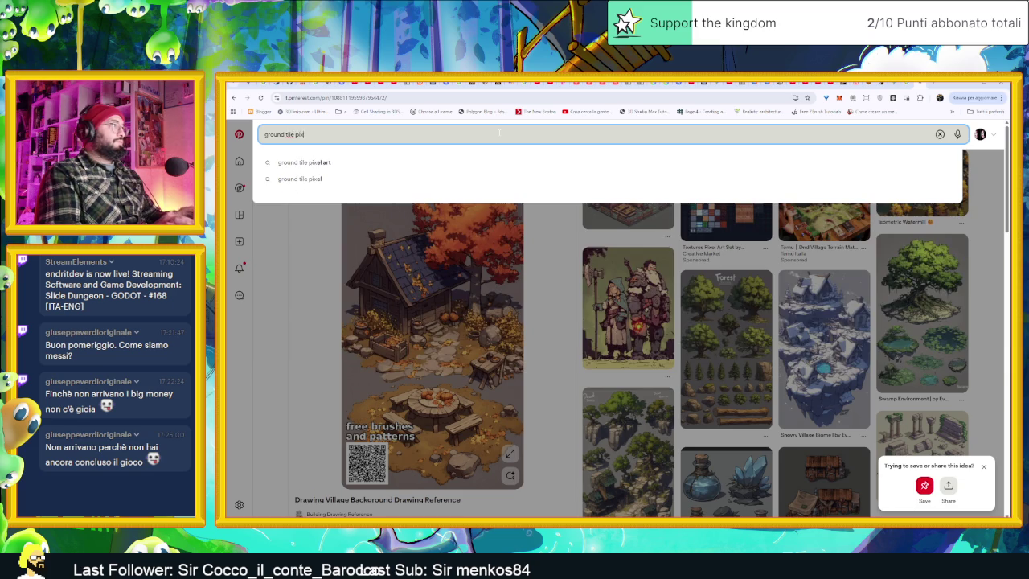
{"action": "type", "text": "elart"}
{"action": "key", "text": "Return"}
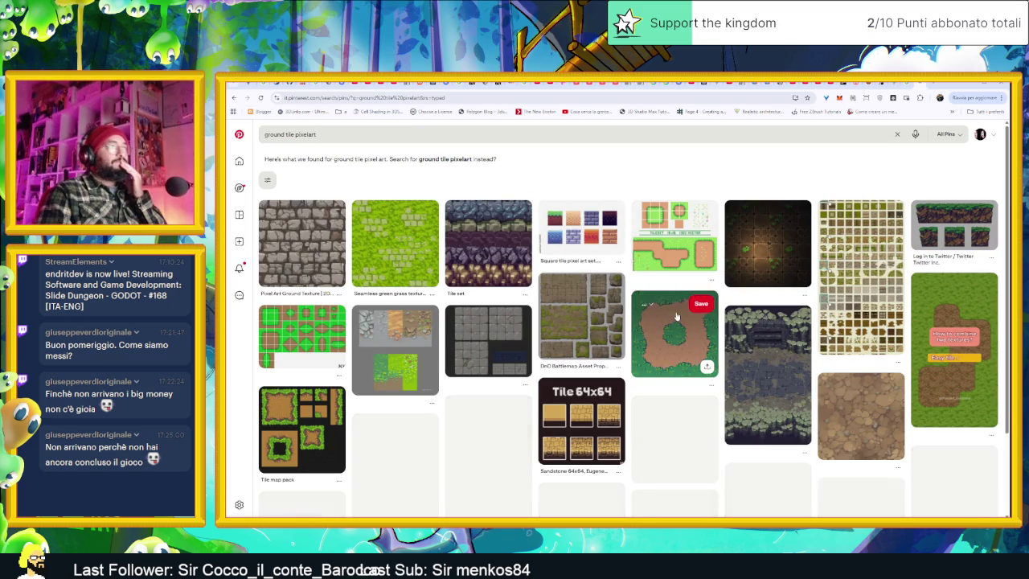
{"action": "left_click", "coordinate": [853, 435]}
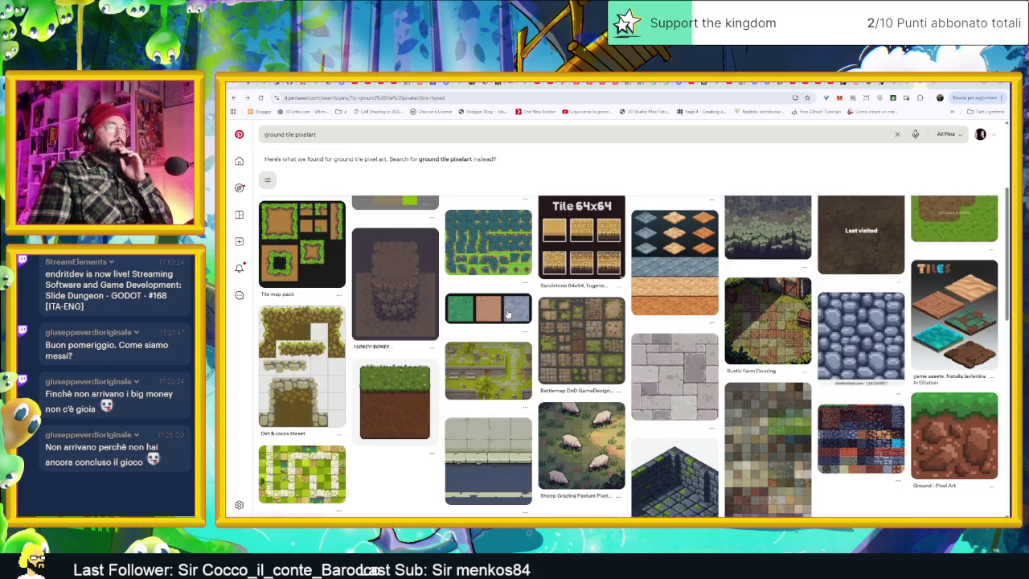
{"action": "key", "text": "alt+Left"}
{"action": "scroll", "coordinate": [789, 422], "scroll_direction": "down", "scroll_amount": 1}
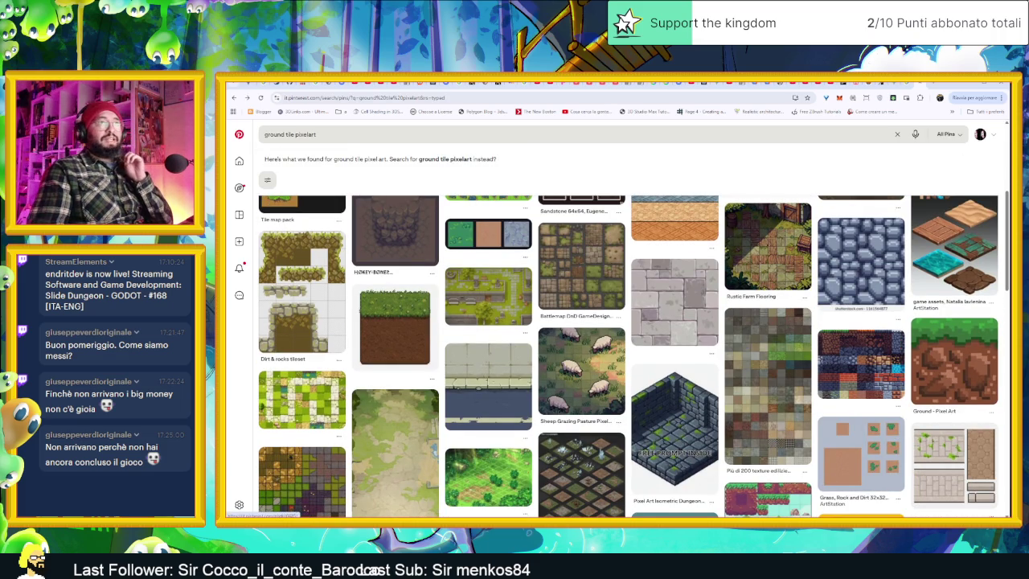
{"action": "left_click", "coordinate": [970, 84]}
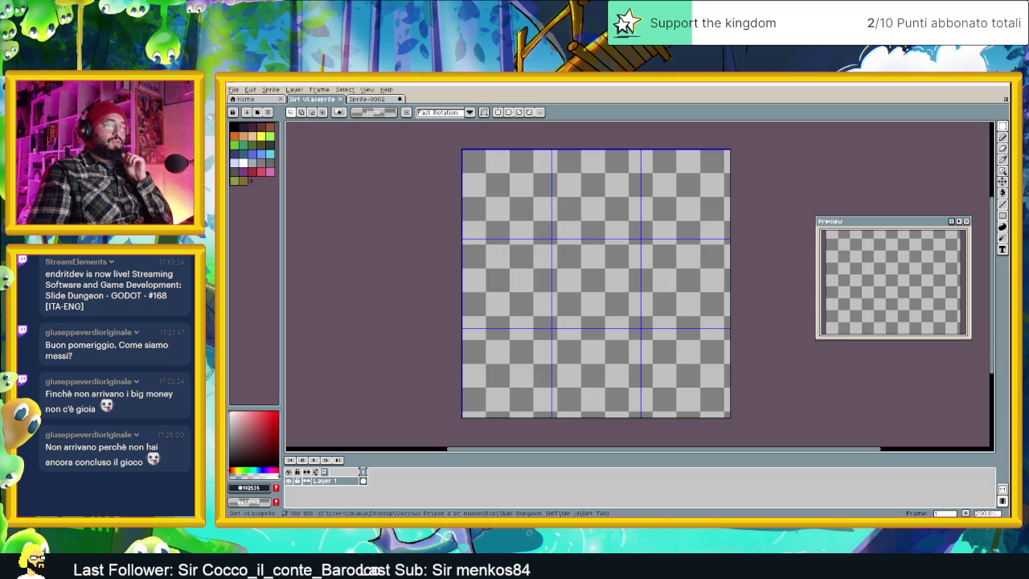
Browse to Slide Dungeon SHIT > Assets Animations > Pyramid - Rogue Adventure > 48x48 and open RA_Pyramid_Doors.
{"action": "key", "text": "alt+Tab"}
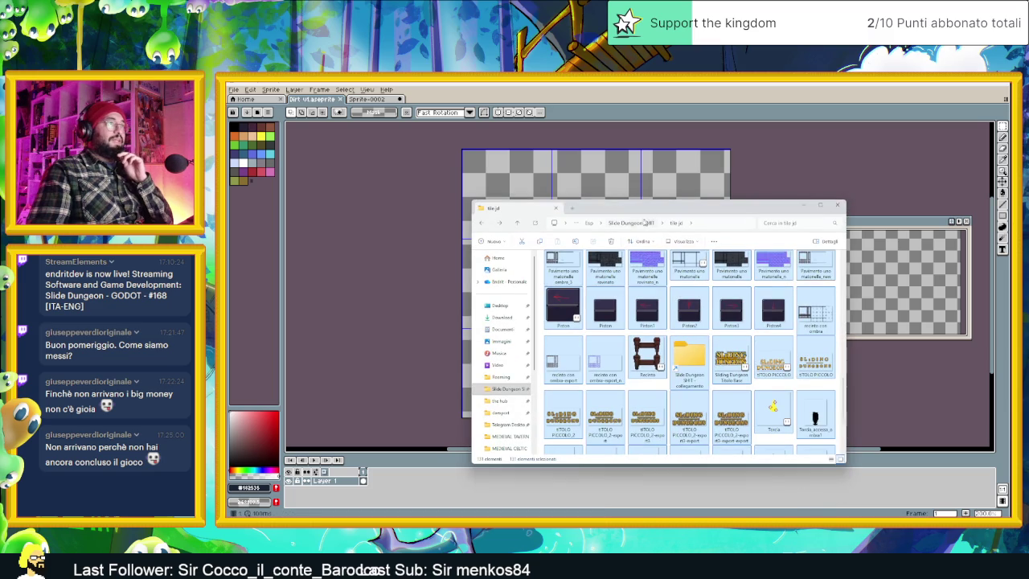
{"action": "left_click", "coordinate": [504, 391]}
{"action": "left_click", "coordinate": [628, 223]}
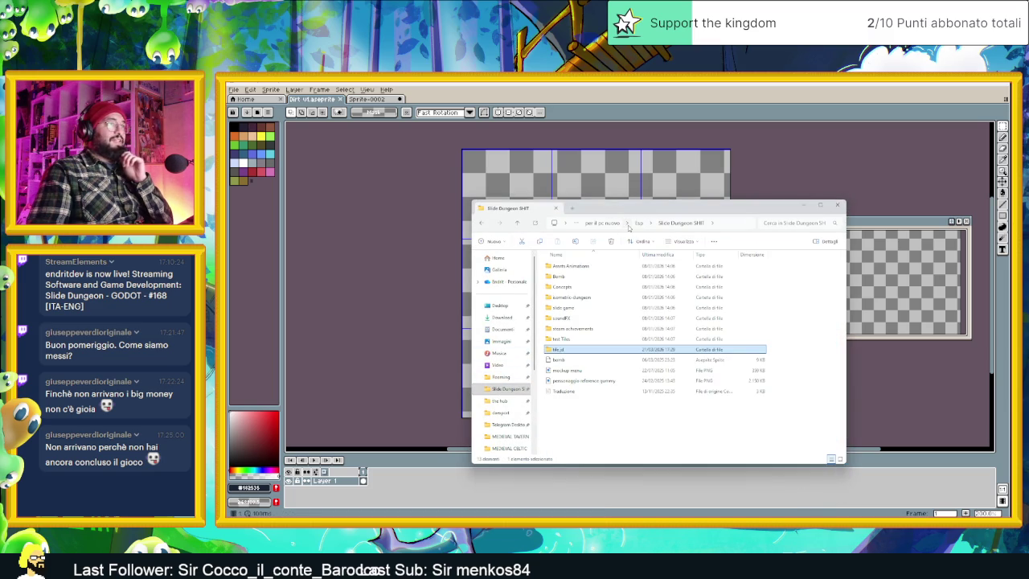
{"action": "double_click", "coordinate": [595, 267]}
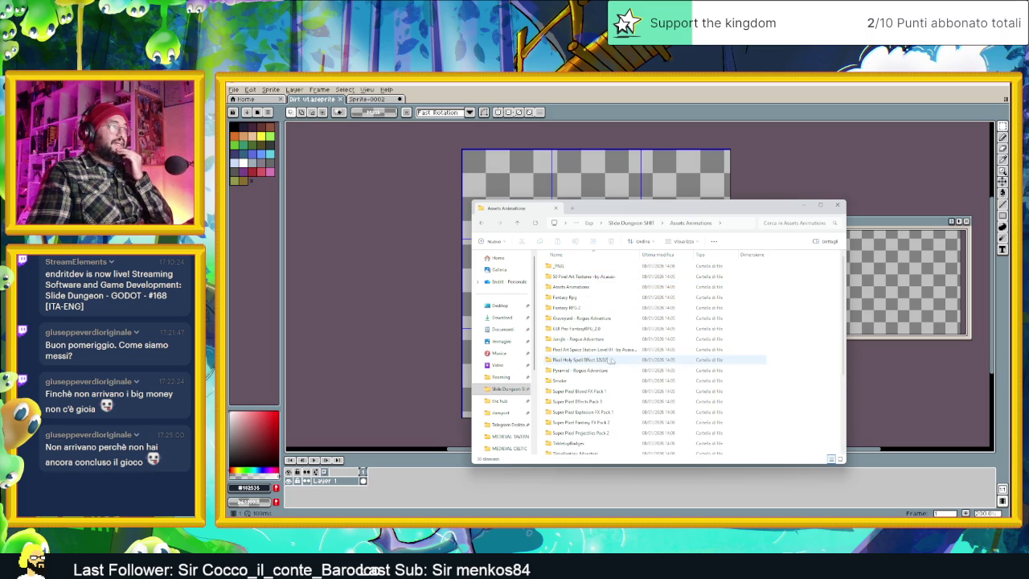
{"action": "scroll", "coordinate": [612, 361], "scroll_direction": "down", "scroll_amount": 1}
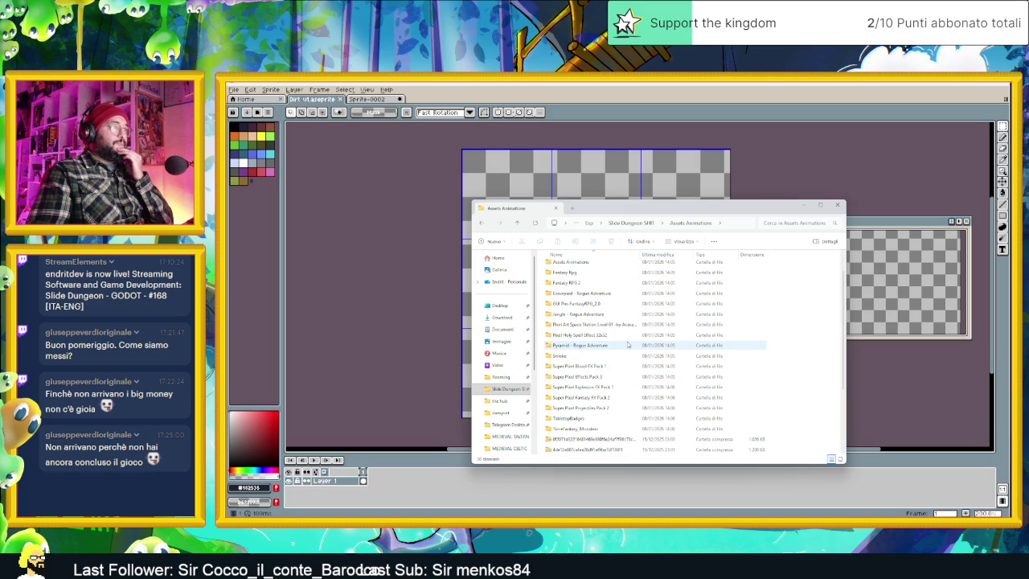
{"action": "double_click", "coordinate": [631, 347]}
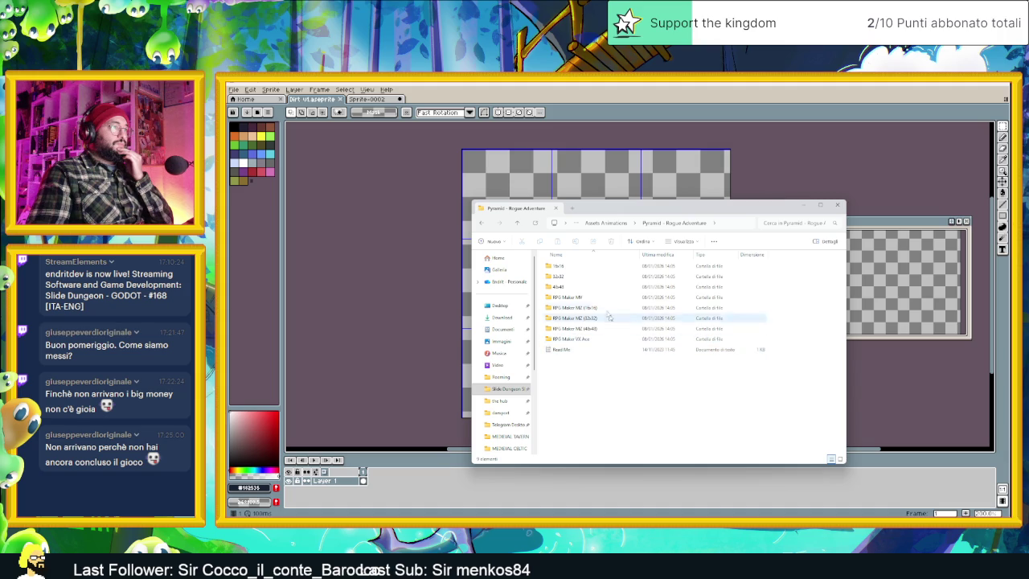
{"action": "left_click", "coordinate": [579, 287]}
{"action": "double_click", "coordinate": [579, 287]}
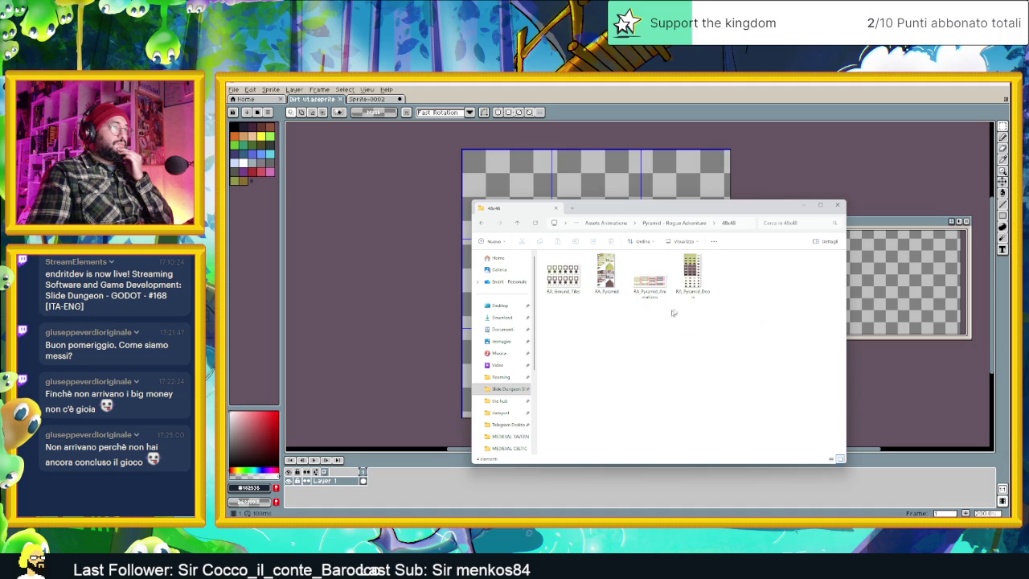
{"action": "left_click", "coordinate": [689, 277]}
{"action": "double_click", "coordinate": [690, 281]}
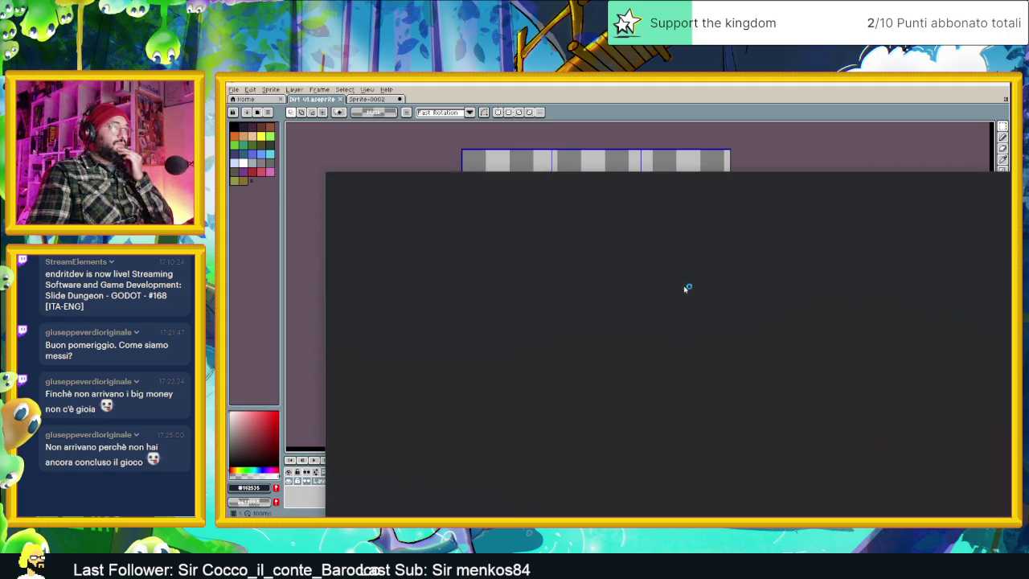
Step back to RA_Ground_Tiles, zoom in on its ground tiles, then close Photos.
{"action": "left_click", "coordinate": [332, 354]}
{"action": "left_click", "coordinate": [333, 356]}
{"action": "left_click", "coordinate": [333, 357]}
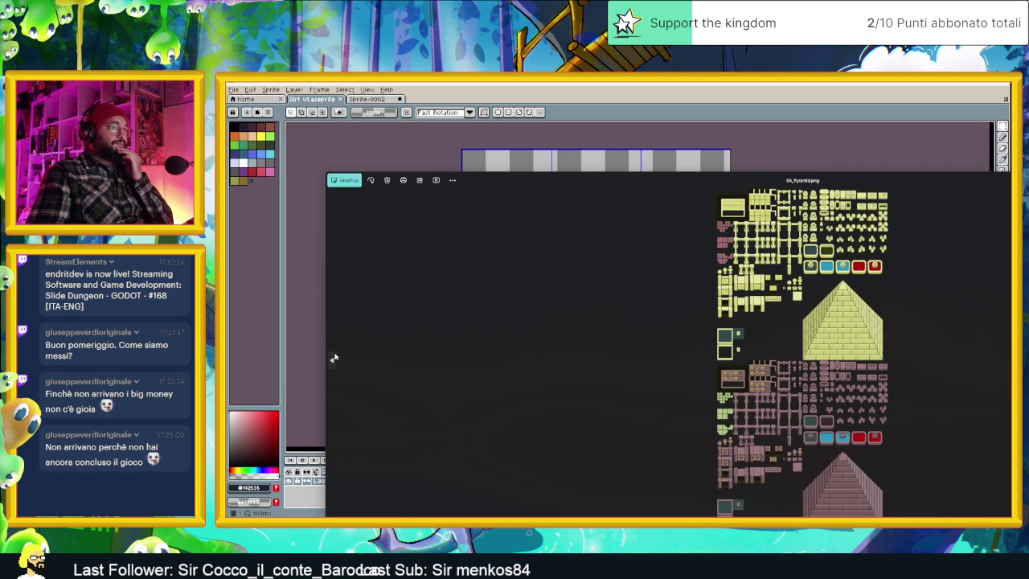
{"action": "left_click", "coordinate": [333, 357]}
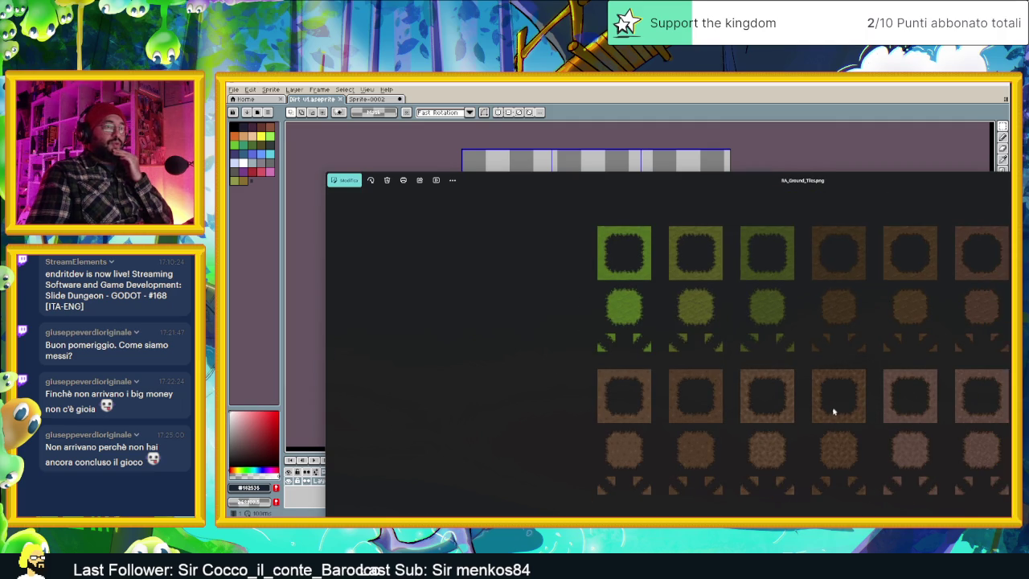
{"action": "scroll", "coordinate": [834, 411], "scroll_direction": "up", "scroll_amount": 2}
{"action": "scroll", "coordinate": [844, 301], "scroll_direction": "up", "scroll_amount": 3}
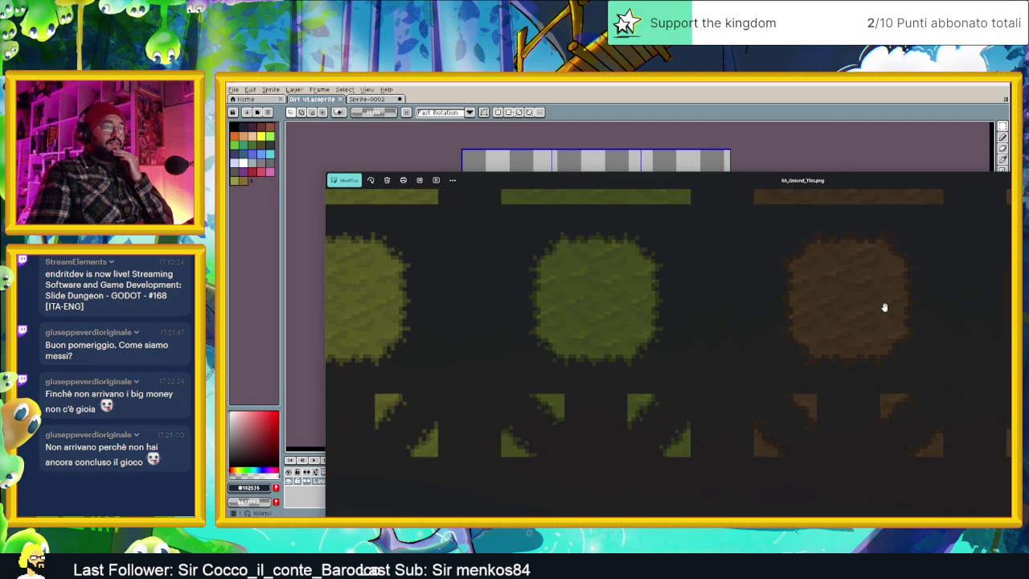
{"action": "scroll", "coordinate": [891, 293], "scroll_direction": "down", "scroll_amount": 2}
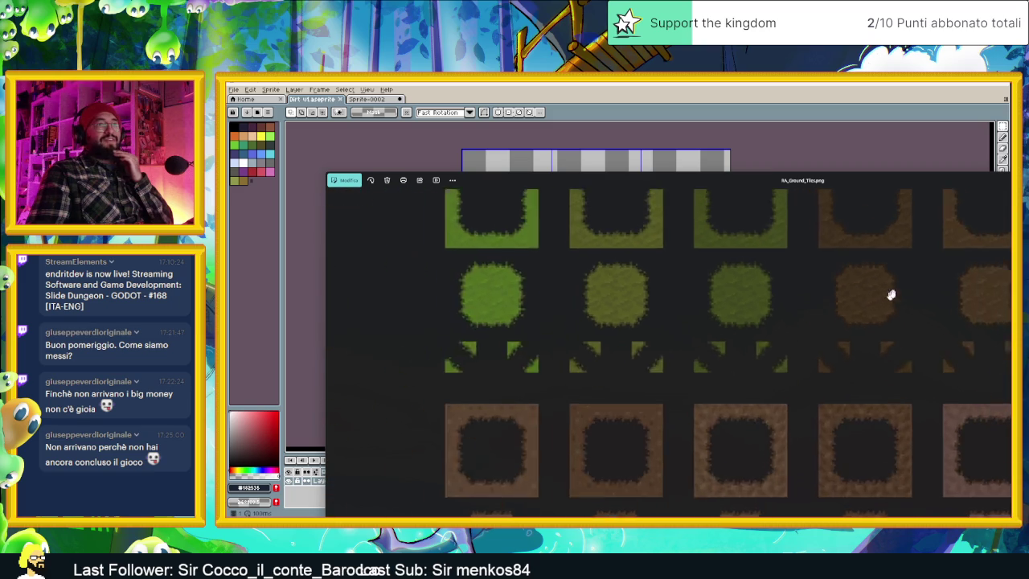
{"action": "key", "text": "Escape"}
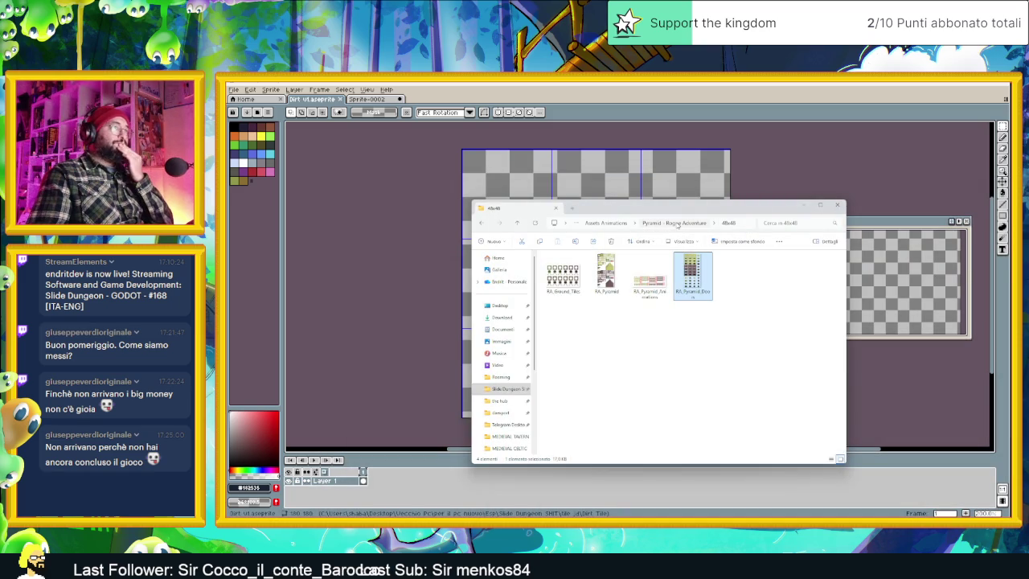
Go up to Assets Animations and browse the Fantasy RPG 2 3x Tileset sprites.
{"action": "left_click", "coordinate": [649, 224]}
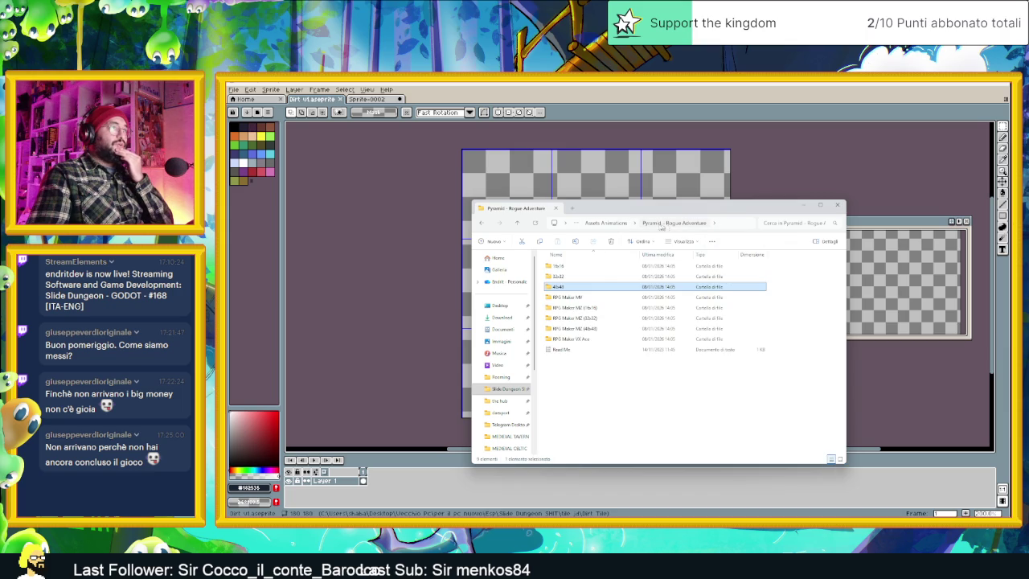
{"action": "left_click", "coordinate": [615, 223]}
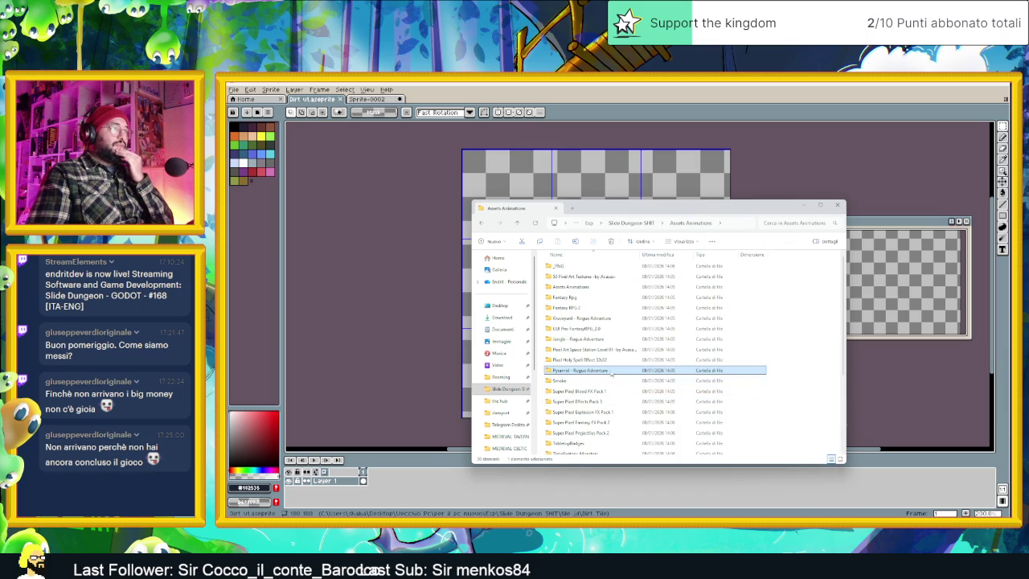
{"action": "left_click", "coordinate": [620, 361]}
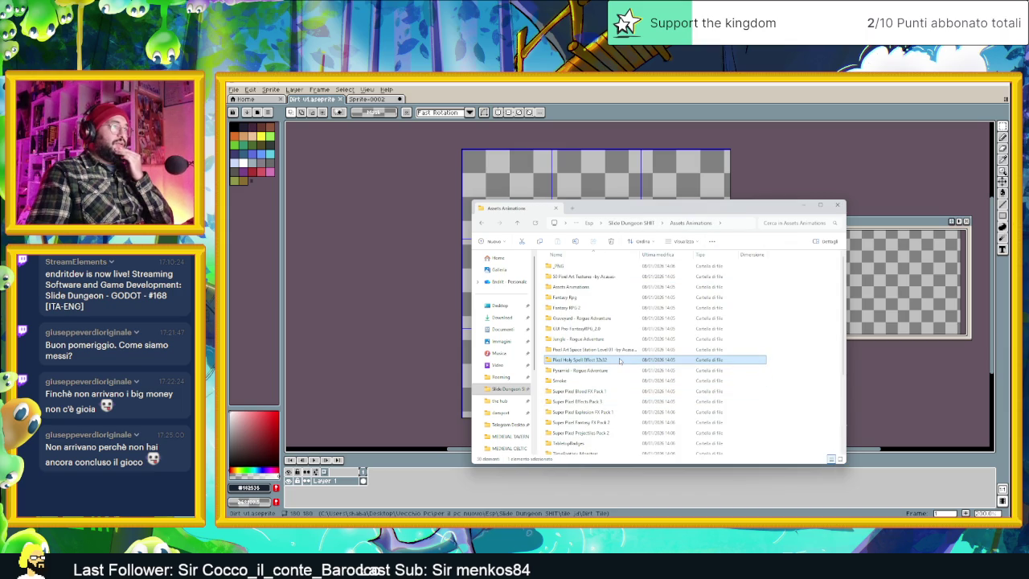
{"action": "mouse_move", "coordinate": [581, 359]}
{"action": "left_click", "coordinate": [617, 353]}
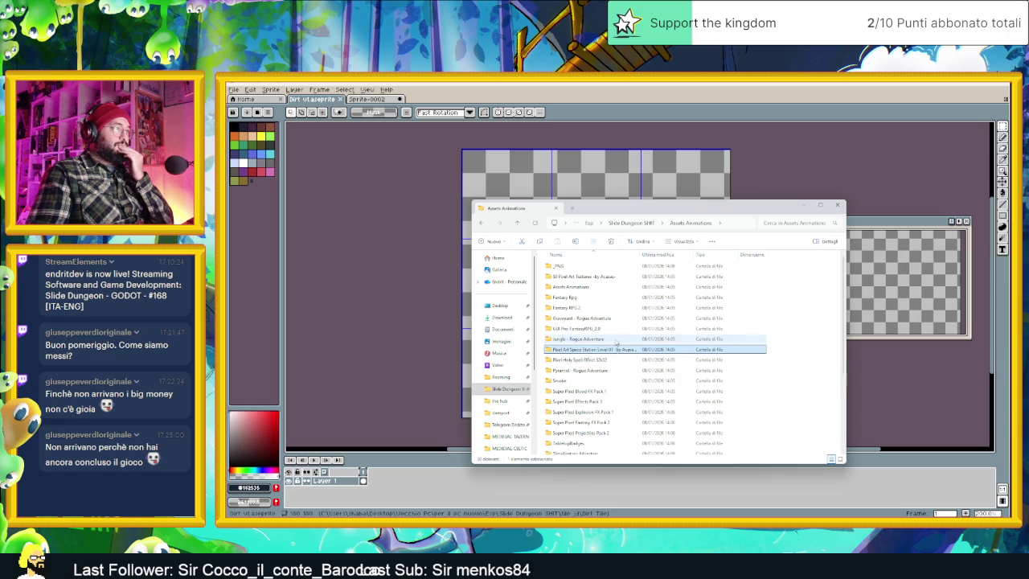
{"action": "left_click", "coordinate": [623, 339]}
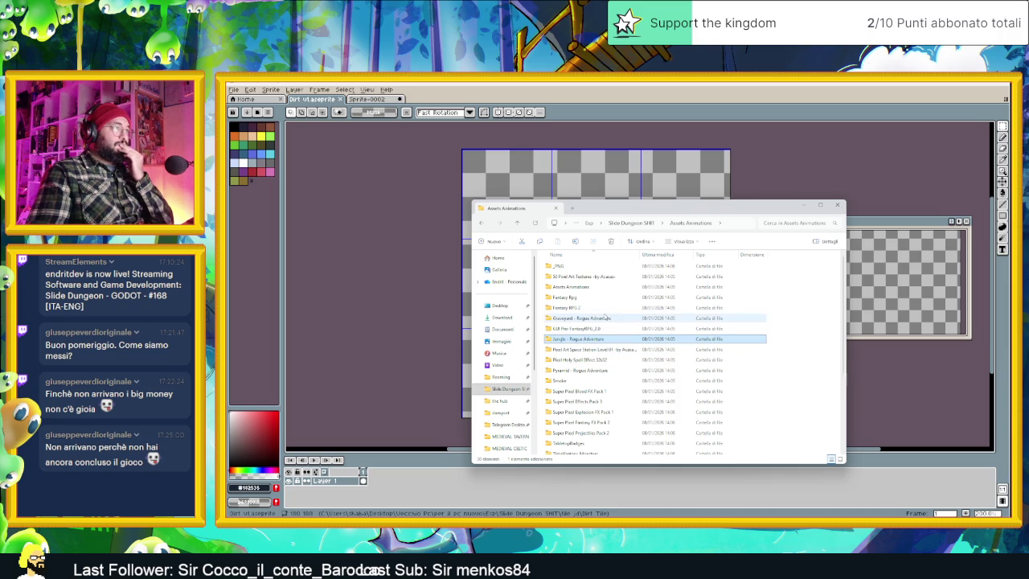
{"action": "double_click", "coordinate": [602, 307]}
{"action": "double_click", "coordinate": [573, 290]}
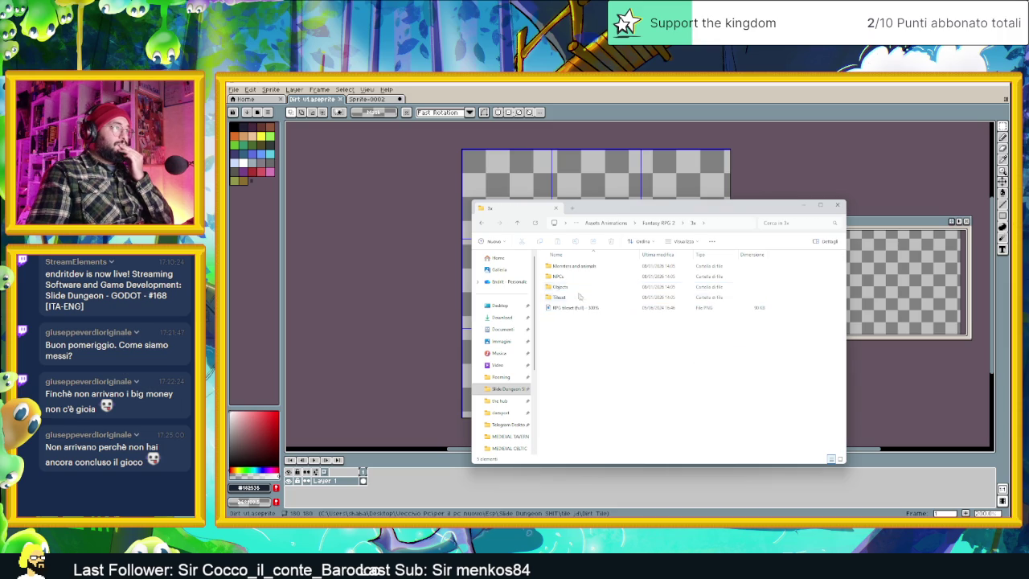
{"action": "double_click", "coordinate": [578, 296]}
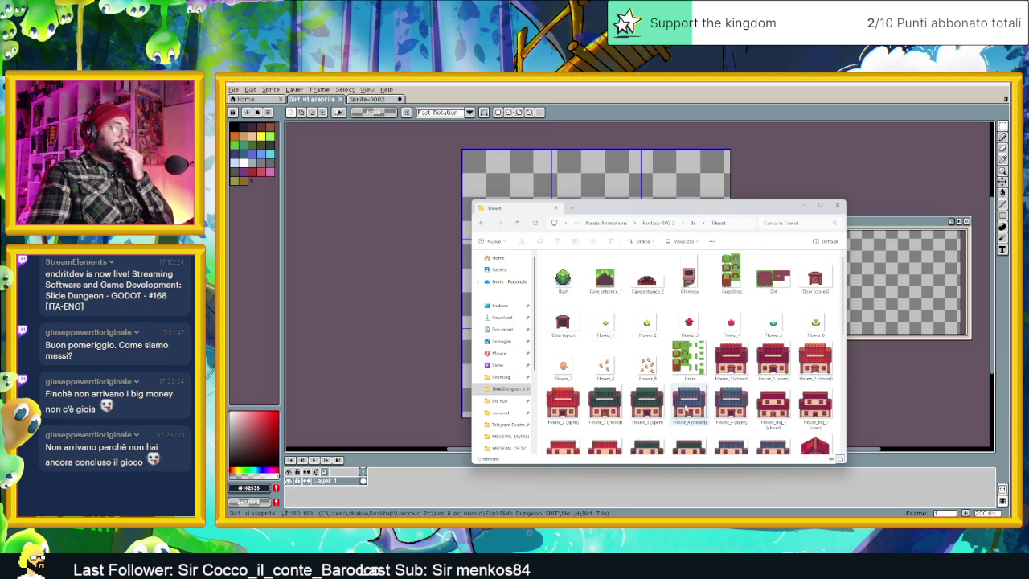
{"action": "scroll", "coordinate": [723, 402], "scroll_direction": "down", "scroll_amount": 3}
{"action": "scroll", "coordinate": [768, 413], "scroll_direction": "down", "scroll_amount": 3}
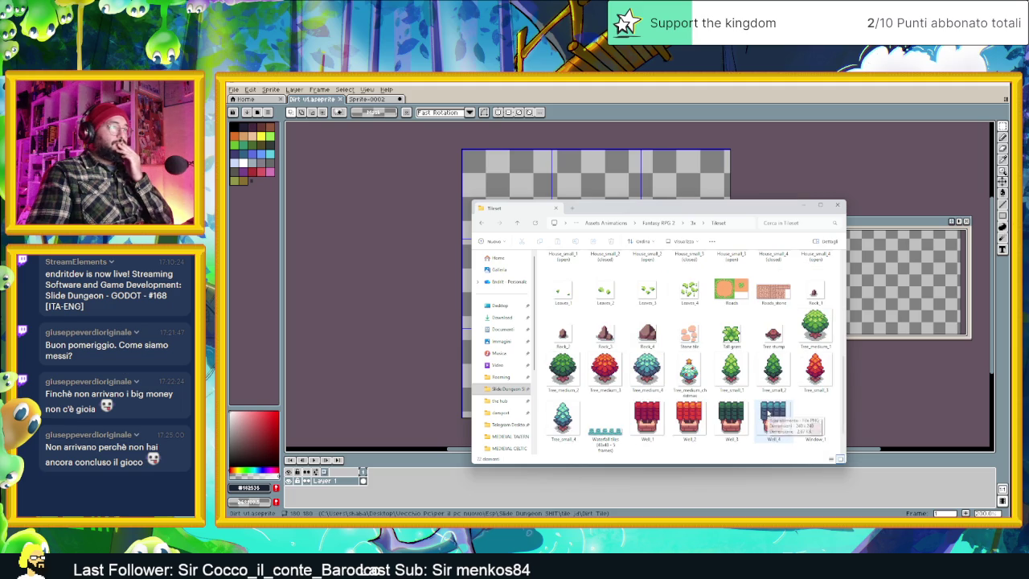
{"action": "mouse_move", "coordinate": [731, 290]}
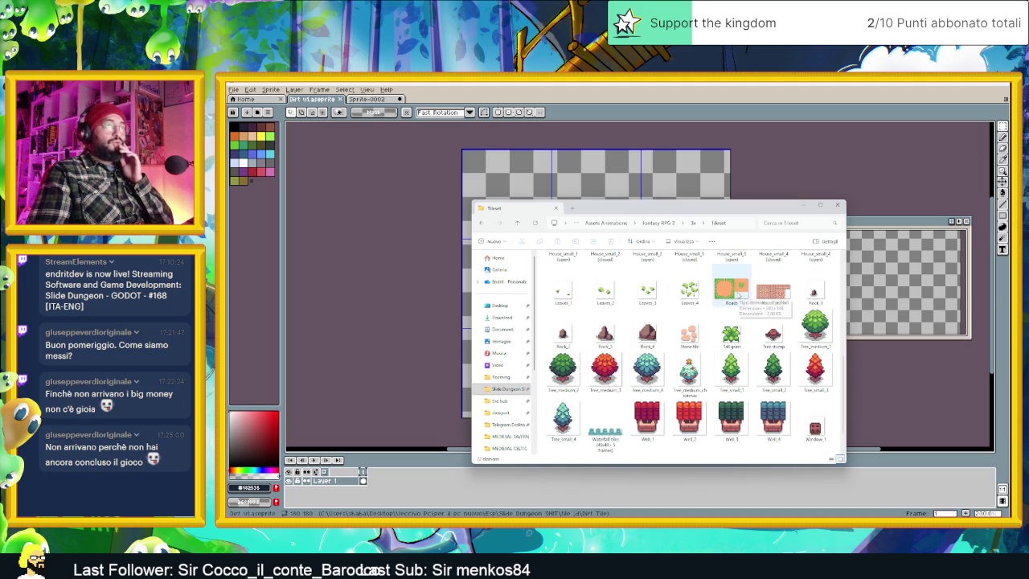
{"action": "scroll", "coordinate": [773, 378], "scroll_direction": "down", "scroll_amount": 1}
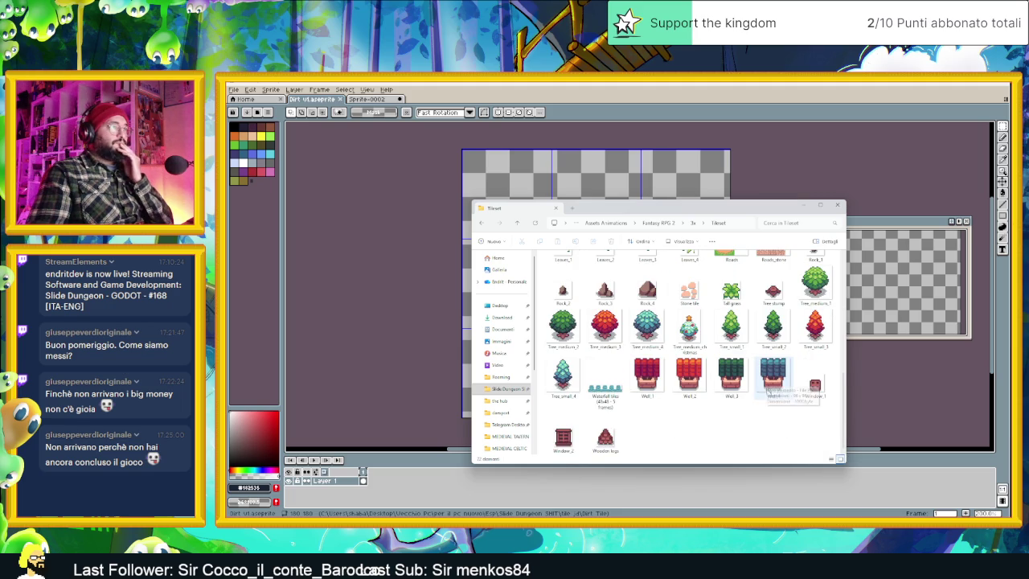
Look through the 3x Monsters and animals sprites, then open the Fantasy Rpg pack.
{"action": "key", "text": "alt+Up"}
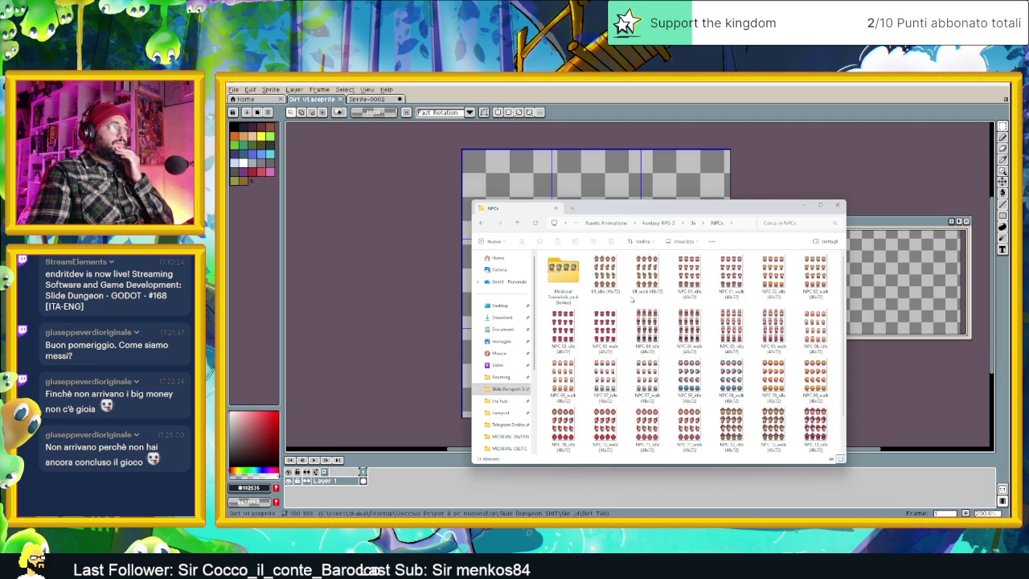
{"action": "key", "text": "alt+Up"}
{"action": "double_click", "coordinate": [587, 269]}
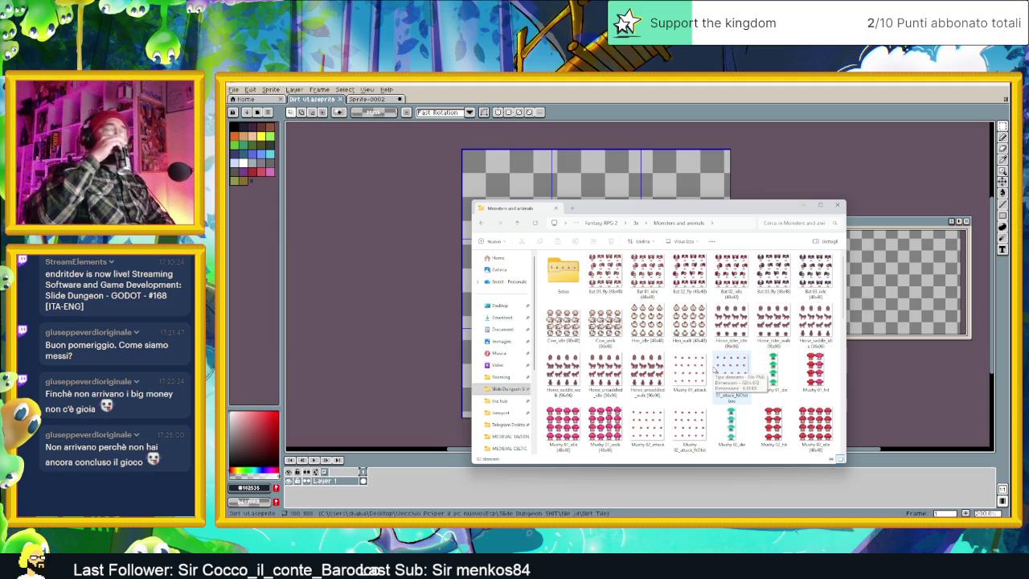
{"action": "scroll", "coordinate": [684, 367], "scroll_direction": "down", "scroll_amount": 5}
{"action": "scroll", "coordinate": [687, 369], "scroll_direction": "down", "scroll_amount": 5}
{"action": "scroll", "coordinate": [774, 384], "scroll_direction": "down", "scroll_amount": 5}
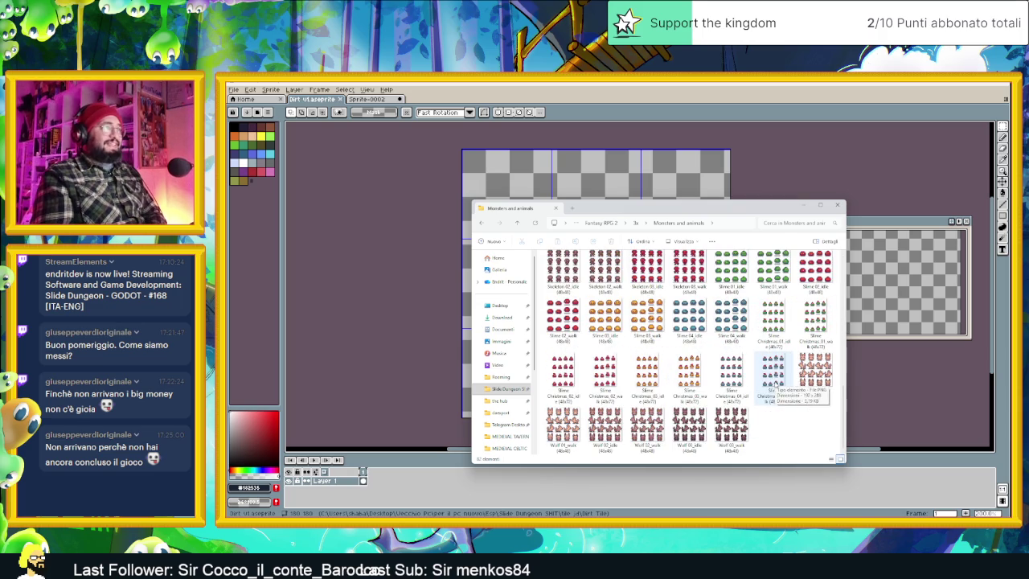
{"action": "key", "text": "alt+Left"}
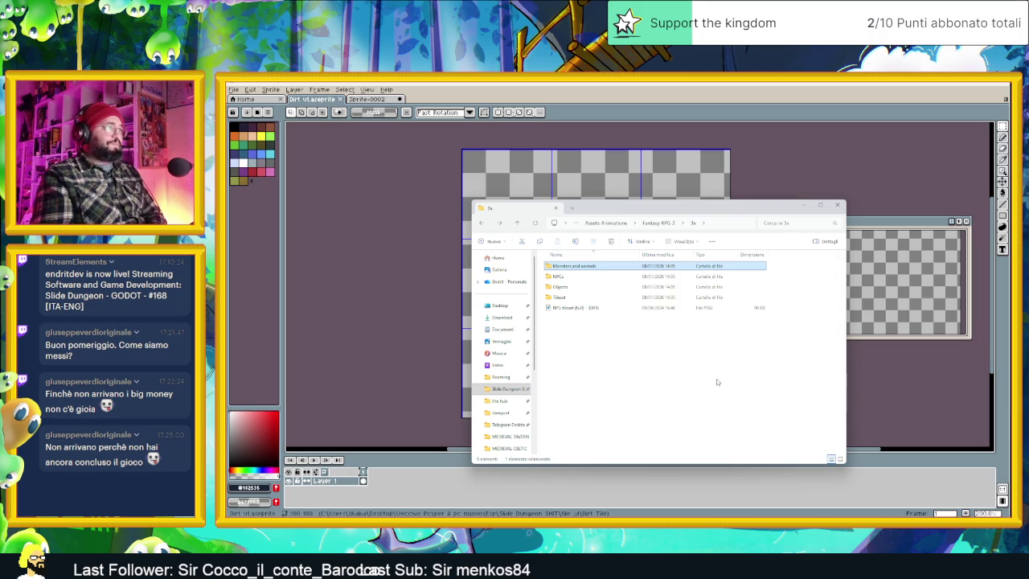
{"action": "key", "text": "alt+Left"}
{"action": "key", "text": "alt+Left"}
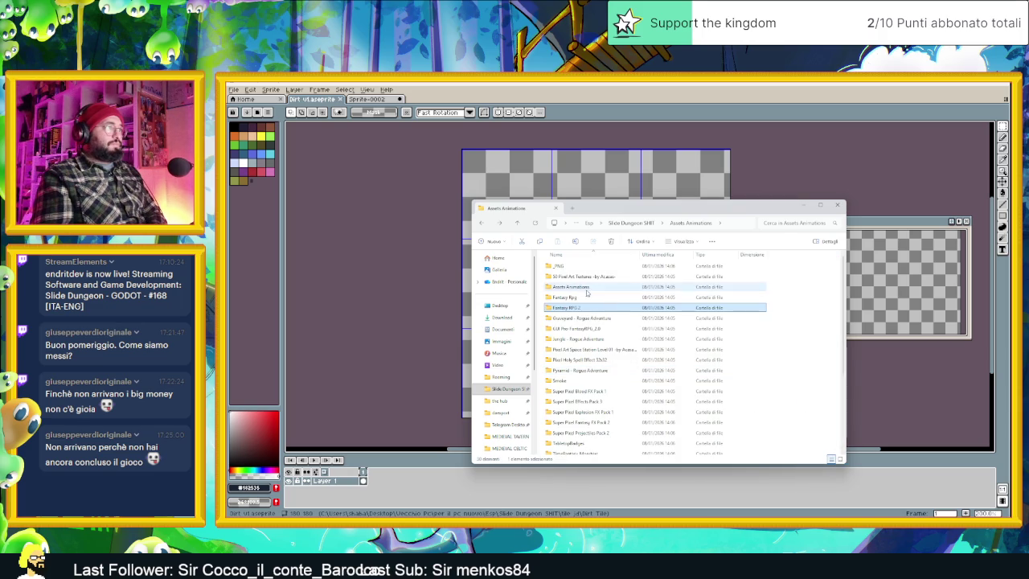
{"action": "double_click", "coordinate": [584, 297]}
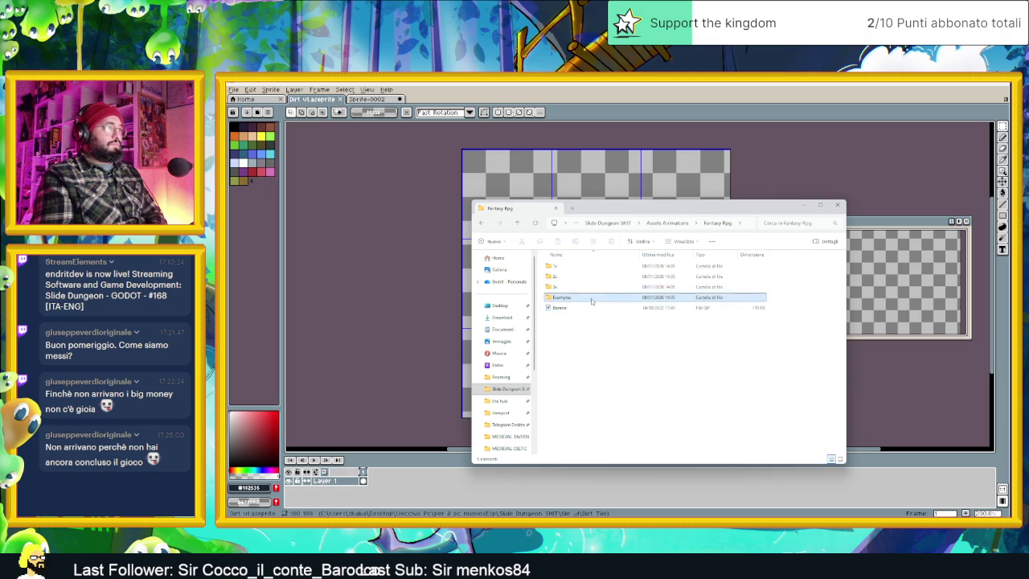
{"action": "double_click", "coordinate": [591, 298]}
{"action": "left_click", "coordinate": [571, 283]}
{"action": "double_click", "coordinate": [571, 283]}
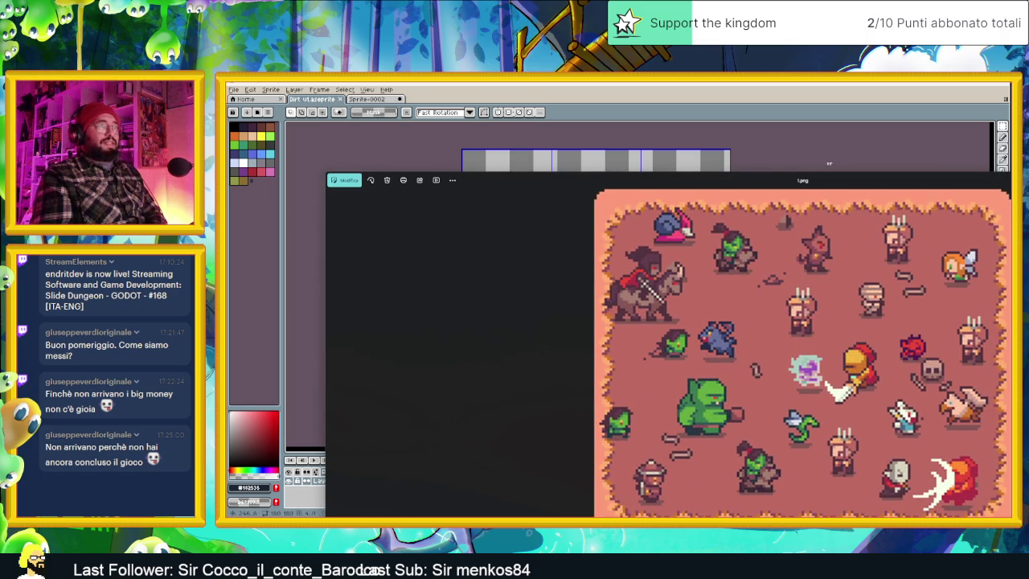
{"action": "left_click_drag", "start_coordinate": [829, 182], "coordinate": [738, 182]}
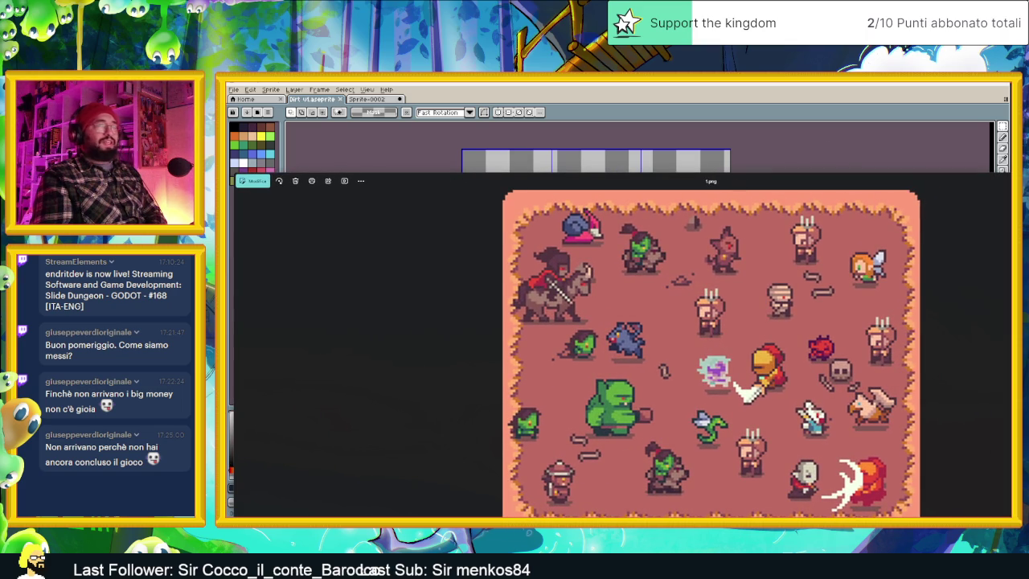
{"action": "key", "text": "Escape"}
{"action": "double_click", "coordinate": [717, 288]}
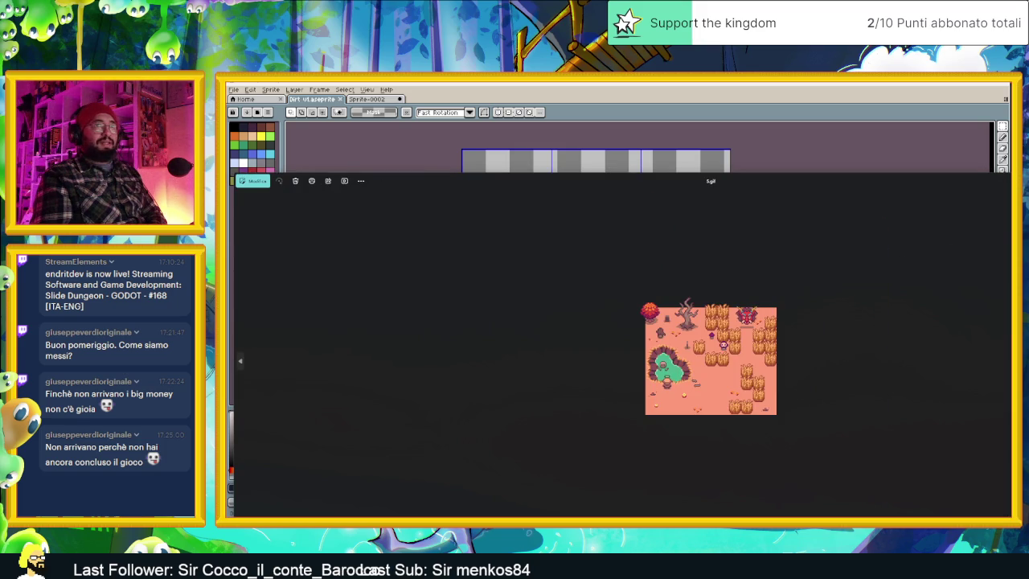
{"action": "key", "text": "Escape"}
{"action": "key", "text": "BackSpace"}
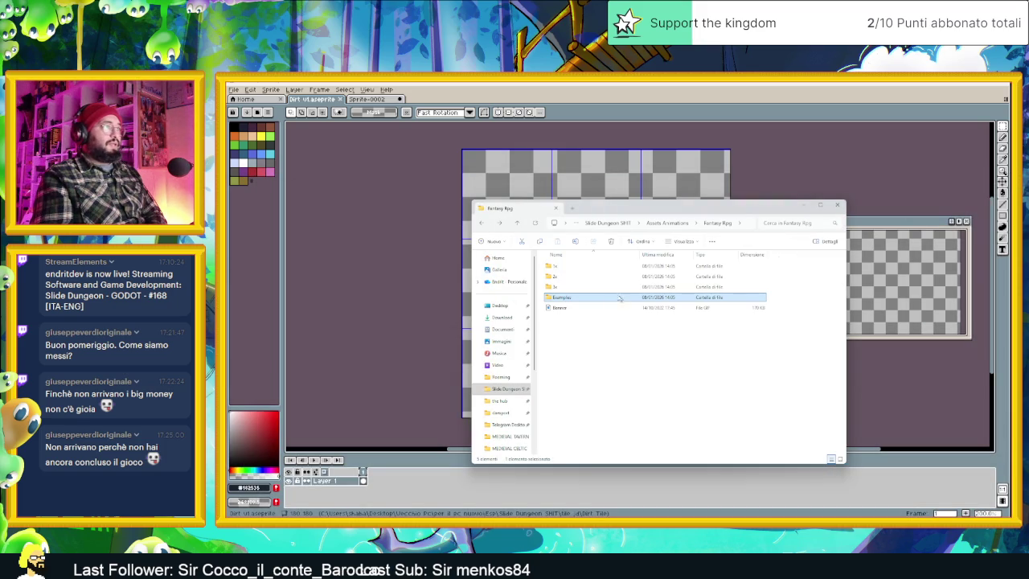
{"action": "key", "text": "BackSpace"}
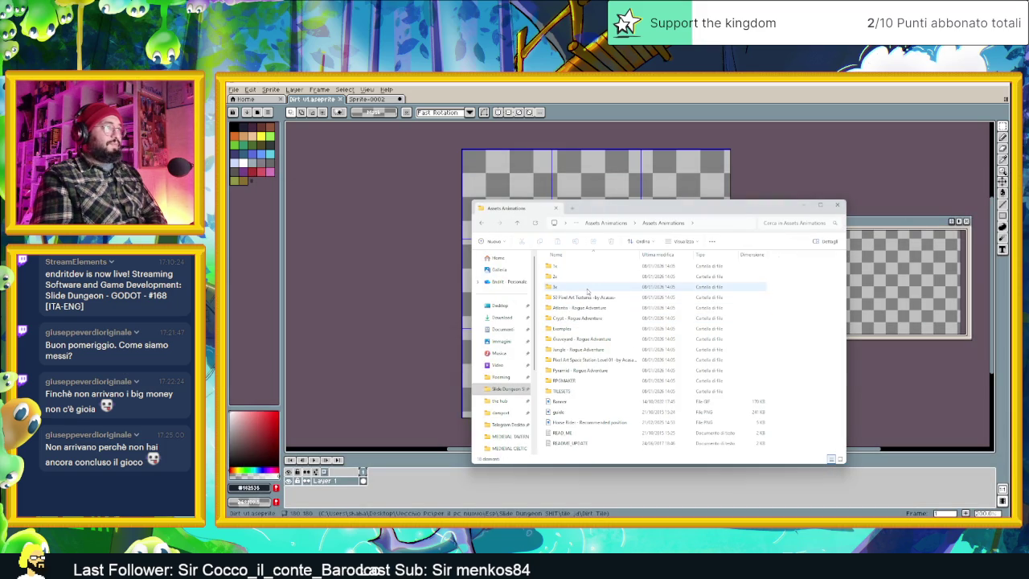
Inspect the 3x Desertic and Tileset folders.
{"action": "double_click", "coordinate": [583, 286]}
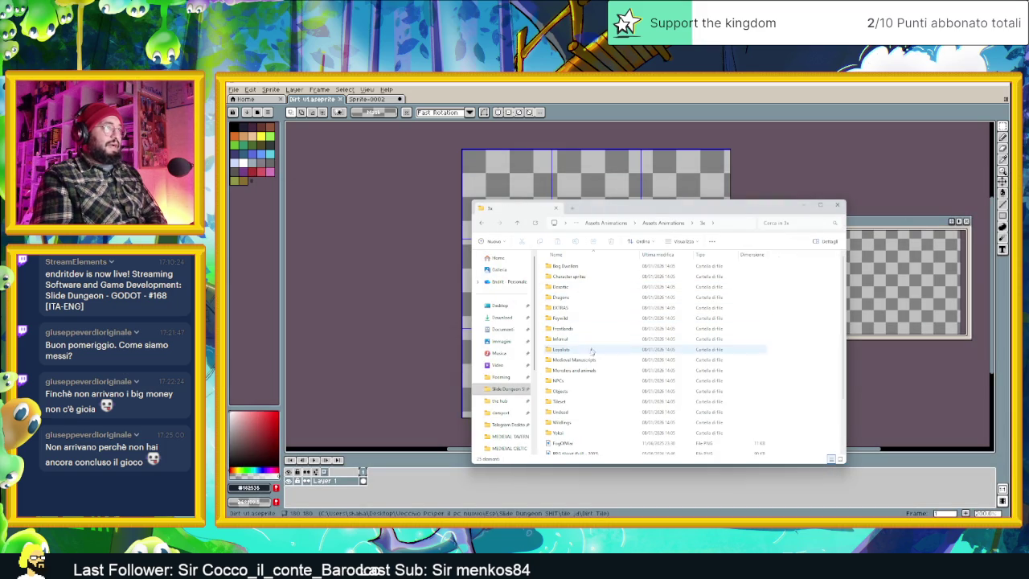
{"action": "double_click", "coordinate": [574, 290]}
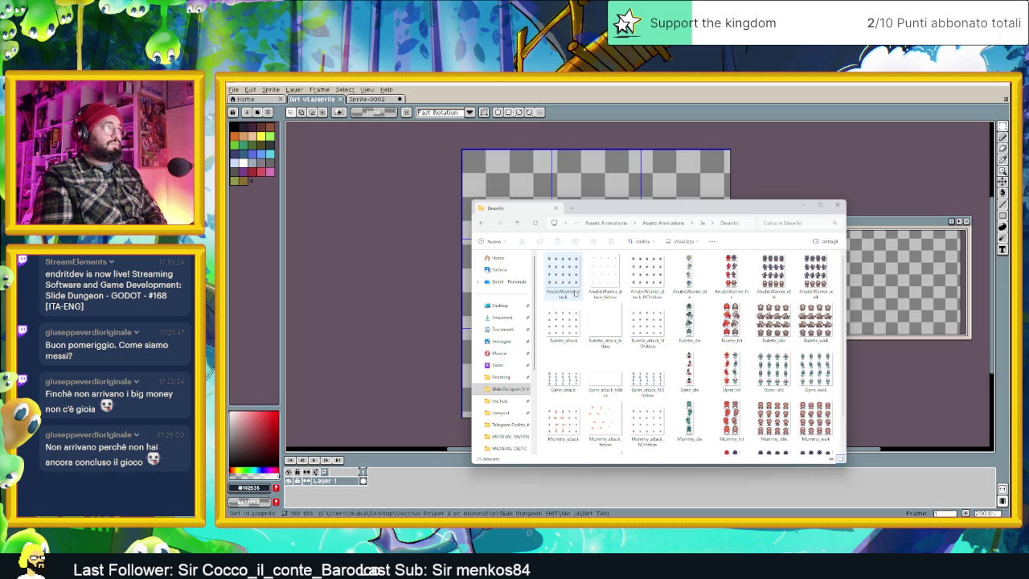
{"action": "key", "text": "BackSpace"}
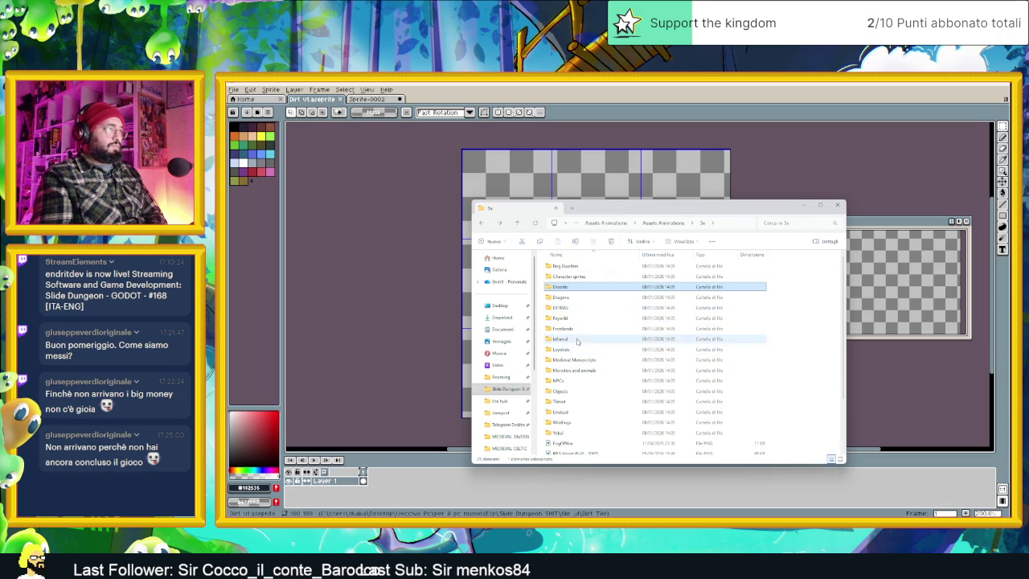
{"action": "double_click", "coordinate": [563, 401]}
{"action": "scroll", "coordinate": [647, 339], "scroll_direction": "down", "scroll_amount": 10}
{"action": "scroll", "coordinate": [704, 373], "scroll_direction": "down", "scroll_amount": 1}
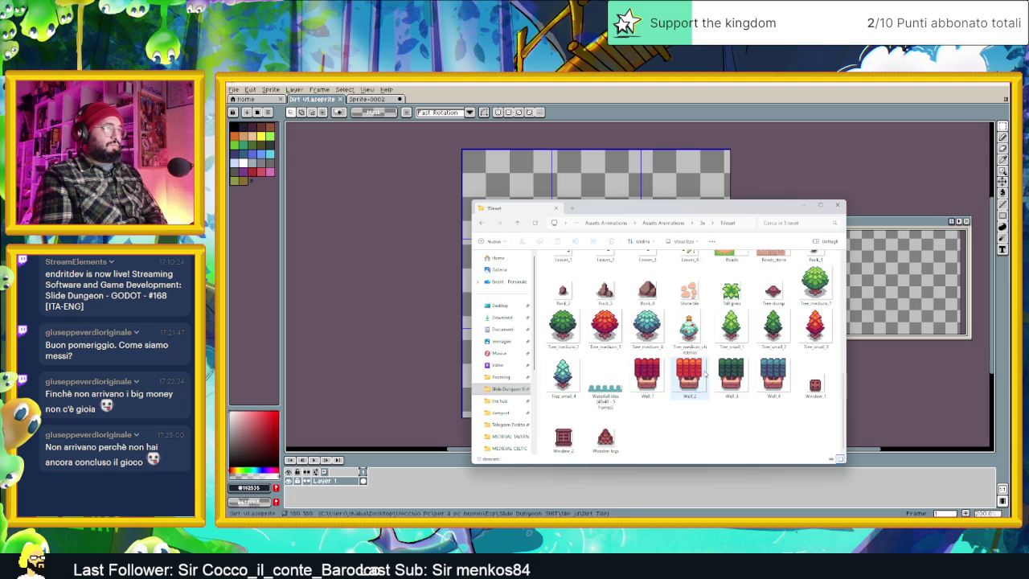
{"action": "scroll", "coordinate": [704, 373], "scroll_direction": "up", "scroll_amount": 3}
{"action": "key", "text": "alt+Left"}
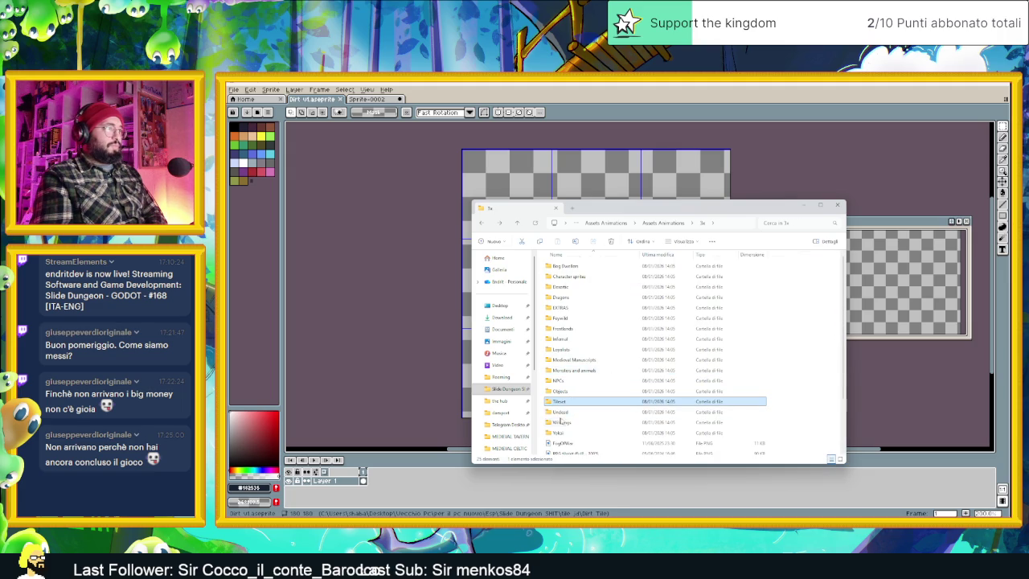
Check the Wildlings folder, switch to large thumbnails, and open the 50 Pixel Art Textures pack.
{"action": "left_click", "coordinate": [576, 423]}
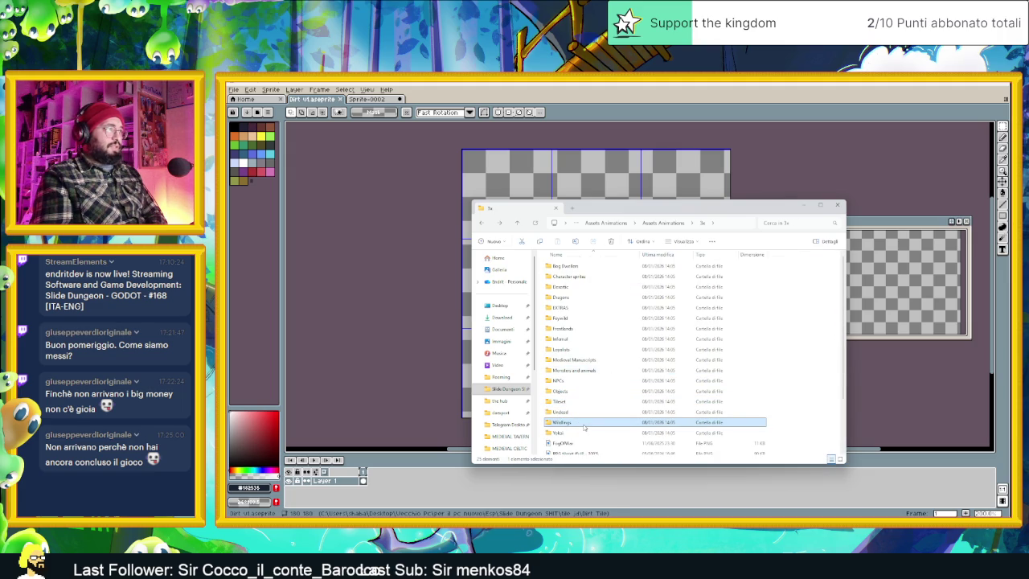
{"action": "double_click", "coordinate": [583, 428]}
{"action": "key", "text": "alt+Left"}
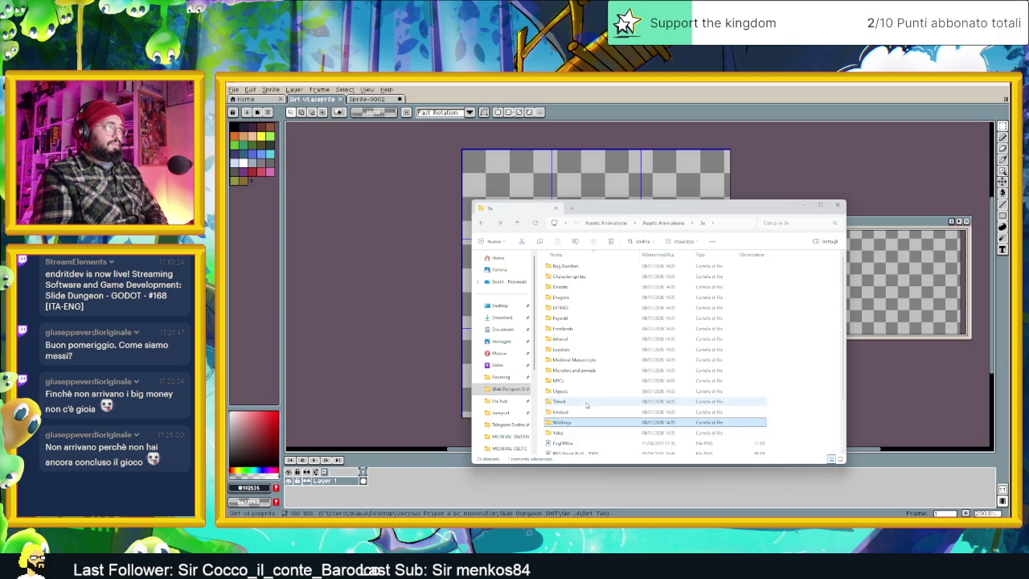
{"action": "scroll", "coordinate": [586, 406], "scroll_direction": "down", "scroll_amount": 2}
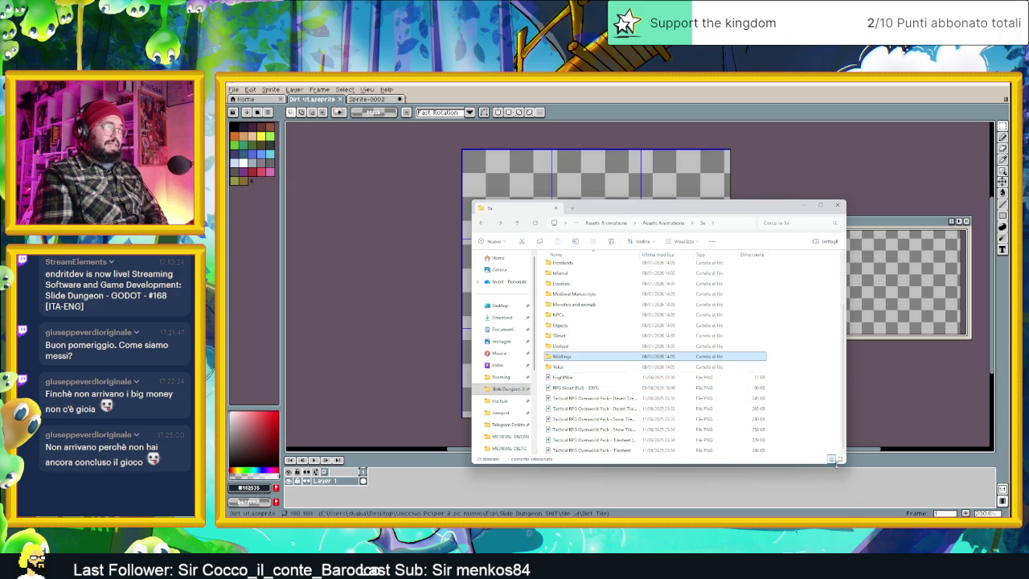
{"action": "left_click", "coordinate": [839, 459]}
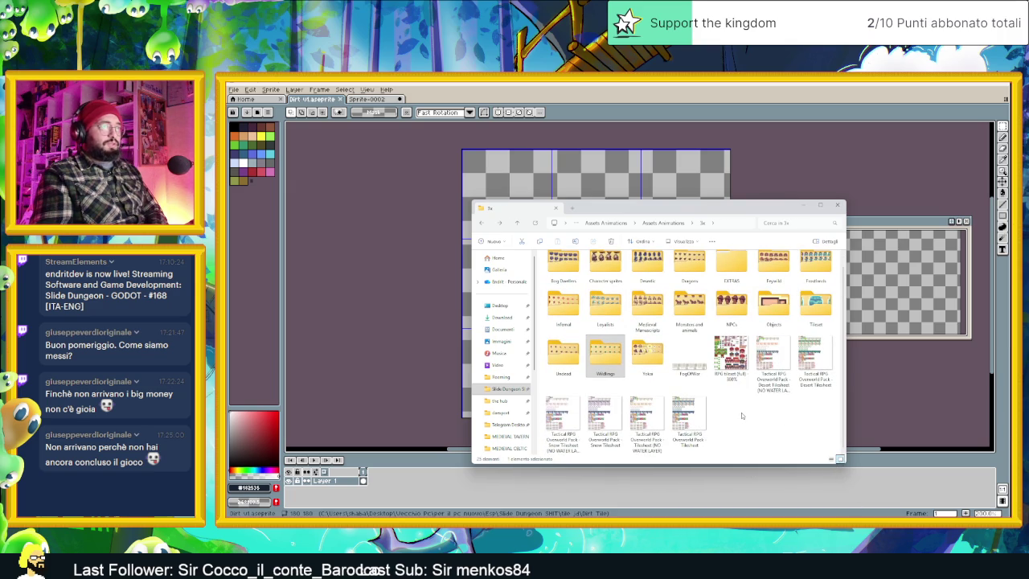
{"action": "key", "text": "alt+Up"}
{"action": "key", "text": "alt+Up"}
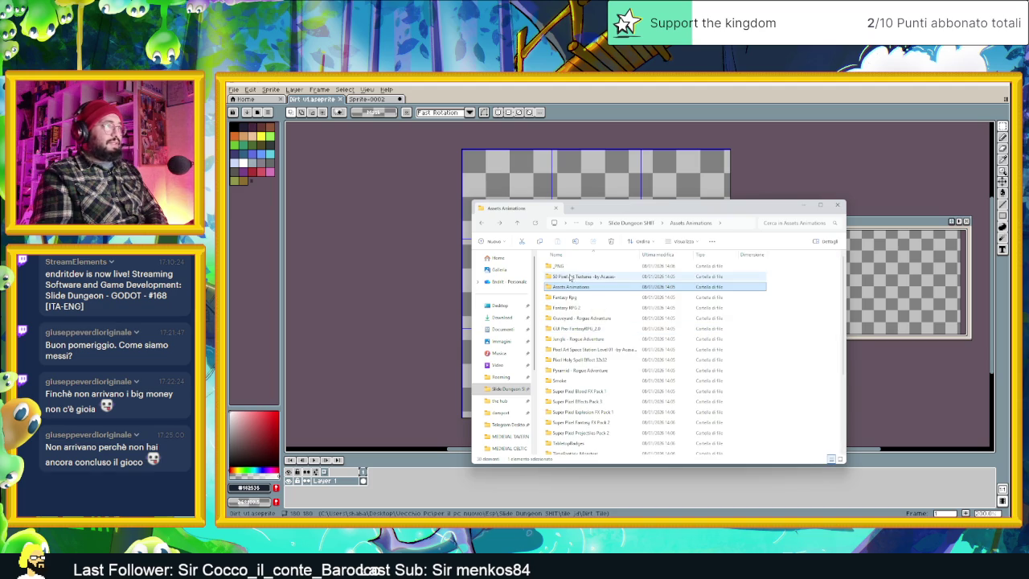
{"action": "double_click", "coordinate": [575, 276]}
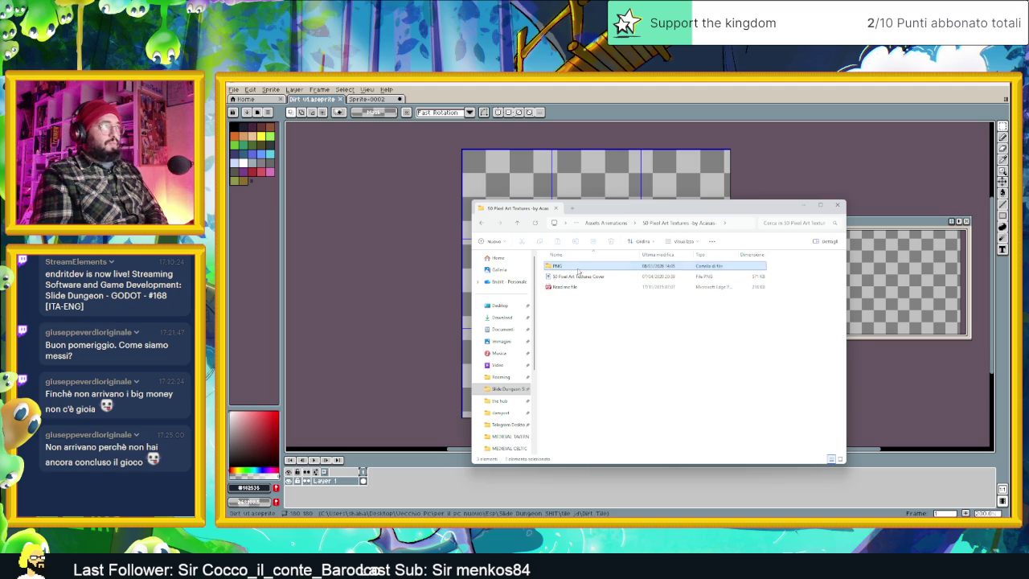
Open the PNG texture folder and preview the rocks 4 texture.
{"action": "double_click", "coordinate": [577, 270]}
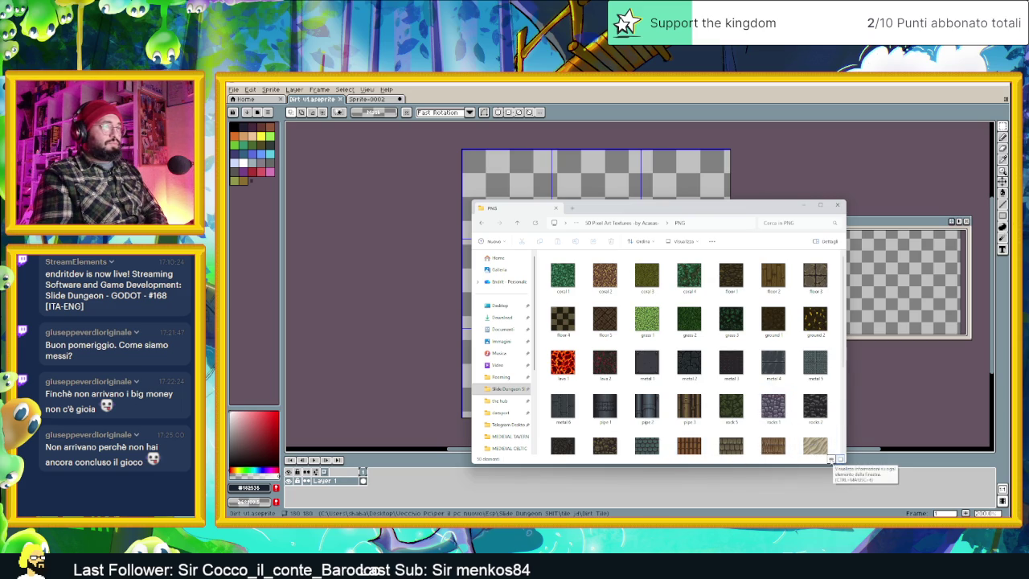
{"action": "scroll", "coordinate": [754, 451], "scroll_direction": "down", "scroll_amount": 2}
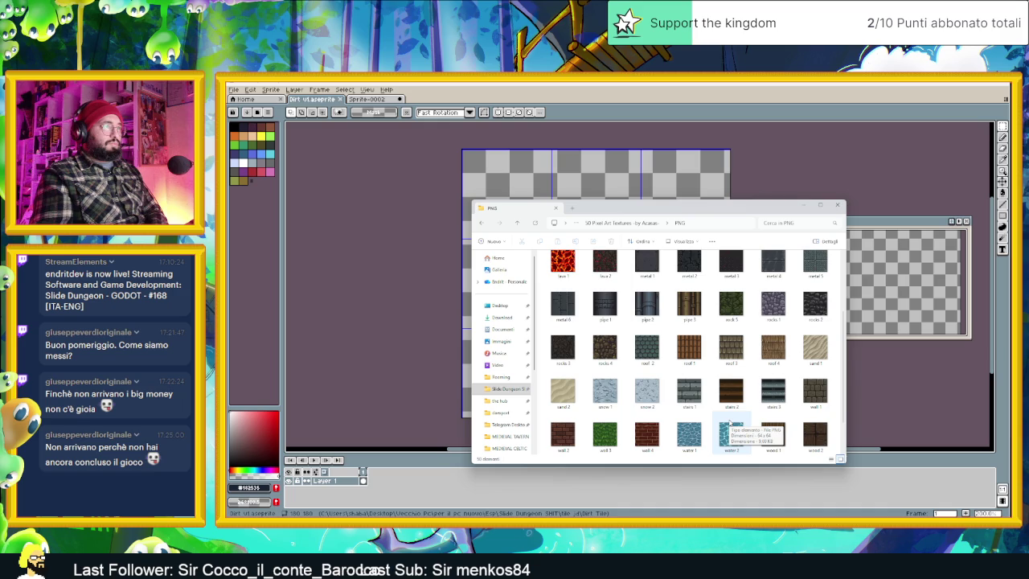
{"action": "double_click", "coordinate": [605, 348]}
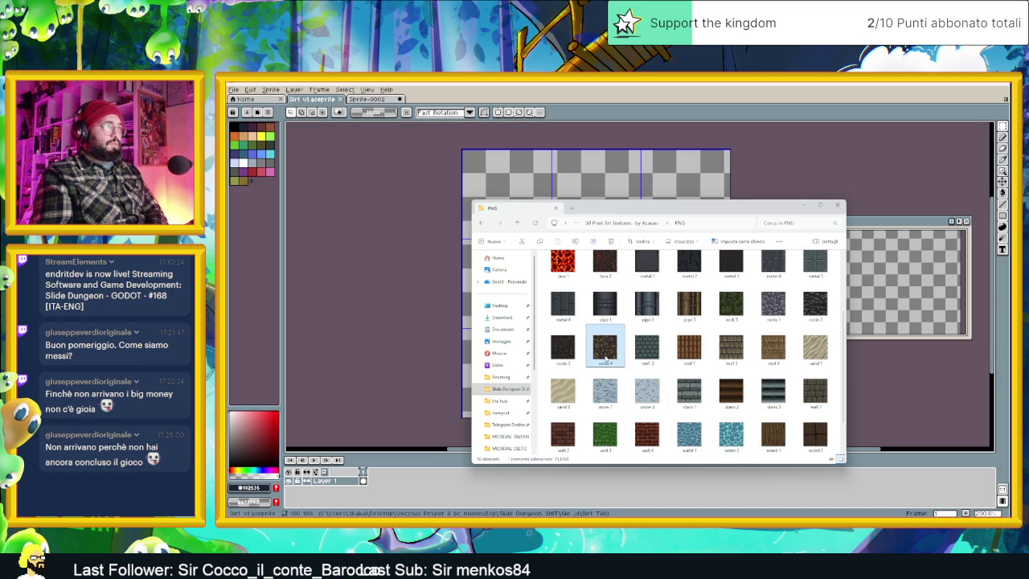
{"action": "scroll", "coordinate": [707, 367], "scroll_direction": "up", "scroll_amount": 4}
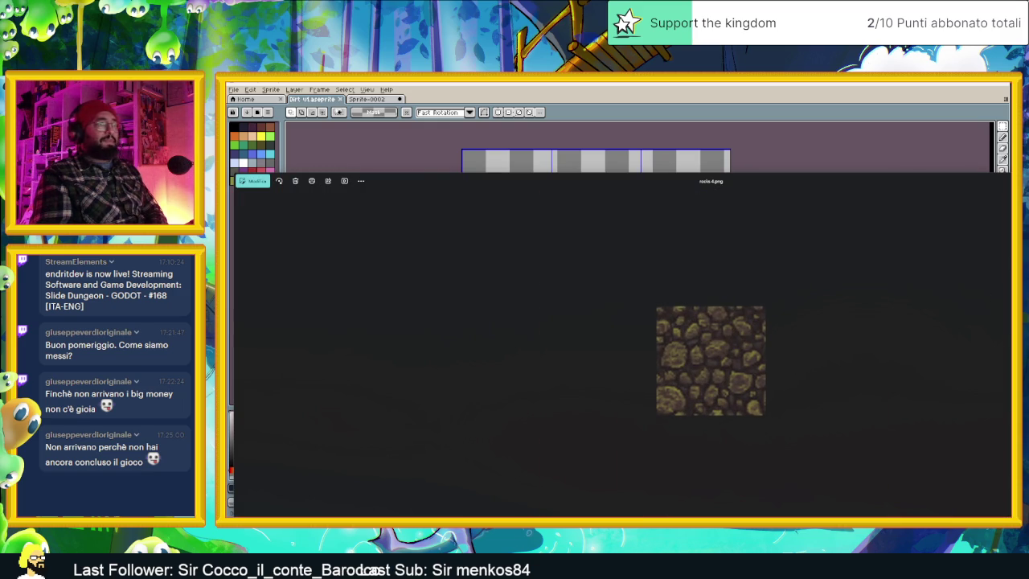
{"action": "key", "text": "Escape"}
{"action": "scroll", "coordinate": [644, 423], "scroll_direction": "down", "scroll_amount": 1}
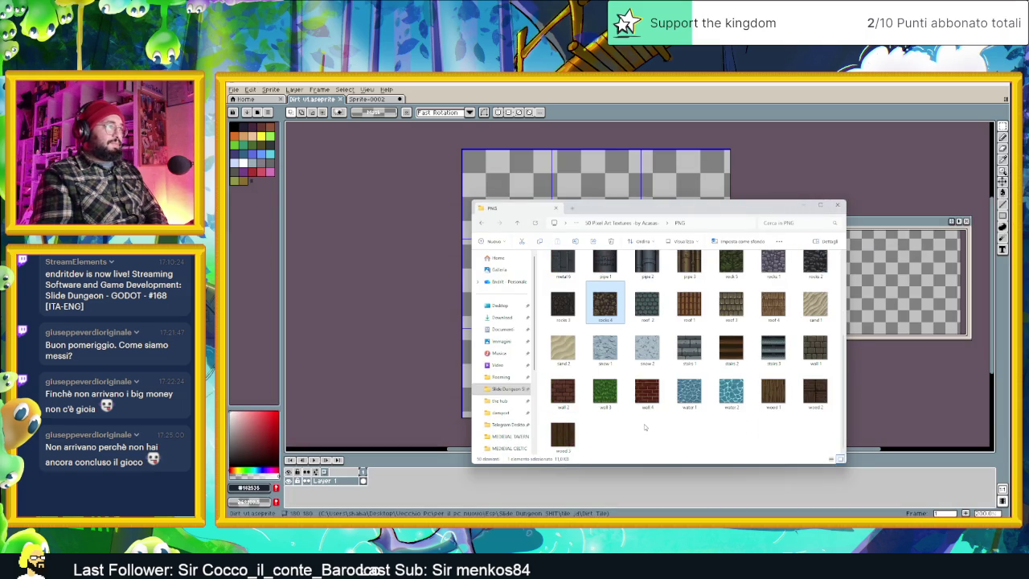
{"action": "scroll", "coordinate": [644, 424], "scroll_direction": "up", "scroll_amount": 3}
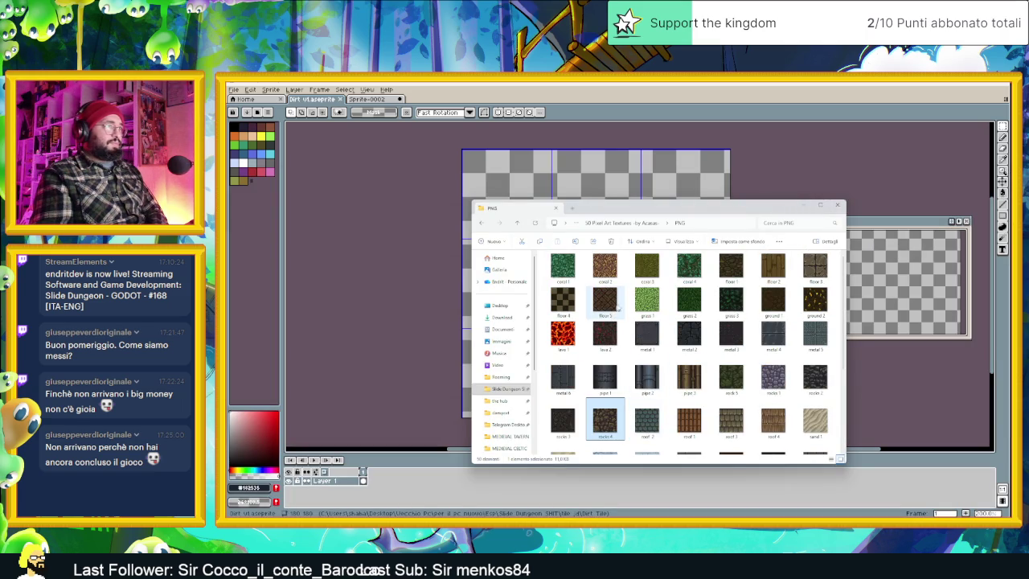
Preview the ground 1 texture up close.
{"action": "left_click", "coordinate": [782, 304]}
{"action": "double_click", "coordinate": [781, 305]}
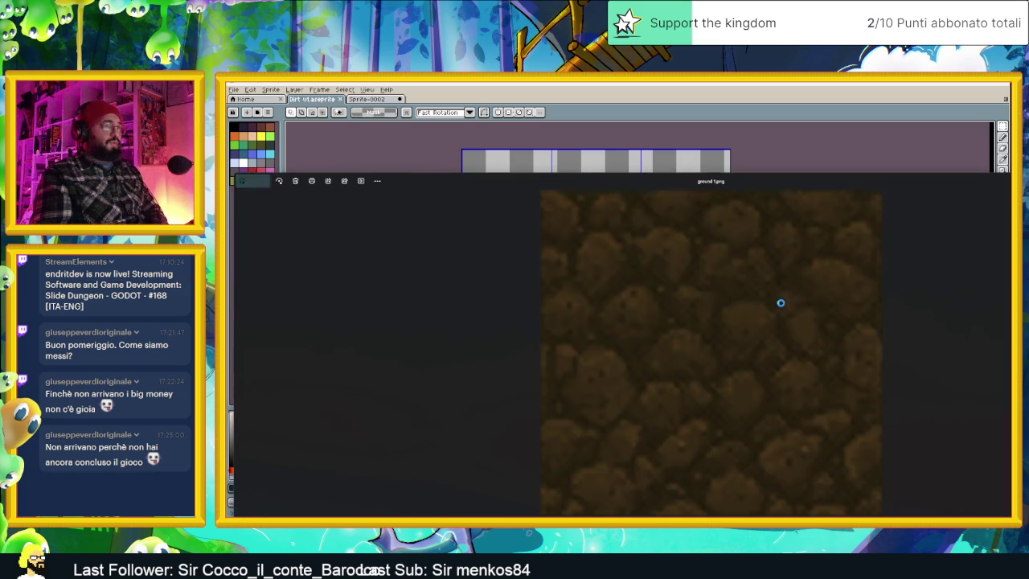
{"action": "scroll", "coordinate": [717, 361], "scroll_direction": "up", "scroll_amount": 2}
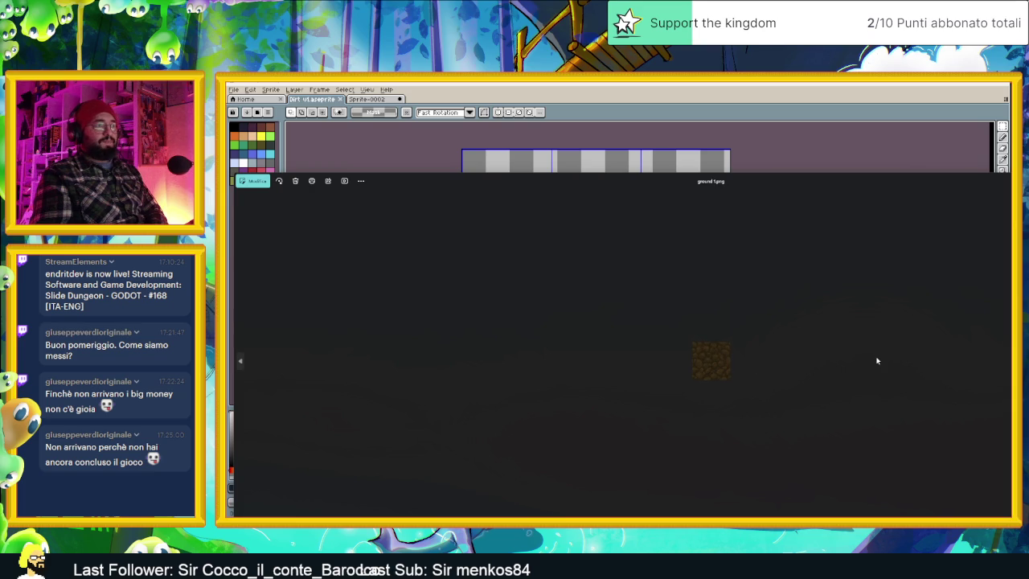
{"action": "scroll", "coordinate": [712, 359], "scroll_direction": "up", "scroll_amount": 3}
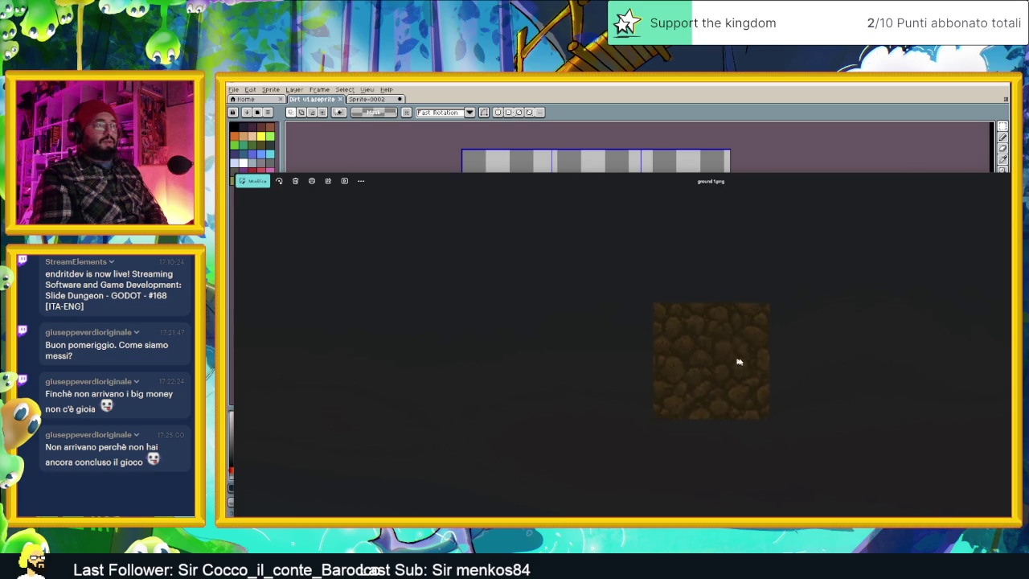
{"action": "scroll", "coordinate": [863, 364], "scroll_direction": "down", "scroll_amount": 3}
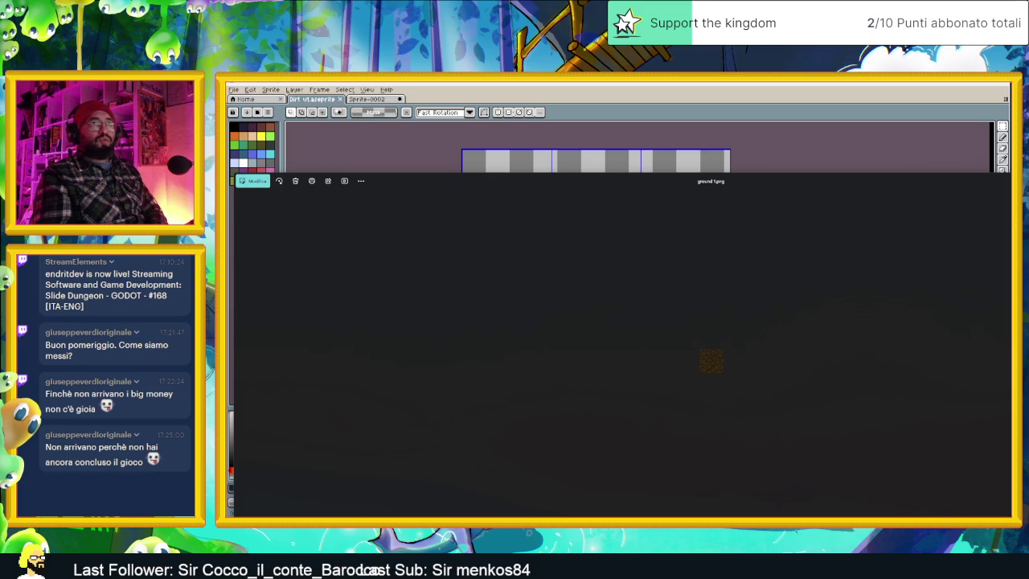
{"action": "key", "text": "Escape"}
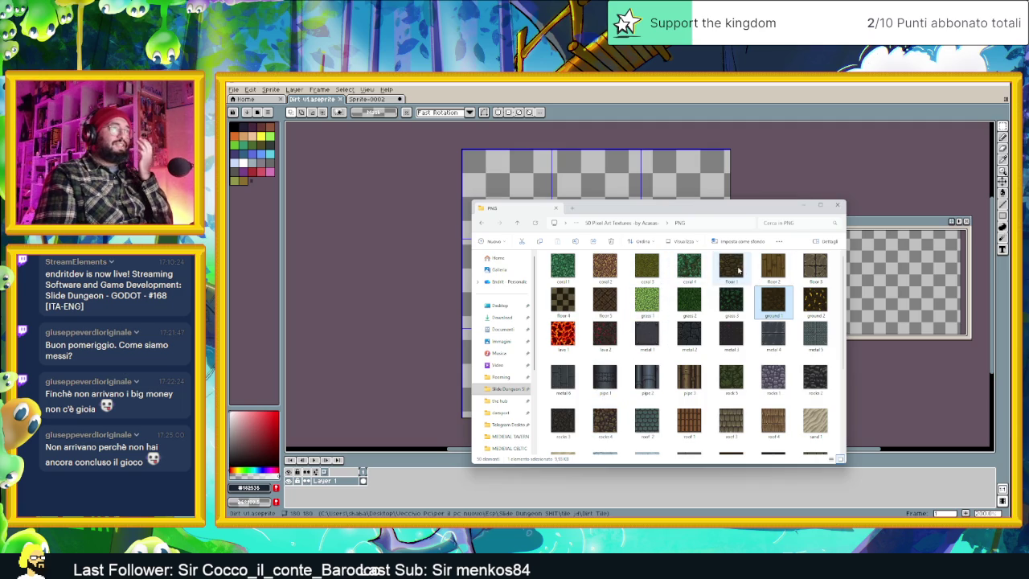
Select ground 1 and ground 2 and drag them into Aseprite.
{"action": "left_click", "coordinate": [738, 270]}
{"action": "left_click", "coordinate": [767, 314]}
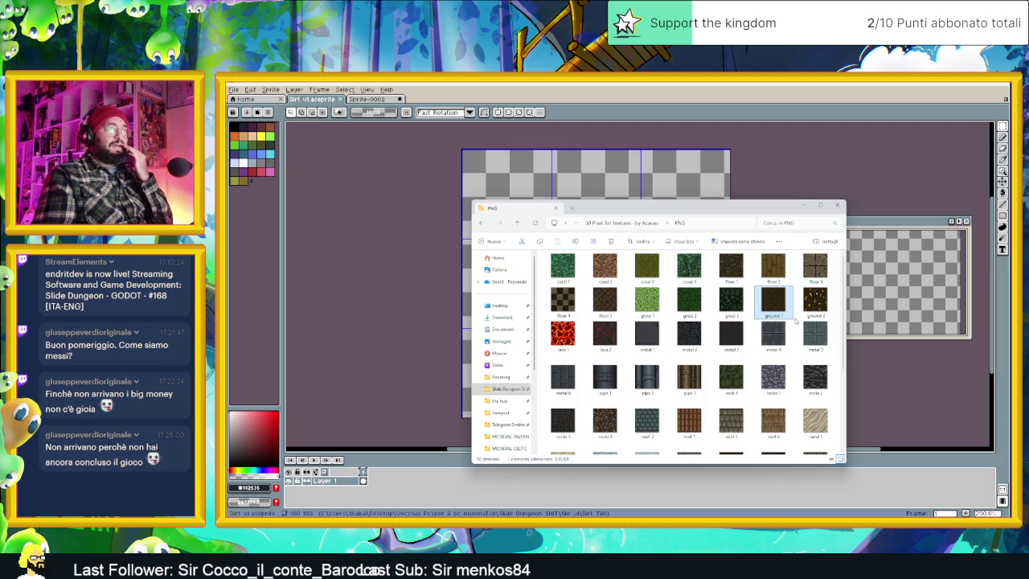
{"action": "left_click", "coordinate": [811, 305], "text": "ctrl"}
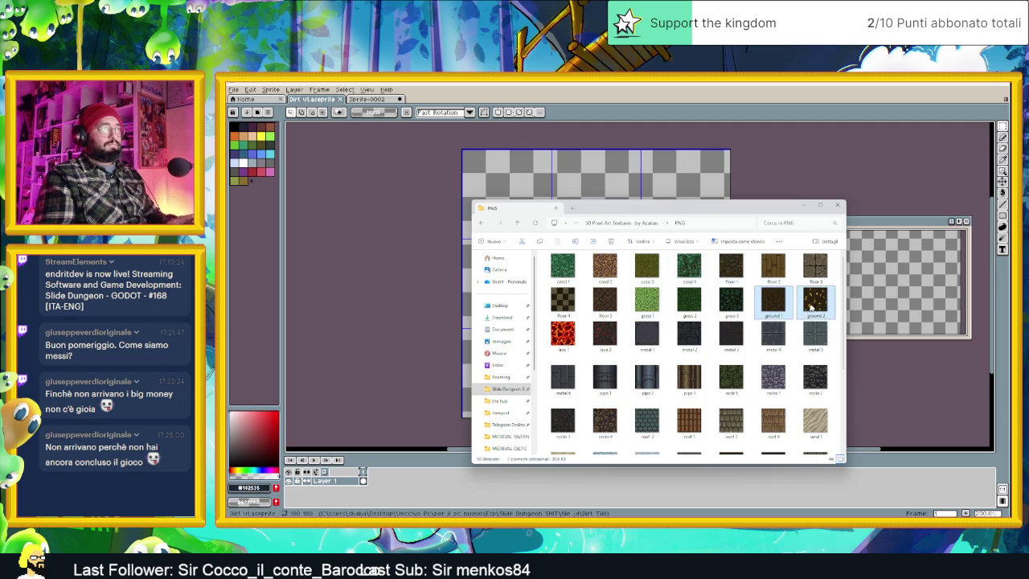
{"action": "left_click_drag", "start_coordinate": [635, 92], "coordinate": [612, 137]}
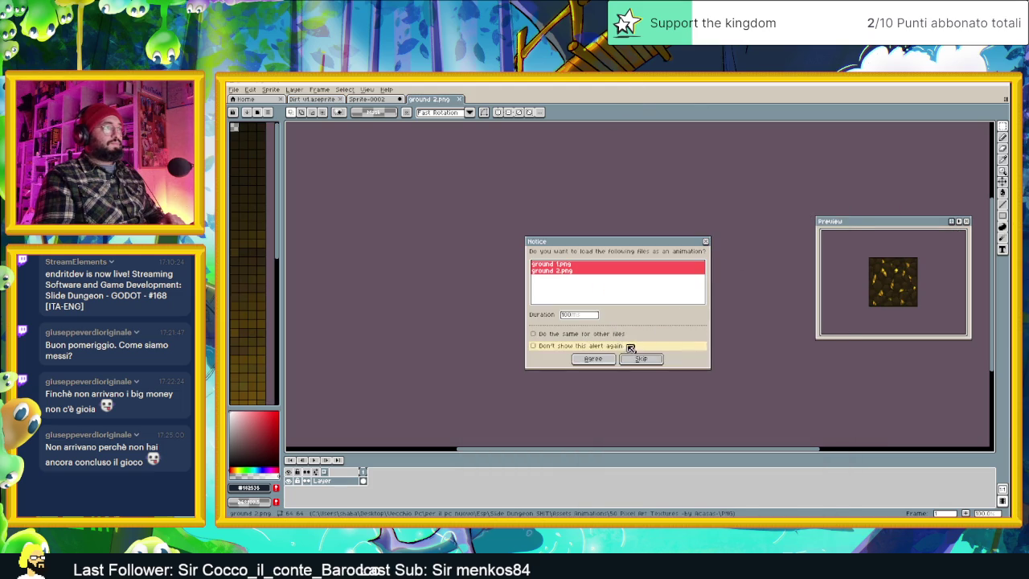
Load ground 1 and ground 2 as a two-frame animation and check both frames.
{"action": "left_click", "coordinate": [601, 362]}
{"action": "scroll", "coordinate": [643, 313], "scroll_direction": "up", "scroll_amount": 2}
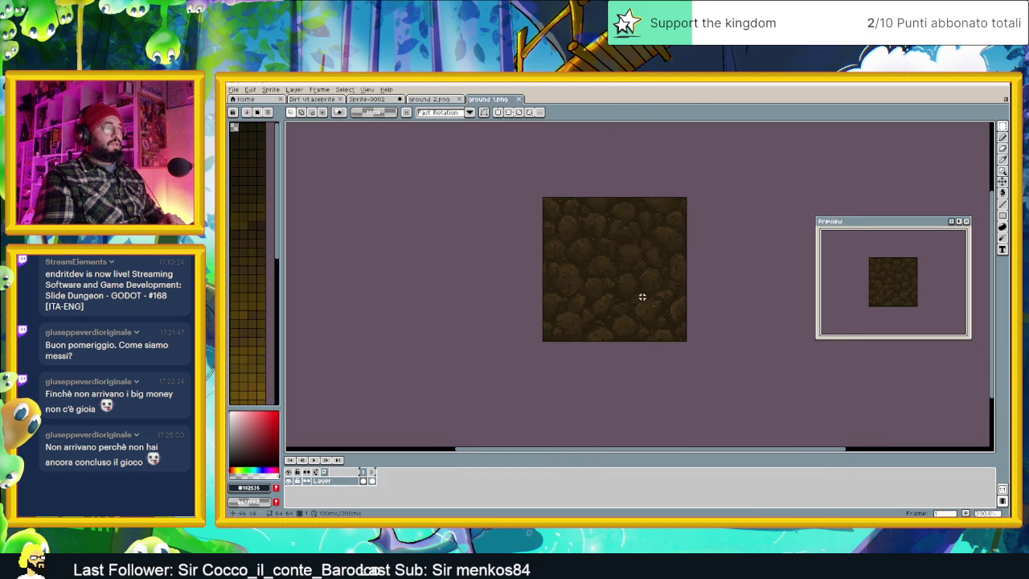
{"action": "left_click", "coordinate": [373, 475]}
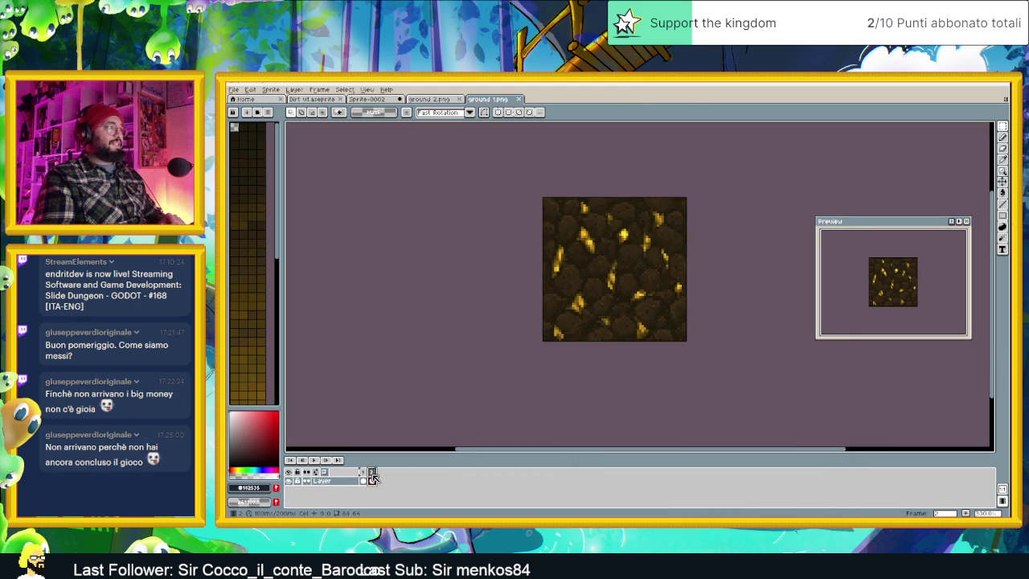
{"action": "left_click", "coordinate": [365, 474]}
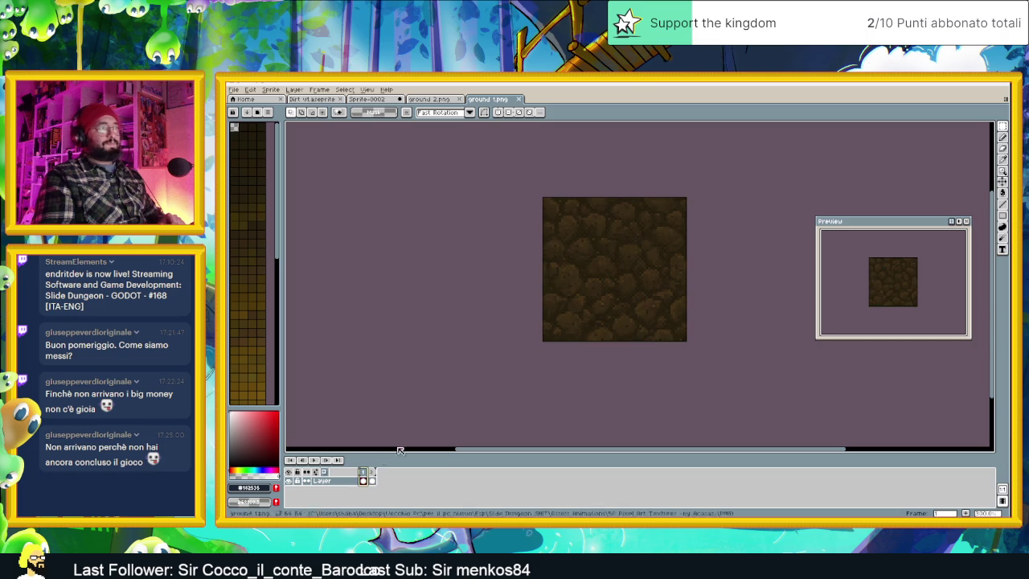
Look over the Sprite-0002 and Dirt v1 tabs, glance at Pinterest, then return.
{"action": "left_click", "coordinate": [376, 99]}
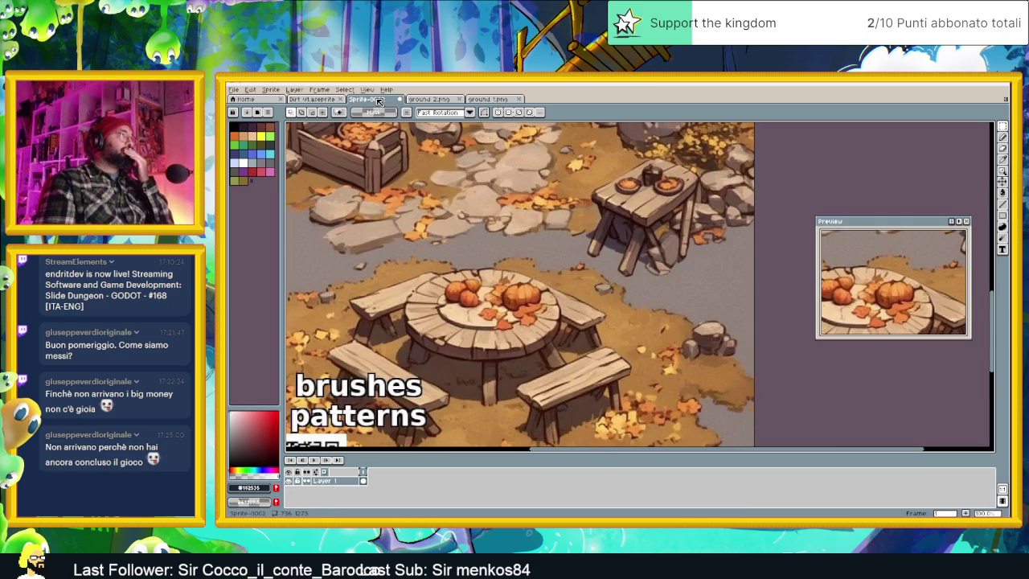
{"action": "left_click", "coordinate": [321, 100]}
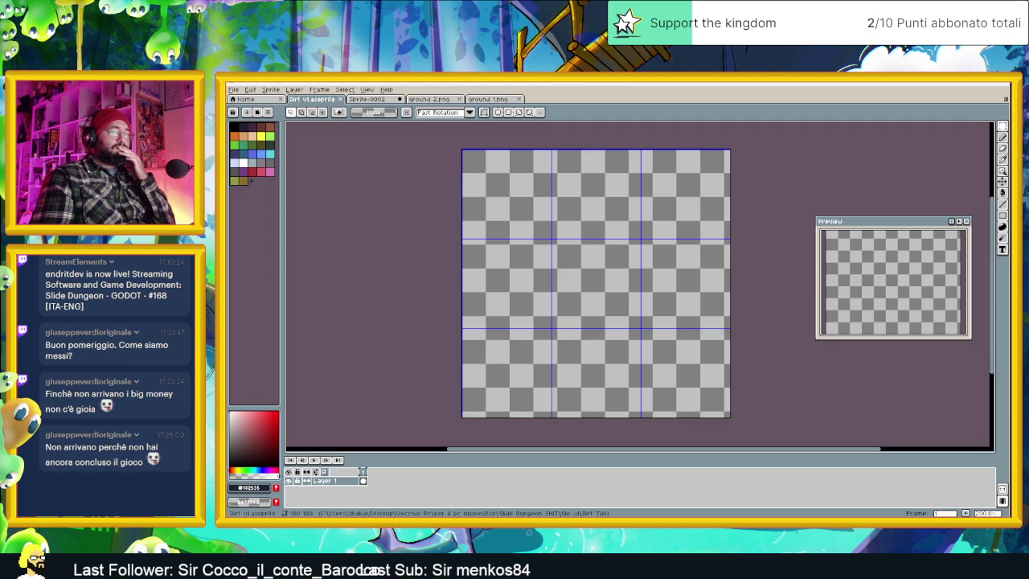
{"action": "key", "text": "alt+Tab"}
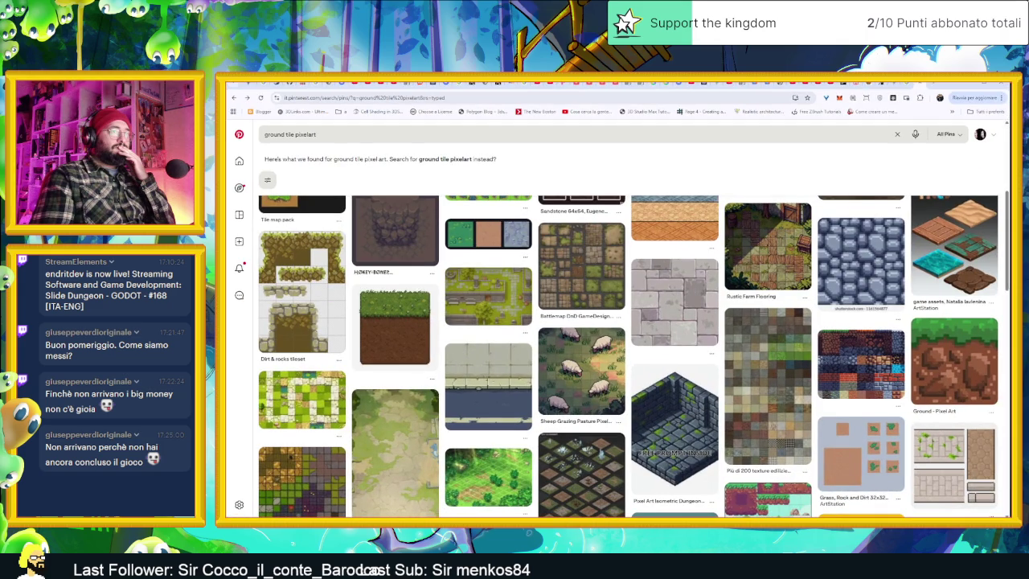
{"action": "key", "text": "alt+Tab"}
{"action": "key", "text": "alt+Tab"}
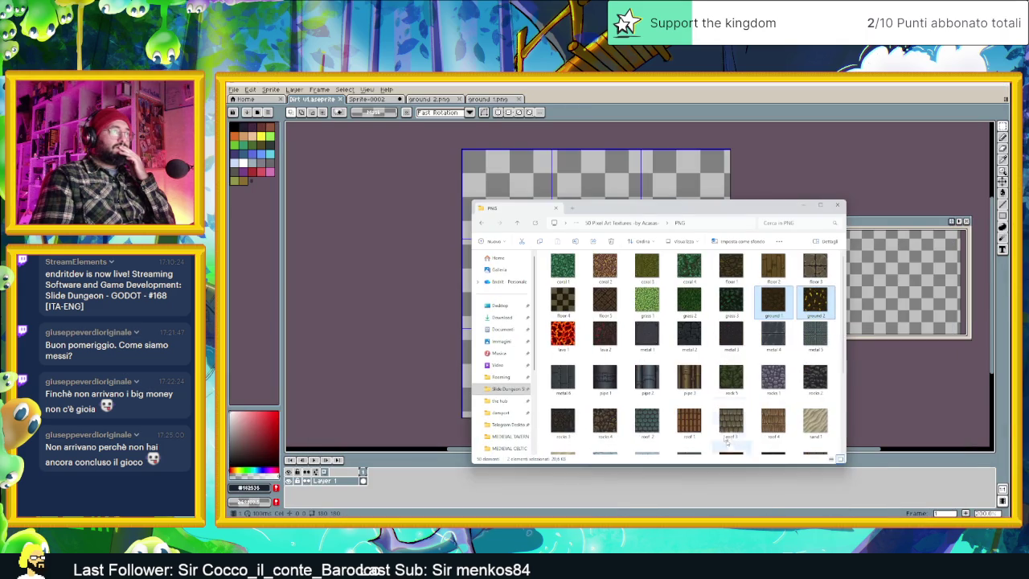
Browse the _PNG folder's 01_title, 12_setting and 00_common subfolders for ground art.
{"action": "scroll", "coordinate": [704, 341], "scroll_direction": "down", "scroll_amount": 3}
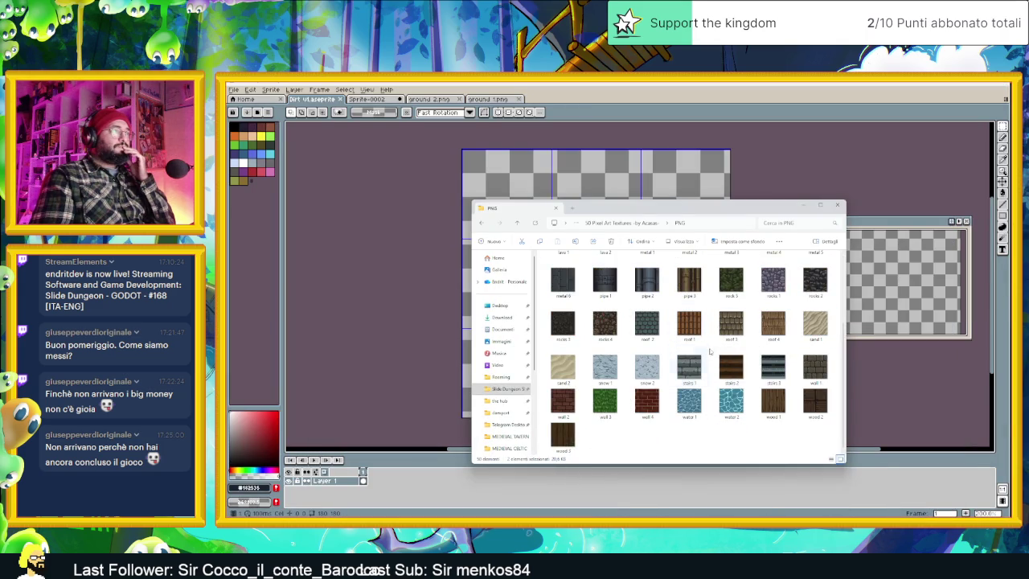
{"action": "mouse_move", "coordinate": [689, 367]}
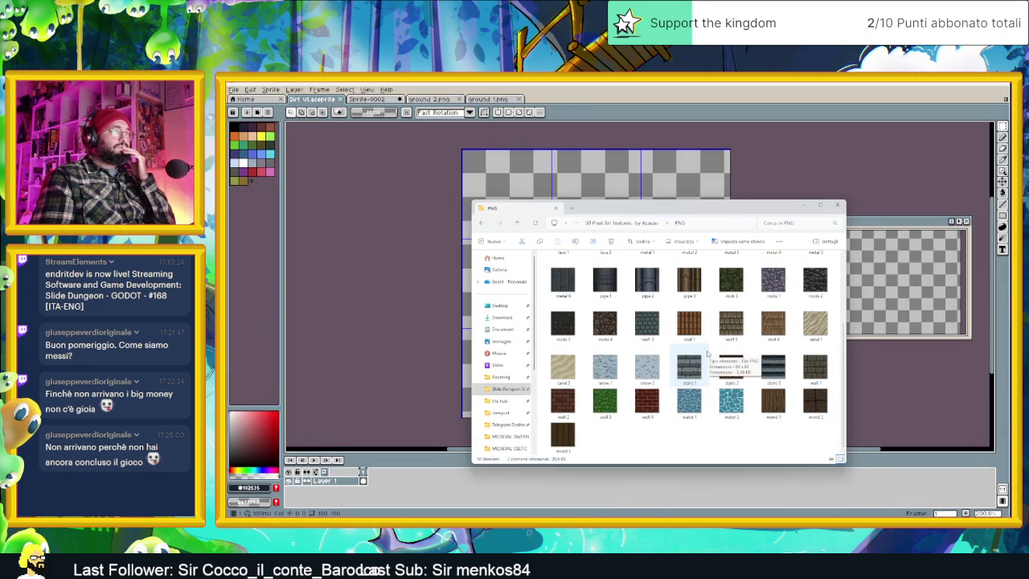
{"action": "key", "text": "alt+Up"}
{"action": "key", "text": "alt+Up"}
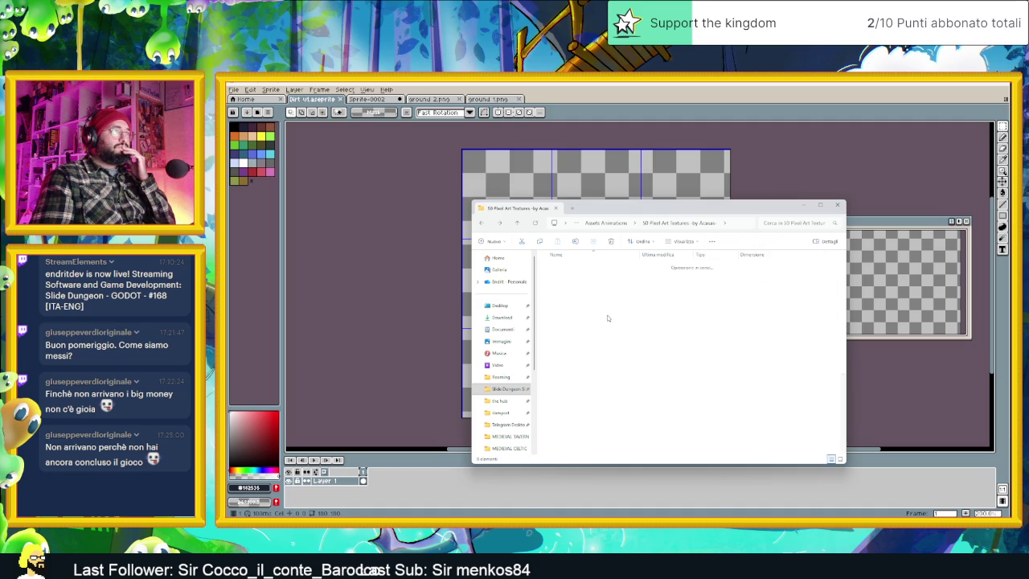
{"action": "double_click", "coordinate": [585, 267]}
{"action": "left_click", "coordinate": [593, 320]}
{"action": "double_click", "coordinate": [593, 320]}
{"action": "key", "text": "alt+Up"}
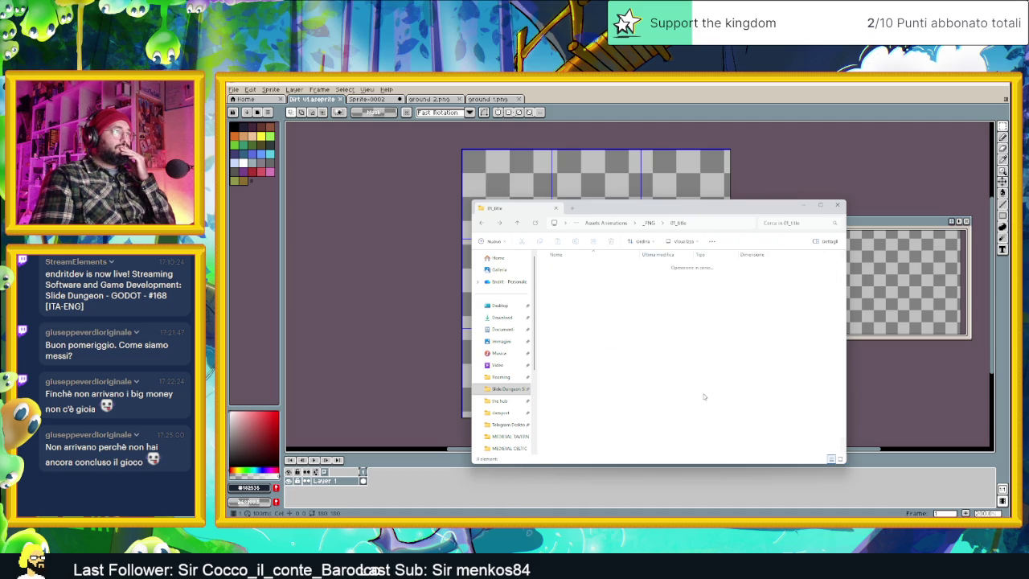
{"action": "scroll", "coordinate": [649, 391], "scroll_direction": "down", "scroll_amount": 1}
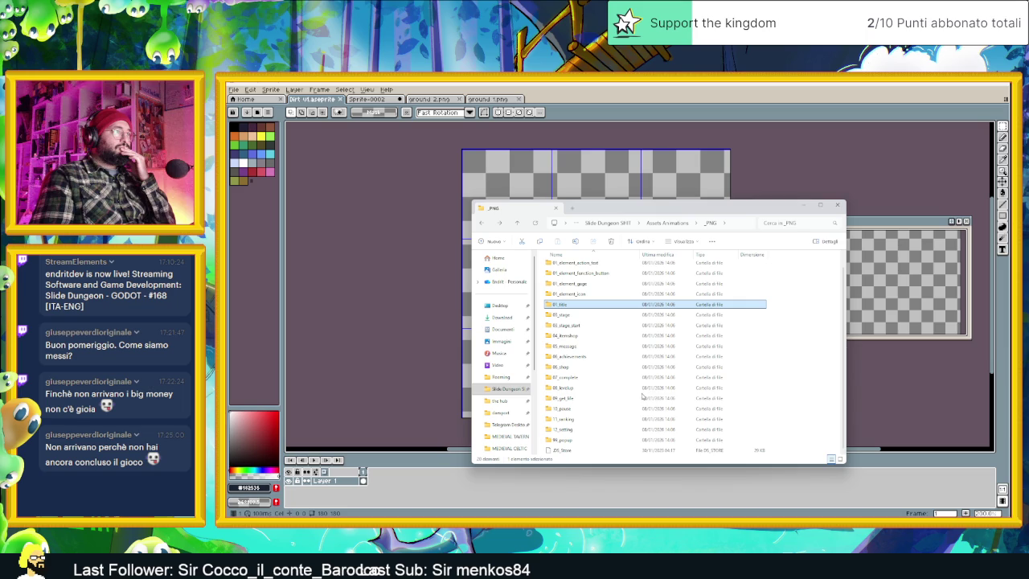
{"action": "double_click", "coordinate": [610, 429]}
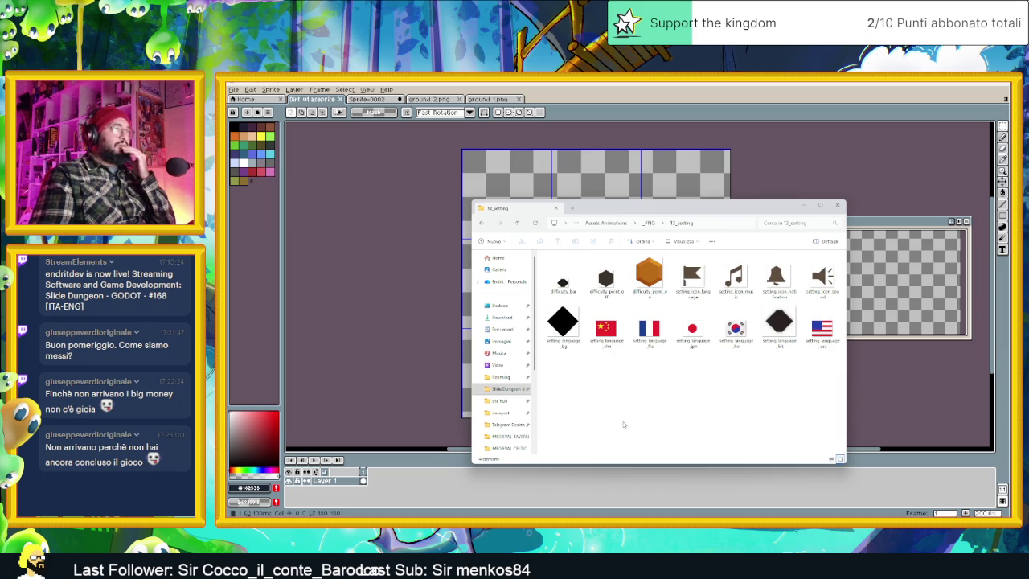
{"action": "key", "text": "alt+Up"}
{"action": "scroll", "coordinate": [627, 410], "scroll_direction": "down", "scroll_amount": 1}
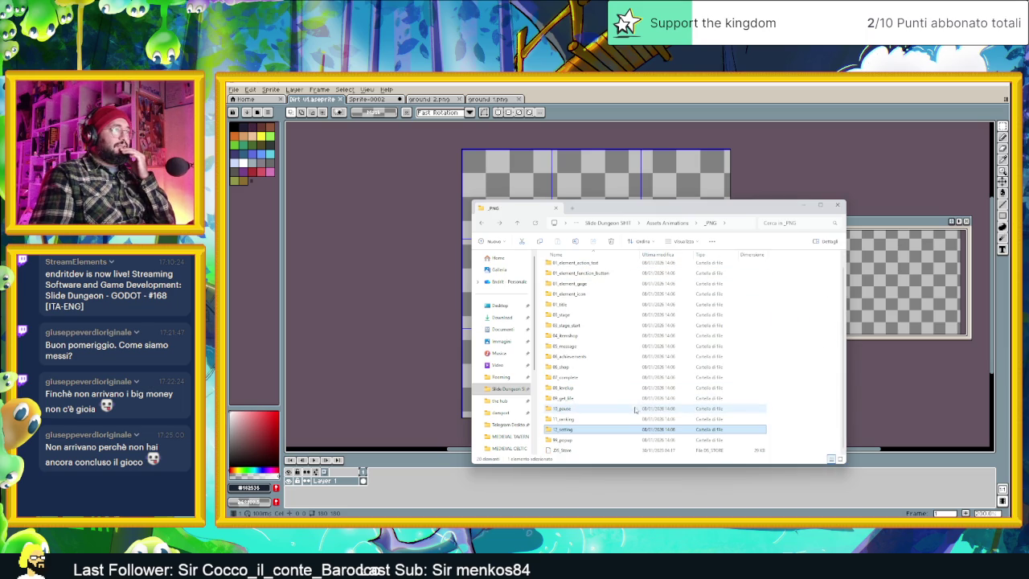
{"action": "scroll", "coordinate": [611, 402], "scroll_direction": "up", "scroll_amount": 1}
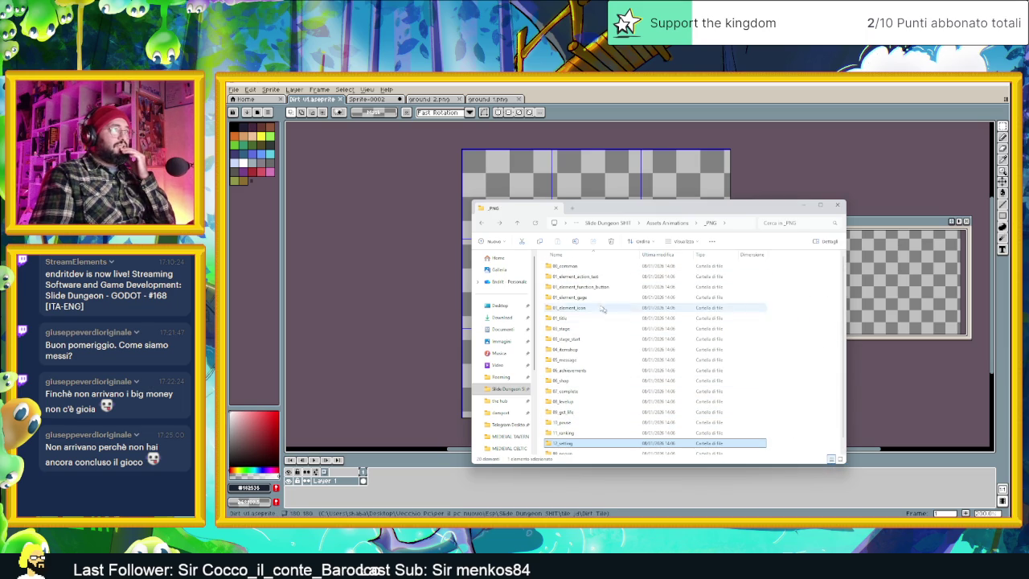
{"action": "double_click", "coordinate": [569, 266]}
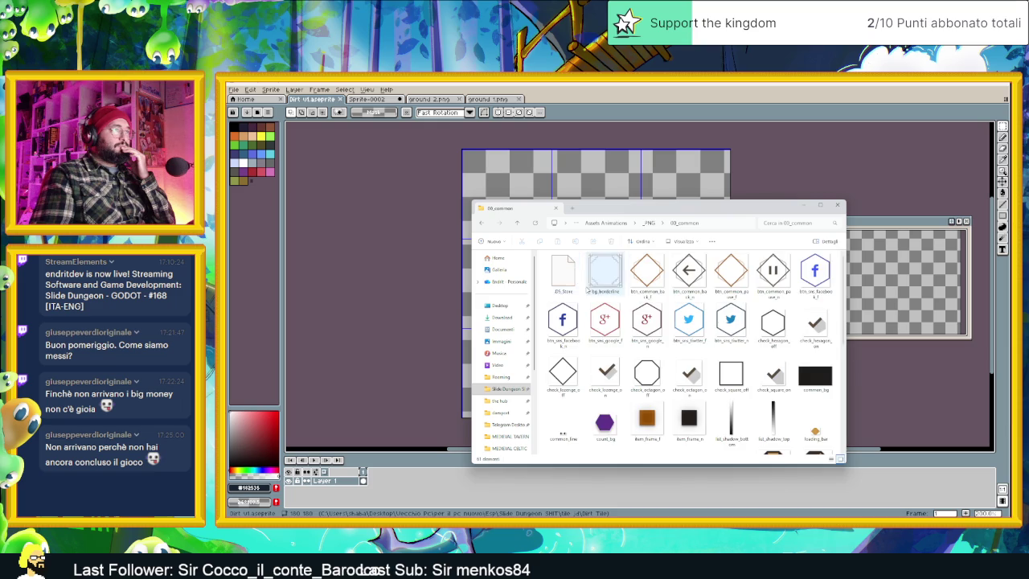
{"action": "key", "text": "alt+Up"}
{"action": "key", "text": "alt+Up"}
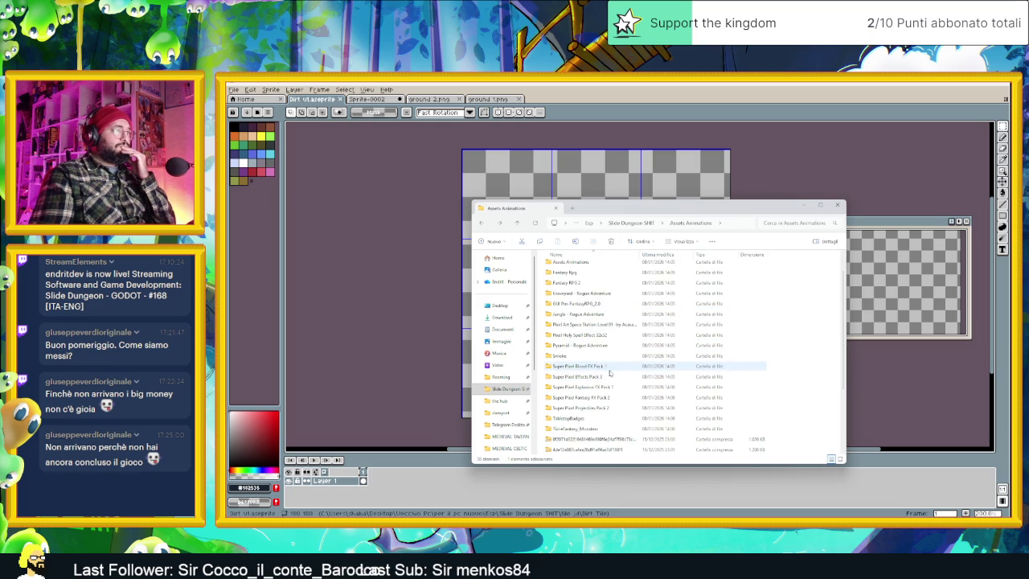
Check the TabletopBadges and TimeFantasy_Monsters 2x asset folders.
{"action": "scroll", "coordinate": [652, 397], "scroll_direction": "down", "scroll_amount": 1}
{"action": "left_click", "coordinate": [586, 389]}
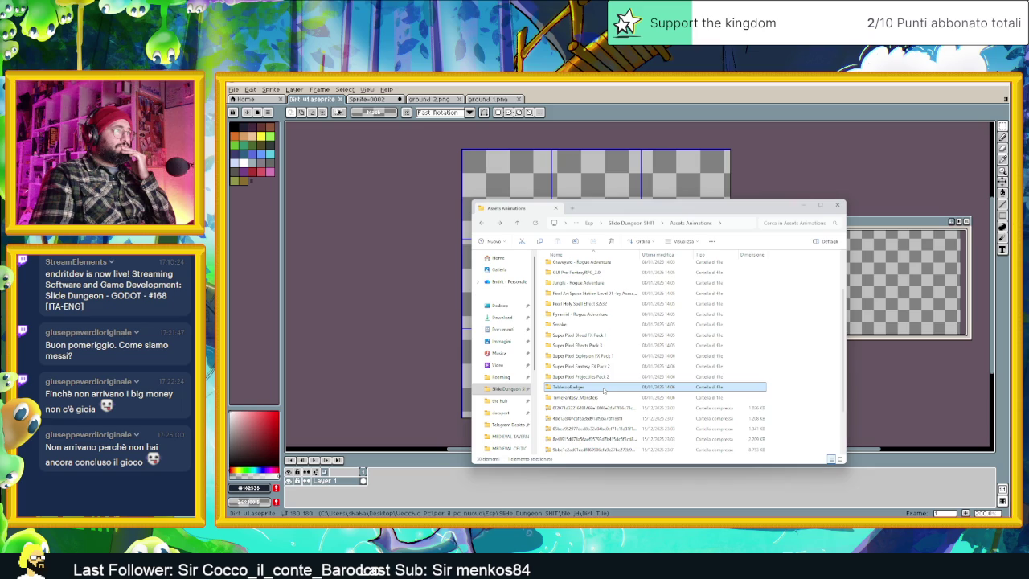
{"action": "double_click", "coordinate": [604, 390]}
{"action": "scroll", "coordinate": [708, 378], "scroll_direction": "down", "scroll_amount": 5}
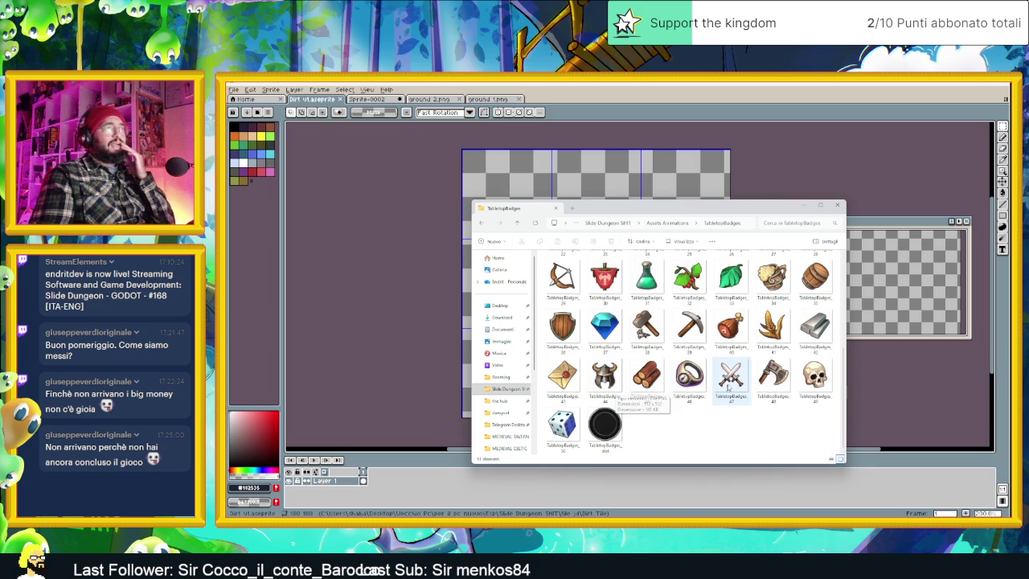
{"action": "key", "text": "alt+Left"}
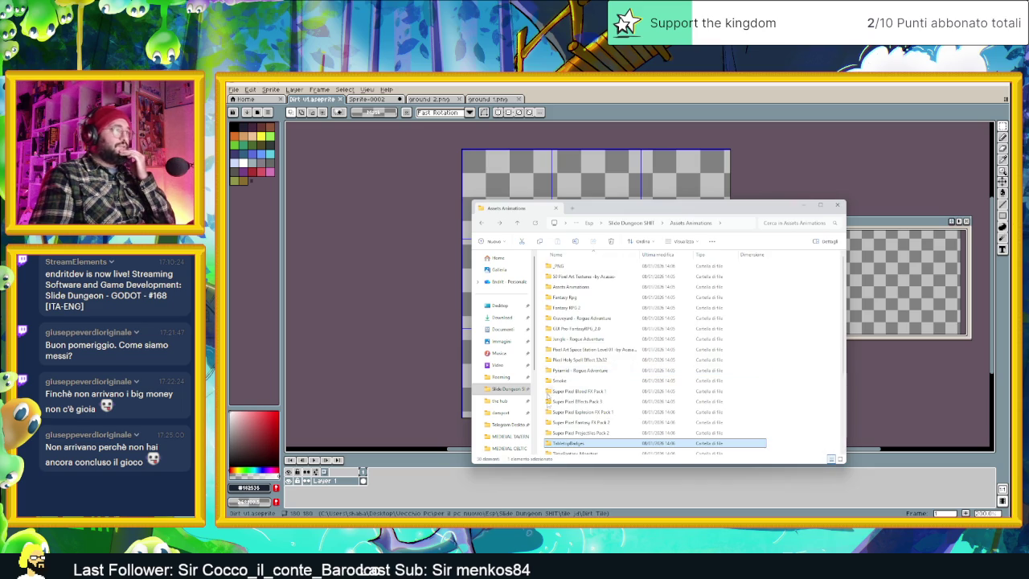
{"action": "scroll", "coordinate": [595, 426], "scroll_direction": "down", "scroll_amount": 1}
{"action": "left_click", "coordinate": [600, 431]}
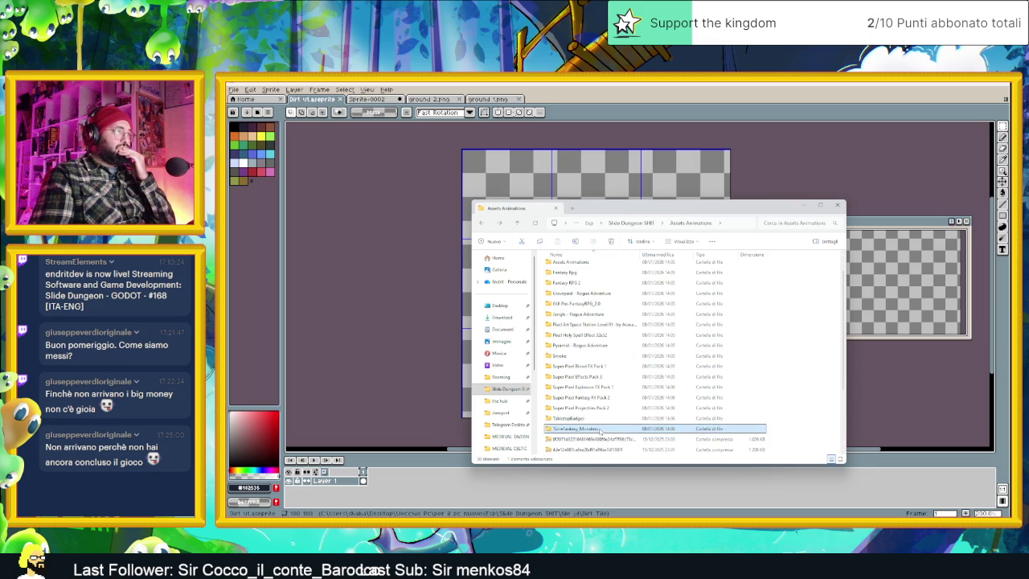
{"action": "double_click", "coordinate": [600, 431]}
{"action": "double_click", "coordinate": [608, 278]}
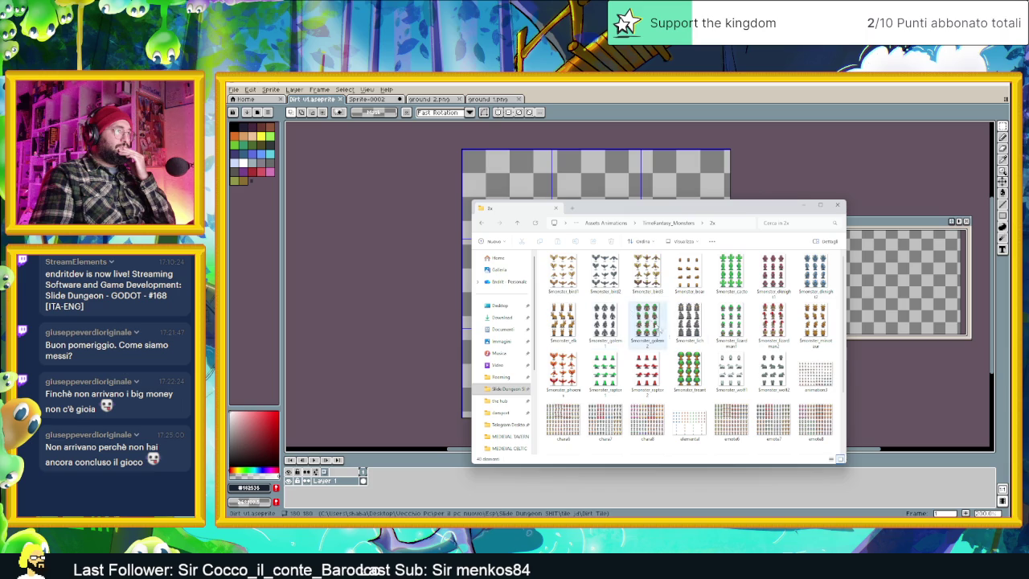
{"action": "key", "text": "alt+Left"}
{"action": "key", "text": "alt+Left"}
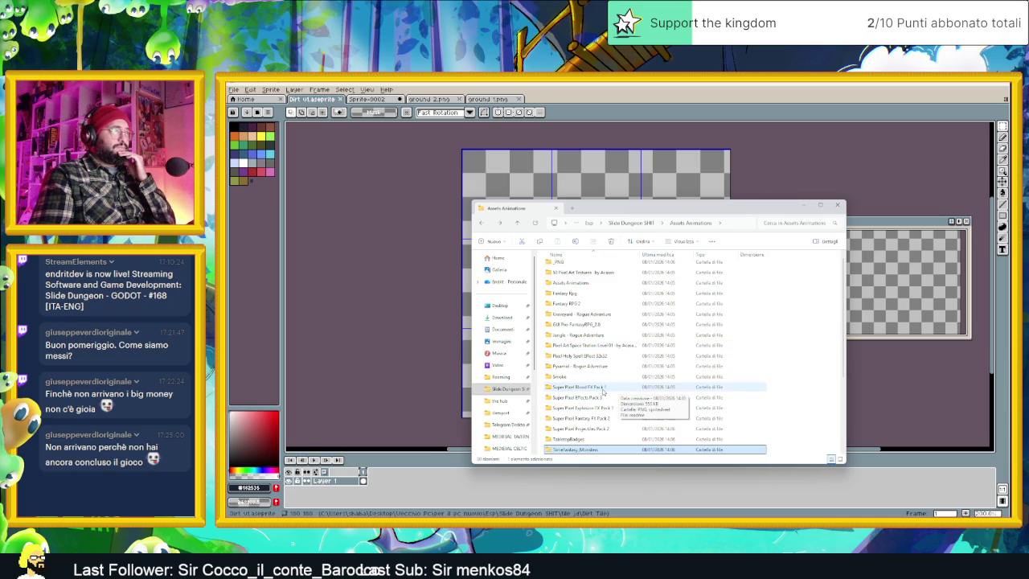
Open Jungle - Rogue Adventure > RPG Maker MZ (48x48) > tilesets.
{"action": "scroll", "coordinate": [643, 388], "scroll_direction": "up", "scroll_amount": 1}
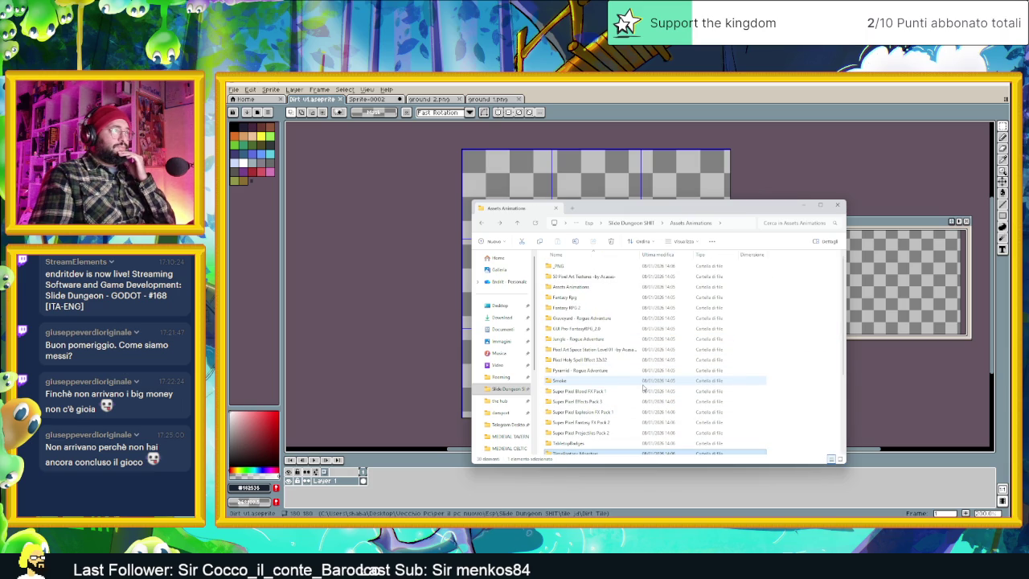
{"action": "double_click", "coordinate": [599, 340]}
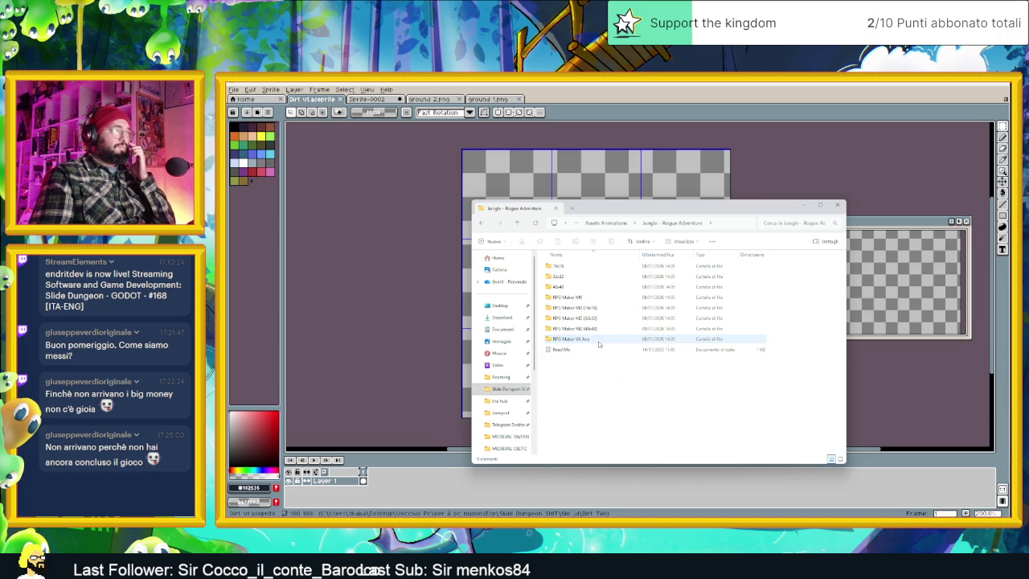
{"action": "double_click", "coordinate": [568, 286]}
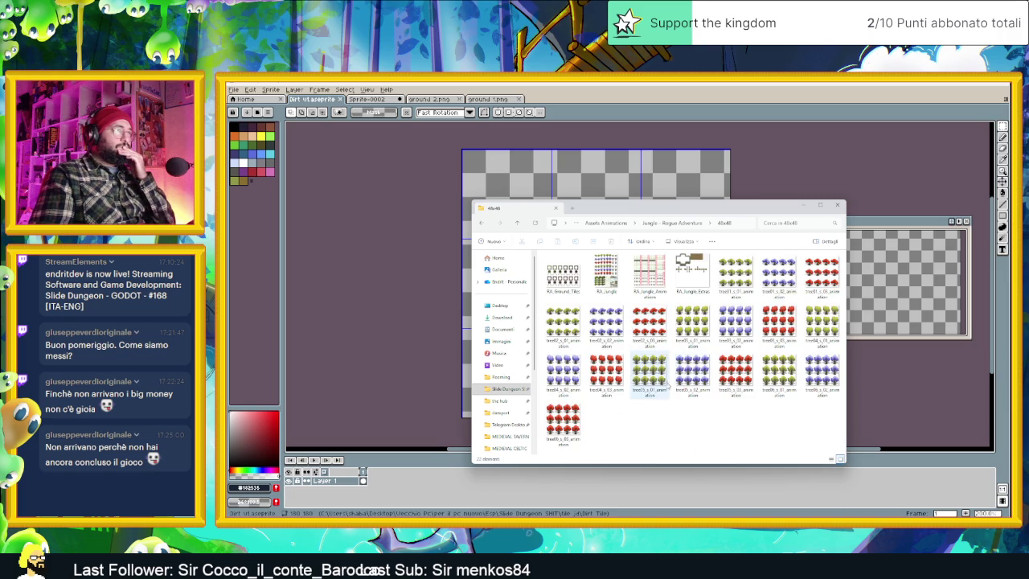
{"action": "key", "text": "alt+Left"}
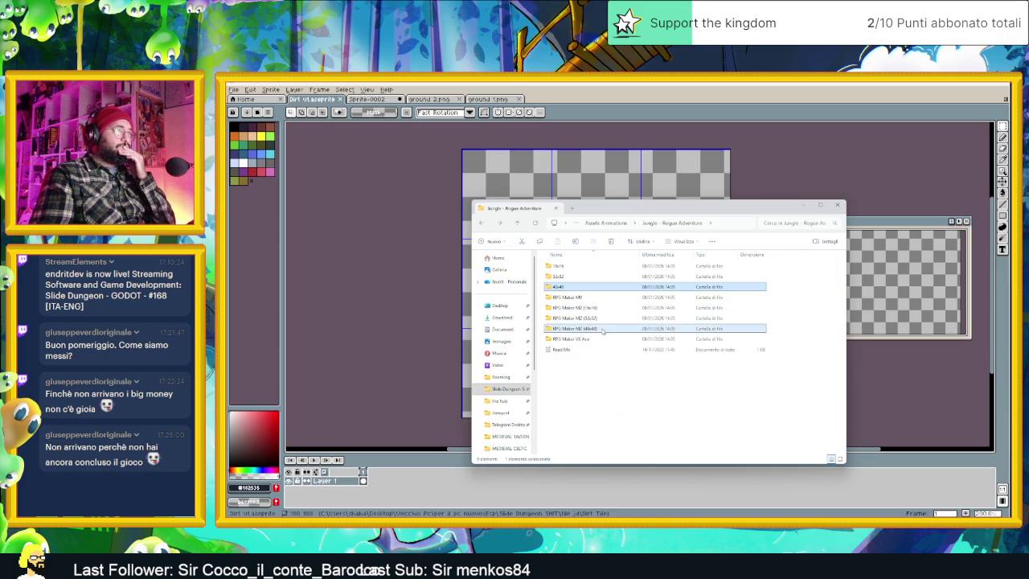
{"action": "double_click", "coordinate": [602, 330]}
{"action": "double_click", "coordinate": [562, 277]}
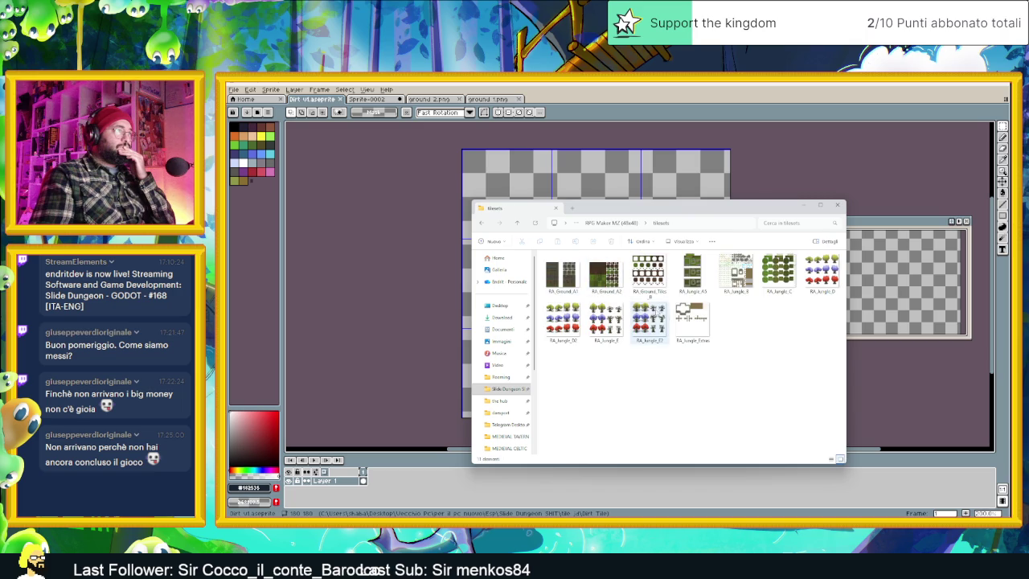
{"action": "double_click", "coordinate": [604, 275]}
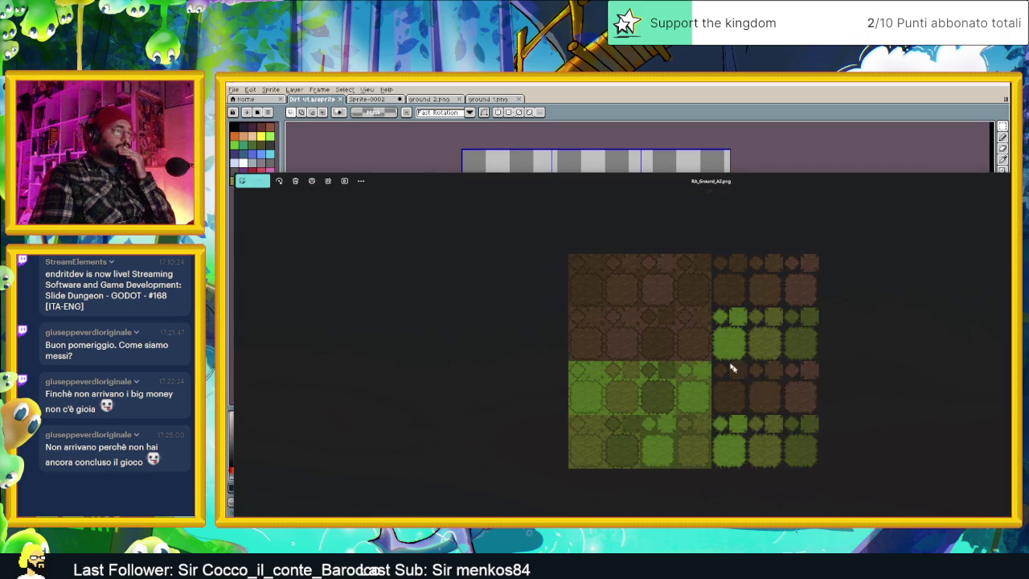
{"action": "scroll", "coordinate": [741, 380], "scroll_direction": "up", "scroll_amount": 3}
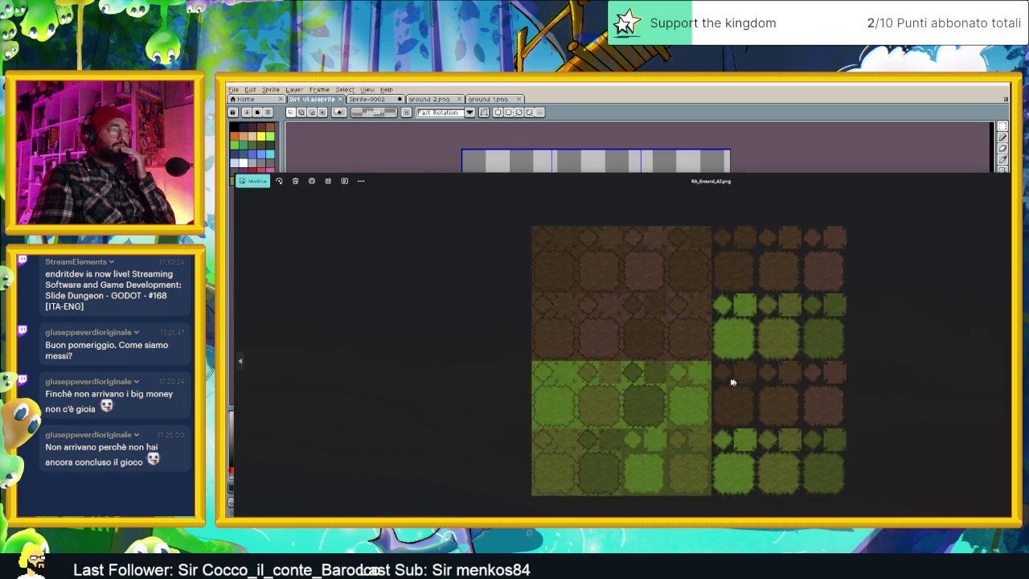
{"action": "scroll", "coordinate": [699, 354], "scroll_direction": "up", "scroll_amount": 2}
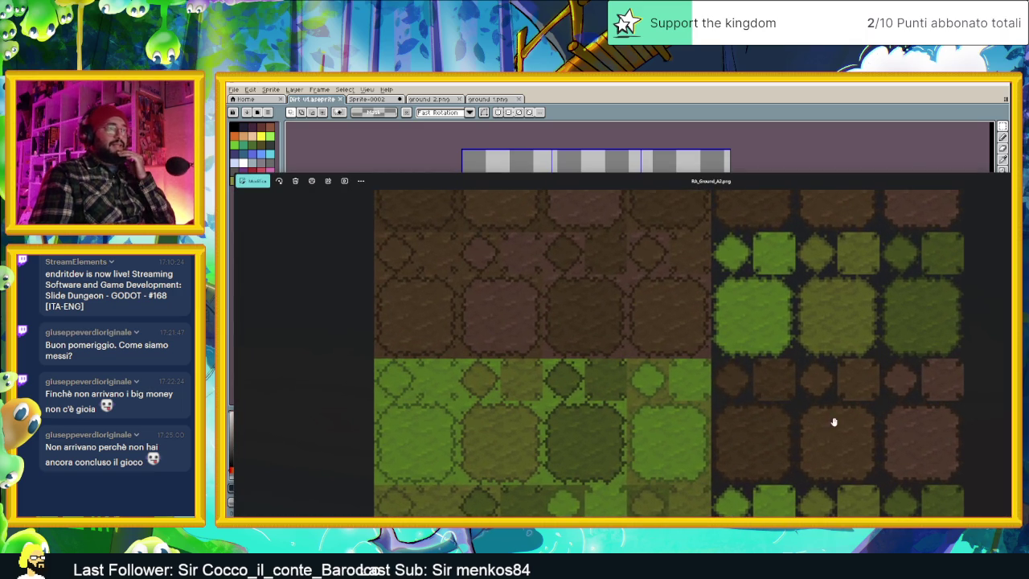
{"action": "double_click", "coordinate": [946, 181]}
{"action": "left_click", "coordinate": [962, 202]}
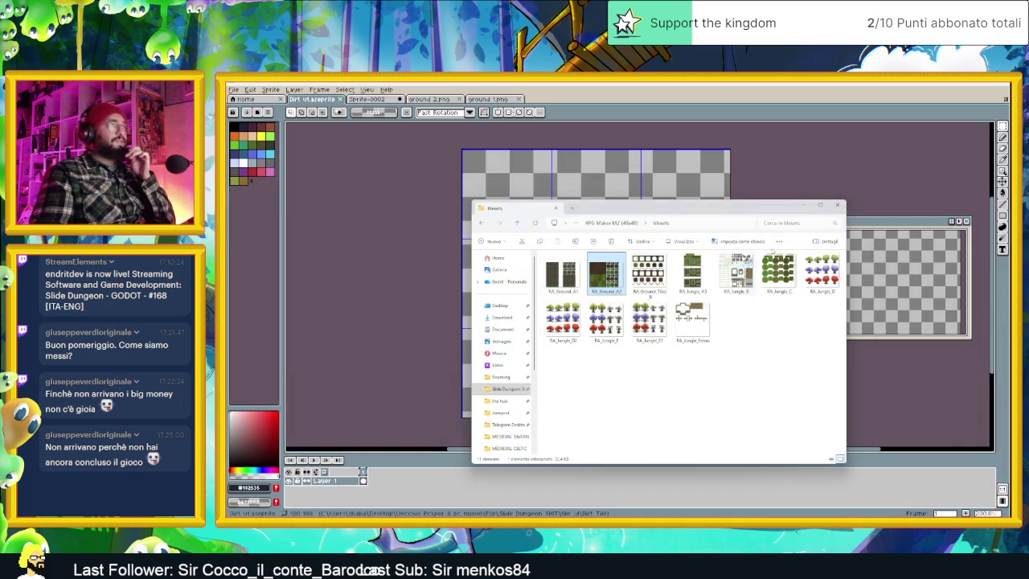
Step up through the Jungle pack folders and reopen the RPG Maker MZ tilesets folder.
{"action": "left_click", "coordinate": [657, 254]}
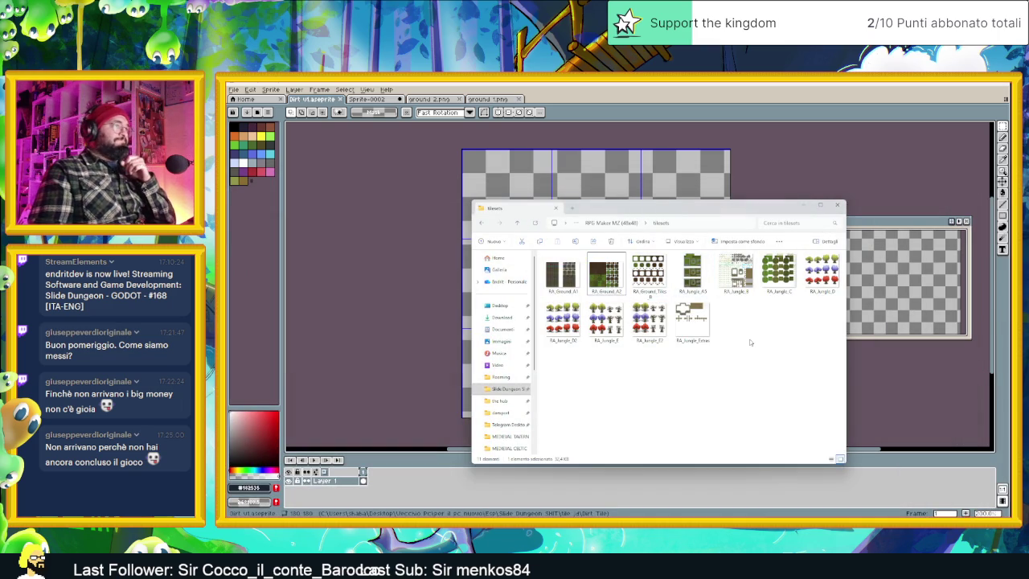
{"action": "left_click", "coordinate": [616, 224]}
{"action": "left_click", "coordinate": [587, 224]}
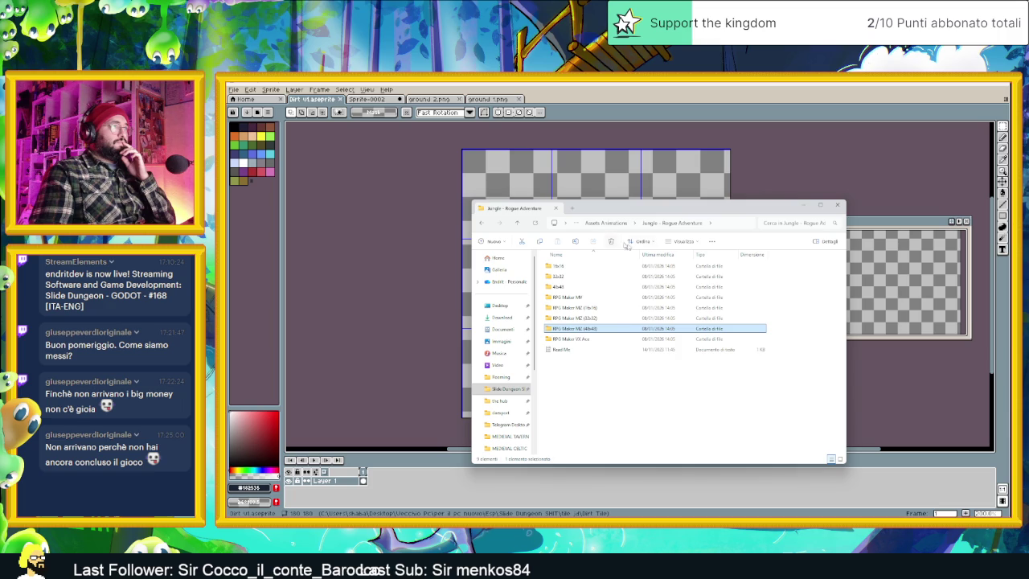
{"action": "double_click", "coordinate": [575, 327]}
{"action": "double_click", "coordinate": [652, 277]}
Go up to the Slide Dungeon SHIT folder and minimize File Explorer.
{"action": "key", "text": "alt+Up"}
{"action": "key", "text": "alt+Up"}
{"action": "key", "text": "alt+Up"}
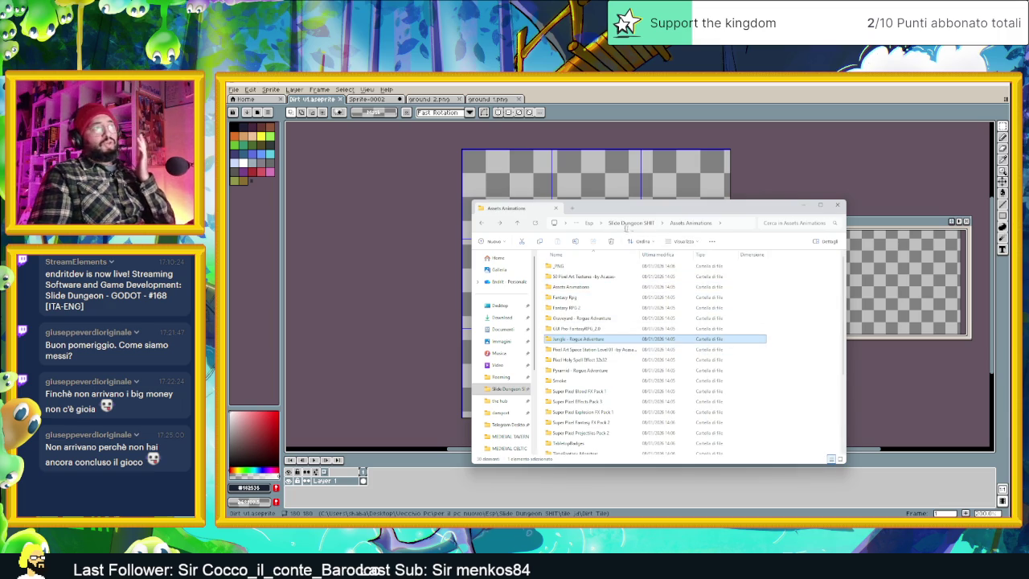
{"action": "key", "text": "alt+Up"}
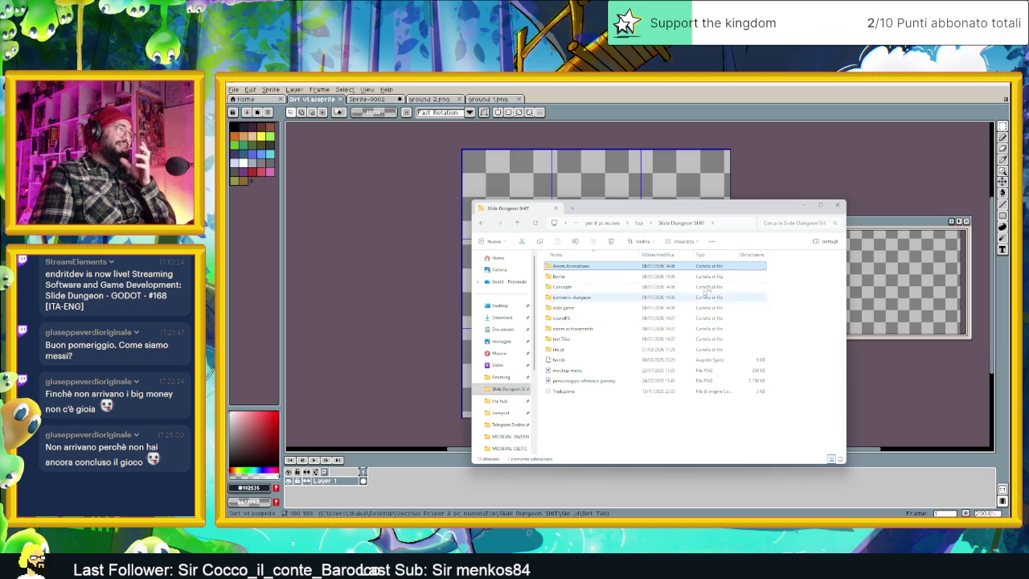
{"action": "left_click", "coordinate": [803, 205]}
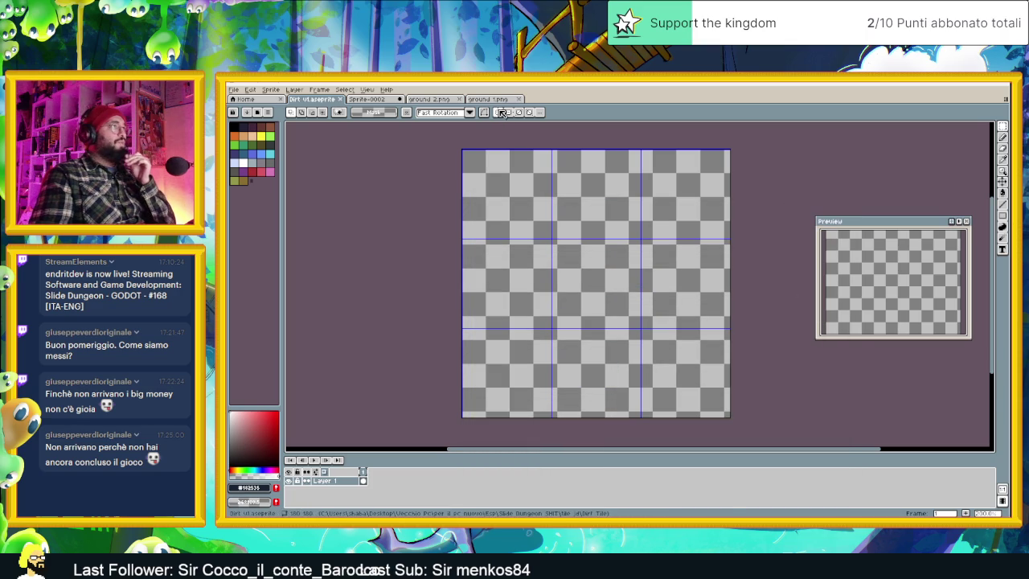
Show the ground 1.png dirt texture, then switch to the Pinterest ground tile results.
{"action": "left_click", "coordinate": [498, 102]}
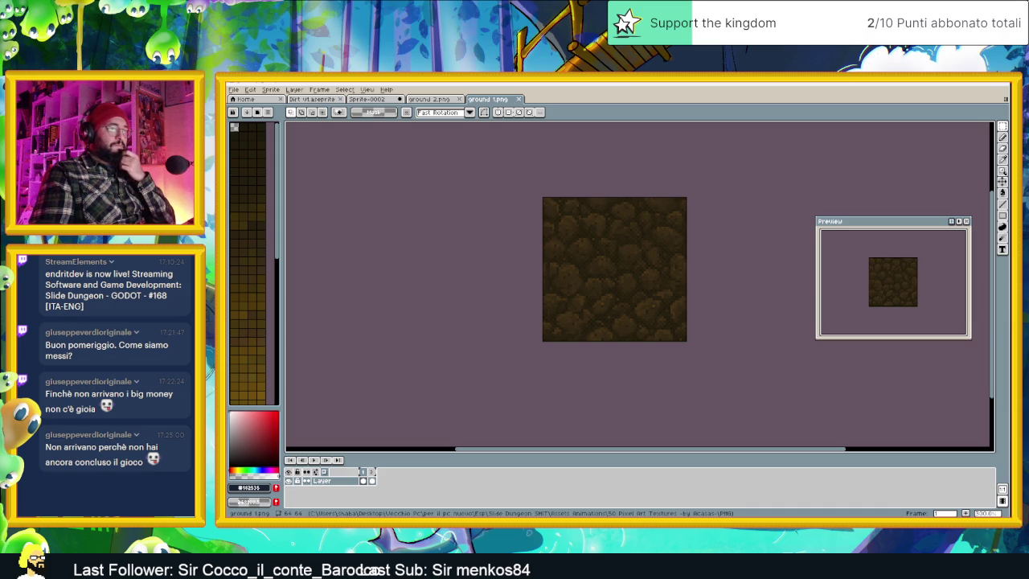
{"action": "key", "text": "alt+Tab"}
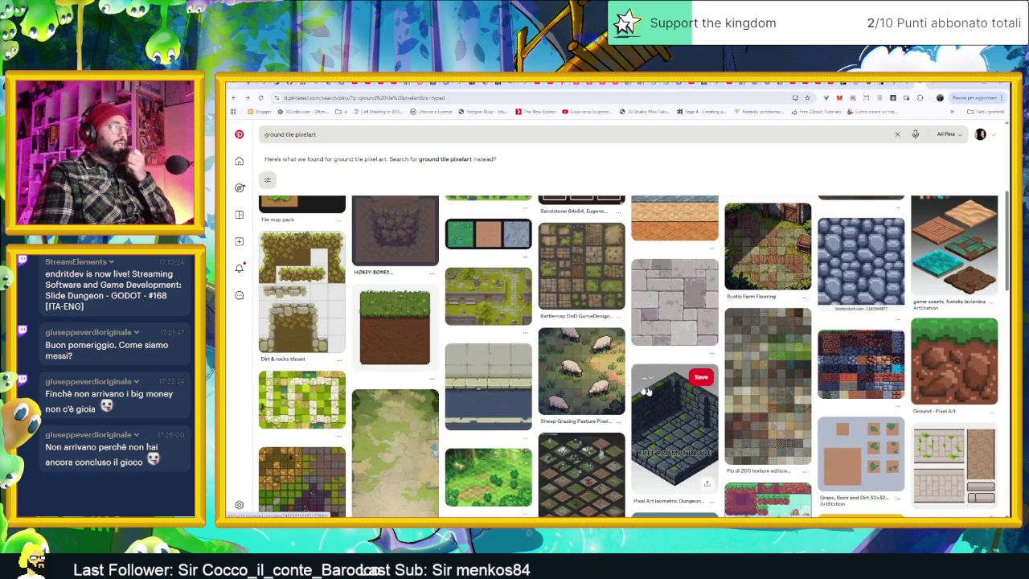
{"action": "mouse_move", "coordinate": [581, 371]}
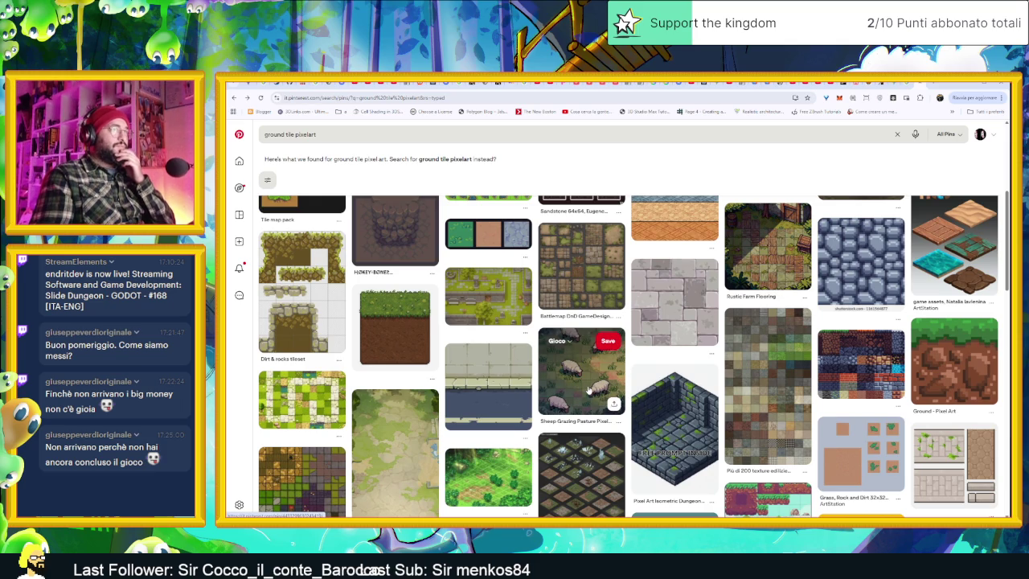
Browse the Sheep Herd pixel-art pins and related pins, ending on the stone and brick tiles pin.
{"action": "left_click", "coordinate": [588, 389]}
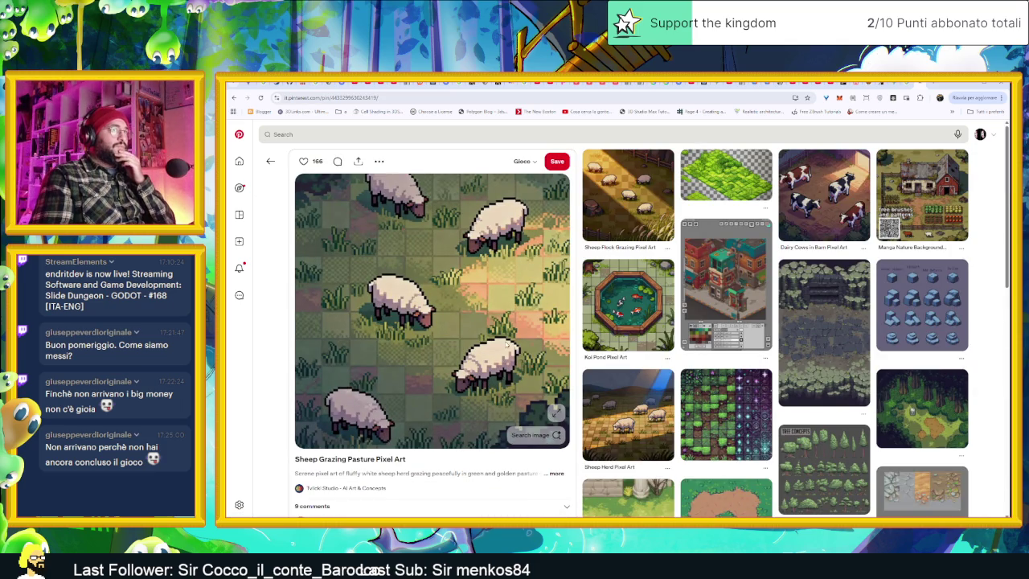
{"action": "mouse_move", "coordinate": [627, 414]}
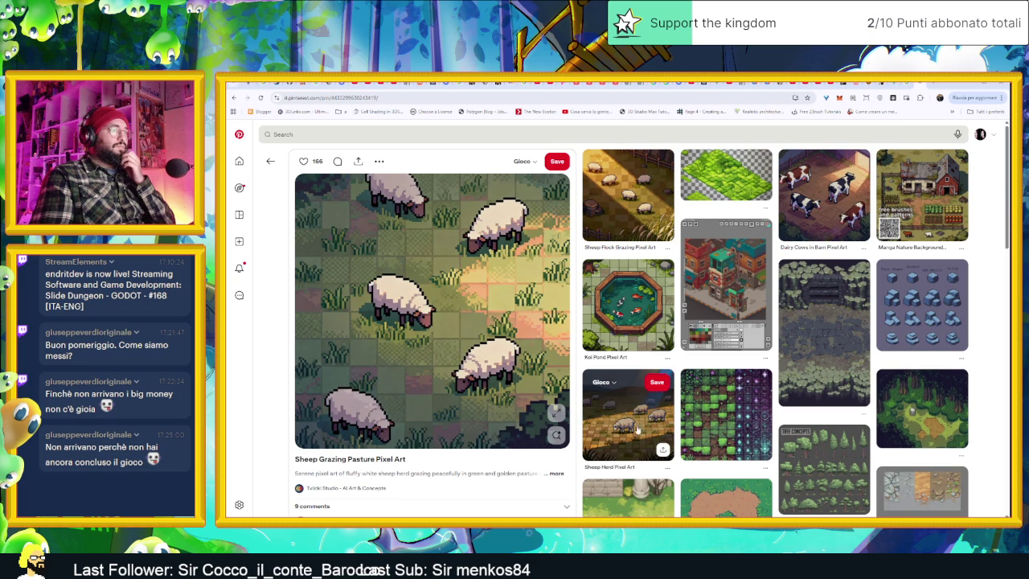
{"action": "left_click", "coordinate": [639, 430]}
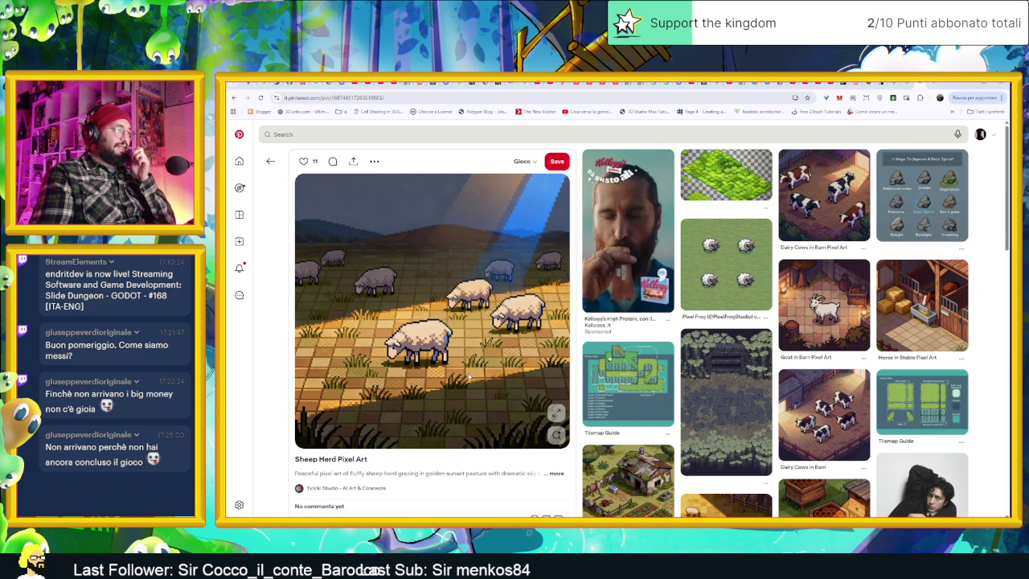
{"action": "scroll", "coordinate": [477, 384], "scroll_direction": "down", "scroll_amount": 3}
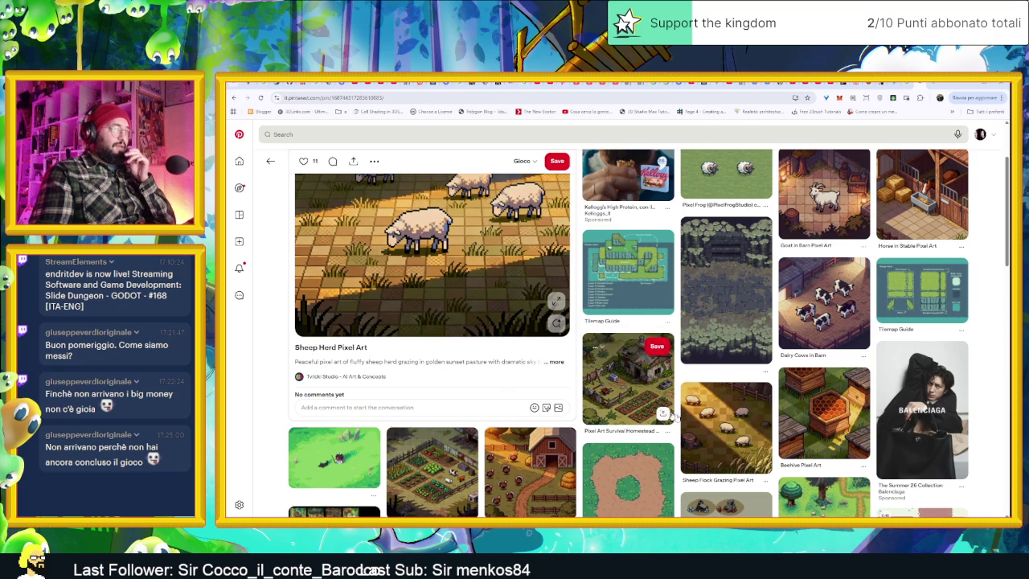
{"action": "scroll", "coordinate": [727, 430], "scroll_direction": "down", "scroll_amount": 1}
{"action": "scroll", "coordinate": [727, 430], "scroll_direction": "down", "scroll_amount": 3}
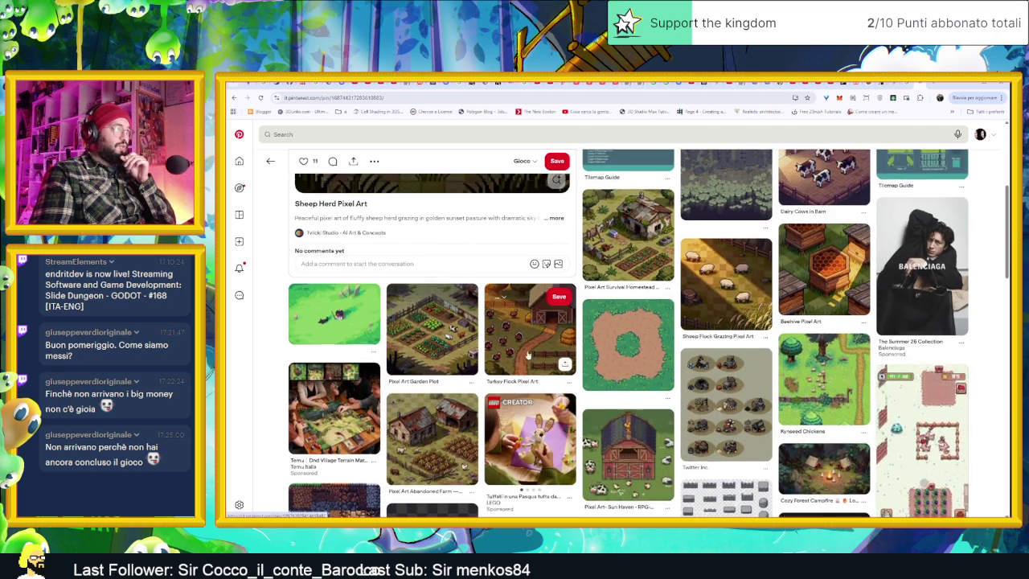
{"action": "scroll", "coordinate": [382, 287], "scroll_direction": "up", "scroll_amount": 6}
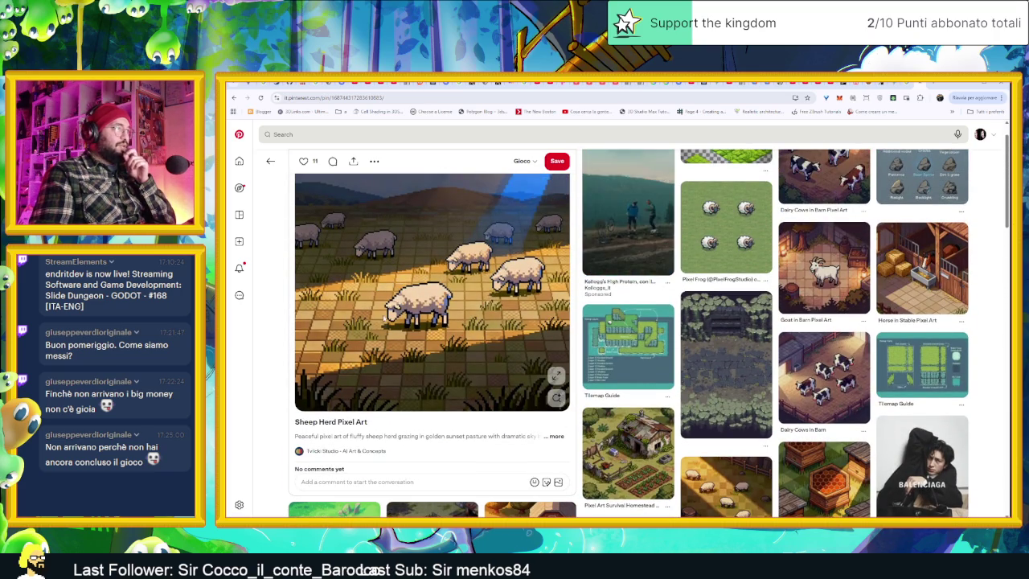
{"action": "scroll", "coordinate": [549, 394], "scroll_direction": "down", "scroll_amount": 7}
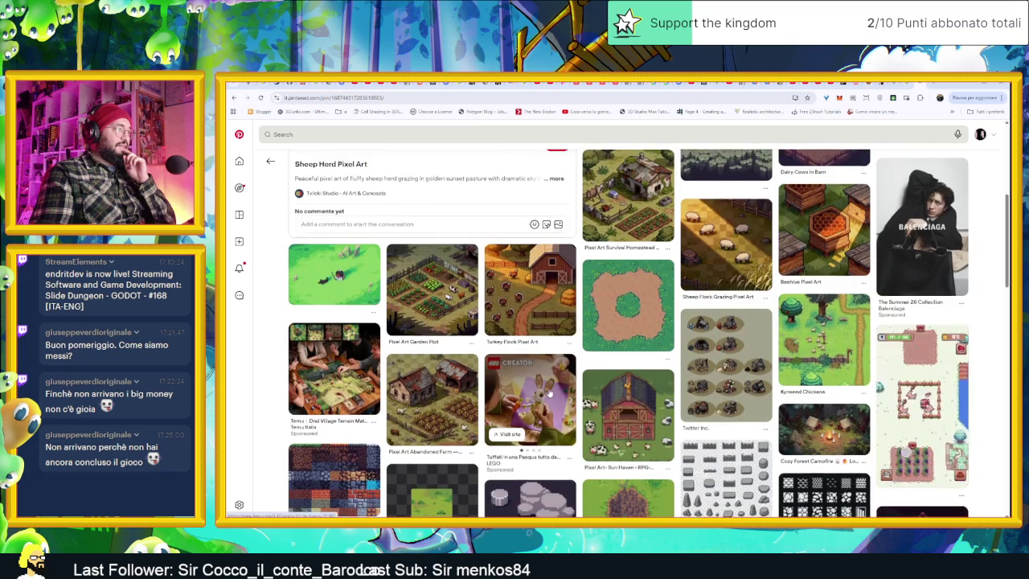
{"action": "scroll", "coordinate": [549, 394], "scroll_direction": "down", "scroll_amount": 2}
{"action": "left_click", "coordinate": [341, 406]}
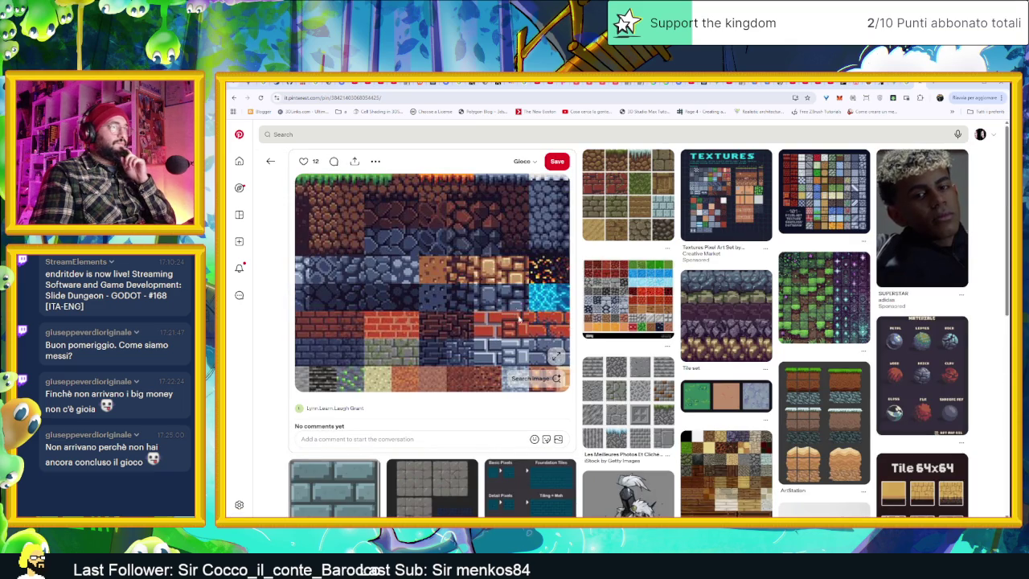
{"action": "key", "text": "ctrl+t"}
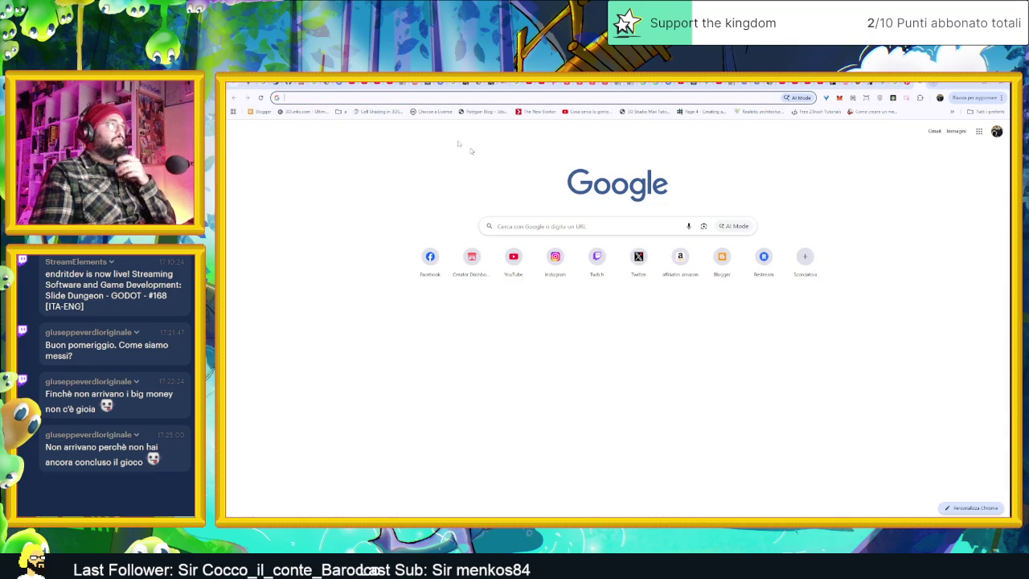
Search Google Images for 'terra', then refine the query to 'terriccio'.
{"action": "type", "text": "terra"}
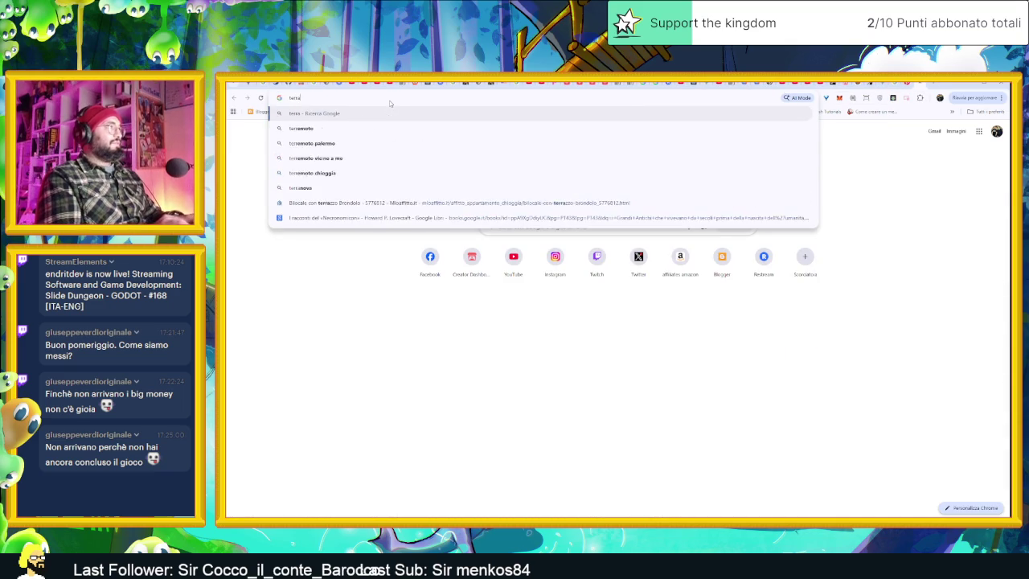
{"action": "key", "text": "Return"}
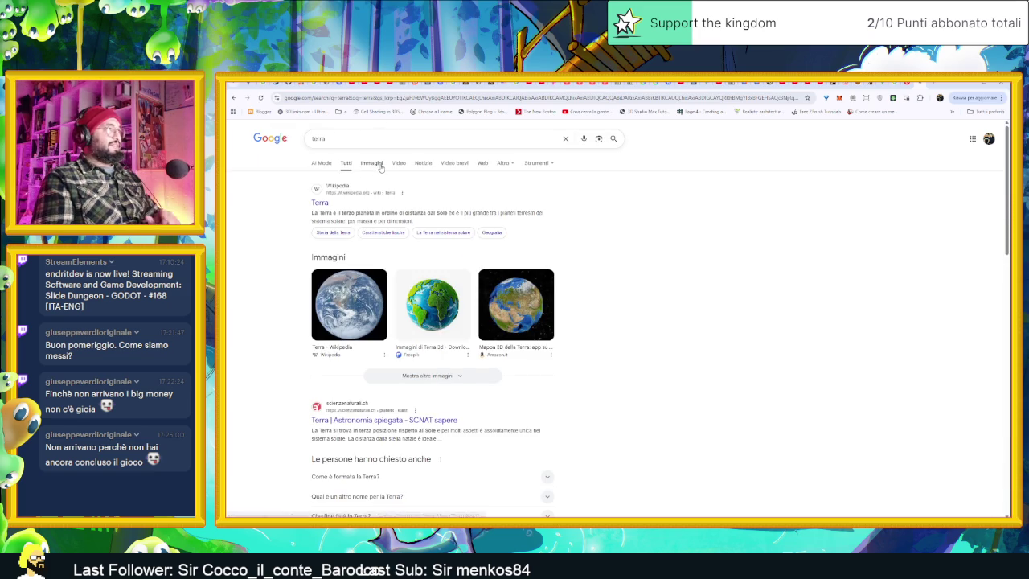
{"action": "left_click", "coordinate": [371, 162]}
{"action": "left_click", "coordinate": [434, 138]}
{"action": "key", "text": "BackSpace"}
{"action": "type", "text": "iccio"}
{"action": "key", "text": "Return"}
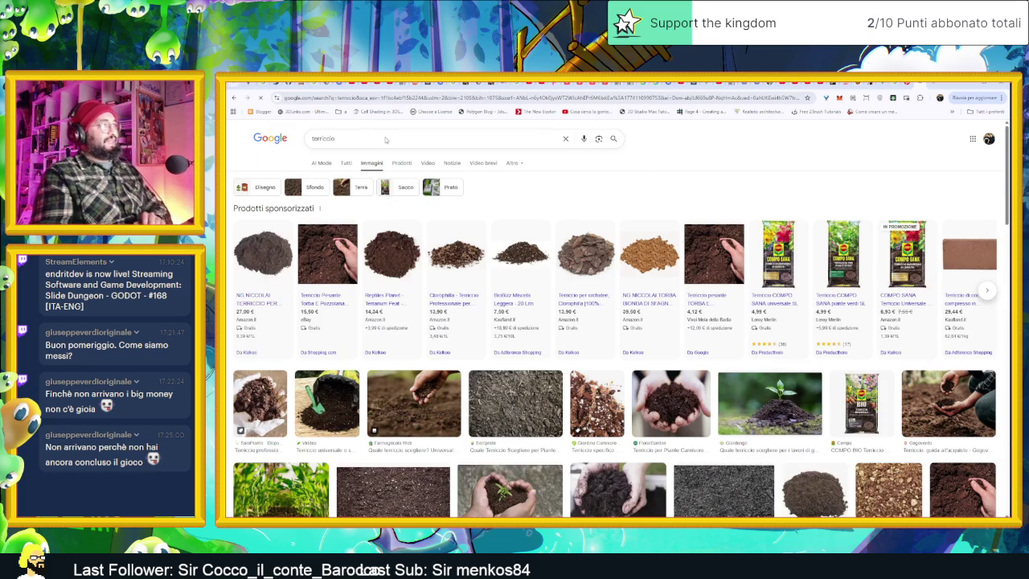
Preview a bare soil close-up and scroll through the terriccio image results.
{"action": "left_click", "coordinate": [441, 419]}
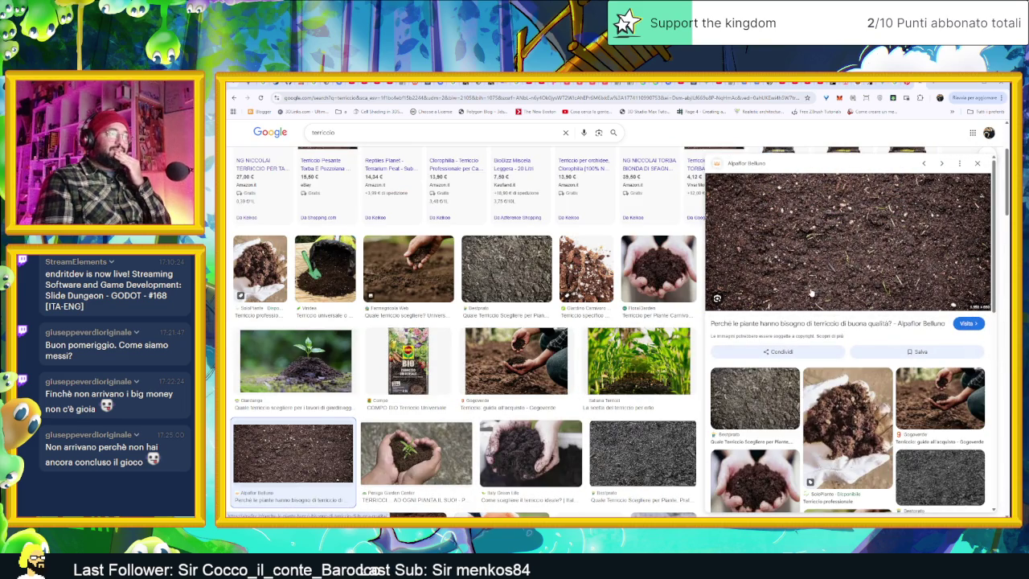
{"action": "scroll", "coordinate": [610, 408], "scroll_direction": "down", "scroll_amount": 3}
{"action": "scroll", "coordinate": [610, 408], "scroll_direction": "down", "scroll_amount": 1}
{"action": "scroll", "coordinate": [609, 404], "scroll_direction": "down", "scroll_amount": 2}
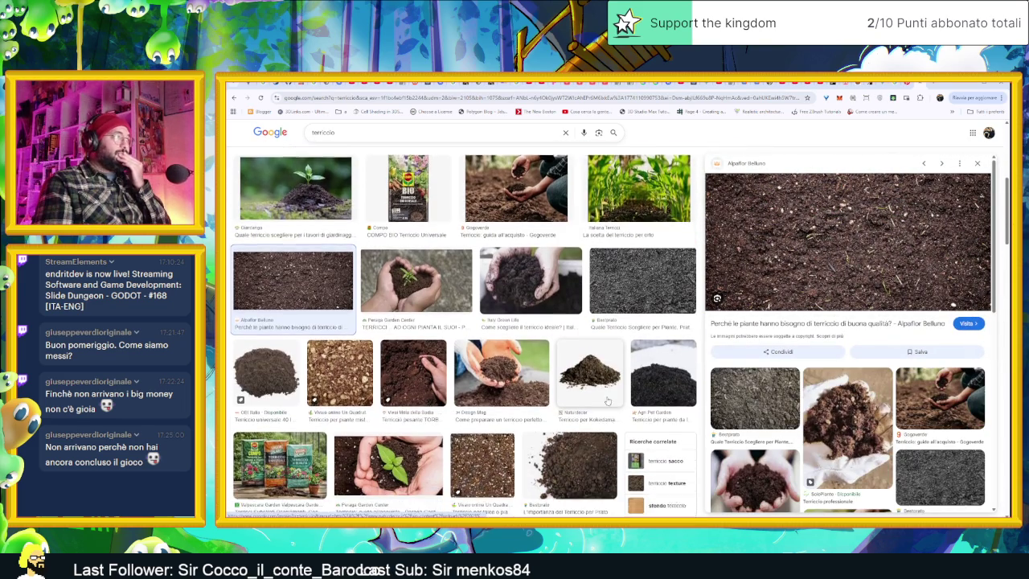
{"action": "scroll", "coordinate": [607, 399], "scroll_direction": "down", "scroll_amount": 1}
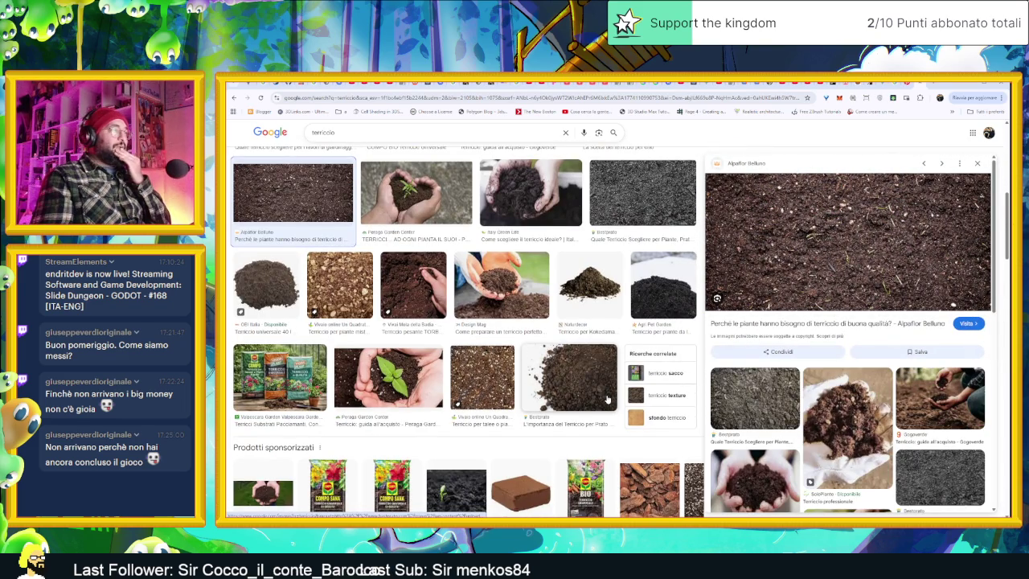
{"action": "scroll", "coordinate": [608, 397], "scroll_direction": "down", "scroll_amount": 4}
{"action": "scroll", "coordinate": [608, 397], "scroll_direction": "down", "scroll_amount": 5}
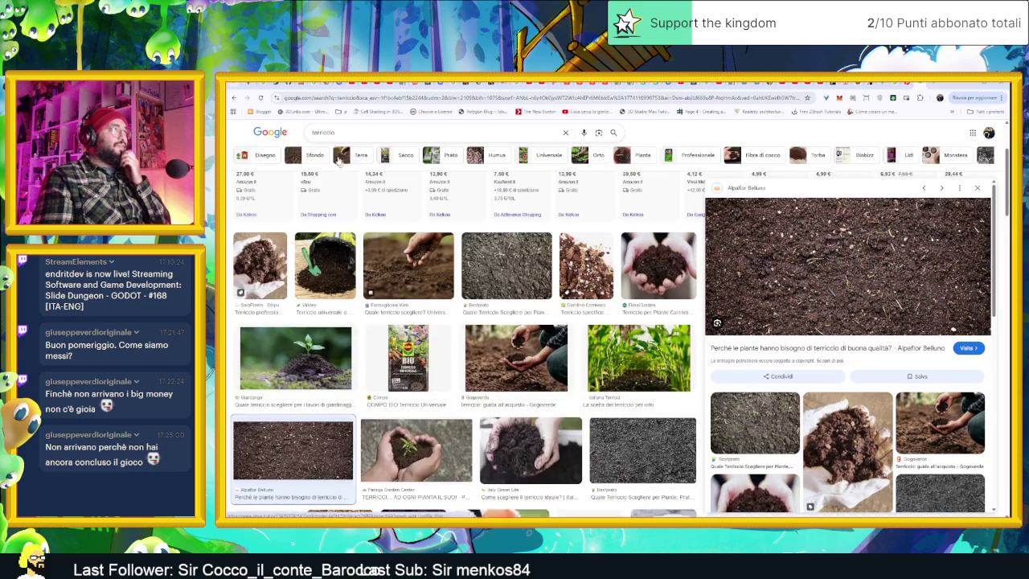
Search images for 'ground texture' and preview the brown soil texture.
{"action": "double_click", "coordinate": [323, 132]}
{"action": "type", "text": "ground texture"}
{"action": "key", "text": "Return"}
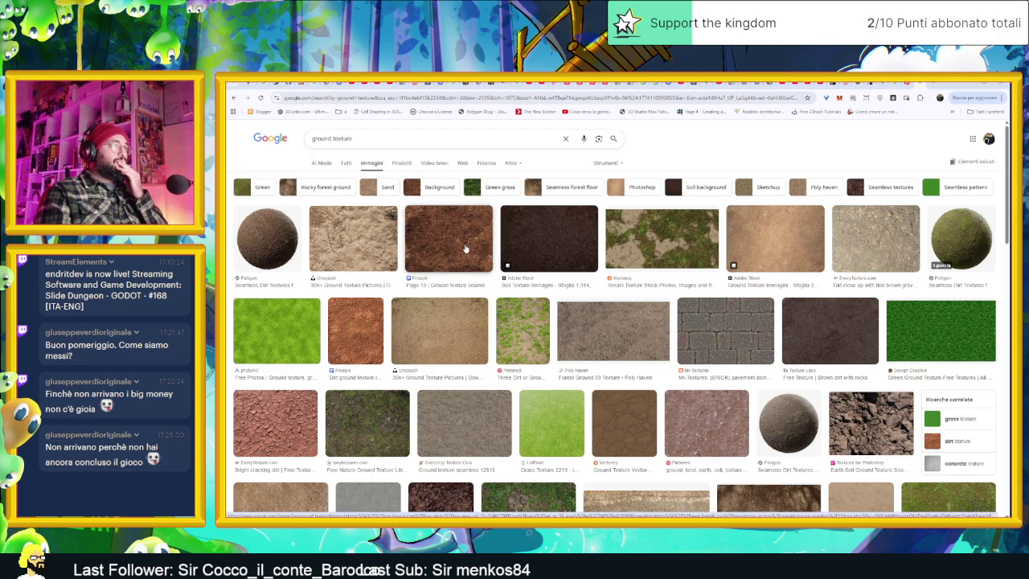
{"action": "left_click", "coordinate": [464, 249]}
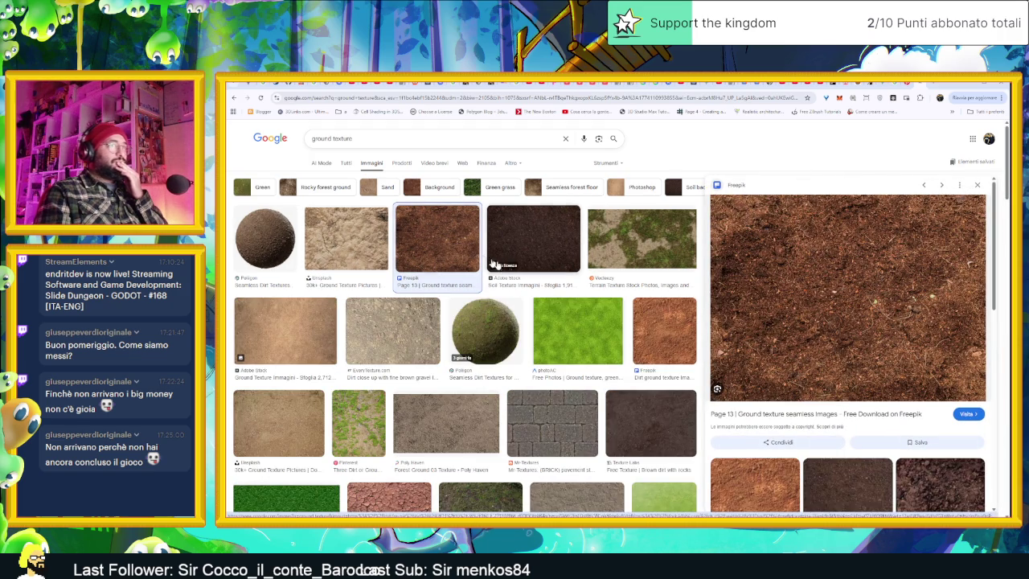
{"action": "scroll", "coordinate": [504, 345], "scroll_direction": "down", "scroll_amount": 1}
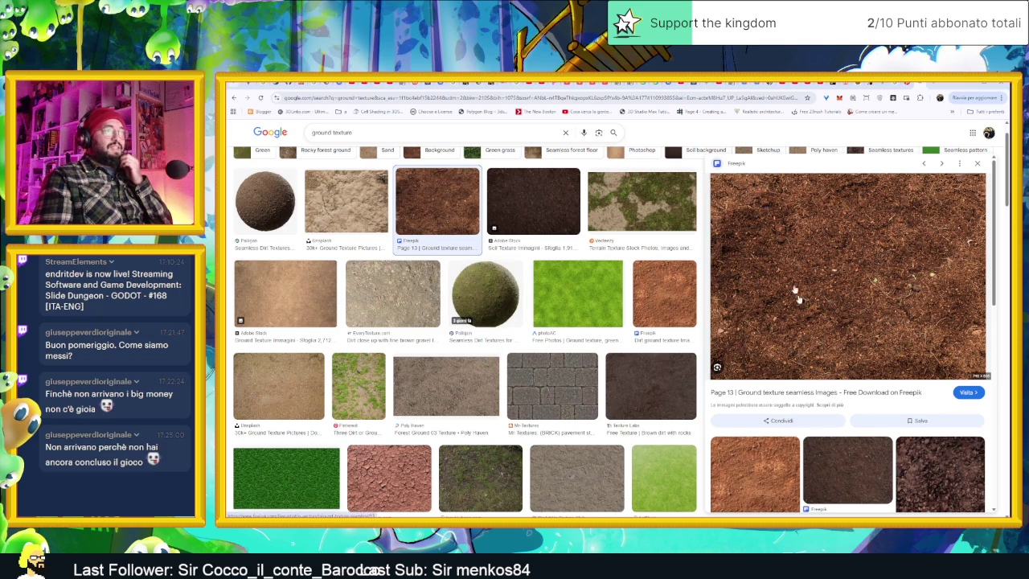
{"action": "scroll", "coordinate": [556, 392], "scroll_direction": "down", "scroll_amount": 2}
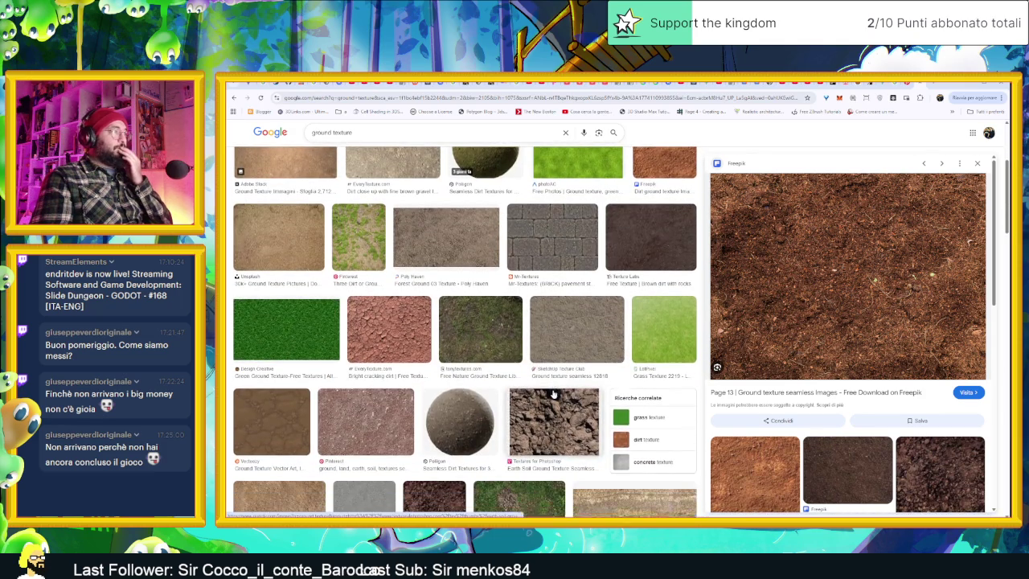
{"action": "scroll", "coordinate": [556, 392], "scroll_direction": "down", "scroll_amount": 1}
{"action": "scroll", "coordinate": [574, 394], "scroll_direction": "down", "scroll_amount": 1}
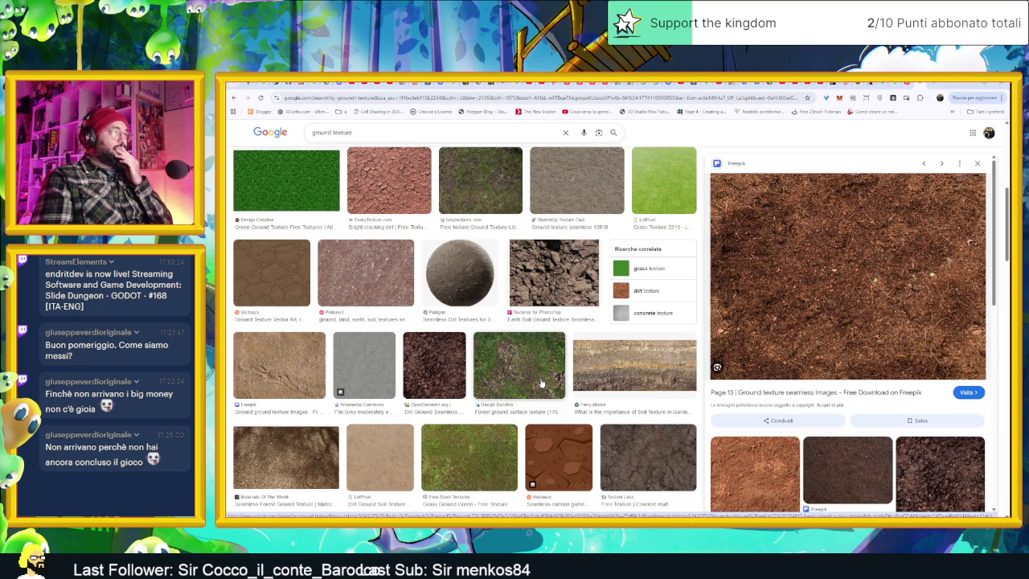
Preview the Forest ground, Dirt Ground Seamless Free and iStock brown ground textures.
{"action": "left_click", "coordinate": [541, 384]}
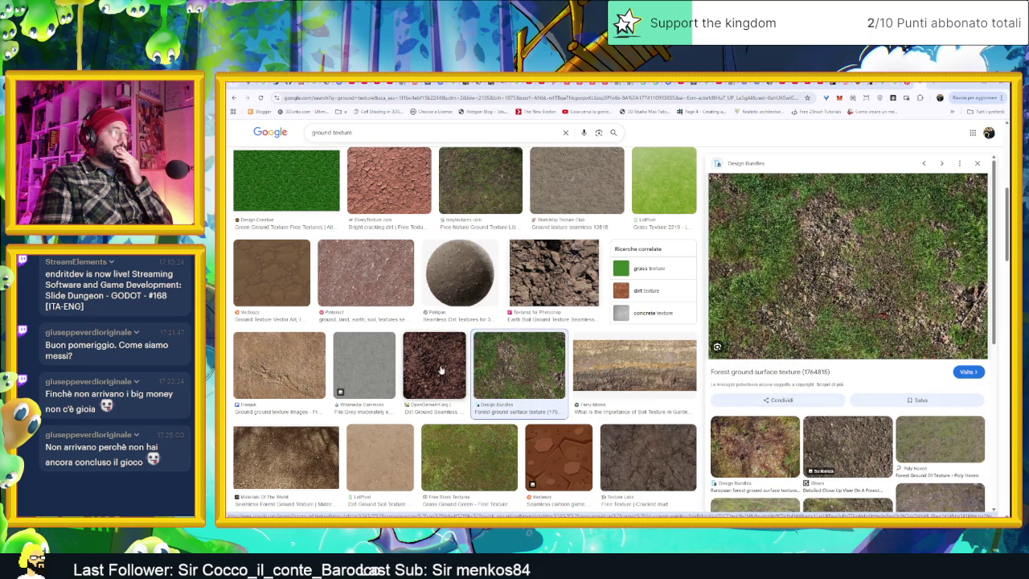
{"action": "left_click", "coordinate": [434, 368]}
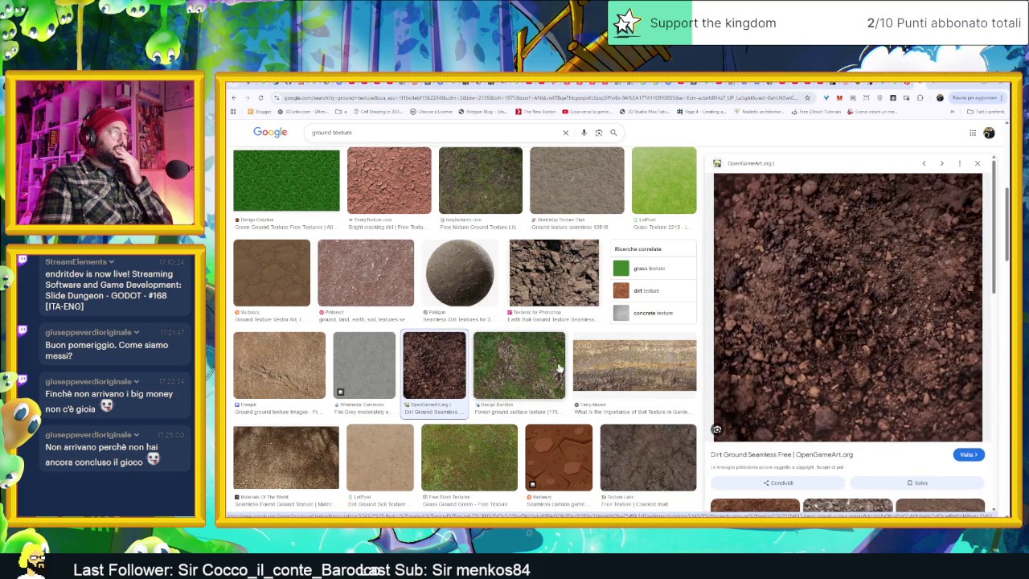
{"action": "scroll", "coordinate": [563, 368], "scroll_direction": "down", "scroll_amount": 3}
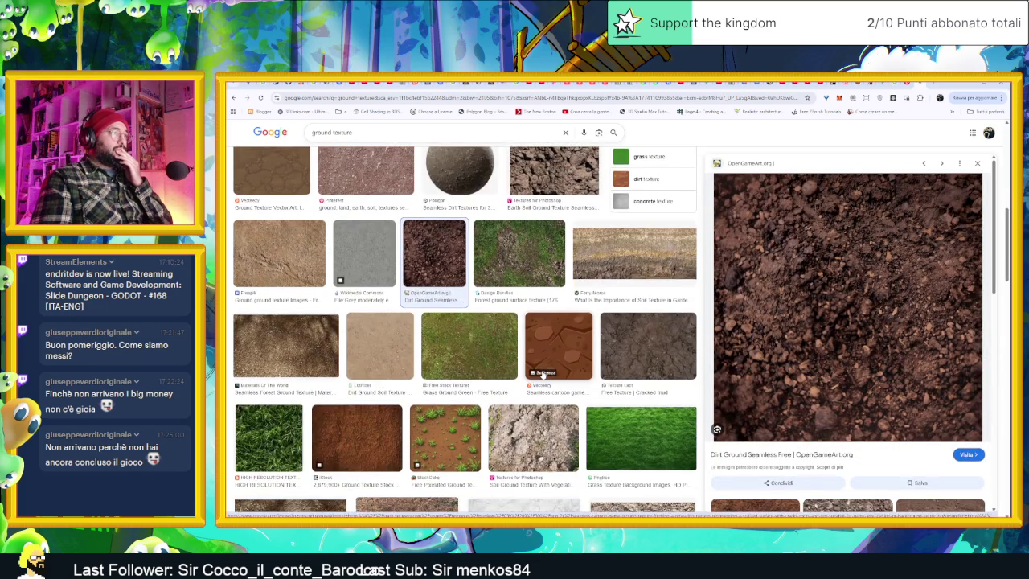
{"action": "scroll", "coordinate": [543, 376], "scroll_direction": "down", "scroll_amount": 1}
{"action": "scroll", "coordinate": [357, 374], "scroll_direction": "down", "scroll_amount": 1}
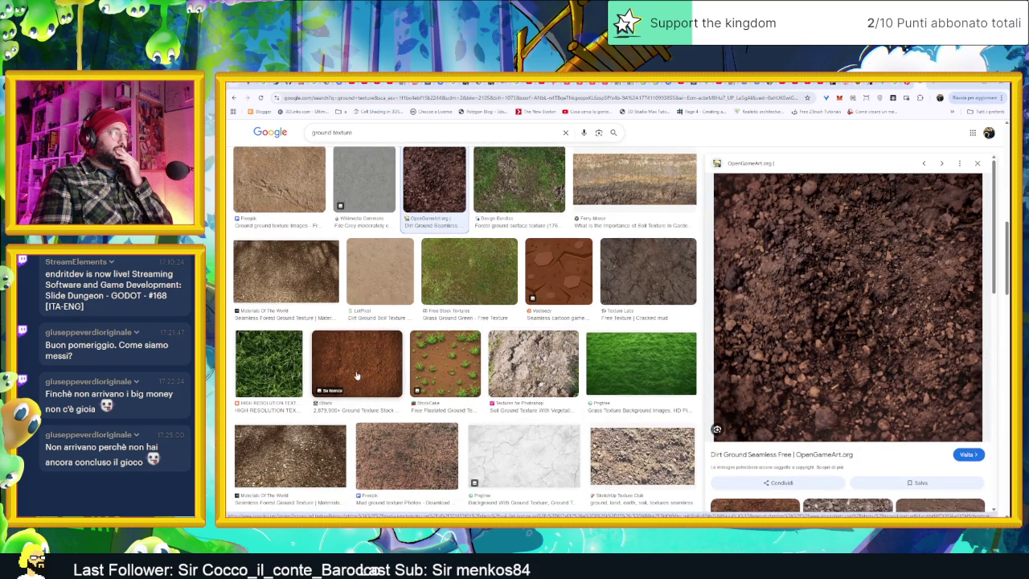
{"action": "left_click", "coordinate": [357, 374]}
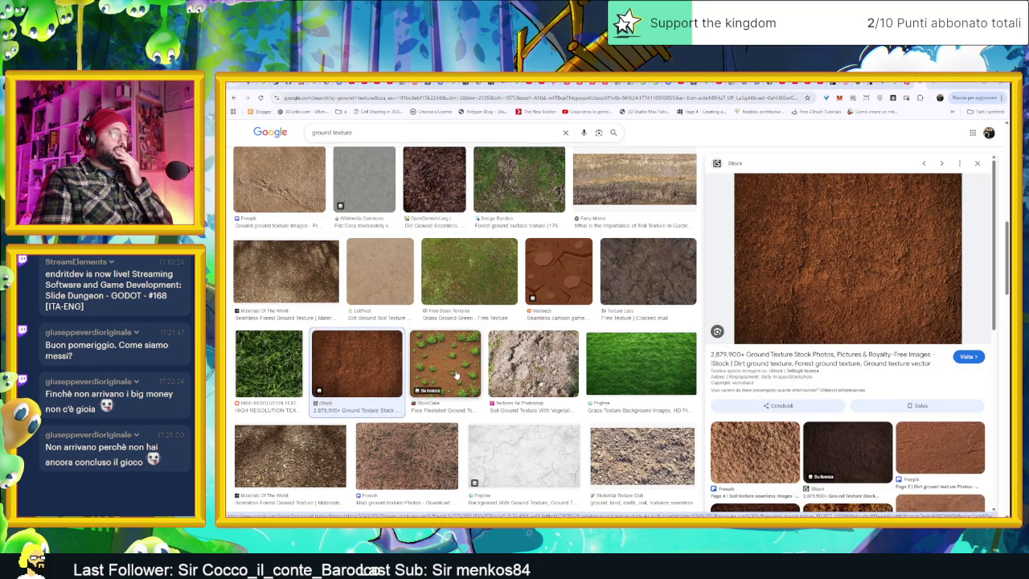
{"action": "scroll", "coordinate": [455, 374], "scroll_direction": "down", "scroll_amount": 2}
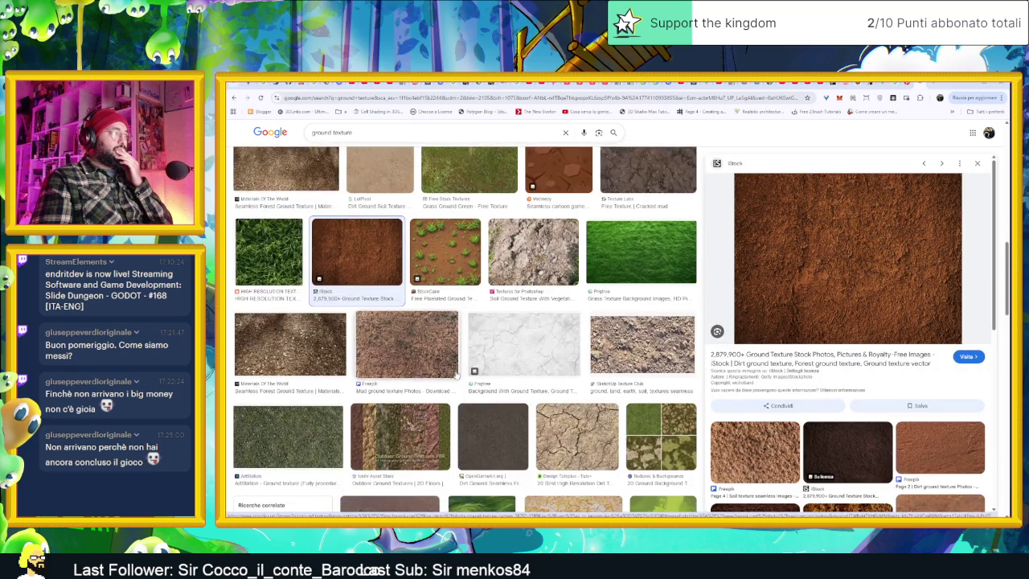
{"action": "key", "text": "ctrl+Tab"}
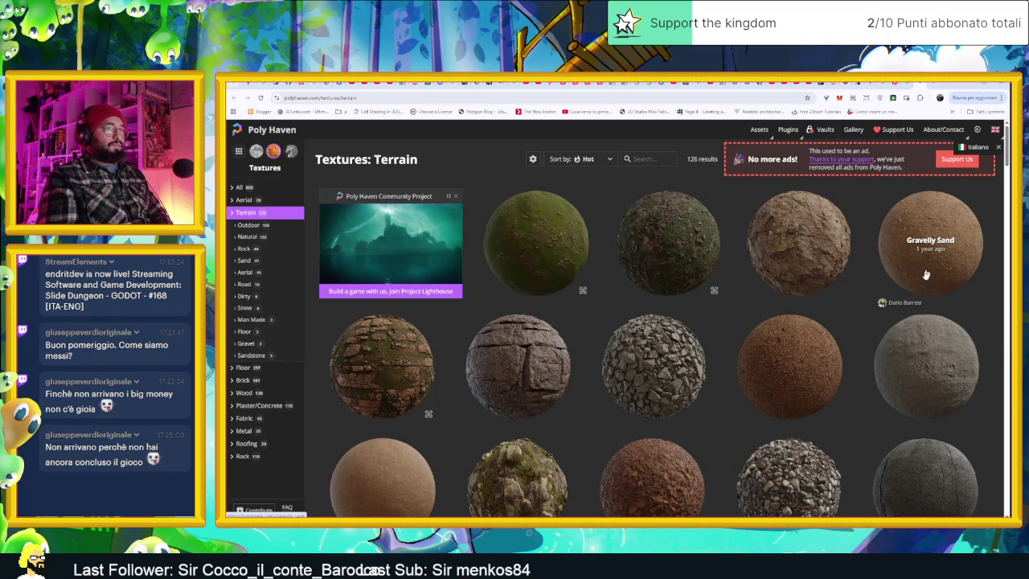
Look at the Dry Decay Leaves and Forest Ground 04 terrain texture pages.
{"action": "scroll", "coordinate": [674, 453], "scroll_direction": "down", "scroll_amount": 1}
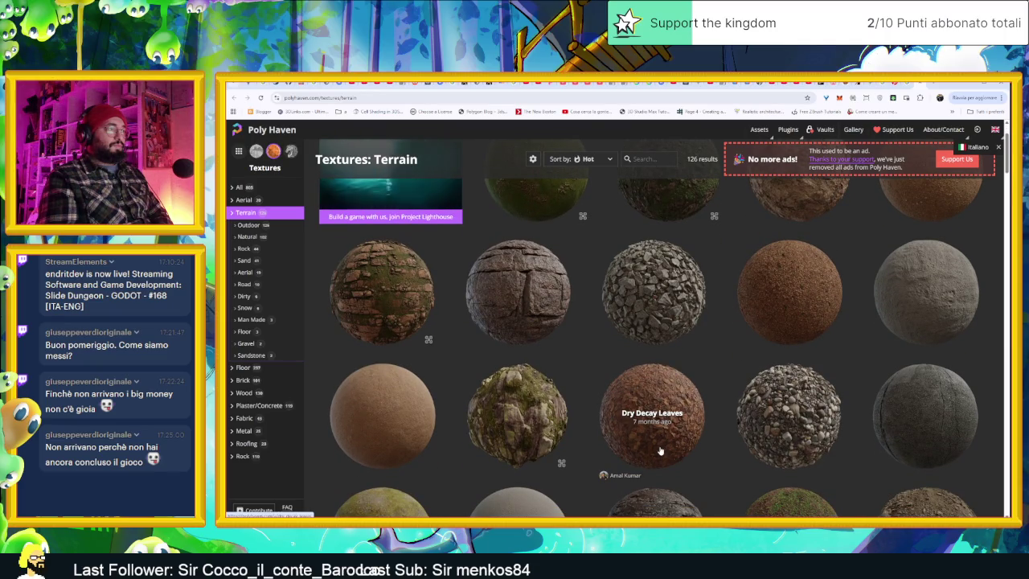
{"action": "left_click", "coordinate": [661, 442]}
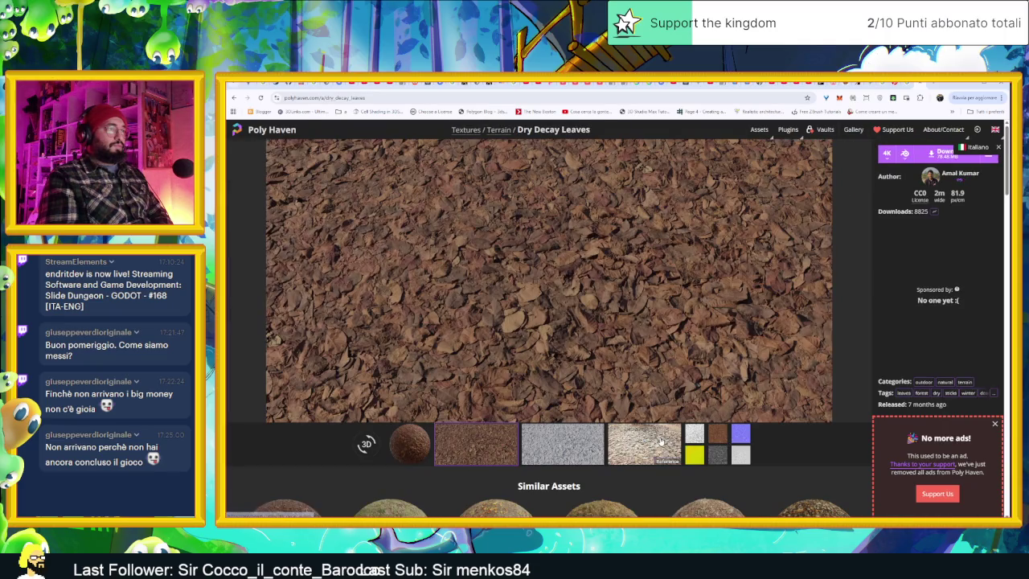
{"action": "key", "text": "alt+Left"}
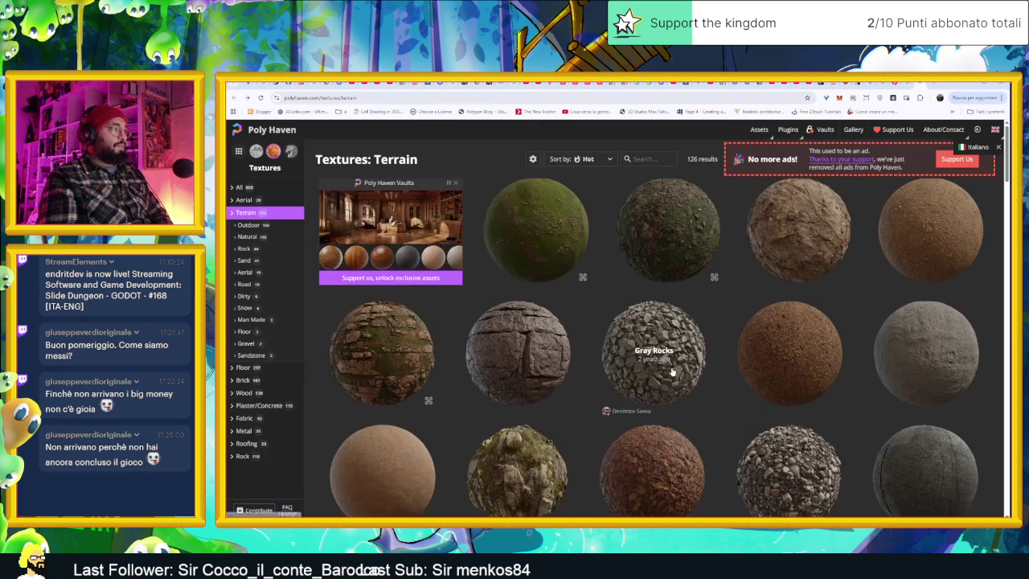
{"action": "scroll", "coordinate": [718, 399], "scroll_direction": "down", "scroll_amount": 1}
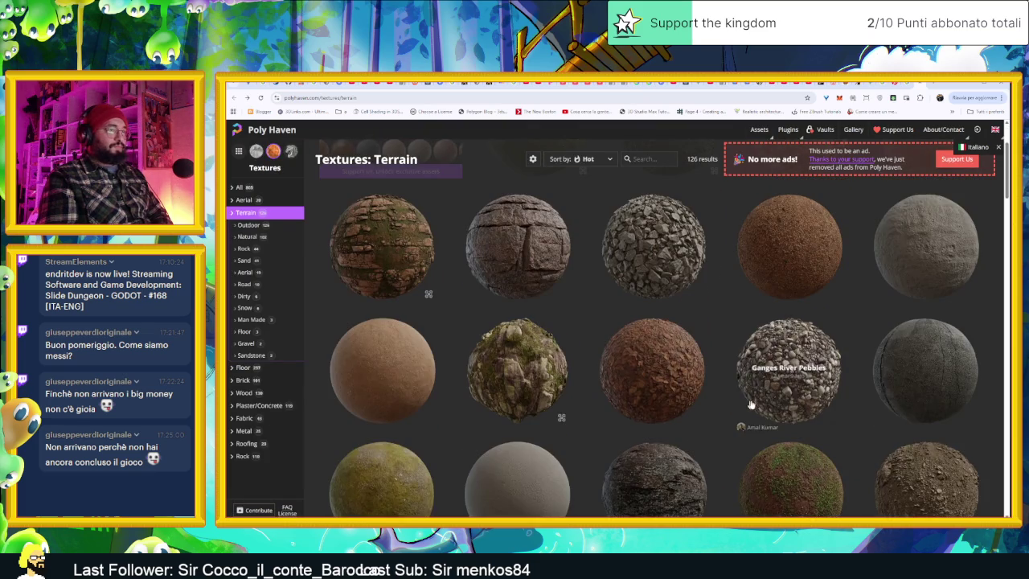
{"action": "scroll", "coordinate": [740, 402], "scroll_direction": "down", "scroll_amount": 1}
{"action": "scroll", "coordinate": [758, 406], "scroll_direction": "down", "scroll_amount": 1}
{"action": "scroll", "coordinate": [762, 405], "scroll_direction": "down", "scroll_amount": 1}
{"action": "scroll", "coordinate": [836, 354], "scroll_direction": "down", "scroll_amount": 1}
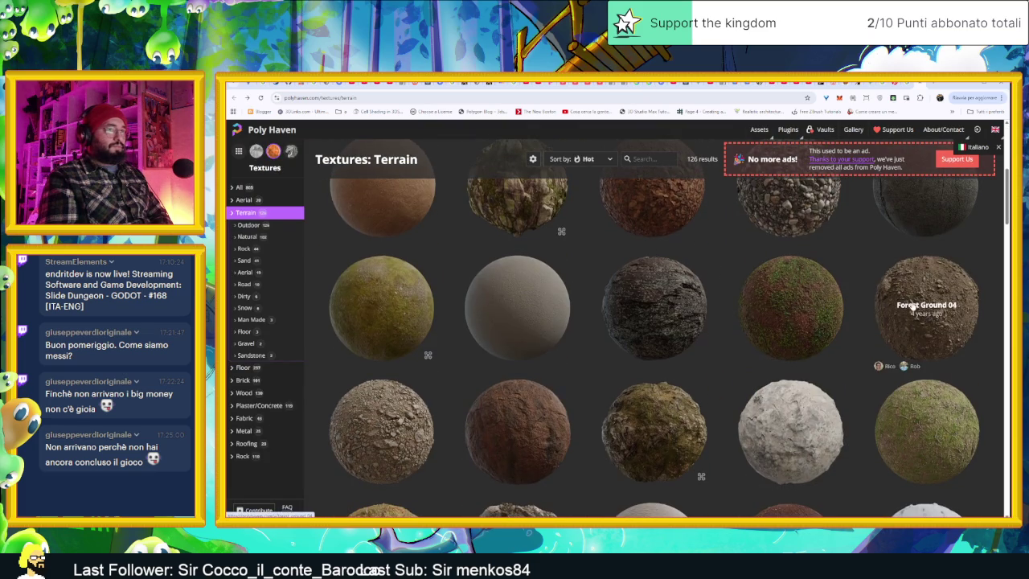
{"action": "left_click", "coordinate": [921, 331]}
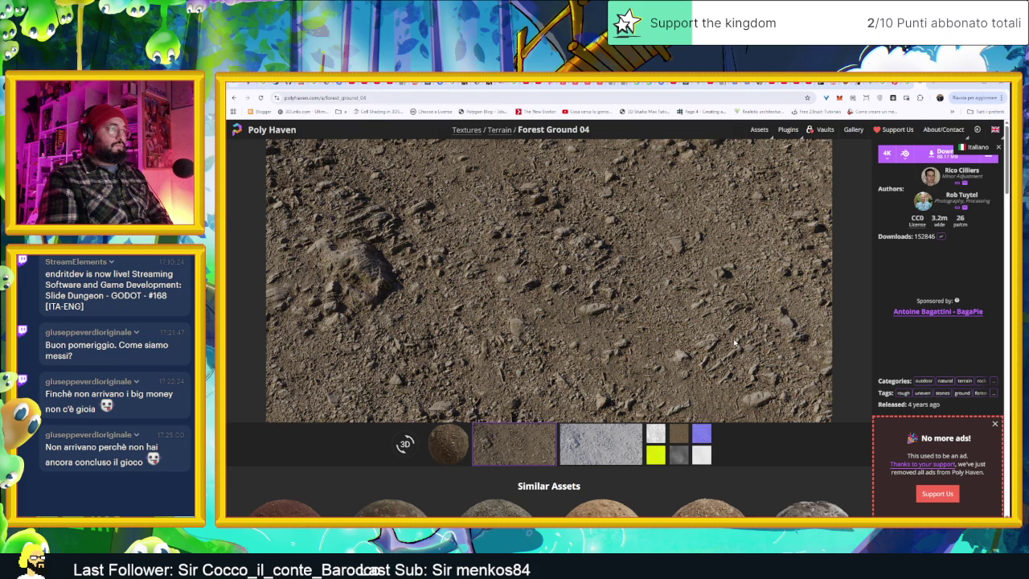
{"action": "key", "text": "alt+Left"}
Scroll the Terrain list to open Brown Mud Dry, then return to Aseprite.
{"action": "scroll", "coordinate": [733, 362], "scroll_direction": "down", "scroll_amount": 2}
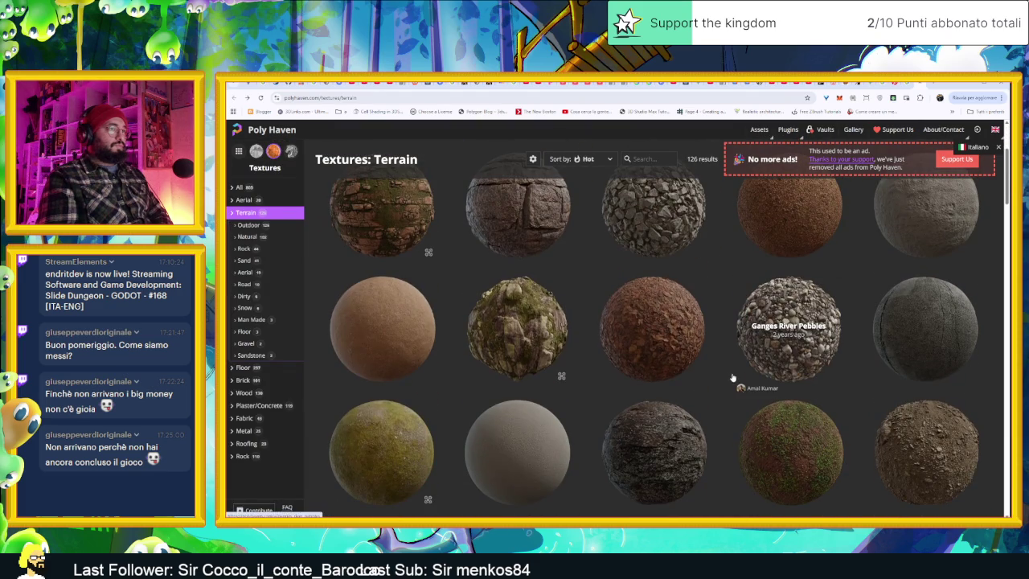
{"action": "scroll", "coordinate": [732, 376], "scroll_direction": "down", "scroll_amount": 3}
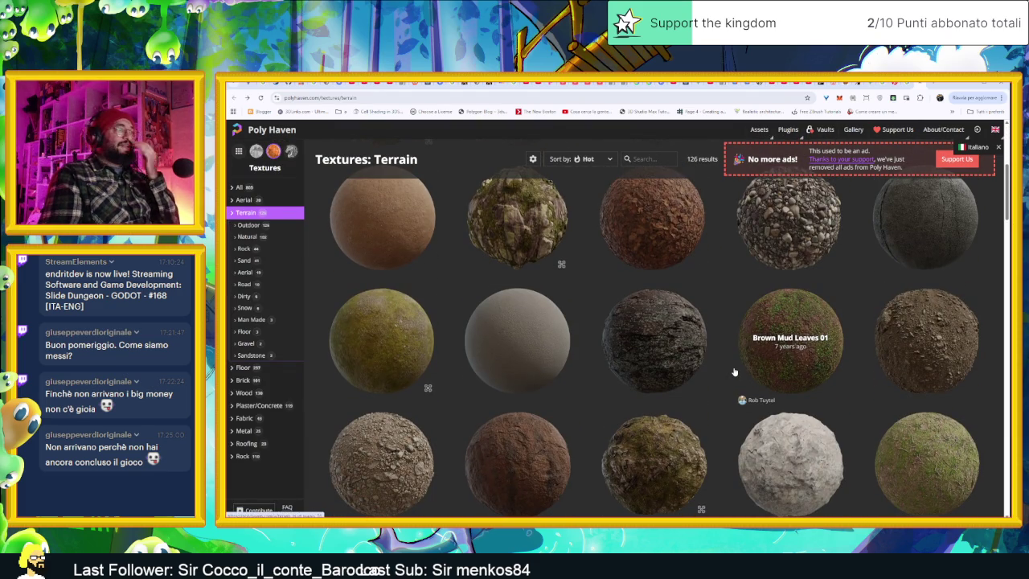
{"action": "scroll", "coordinate": [733, 374], "scroll_direction": "down", "scroll_amount": 1}
{"action": "scroll", "coordinate": [732, 371], "scroll_direction": "down", "scroll_amount": 1}
{"action": "scroll", "coordinate": [732, 371], "scroll_direction": "down", "scroll_amount": 1}
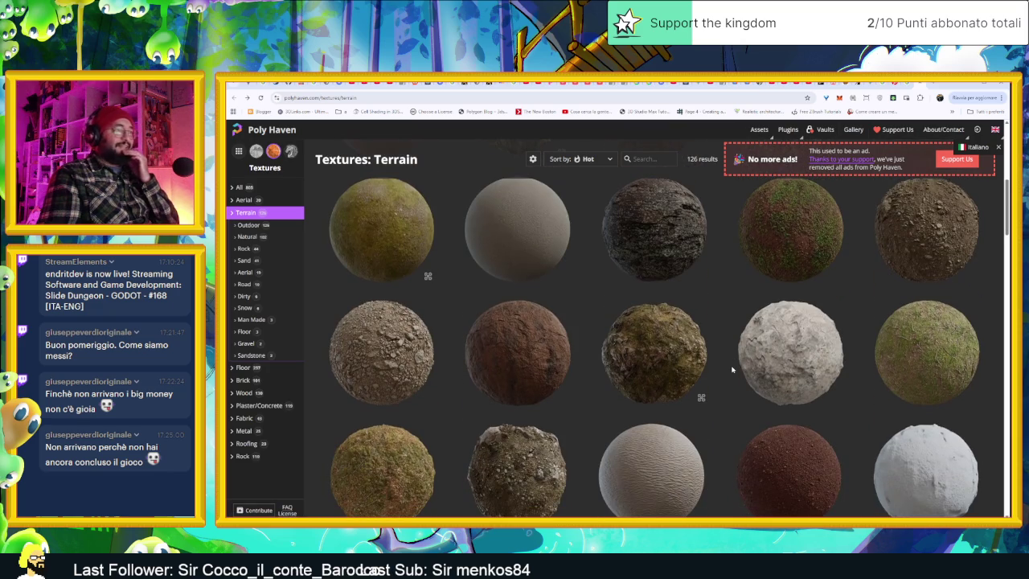
{"action": "scroll", "coordinate": [733, 370], "scroll_direction": "down", "scroll_amount": 1}
{"action": "scroll", "coordinate": [723, 370], "scroll_direction": "down", "scroll_amount": 2}
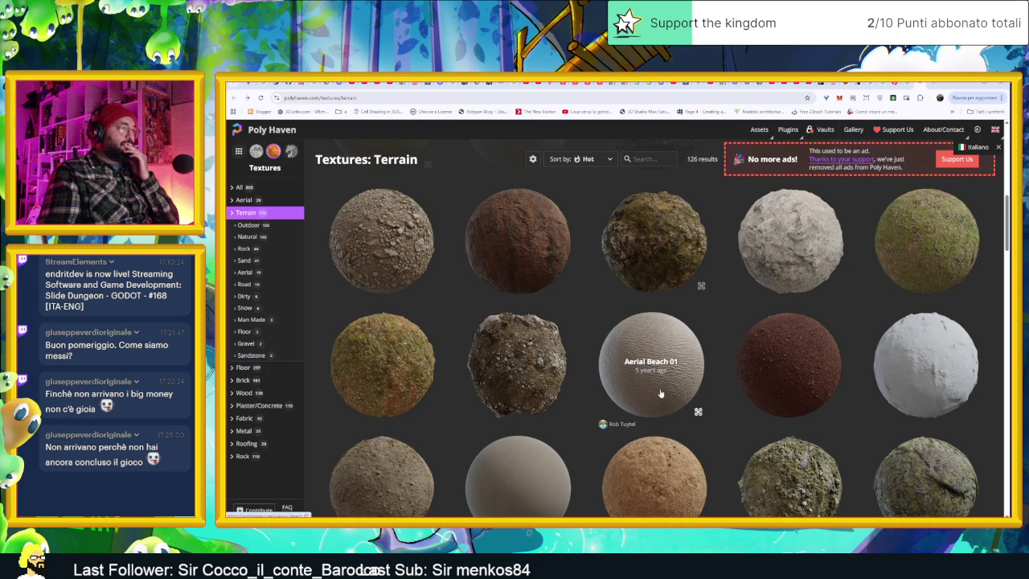
{"action": "scroll", "coordinate": [651, 398], "scroll_direction": "down", "scroll_amount": 1}
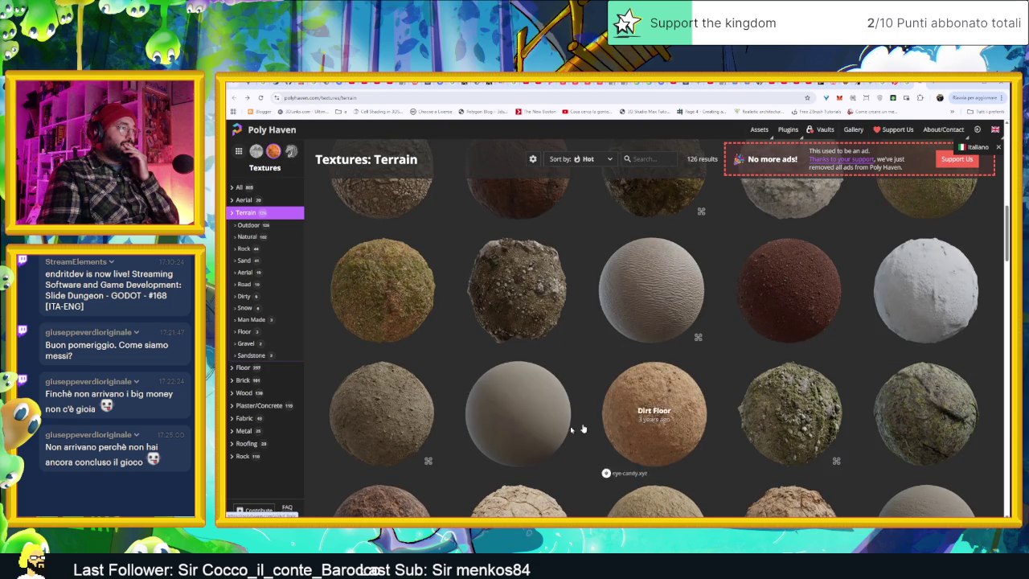
{"action": "scroll", "coordinate": [412, 439], "scroll_direction": "down", "scroll_amount": 1}
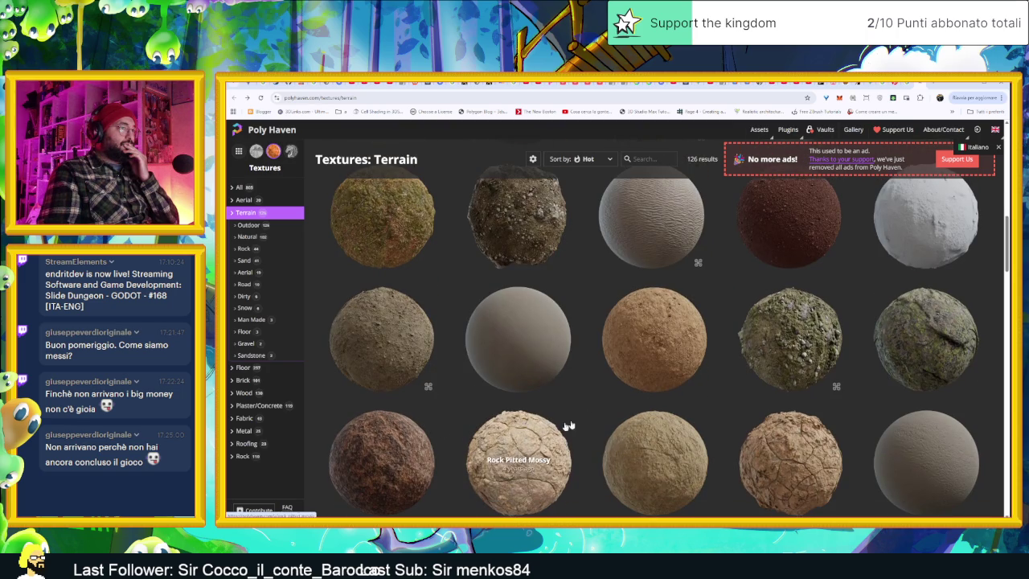
{"action": "scroll", "coordinate": [739, 438], "scroll_direction": "down", "scroll_amount": 1}
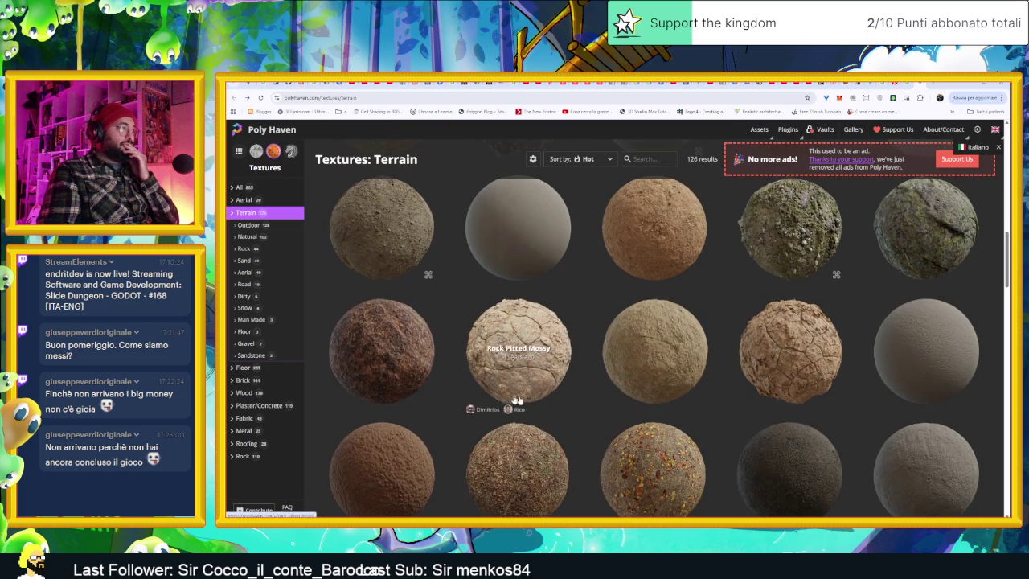
{"action": "scroll", "coordinate": [407, 390], "scroll_direction": "down", "scroll_amount": 1}
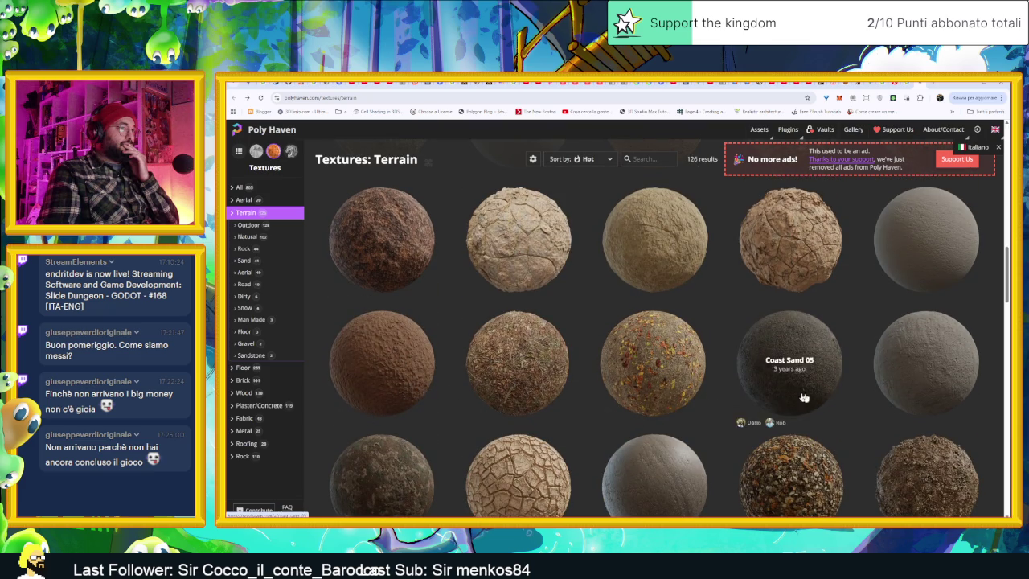
{"action": "scroll", "coordinate": [796, 394], "scroll_direction": "down", "scroll_amount": 1}
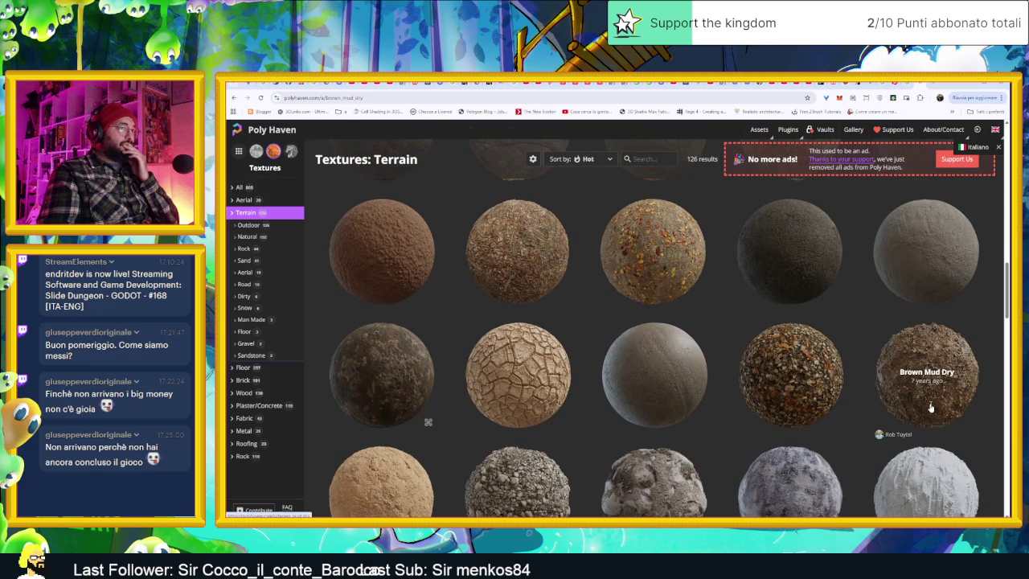
{"action": "left_click", "coordinate": [930, 408]}
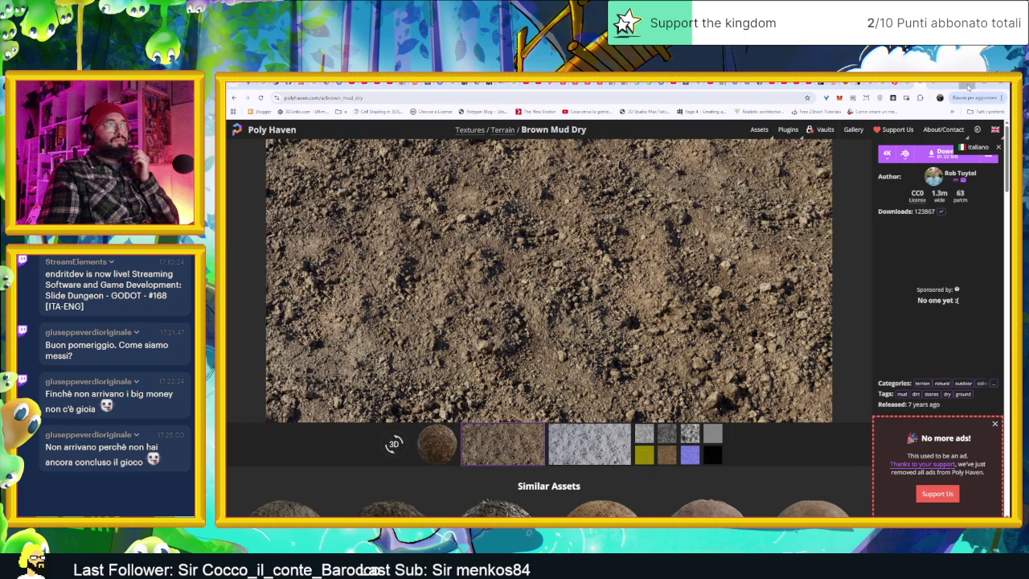
{"action": "left_click", "coordinate": [968, 86]}
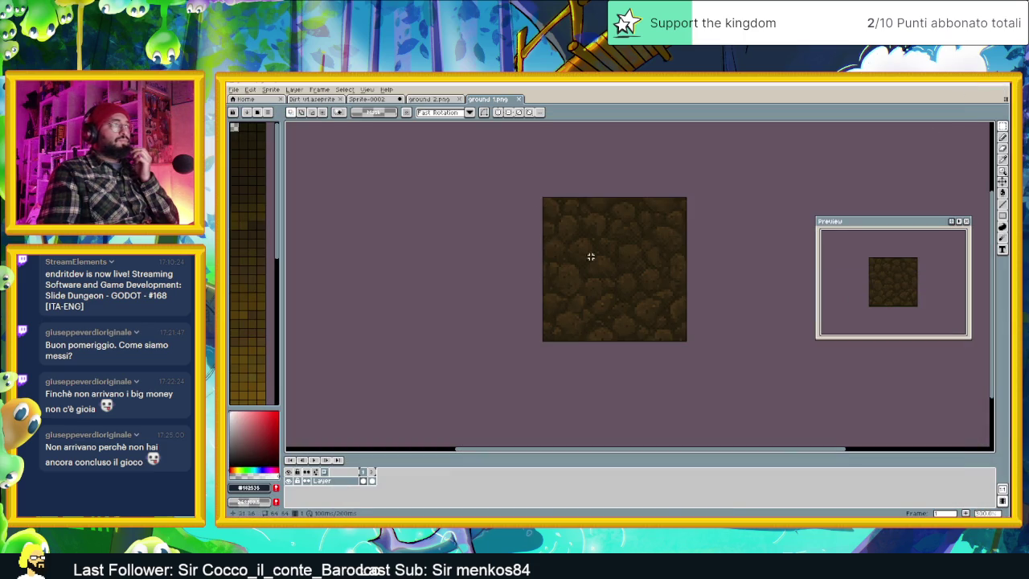
Bring up the empty gridded Dirt v1 sprite and zoom its canvas.
{"action": "left_click", "coordinate": [365, 99]}
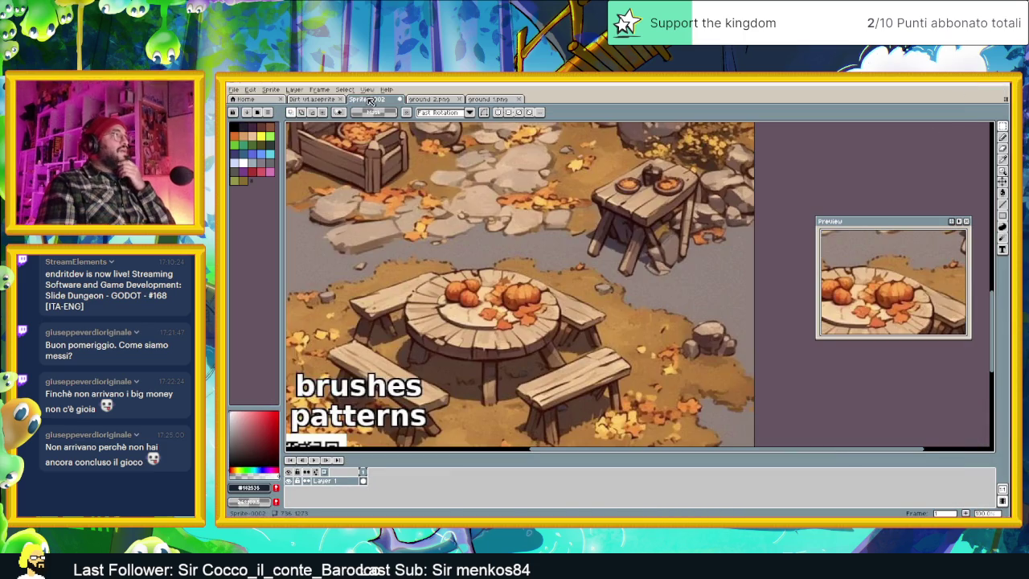
{"action": "left_click", "coordinate": [310, 99]}
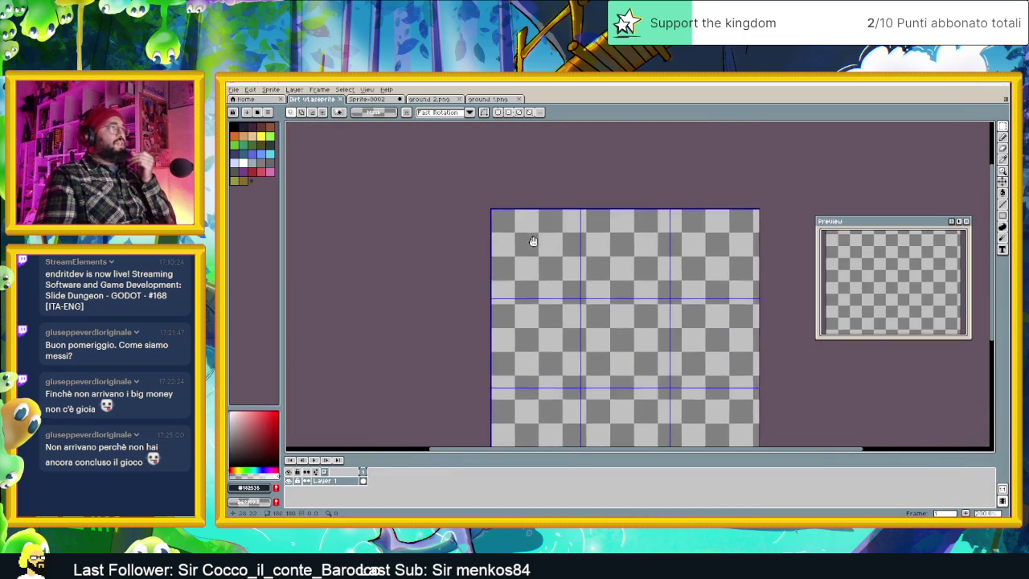
{"action": "scroll", "coordinate": [530, 234], "scroll_direction": "up", "scroll_amount": 3}
{"action": "scroll", "coordinate": [588, 232], "scroll_direction": "down", "scroll_amount": 1}
{"action": "scroll", "coordinate": [716, 250], "scroll_direction": "down", "scroll_amount": 2}
{"action": "scroll", "coordinate": [716, 250], "scroll_direction": "up", "scroll_amount": 1}
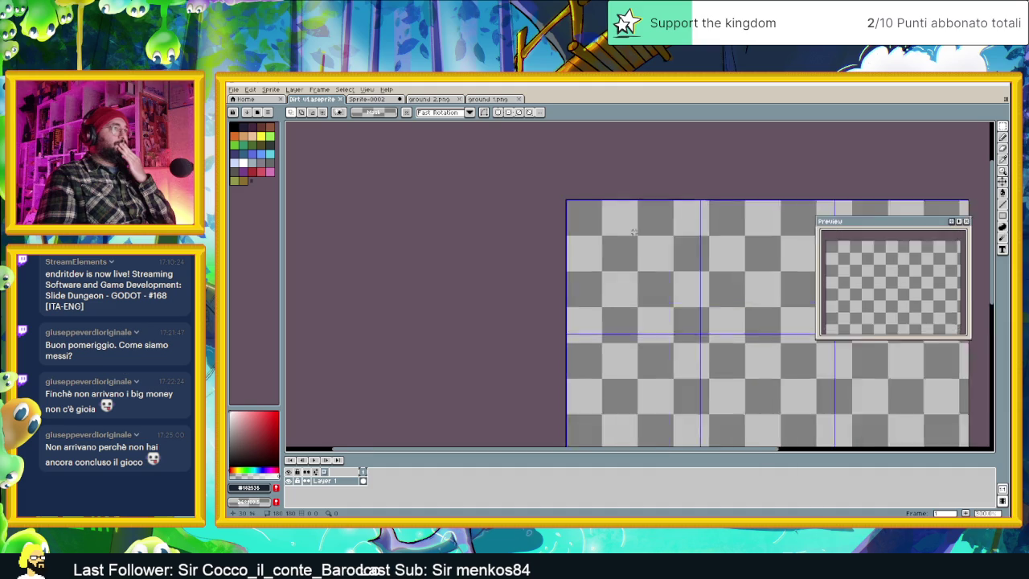
{"action": "scroll", "coordinate": [643, 240], "scroll_direction": "up", "scroll_amount": 1}
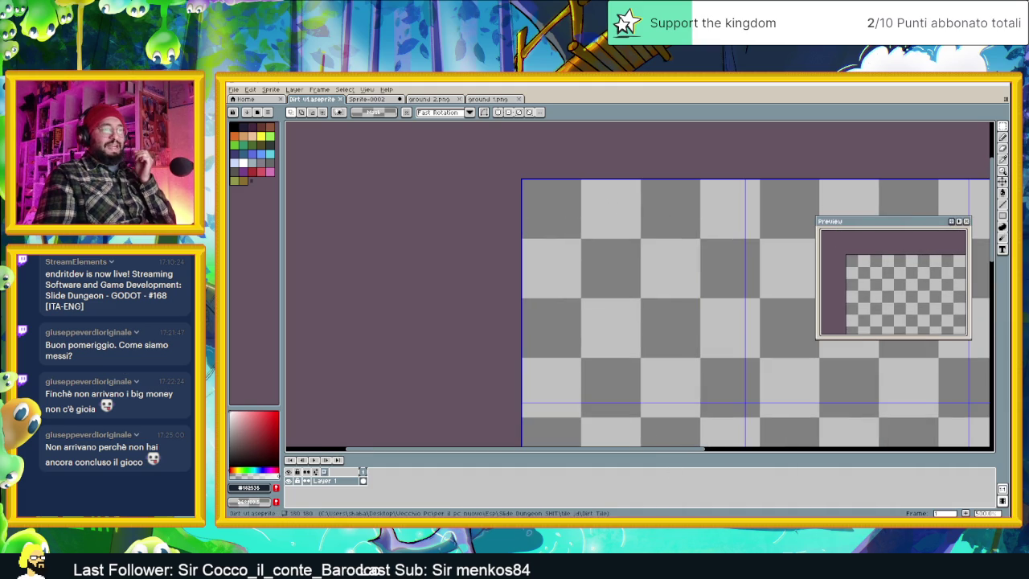
Look through File > Open Recent, then switch to the Godot editor.
{"action": "left_click", "coordinate": [234, 89]}
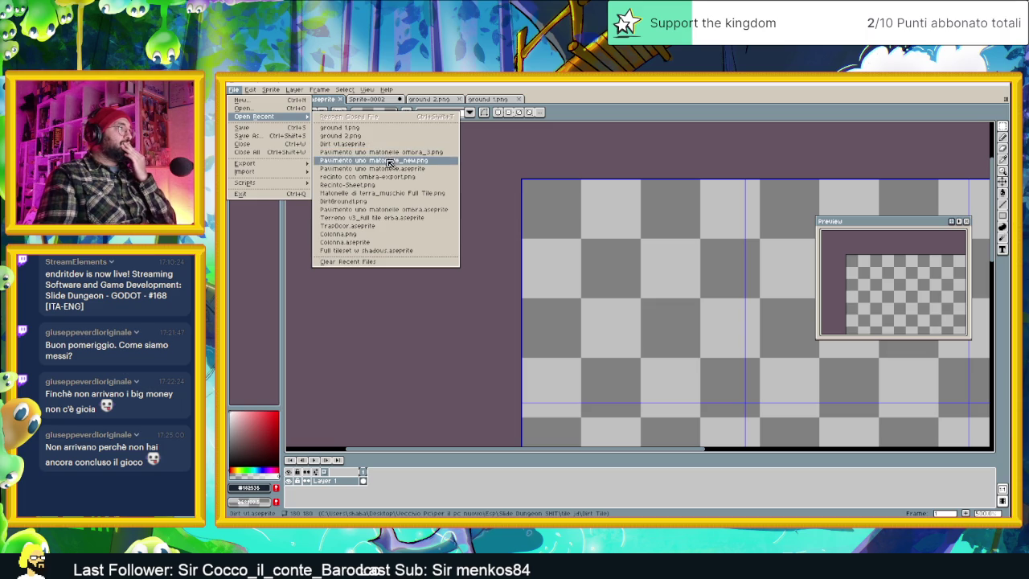
{"action": "left_click", "coordinate": [432, 173]}
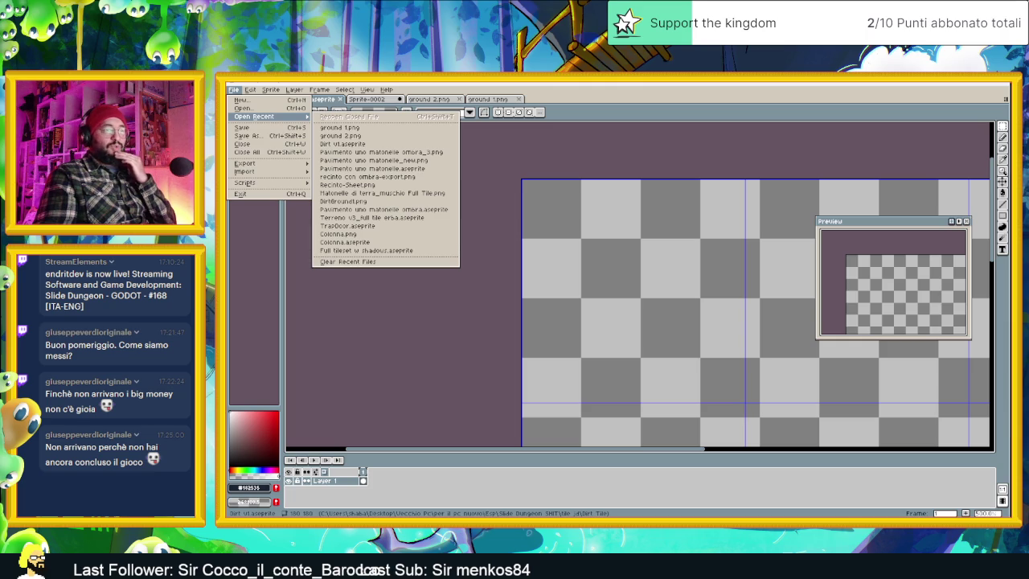
{"action": "key", "text": "alt+Tab"}
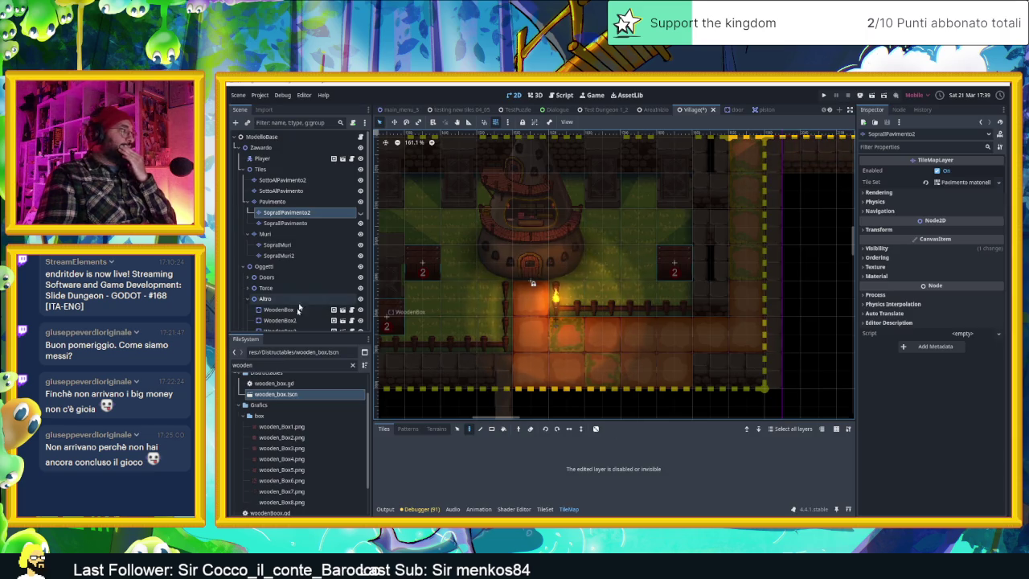
Filter Godot's FileSystem by 'terr' and reveal Matonelle di terra_muschio Full Tile.png in the file manager.
{"action": "double_click", "coordinate": [276, 365]}
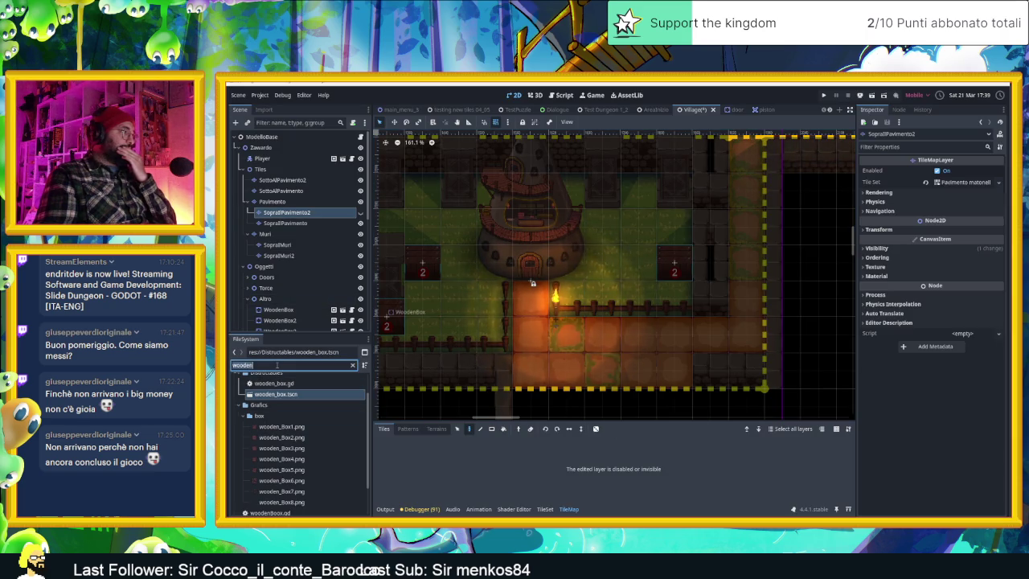
{"action": "type", "text": "groun"}
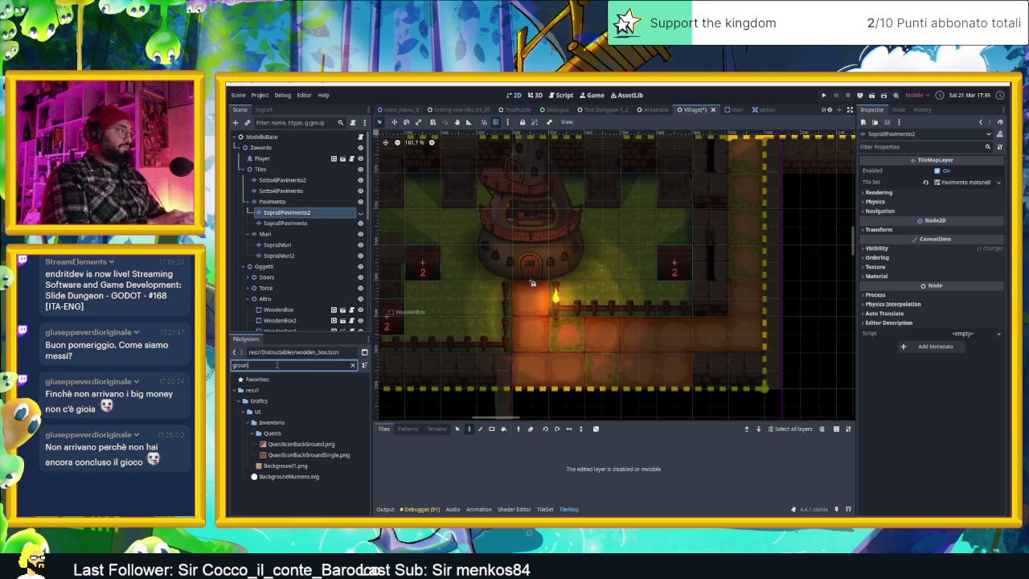
{"action": "double_click", "coordinate": [270, 367]}
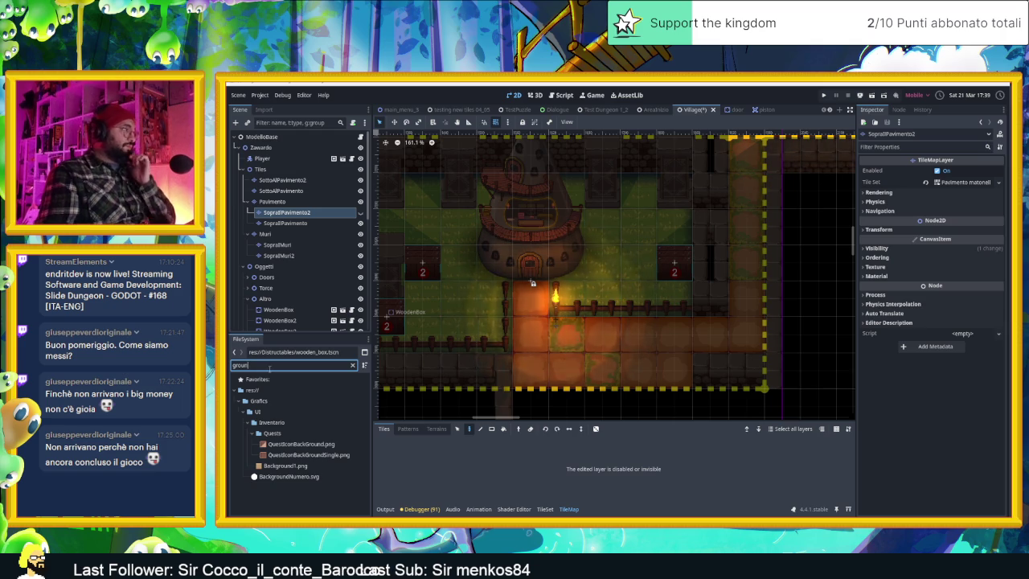
{"action": "type", "text": "terr"}
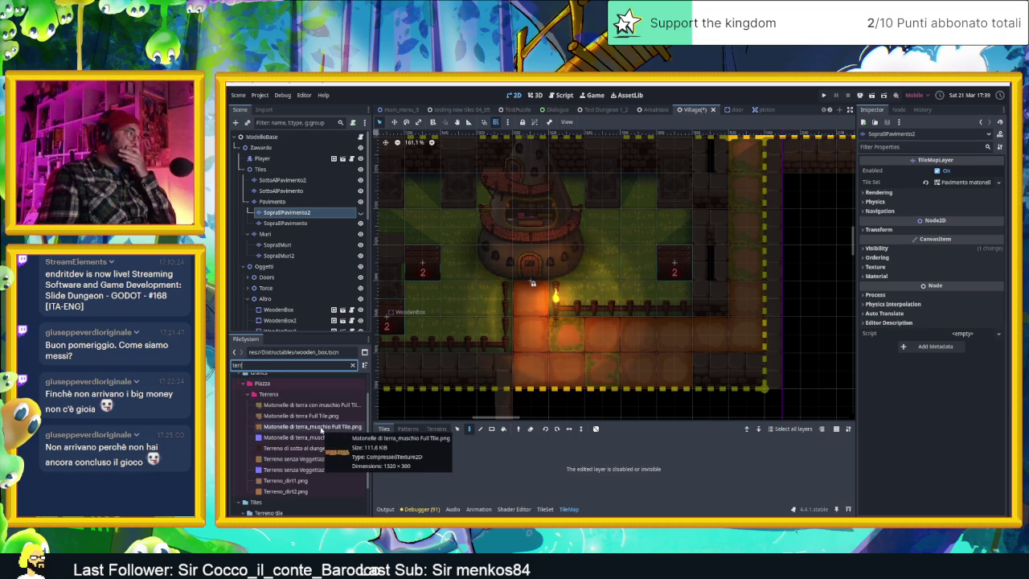
{"action": "right_click", "coordinate": [321, 429]}
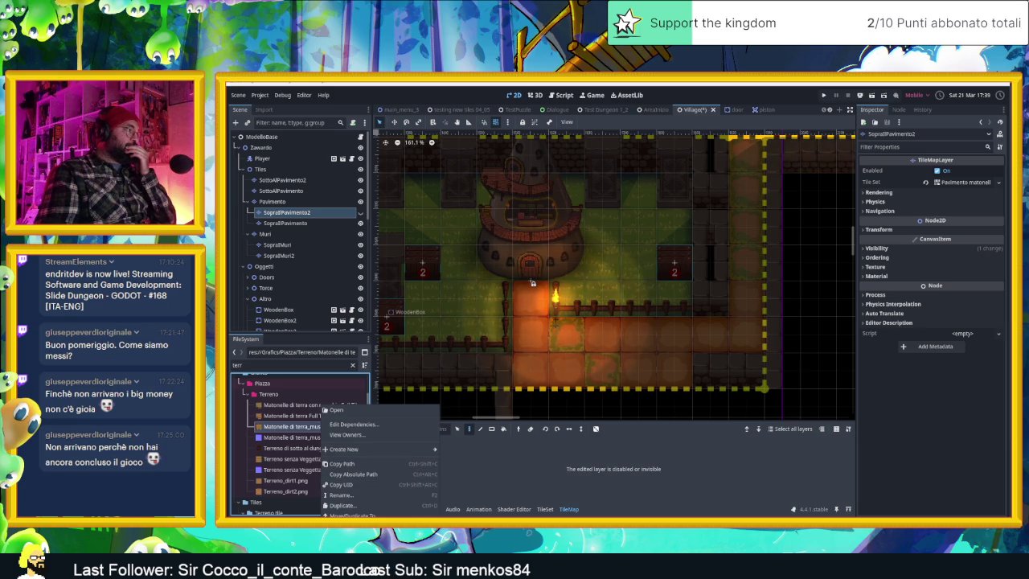
{"action": "left_click", "coordinate": [346, 555]}
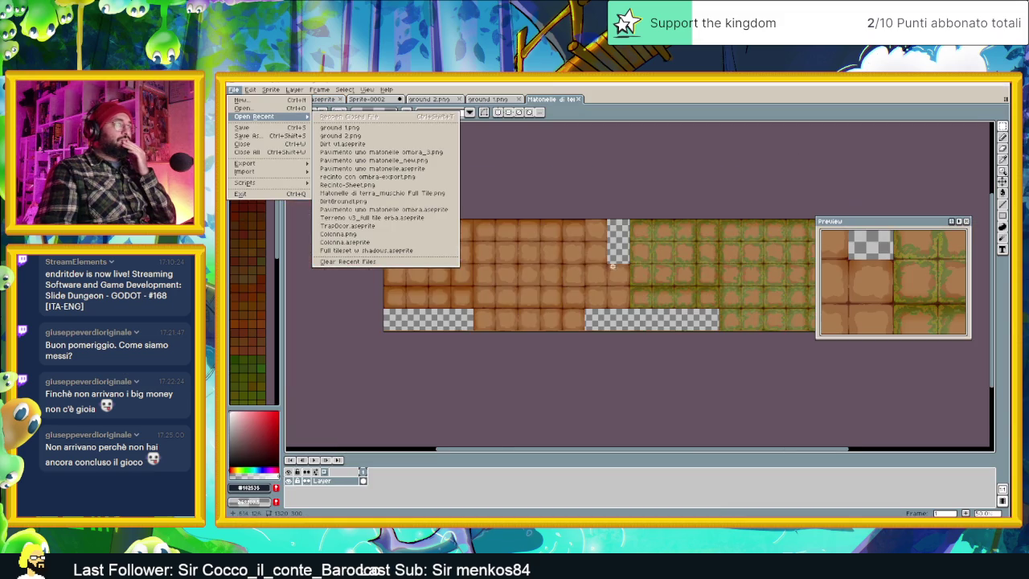
Zoom into the Matonelle di terra tile sheet and pan to its top-left brown tiles.
{"action": "scroll", "coordinate": [405, 242], "scroll_direction": "up", "scroll_amount": 5}
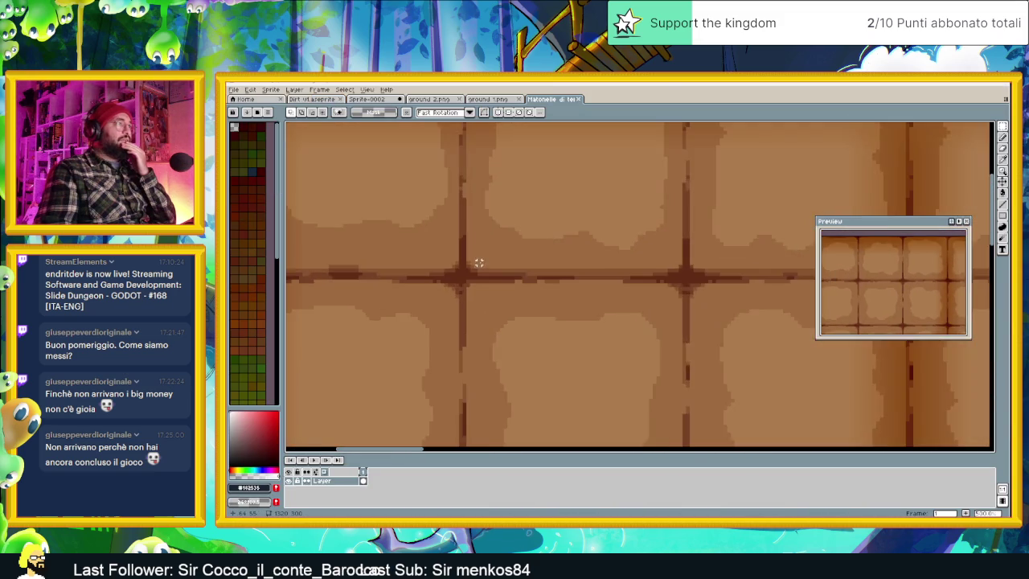
{"action": "scroll", "coordinate": [468, 248], "scroll_direction": "down", "scroll_amount": 2}
{"action": "left_click_drag", "start_coordinate": [478, 250], "coordinate": [471, 263]}
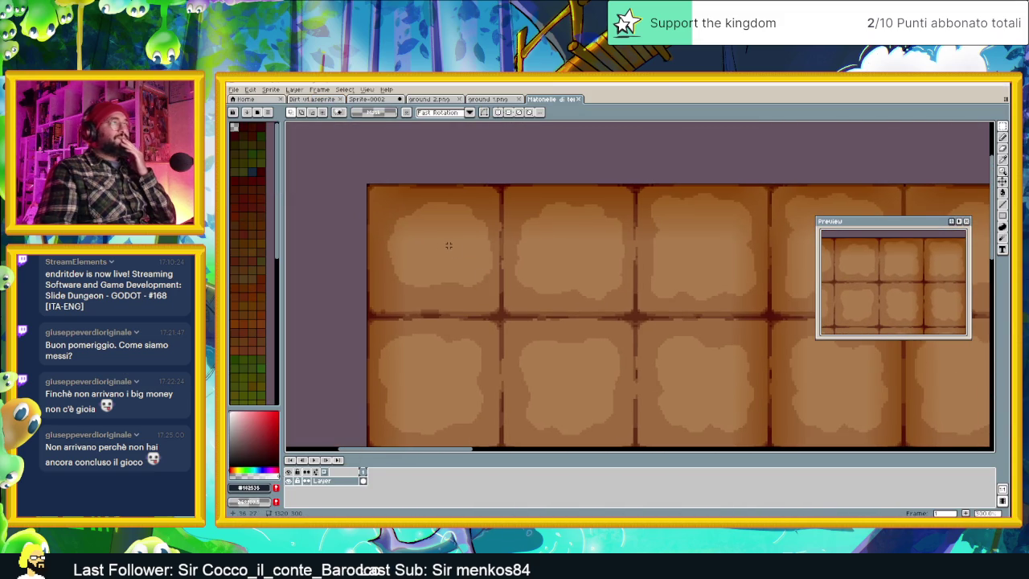
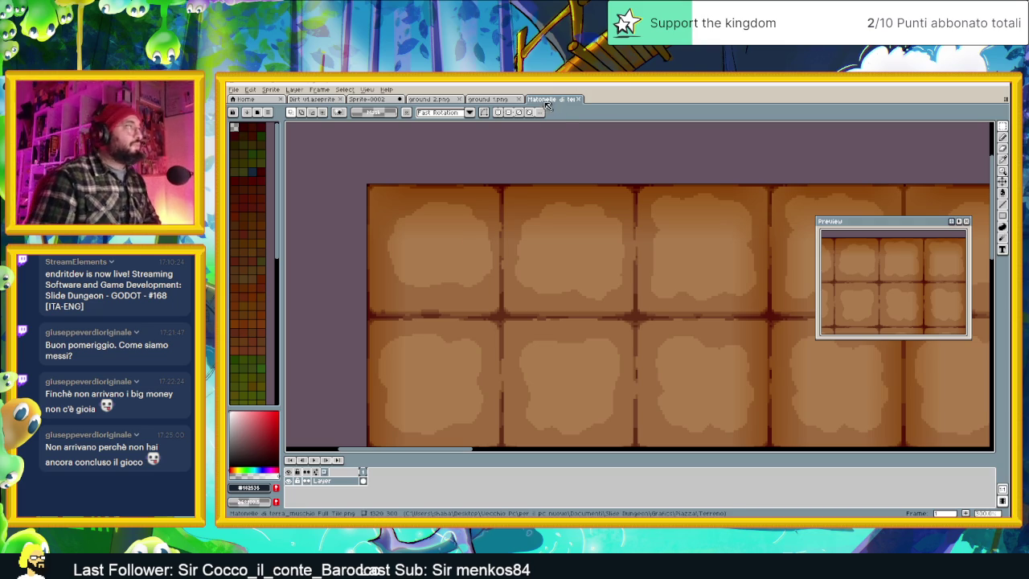
Shrink the Dirt sprite's grid to smaller cells in Grid Settings.
{"action": "left_click", "coordinate": [314, 99]}
{"action": "scroll", "coordinate": [514, 249], "scroll_direction": "down", "scroll_amount": 1}
{"action": "scroll", "coordinate": [514, 250], "scroll_direction": "down", "scroll_amount": 1}
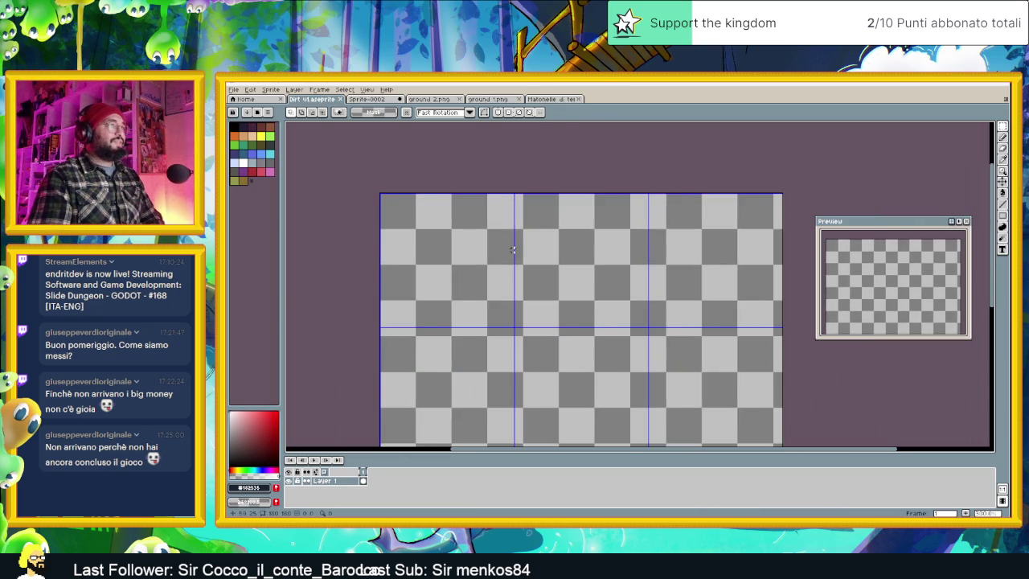
{"action": "scroll", "coordinate": [514, 250], "scroll_direction": "down", "scroll_amount": 1}
{"action": "scroll", "coordinate": [515, 252], "scroll_direction": "up", "scroll_amount": 1}
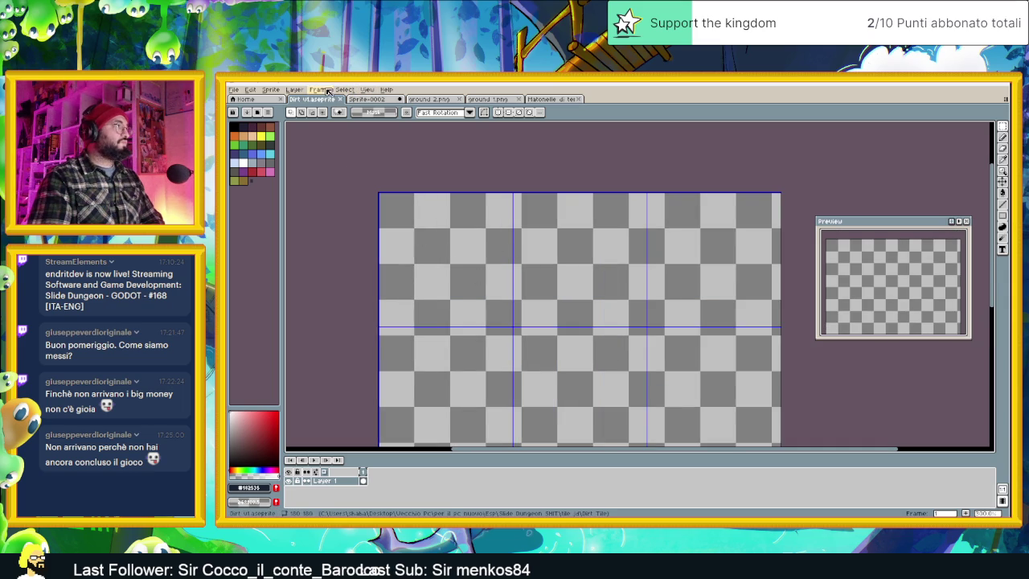
{"action": "left_click", "coordinate": [367, 89]}
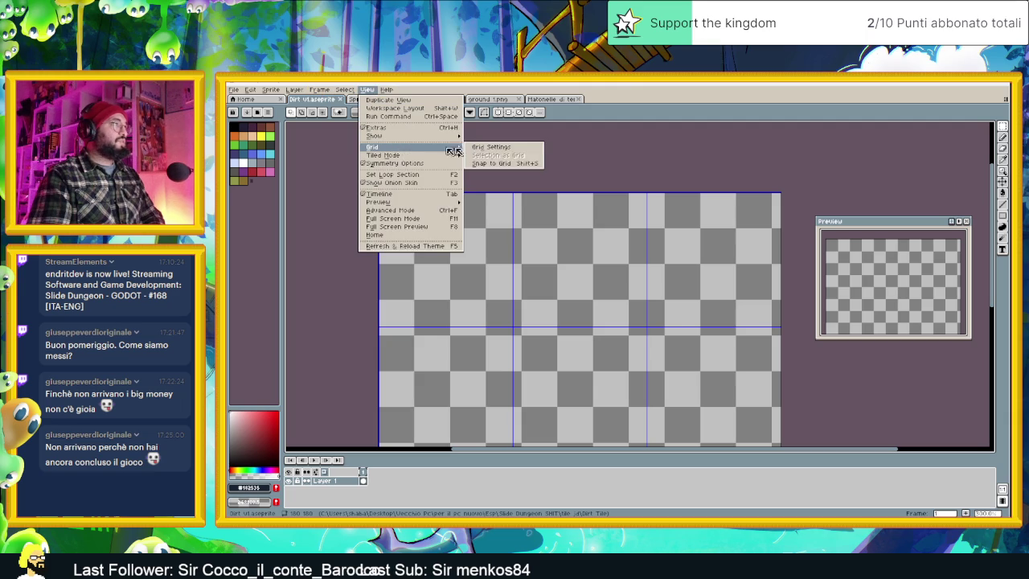
{"action": "left_click", "coordinate": [490, 147]}
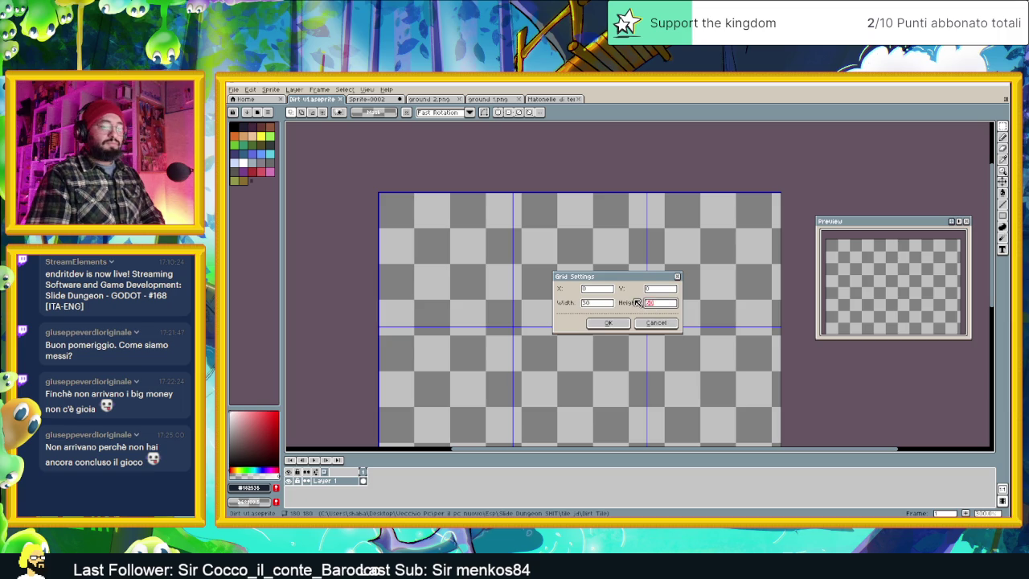
{"action": "left_click", "coordinate": [608, 322]}
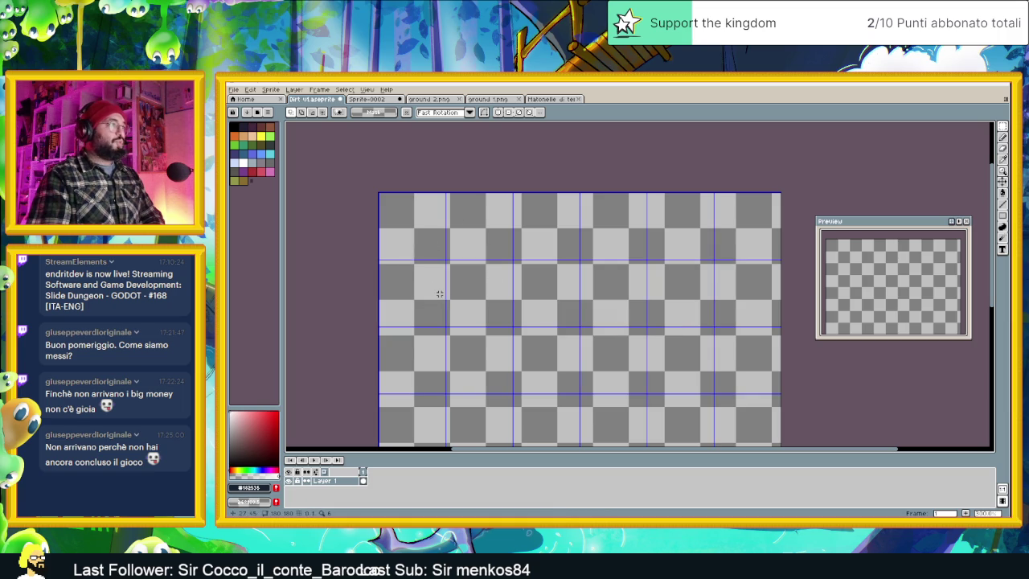
{"action": "scroll", "coordinate": [624, 329], "scroll_direction": "up", "scroll_amount": 1}
{"action": "scroll", "coordinate": [620, 326], "scroll_direction": "down", "scroll_amount": 1}
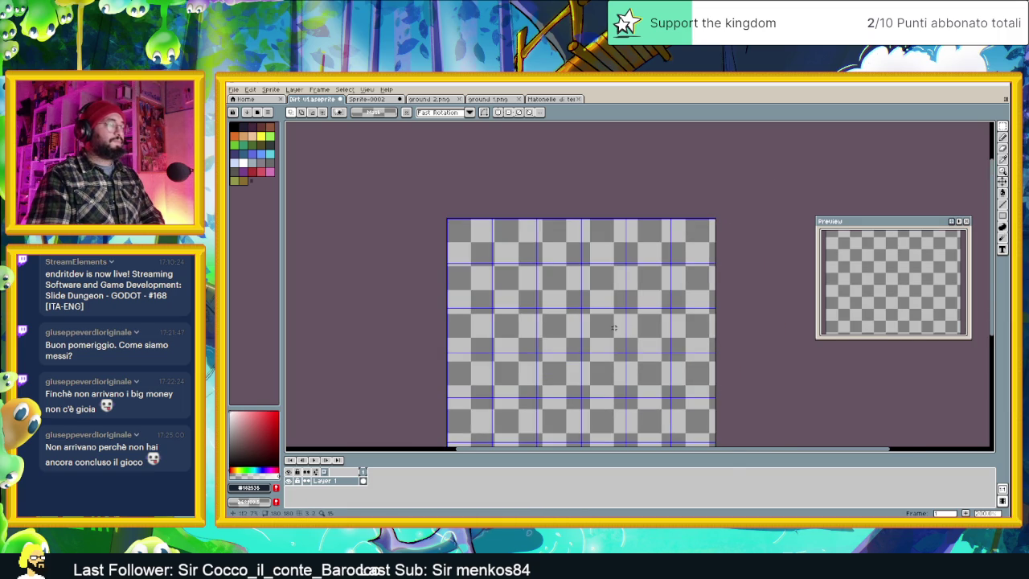
{"action": "scroll", "coordinate": [591, 318], "scroll_direction": "up", "scroll_amount": 1}
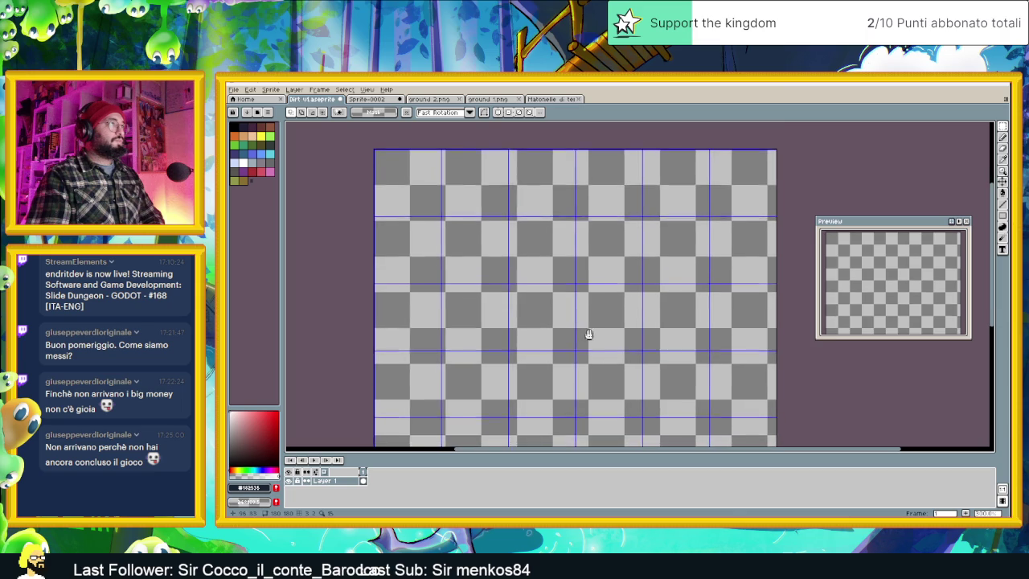
Check the ground 1.png reference, then copy the Brown Mud Dry photo from the browser.
{"action": "left_click", "coordinate": [488, 99]}
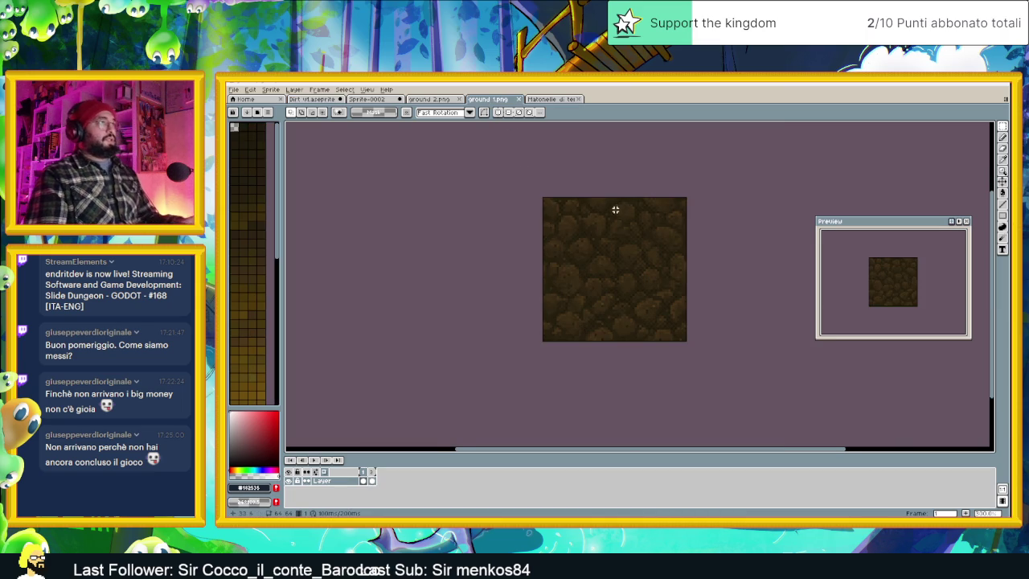
{"action": "scroll", "coordinate": [611, 210], "scroll_direction": "up", "scroll_amount": 1}
{"action": "scroll", "coordinate": [567, 227], "scroll_direction": "up", "scroll_amount": 1}
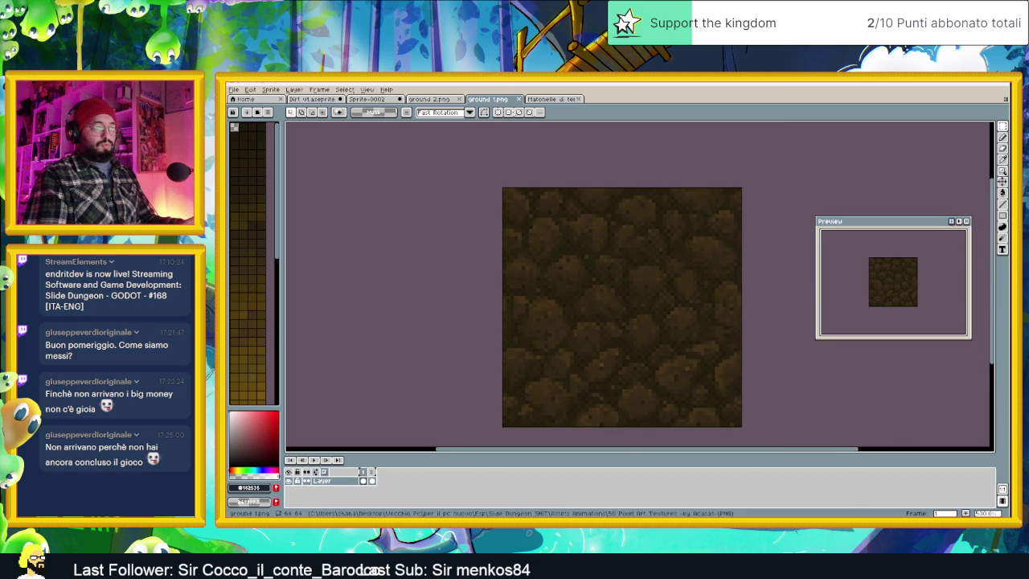
{"action": "key", "text": "alt+Tab"}
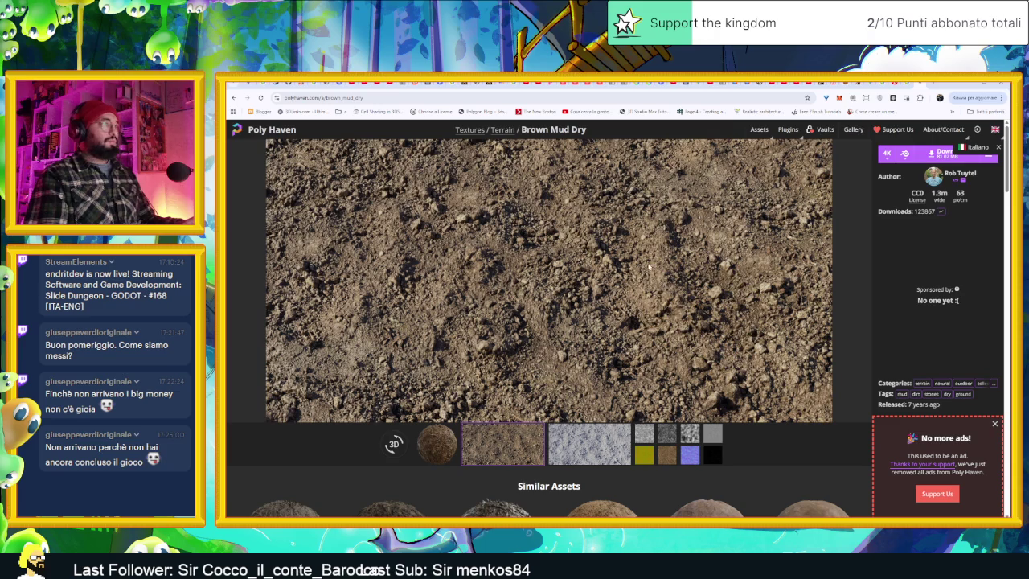
{"action": "right_click", "coordinate": [650, 268]}
{"action": "left_click", "coordinate": [702, 298]}
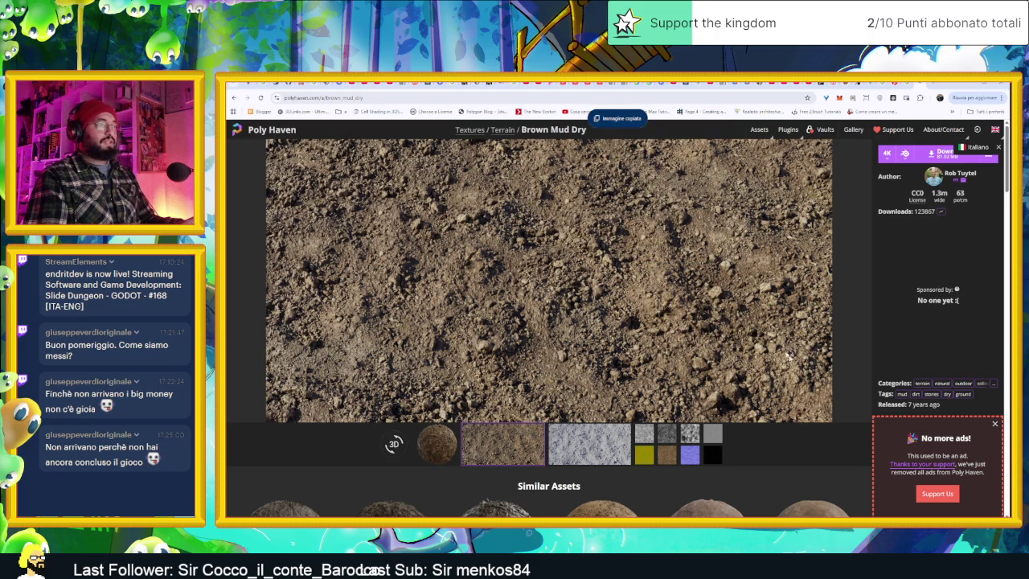
{"action": "key", "text": "alt+Tab"}
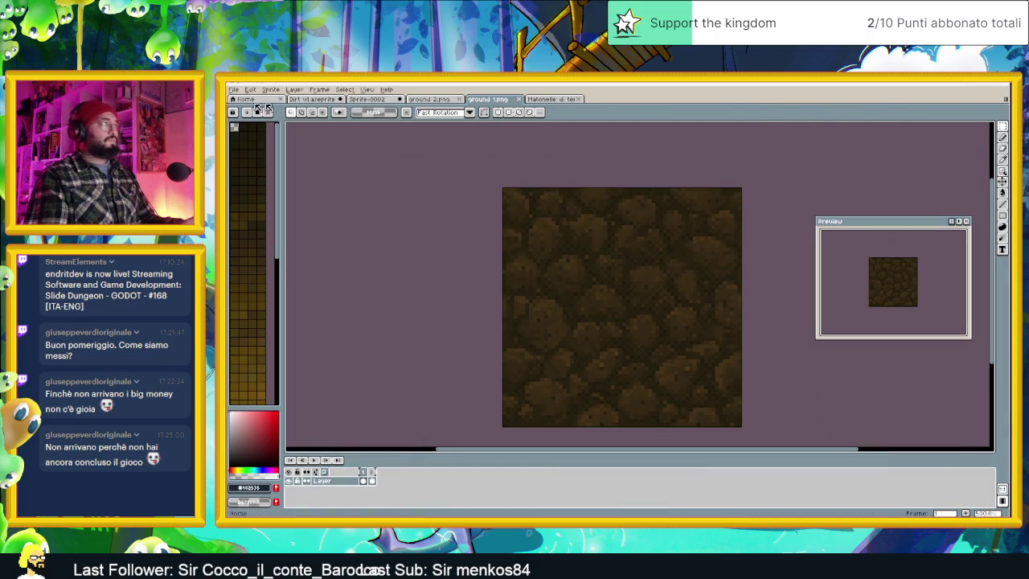
{"action": "left_click", "coordinate": [234, 89]}
Create a new 1520x760 sprite and paste the dirt photo into it.
{"action": "left_click", "coordinate": [266, 101]}
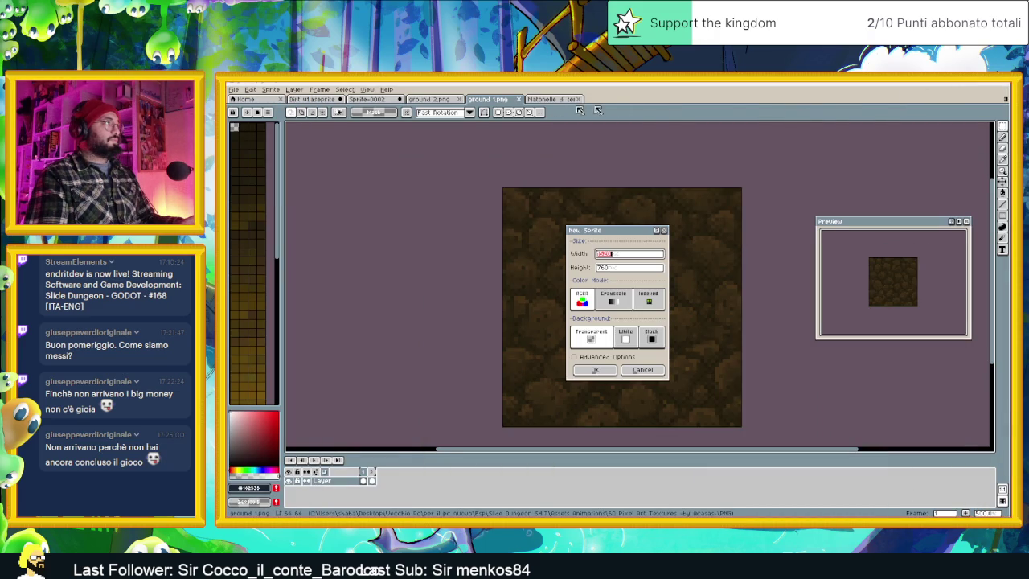
{"action": "left_click", "coordinate": [609, 375]}
{"action": "key", "text": "ctrl+v"}
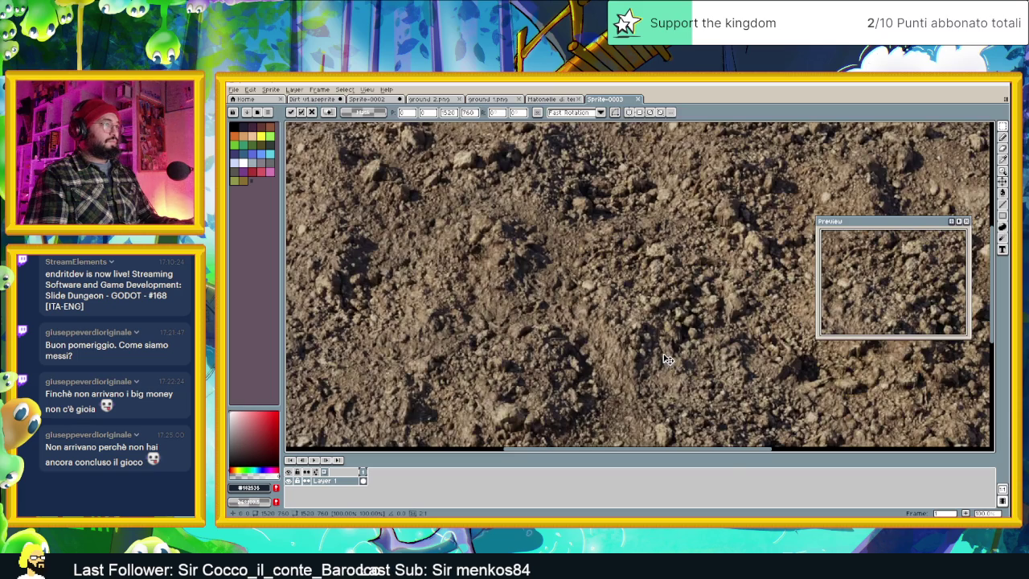
{"action": "scroll", "coordinate": [632, 356], "scroll_direction": "down", "scroll_amount": 3}
{"action": "key", "text": "Return"}
{"action": "scroll", "coordinate": [565, 277], "scroll_direction": "up", "scroll_amount": 1}
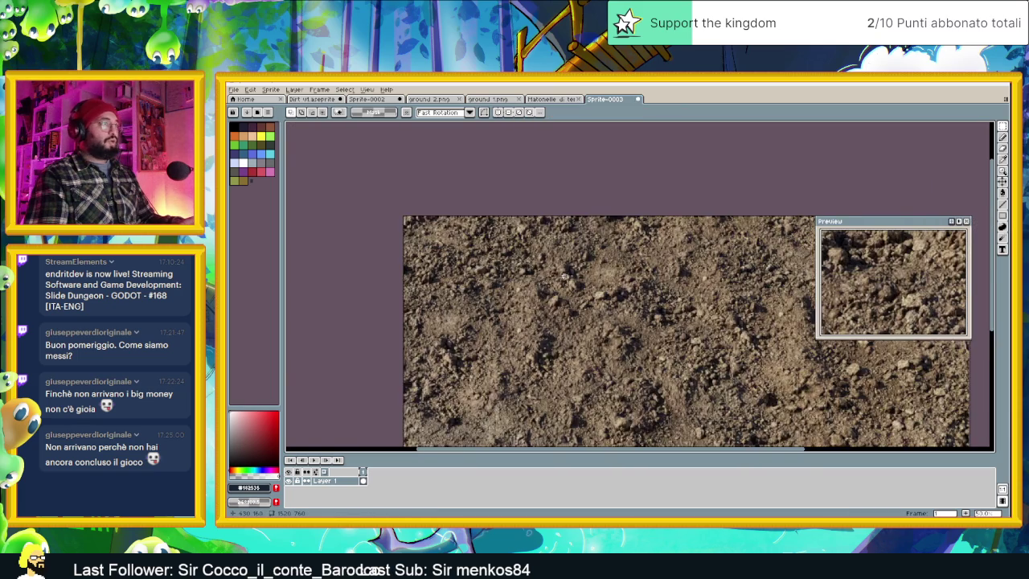
{"action": "scroll", "coordinate": [564, 279], "scroll_direction": "up", "scroll_amount": 1}
{"action": "scroll", "coordinate": [511, 301], "scroll_direction": "up", "scroll_amount": 1}
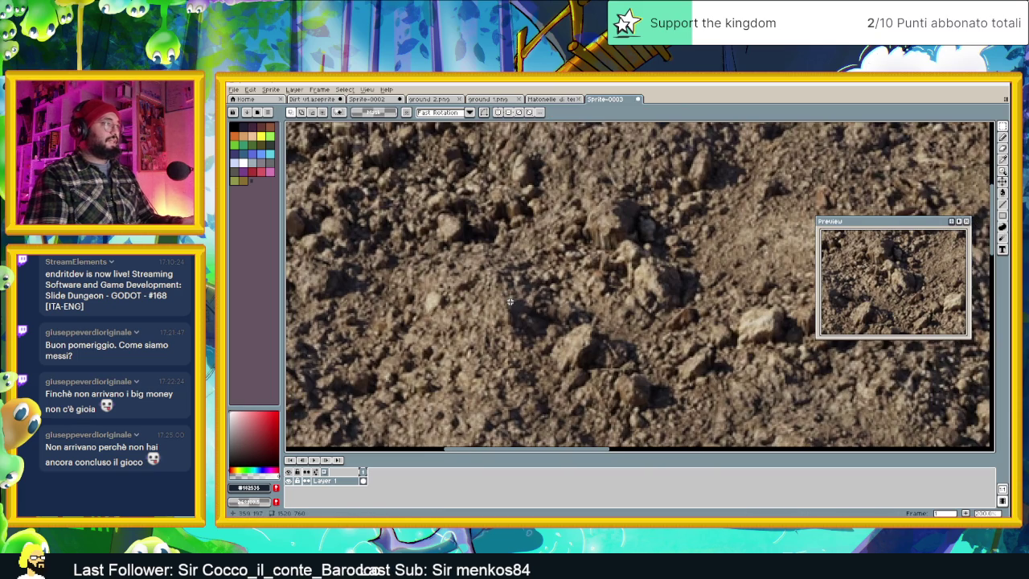
{"action": "scroll", "coordinate": [458, 293], "scroll_direction": "down", "scroll_amount": 1}
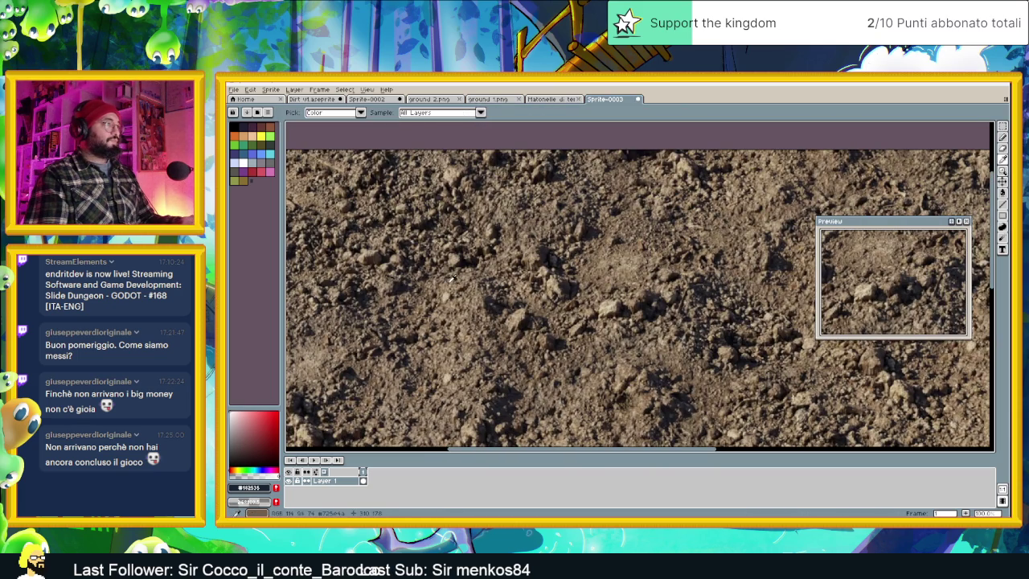
Sample a brown from the photo and flood-fill the Dirt canvas with it.
{"action": "left_click", "coordinate": [446, 283], "text": "alt"}
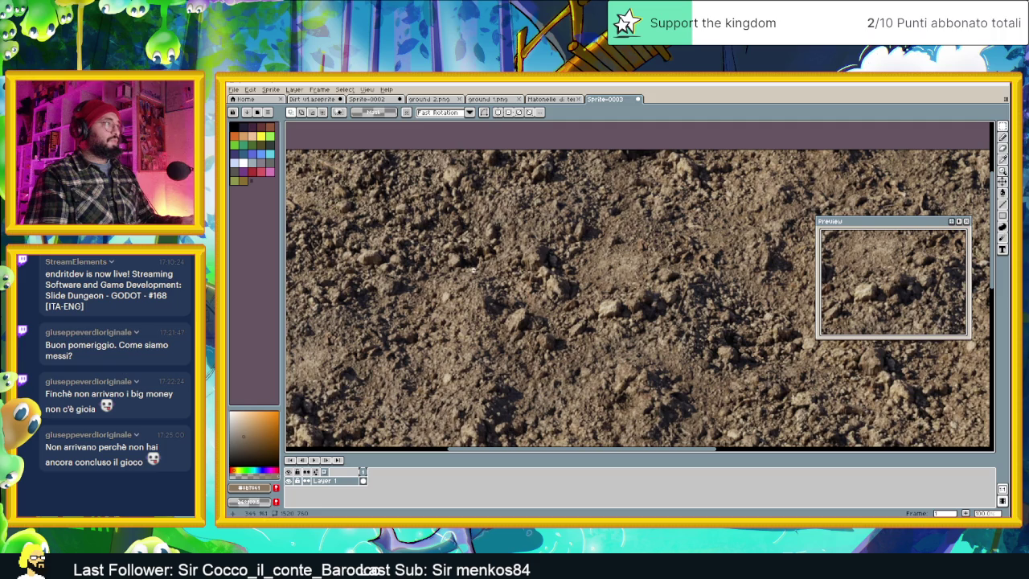
{"action": "left_click", "coordinate": [314, 99]}
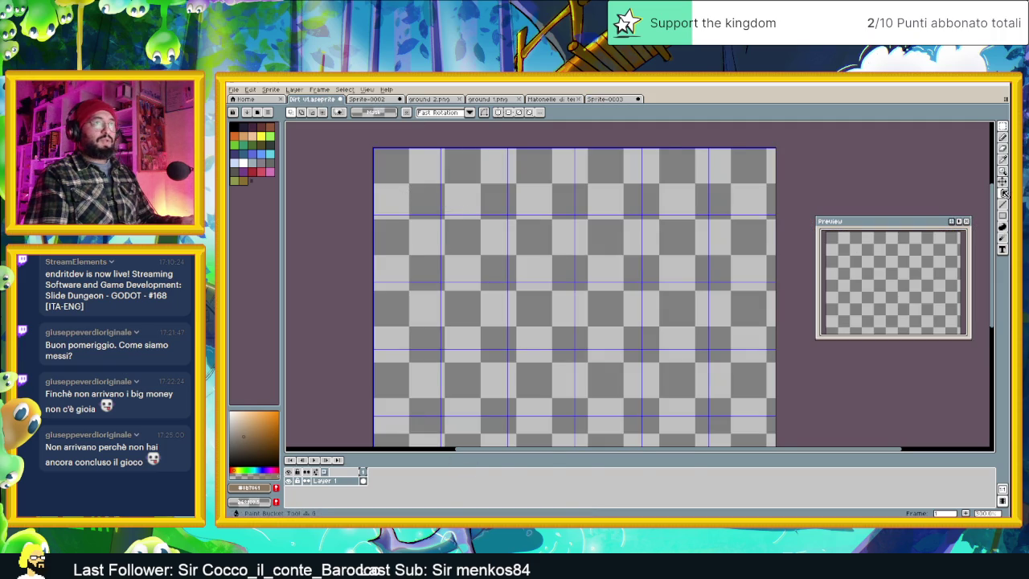
{"action": "key", "text": "g"}
{"action": "left_click", "coordinate": [632, 277]}
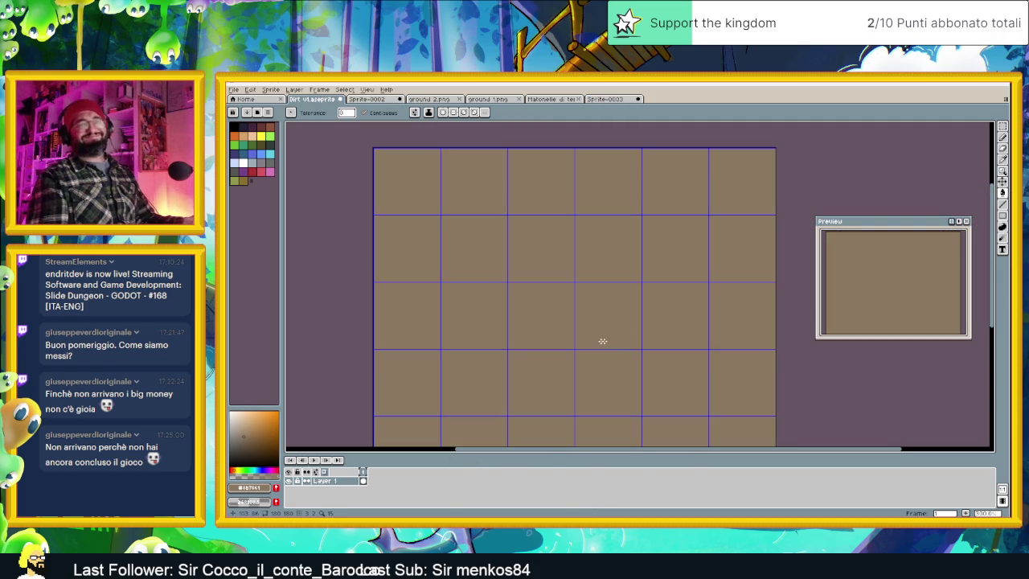
Compare with ground 1.png, then select all and copy the dirt photo sprite.
{"action": "left_click", "coordinate": [431, 99]}
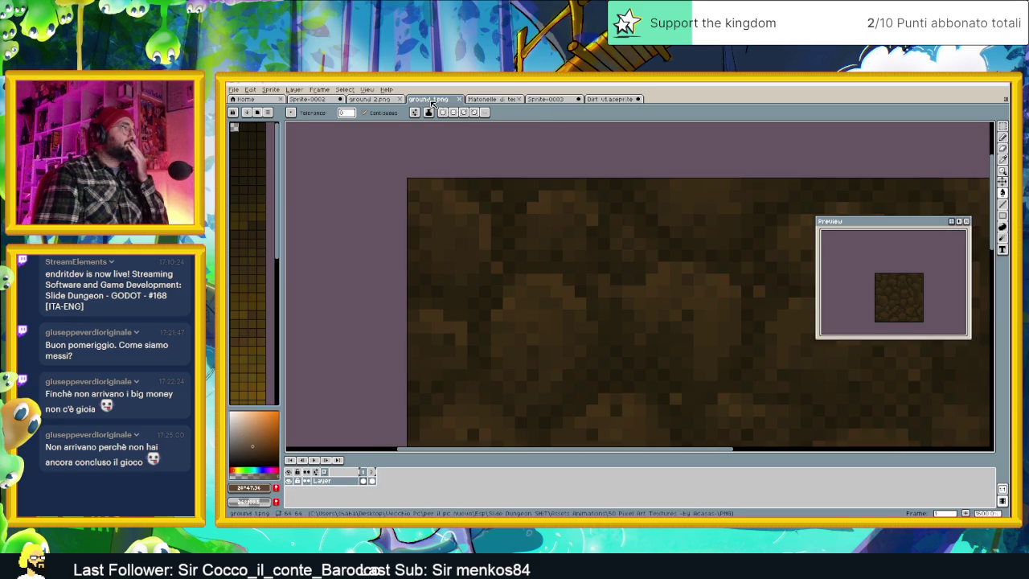
{"action": "scroll", "coordinate": [530, 209], "scroll_direction": "down", "scroll_amount": 2}
{"action": "scroll", "coordinate": [584, 275], "scroll_direction": "down", "scroll_amount": 1}
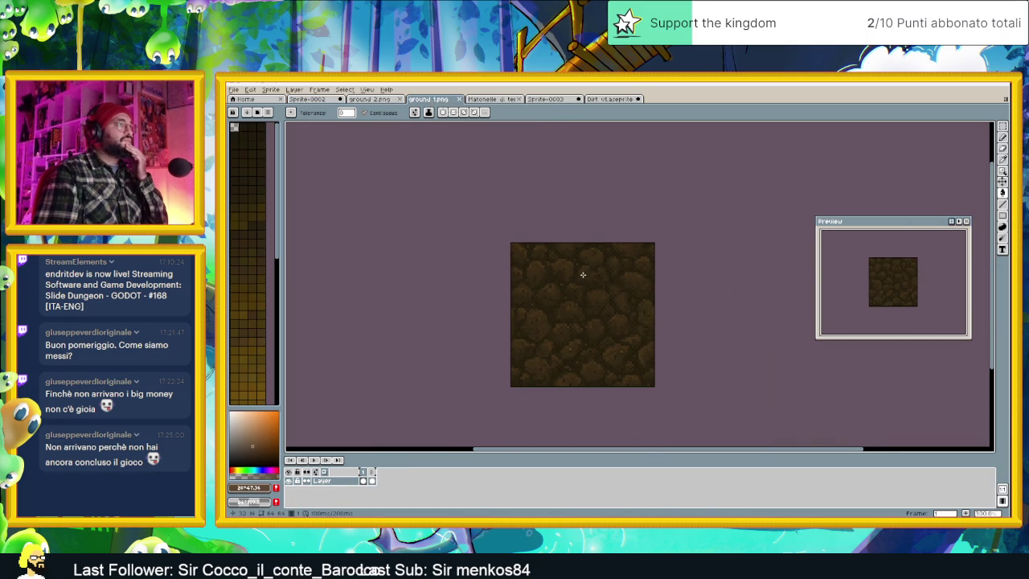
{"action": "left_click", "coordinate": [609, 99]}
{"action": "left_click", "coordinate": [545, 100]}
{"action": "scroll", "coordinate": [546, 231], "scroll_direction": "down", "scroll_amount": 1}
{"action": "scroll", "coordinate": [546, 231], "scroll_direction": "down", "scroll_amount": 1}
{"action": "key", "text": "ctrl+a"}
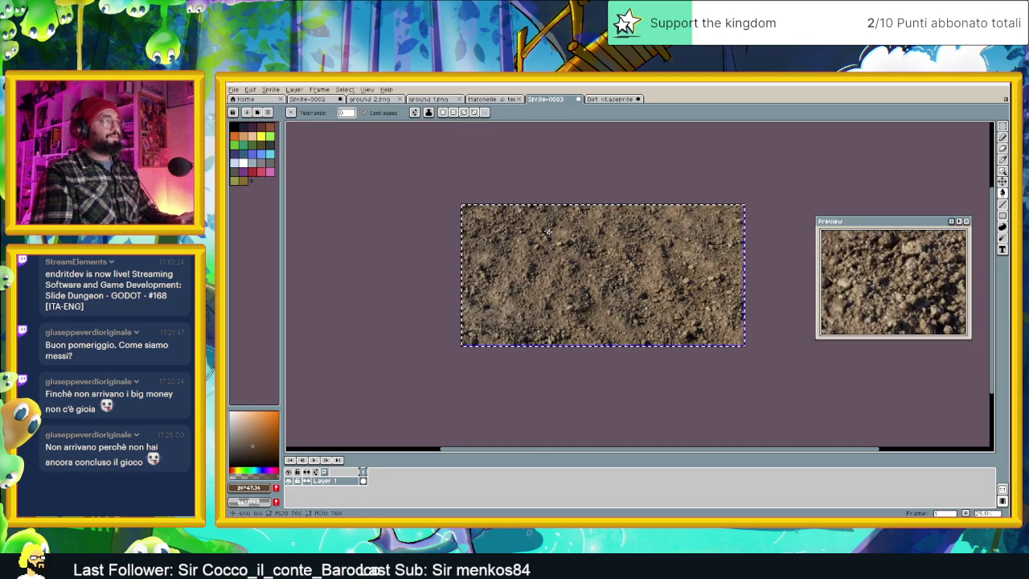
{"action": "key", "text": "ctrl+c"}
Paste the dirt photo into the Dirt sprite and scale it down to 336x168.
{"action": "left_click", "coordinate": [609, 99]}
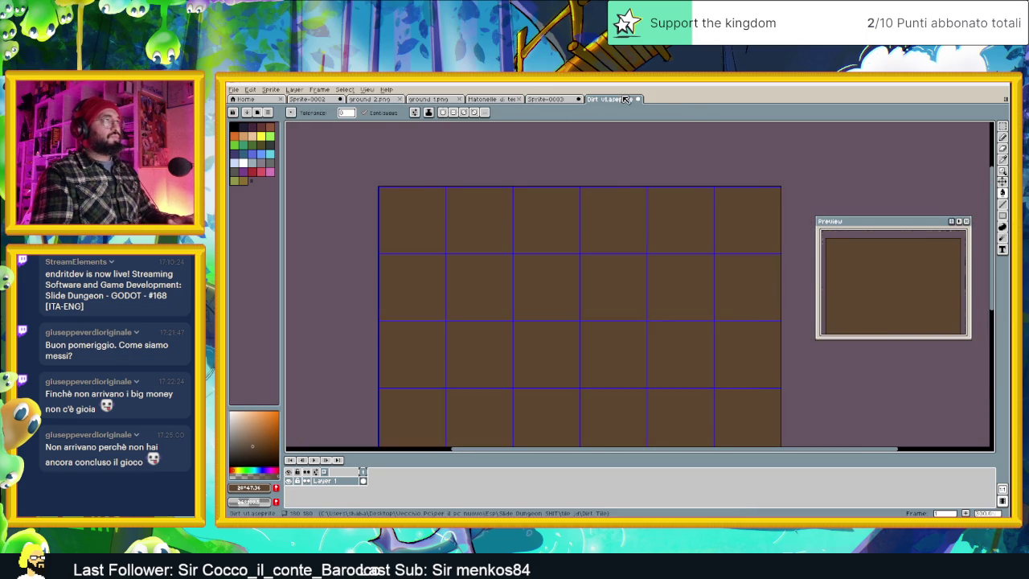
{"action": "key", "text": "ctrl+v"}
{"action": "scroll", "coordinate": [644, 257], "scroll_direction": "down", "scroll_amount": 3}
{"action": "scroll", "coordinate": [645, 259], "scroll_direction": "up", "scroll_amount": 1}
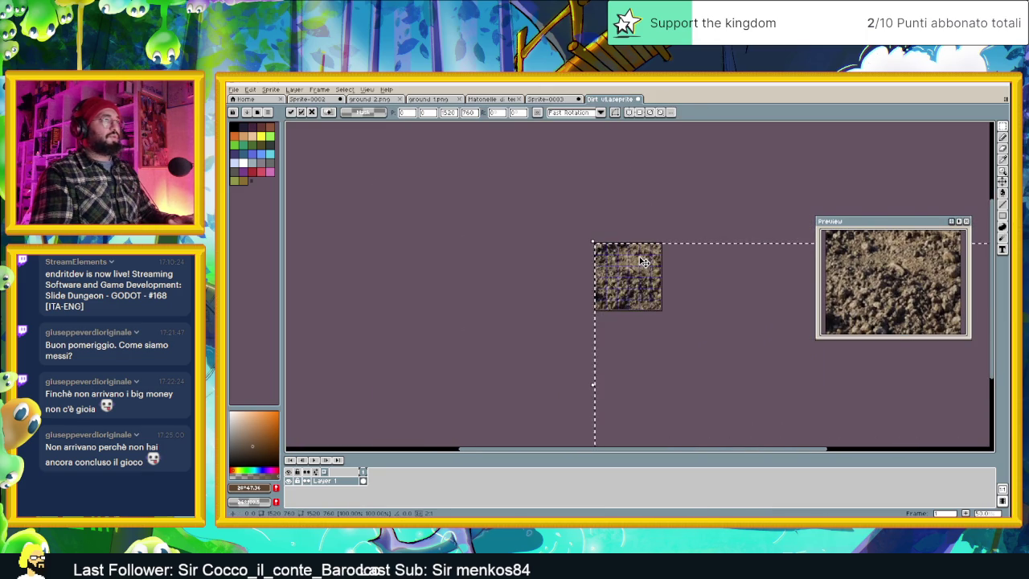
{"action": "scroll", "coordinate": [644, 261], "scroll_direction": "up", "scroll_amount": 1}
{"action": "scroll", "coordinate": [691, 291], "scroll_direction": "down", "scroll_amount": 2}
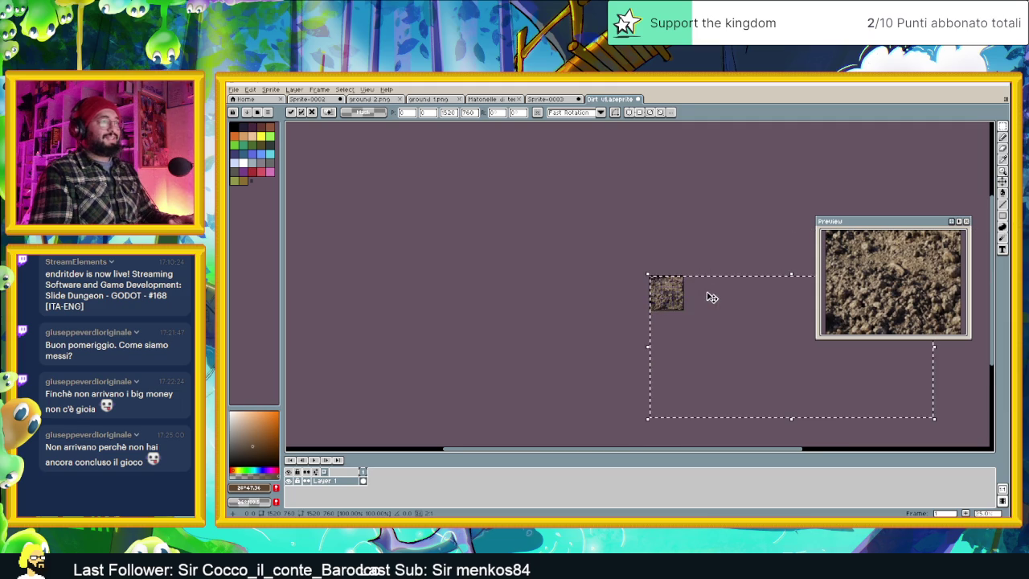
{"action": "mouse_move", "coordinate": [927, 417]}
{"action": "left_mouse_down"}
{"action": "mouse_move", "coordinate": [698, 351]}
{"action": "mouse_move", "coordinate": [706, 358]}
{"action": "left_mouse_up"}
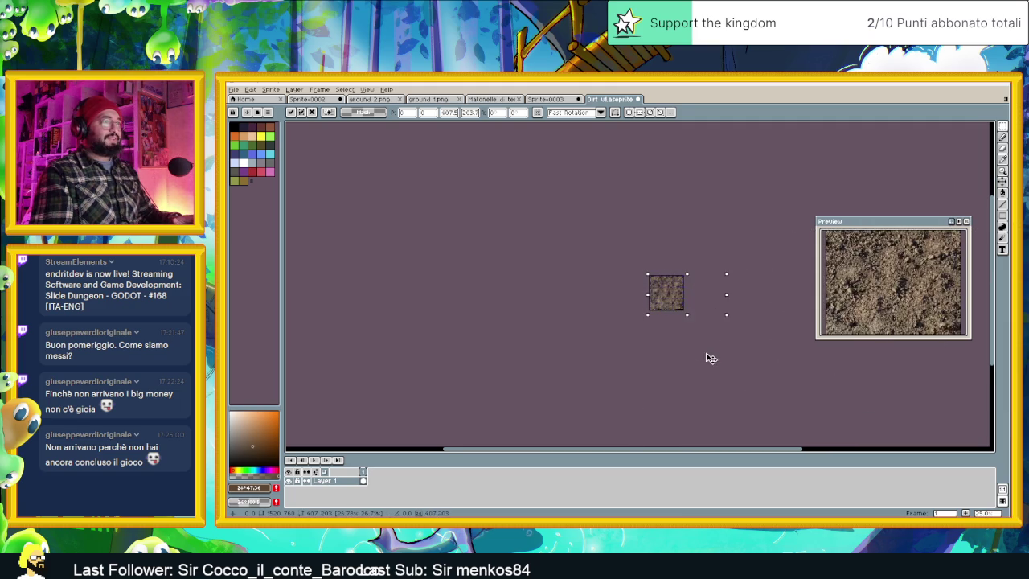
{"action": "scroll", "coordinate": [674, 307], "scroll_direction": "up", "scroll_amount": 2}
{"action": "scroll", "coordinate": [673, 307], "scroll_direction": "up", "scroll_amount": 2}
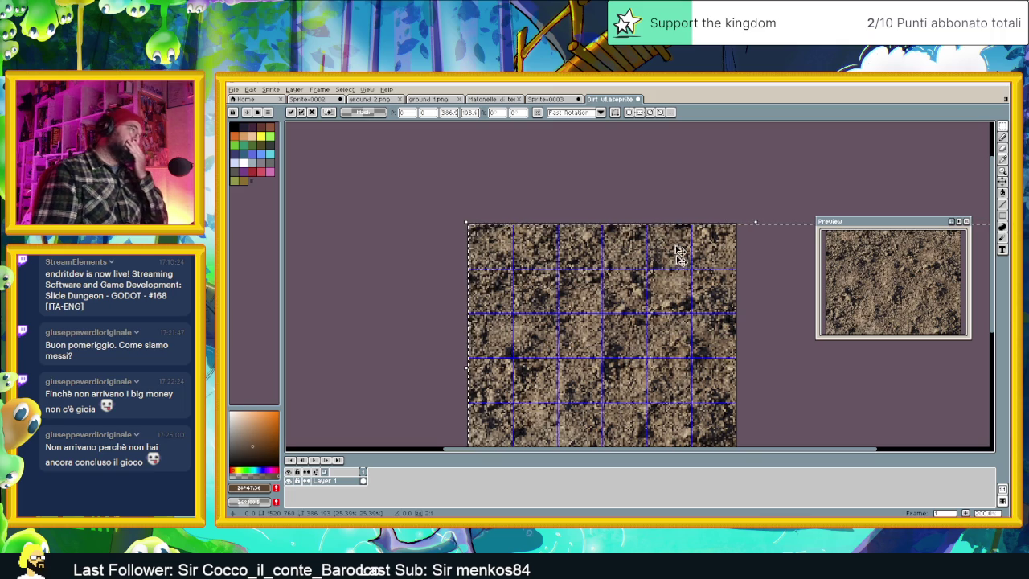
{"action": "left_click", "coordinate": [648, 196]}
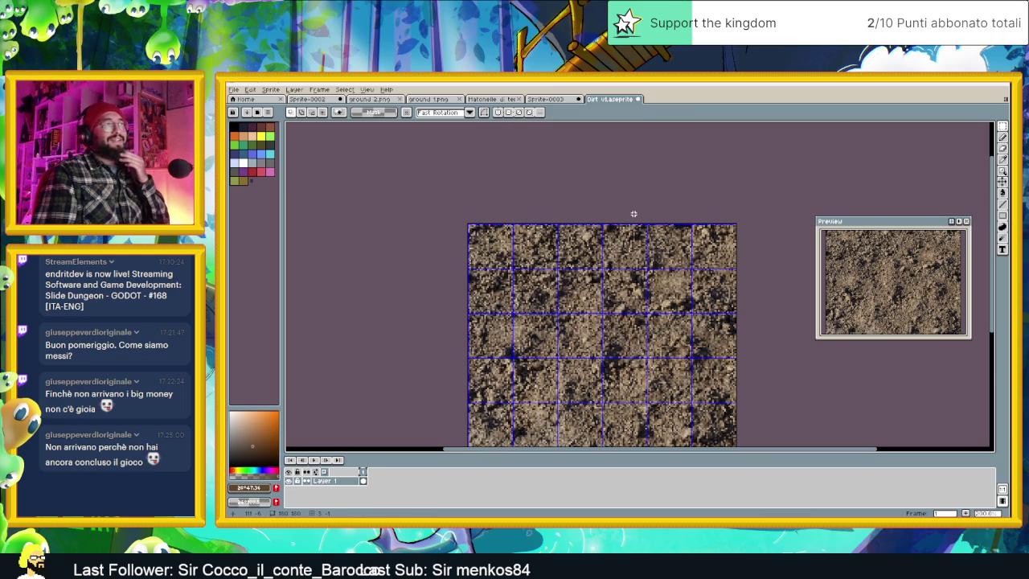
Undo the pasted dirt texture, leaving the plain brown tile.
{"action": "scroll", "coordinate": [636, 235], "scroll_direction": "down", "scroll_amount": 3}
{"action": "scroll", "coordinate": [599, 330], "scroll_direction": "up", "scroll_amount": 1}
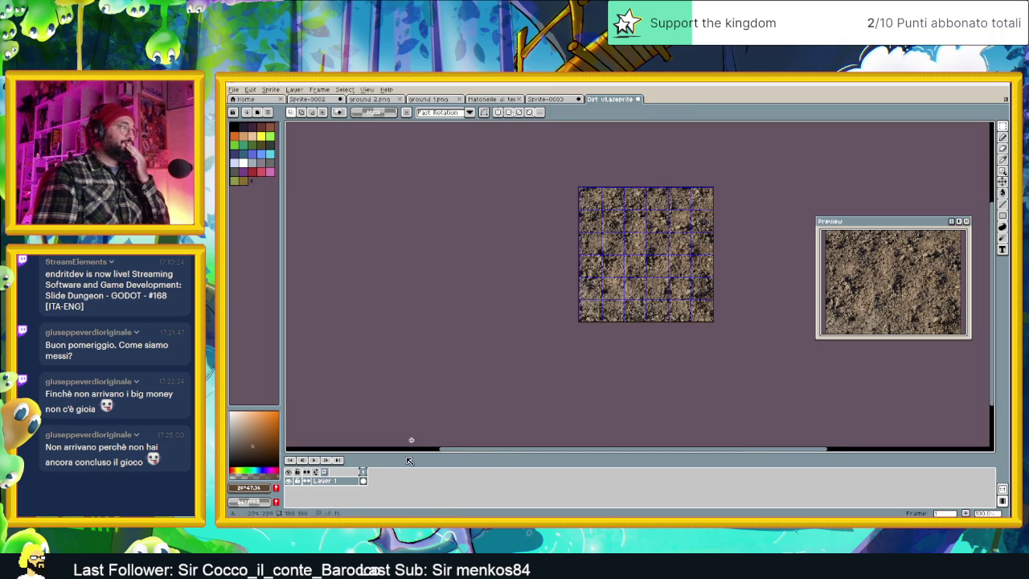
{"action": "key", "text": "ctrl+z"}
{"action": "key", "text": "ctrl+z"}
{"action": "right_click", "coordinate": [336, 485]}
{"action": "mouse_move", "coordinate": [343, 459]}
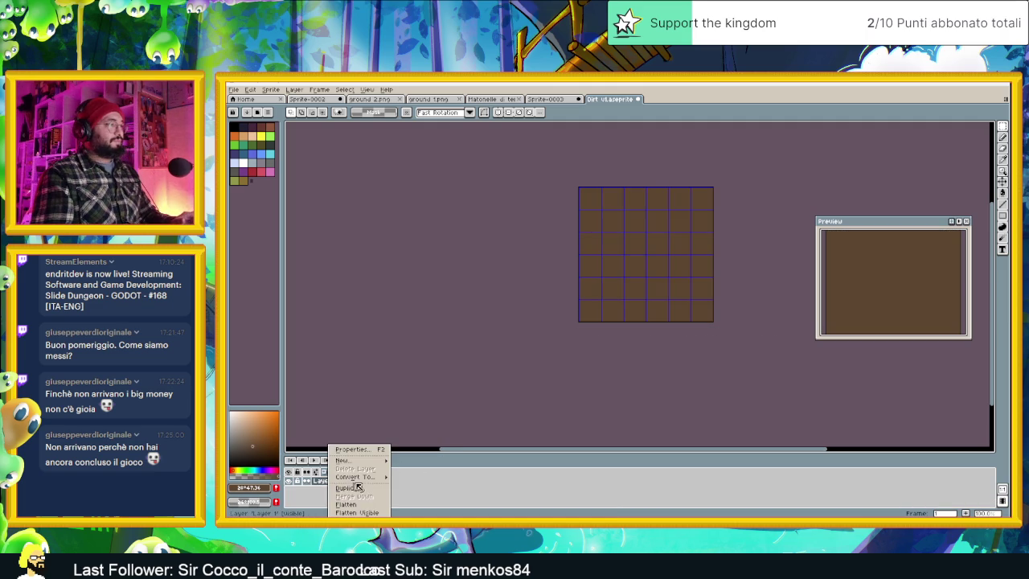
Add a new layer and paste the dirt photo into it, then undo the attempt.
{"action": "left_click", "coordinate": [414, 461]}
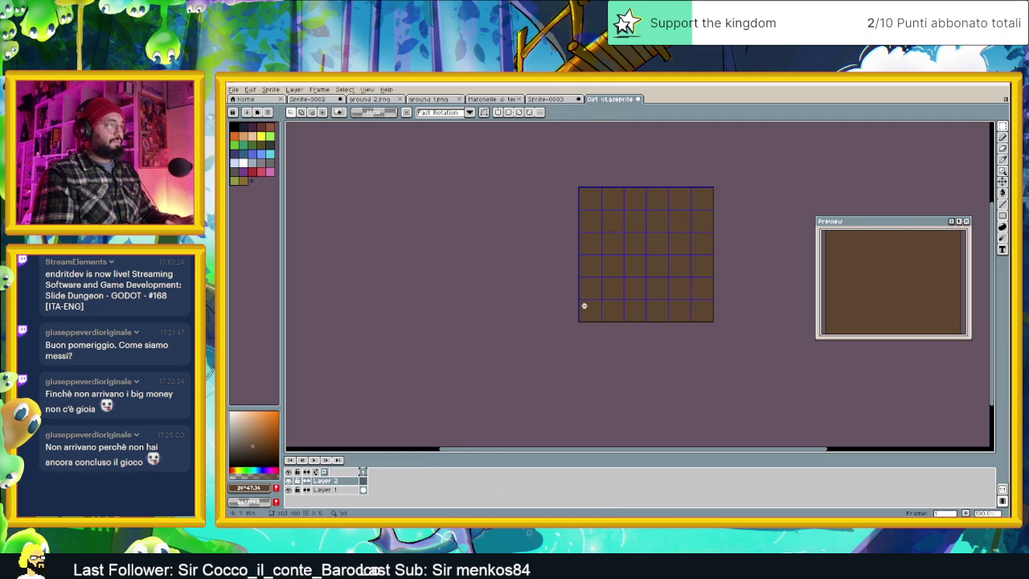
{"action": "key", "text": "ctrl+v"}
{"action": "scroll", "coordinate": [650, 338], "scroll_direction": "down", "scroll_amount": 2}
{"action": "left_click_drag", "start_coordinate": [743, 372], "coordinate": [647, 365]}
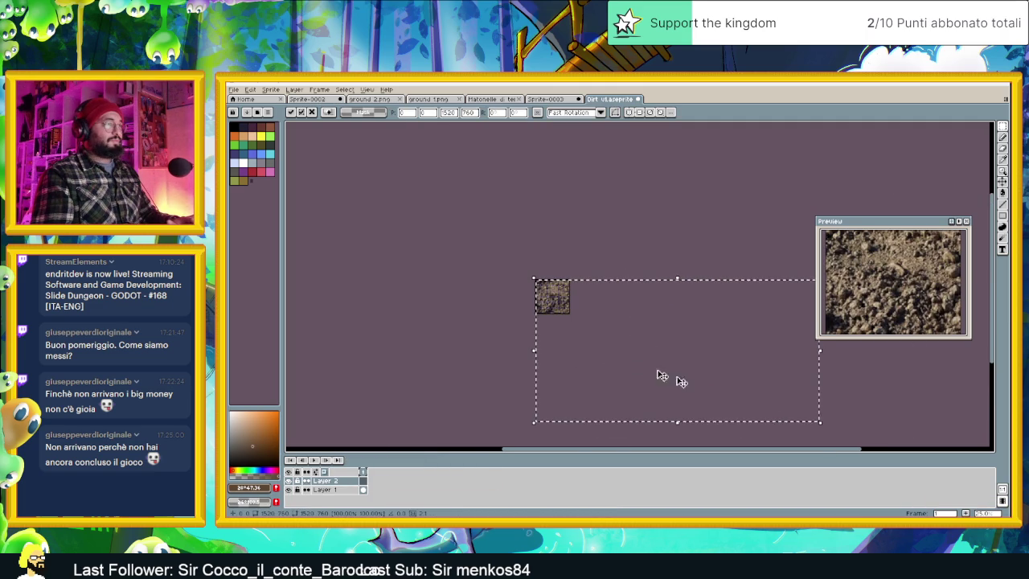
{"action": "key", "text": "Return"}
{"action": "mouse_move", "coordinate": [819, 422]}
{"action": "left_mouse_down"}
{"action": "mouse_move", "coordinate": [723, 404]}
{"action": "mouse_move", "coordinate": [659, 377]}
{"action": "left_mouse_up"}
{"action": "key", "text": "ctrl+z"}
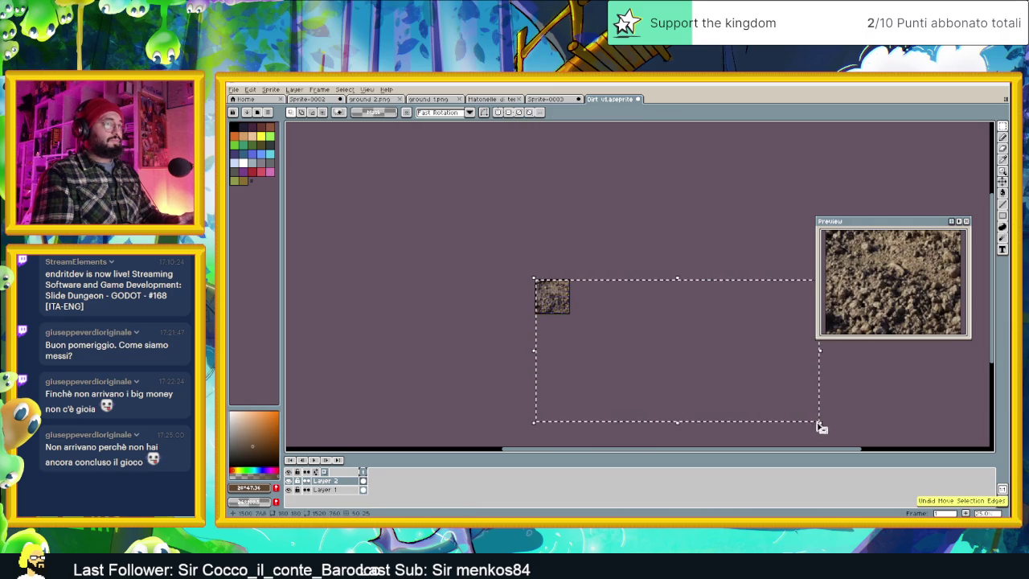
{"action": "left_click", "coordinate": [820, 421]}
{"action": "key", "text": "ctrl+z"}
{"action": "key", "text": "ctrl+z"}
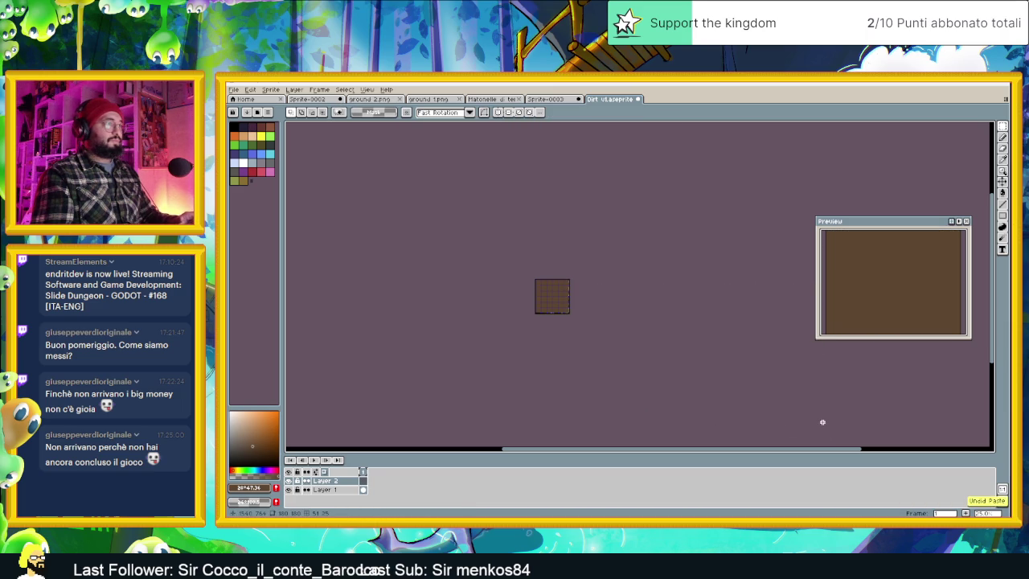
Repaste the dirt photo on Layer 2 and scale it down to cover the tile.
{"action": "key", "text": "ctrl+v"}
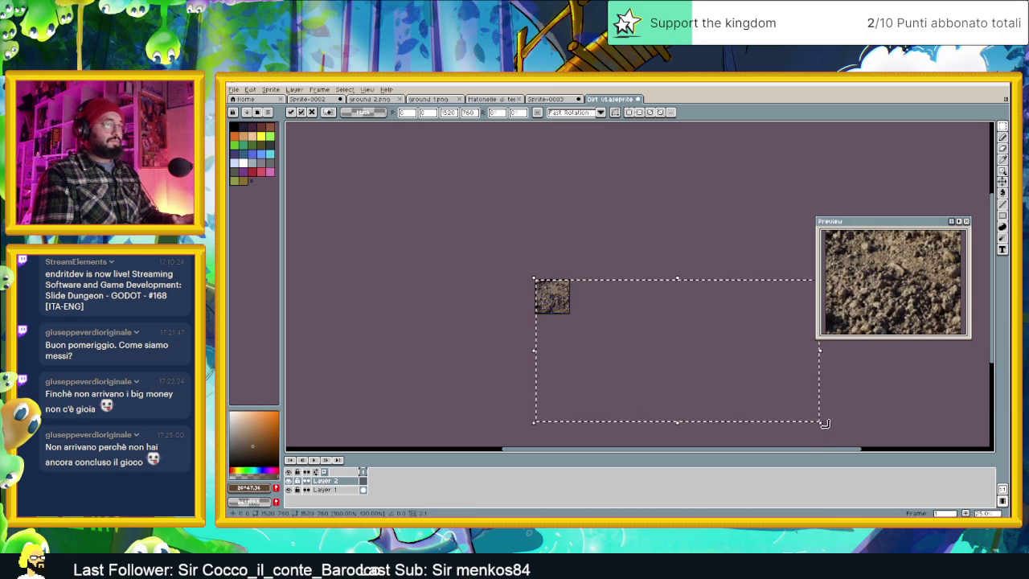
{"action": "left_click_drag", "start_coordinate": [705, 389], "coordinate": [632, 350]}
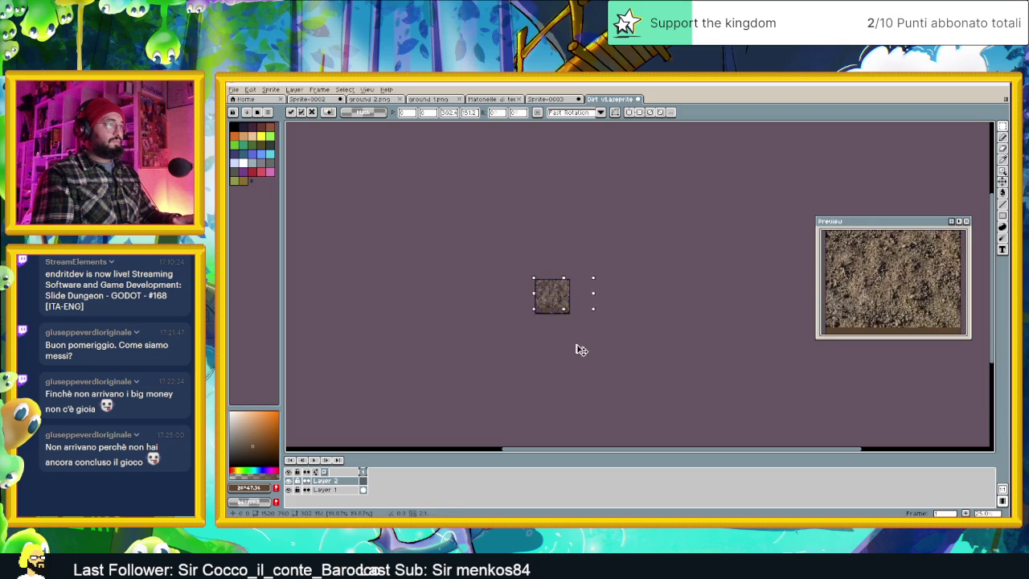
{"action": "scroll", "coordinate": [545, 298], "scroll_direction": "up", "scroll_amount": 3}
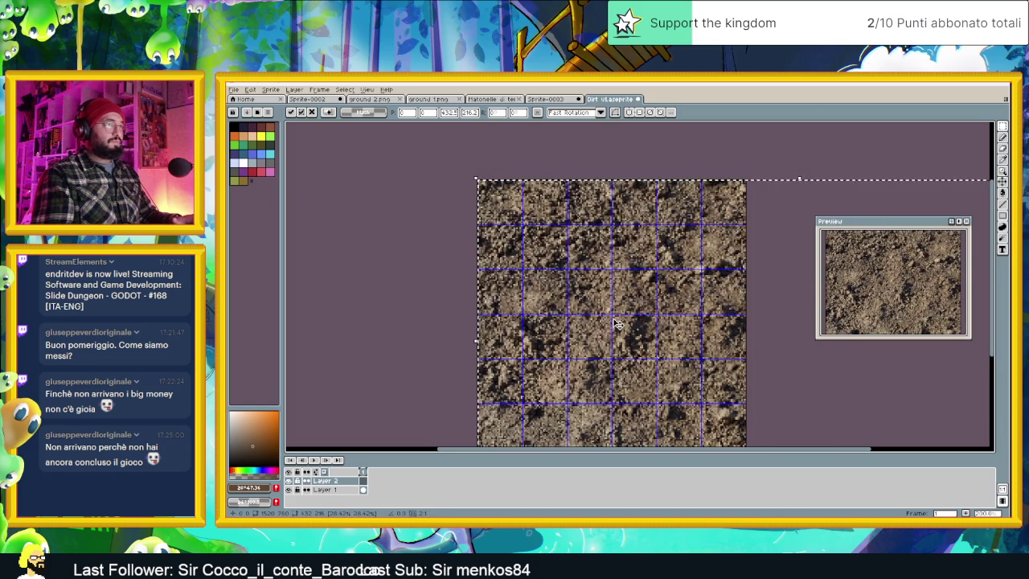
{"action": "scroll", "coordinate": [613, 321], "scroll_direction": "down", "scroll_amount": 2}
{"action": "scroll", "coordinate": [670, 344], "scroll_direction": "up", "scroll_amount": 2}
{"action": "scroll", "coordinate": [703, 354], "scroll_direction": "down", "scroll_amount": 3}
{"action": "scroll", "coordinate": [704, 354], "scroll_direction": "up", "scroll_amount": 1}
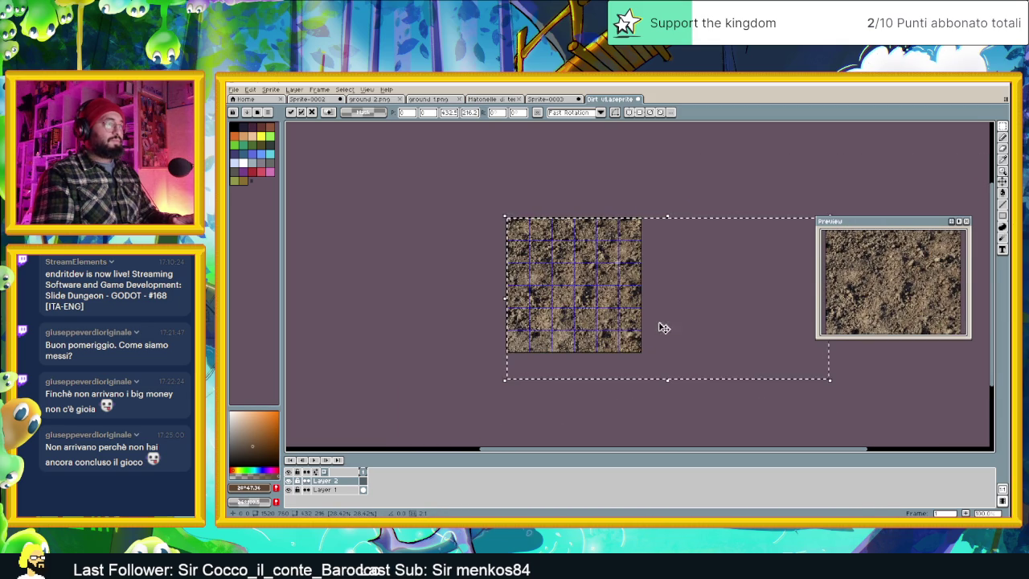
{"action": "scroll", "coordinate": [667, 326], "scroll_direction": "right", "scroll_amount": 2}
{"action": "left_click_drag", "start_coordinate": [778, 388], "coordinate": [727, 379]}
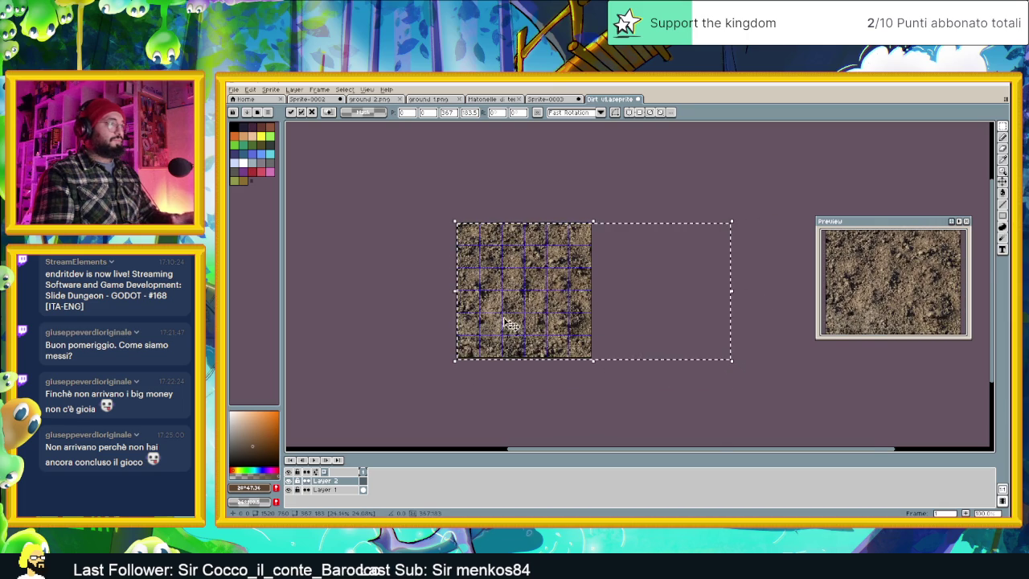
{"action": "scroll", "coordinate": [521, 326], "scroll_direction": "up", "scroll_amount": 1}
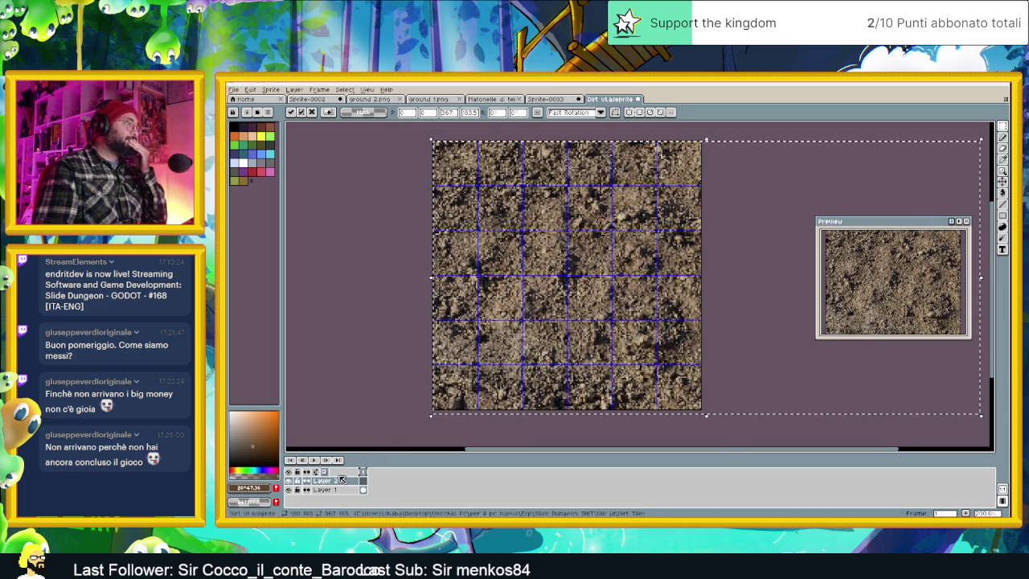
{"action": "double_click", "coordinate": [325, 480]}
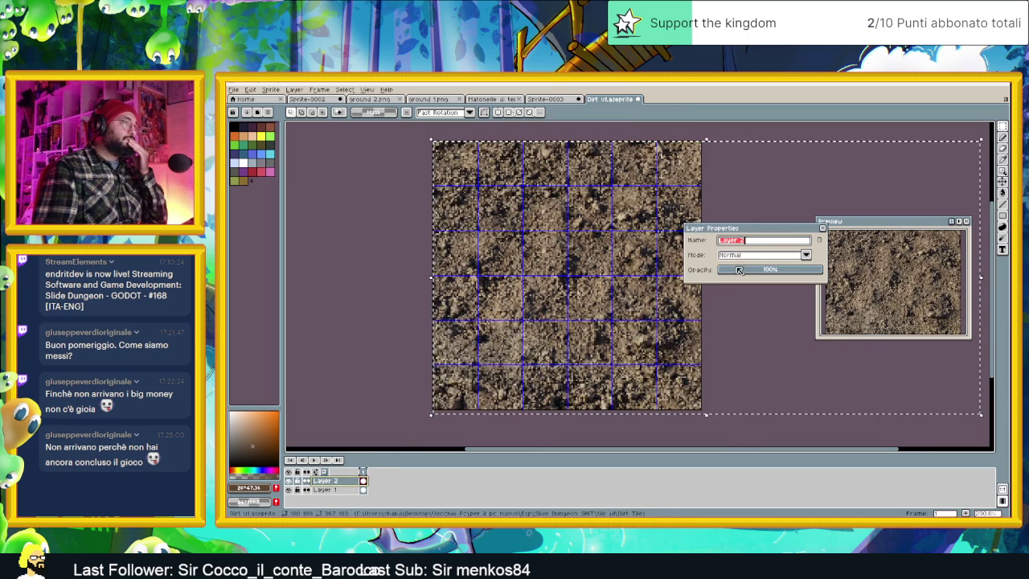
Try lower opacity with Darken and Multiply blend modes on the dirt layer.
{"action": "left_click", "coordinate": [730, 270]}
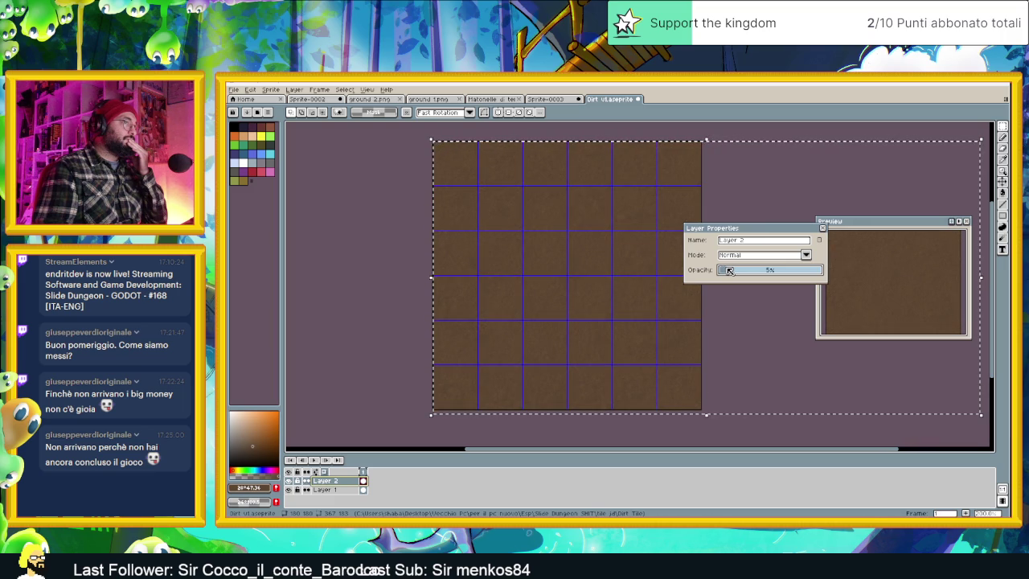
{"action": "left_click", "coordinate": [776, 255]}
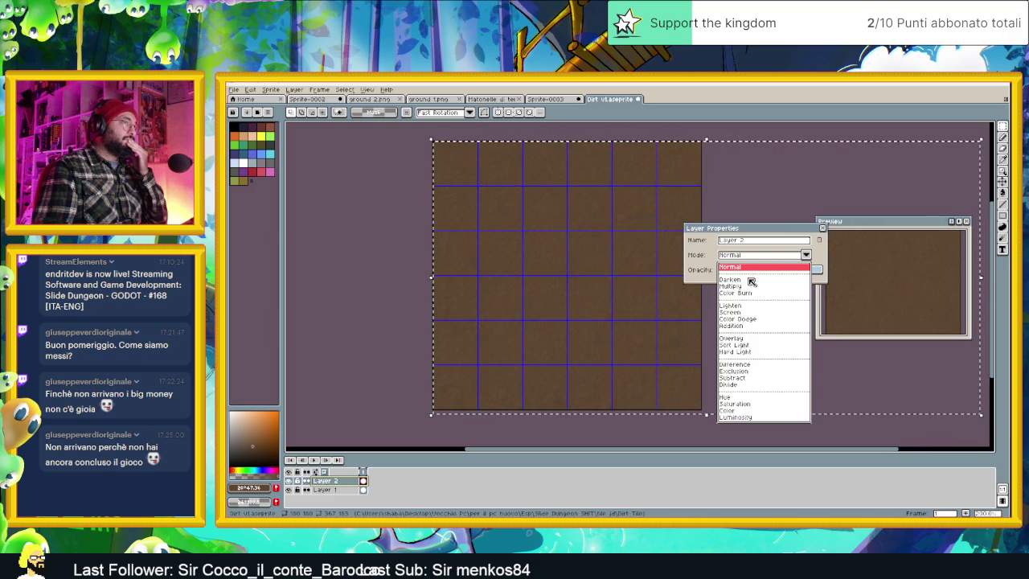
{"action": "left_click", "coordinate": [752, 279]}
{"action": "left_click", "coordinate": [747, 255]}
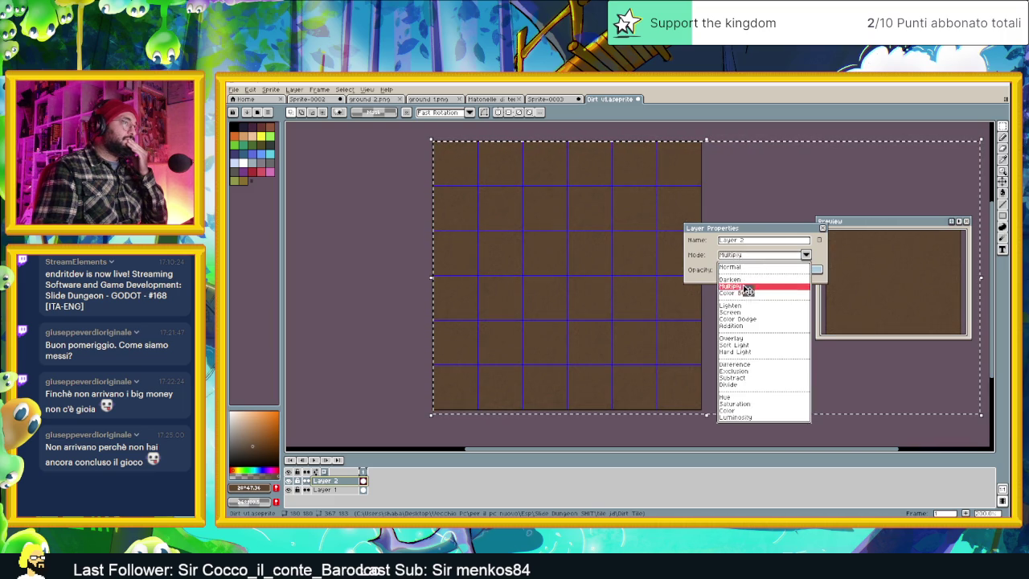
{"action": "left_click", "coordinate": [747, 281]}
{"action": "left_click", "coordinate": [753, 257]}
{"action": "left_click", "coordinate": [749, 258]}
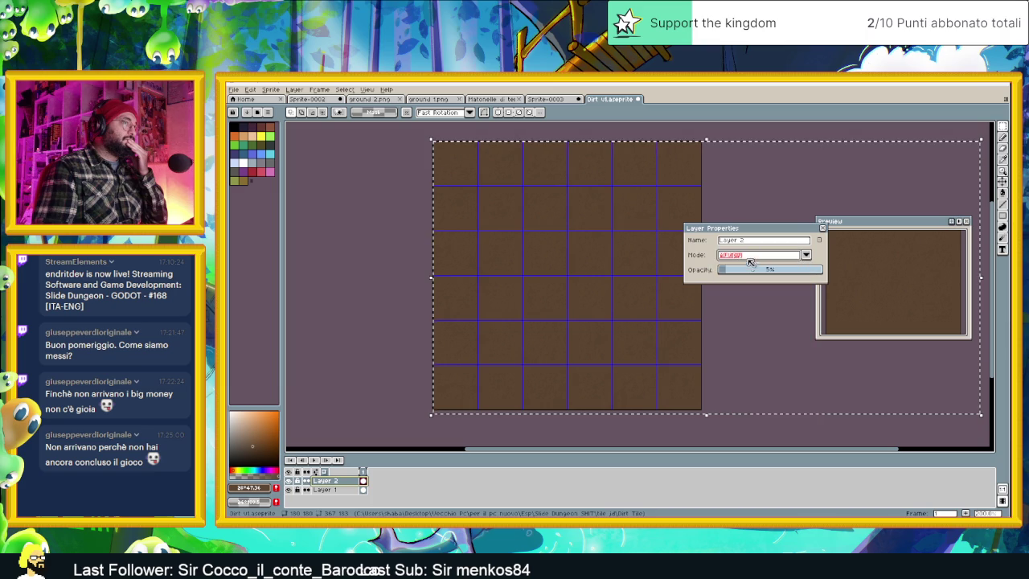
Try Color Burn, then settle on Multiply at 100% opacity for Layer 2.
{"action": "left_click_drag", "start_coordinate": [733, 274], "coordinate": [736, 273]}
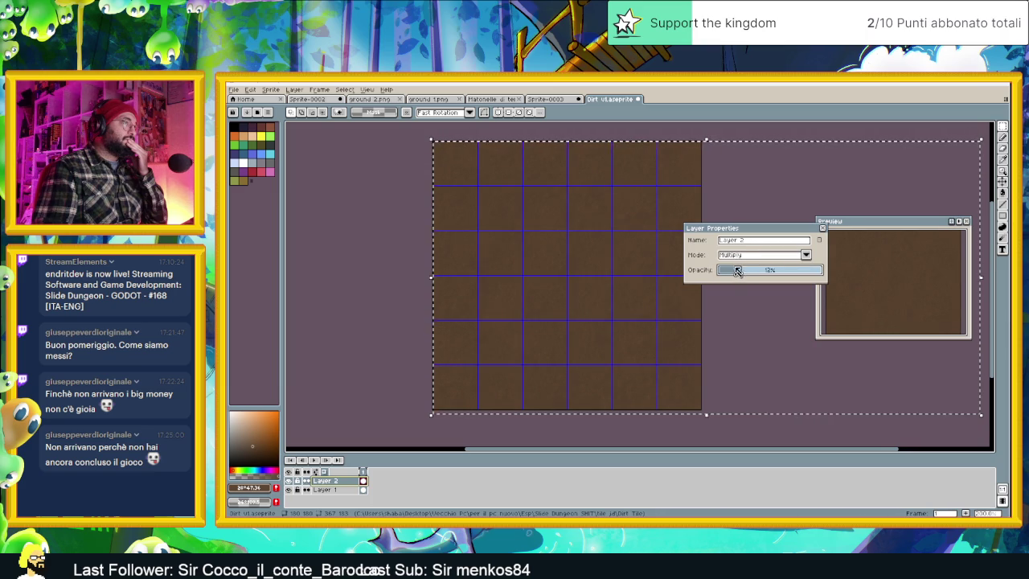
{"action": "left_click", "coordinate": [744, 258]}
{"action": "left_click", "coordinate": [746, 294]}
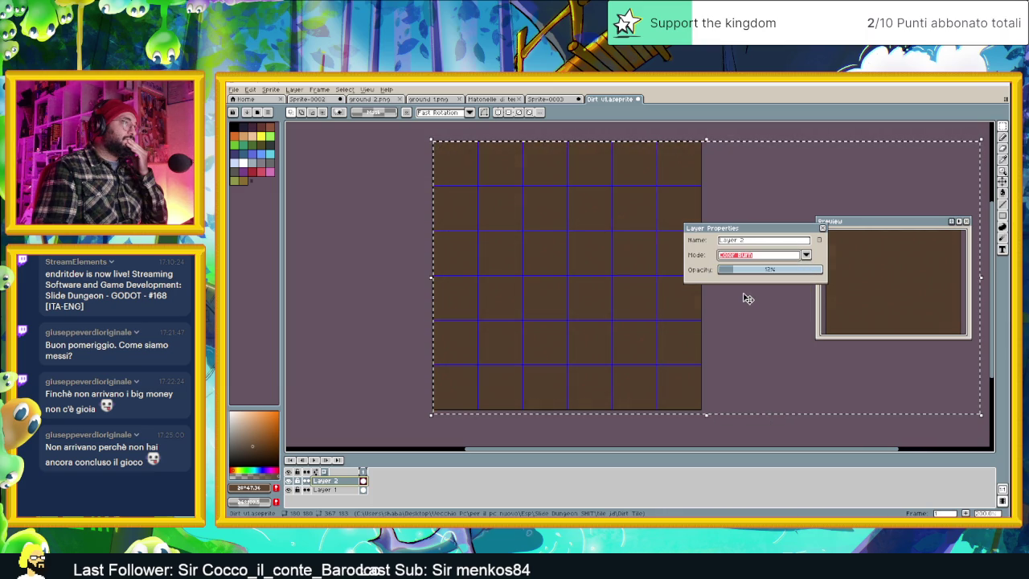
{"action": "left_click", "coordinate": [764, 257]}
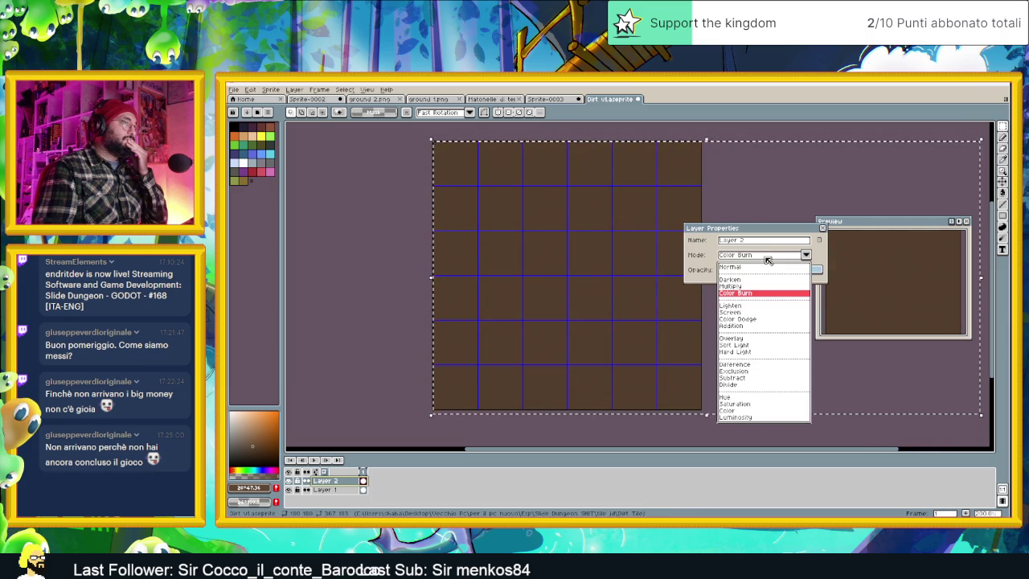
{"action": "left_click", "coordinate": [738, 286]}
{"action": "left_click_drag", "start_coordinate": [729, 274], "coordinate": [749, 272]}
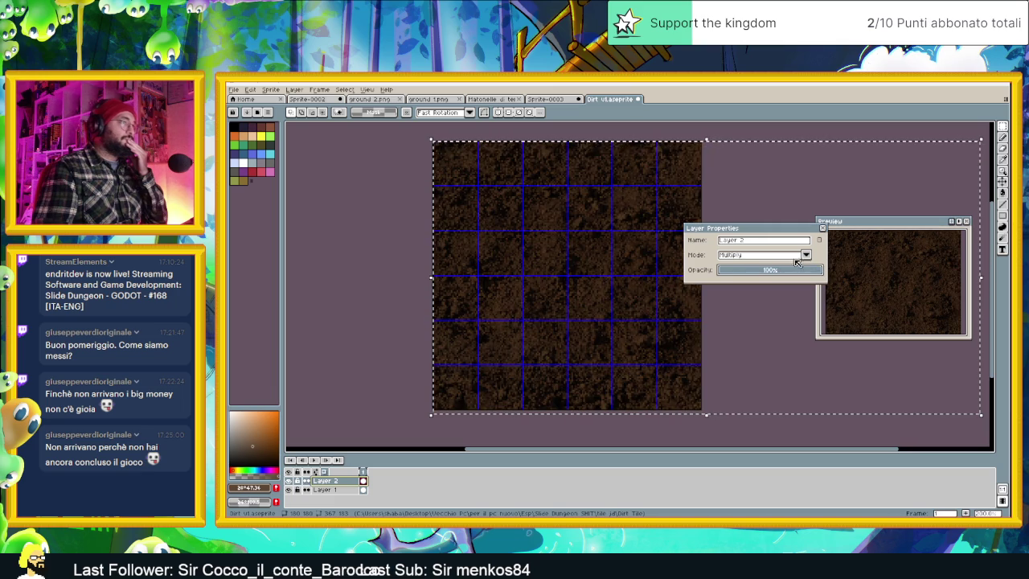
{"action": "left_click", "coordinate": [823, 229]}
Recentre the view on the tile and clear the selection.
{"action": "scroll", "coordinate": [708, 265], "scroll_direction": "down", "scroll_amount": 3}
{"action": "scroll", "coordinate": [708, 269], "scroll_direction": "up", "scroll_amount": 2}
{"action": "left_click_drag", "start_coordinate": [705, 263], "coordinate": [673, 271]}
{"action": "key", "text": "ctrl+d"}
{"action": "scroll", "coordinate": [672, 239], "scroll_direction": "up", "scroll_amount": 1}
{"action": "scroll", "coordinate": [673, 241], "scroll_direction": "down", "scroll_amount": 1}
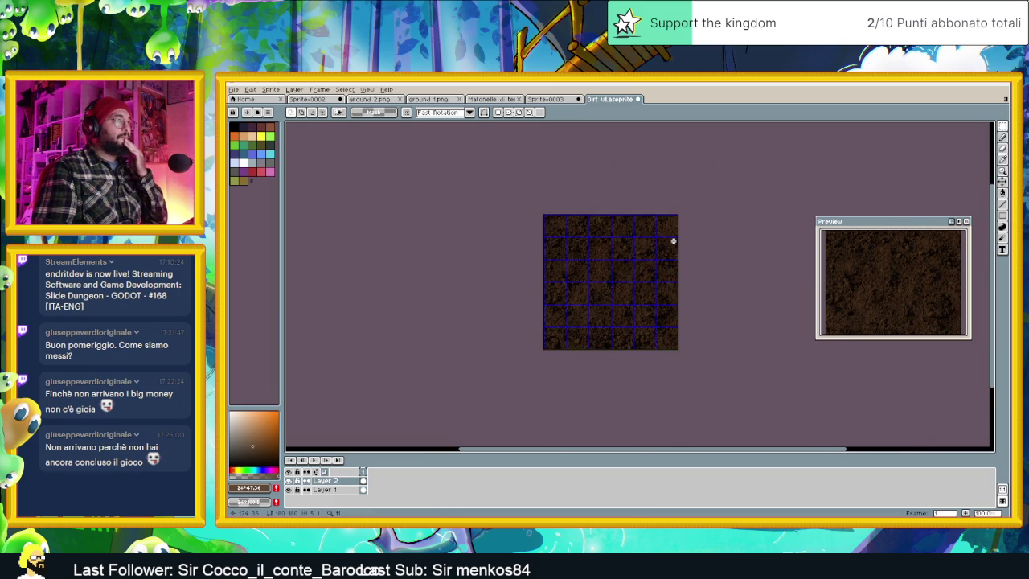
{"action": "left_click_drag", "start_coordinate": [685, 262], "coordinate": [642, 263]}
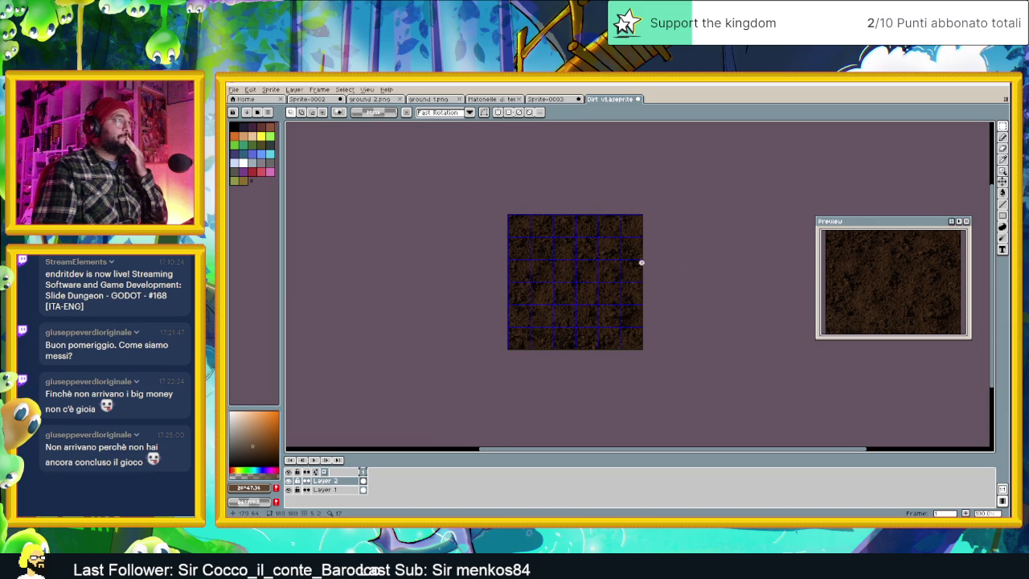
{"action": "scroll", "coordinate": [641, 262], "scroll_direction": "up", "scroll_amount": 1}
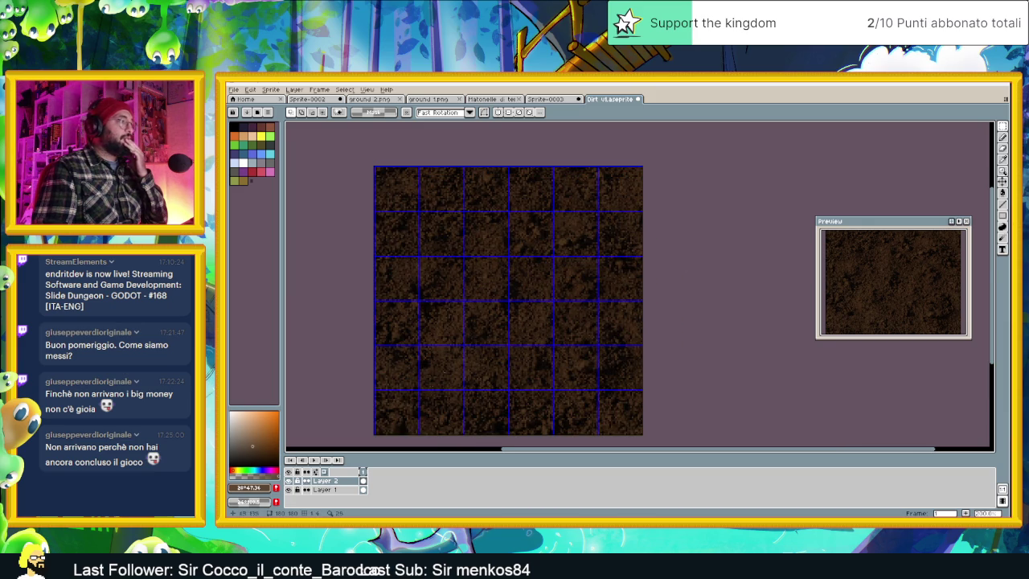
Set the dirt layer's blend mode back to Normal.
{"action": "double_click", "coordinate": [325, 480]}
{"action": "left_click", "coordinate": [764, 256]}
{"action": "left_click", "coordinate": [731, 267]}
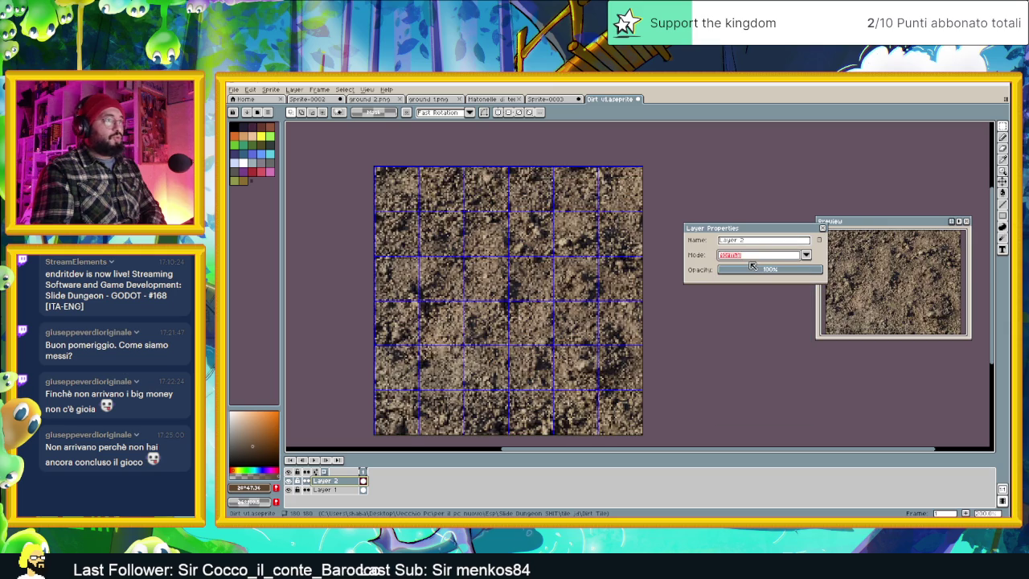
{"action": "left_click", "coordinate": [822, 229]}
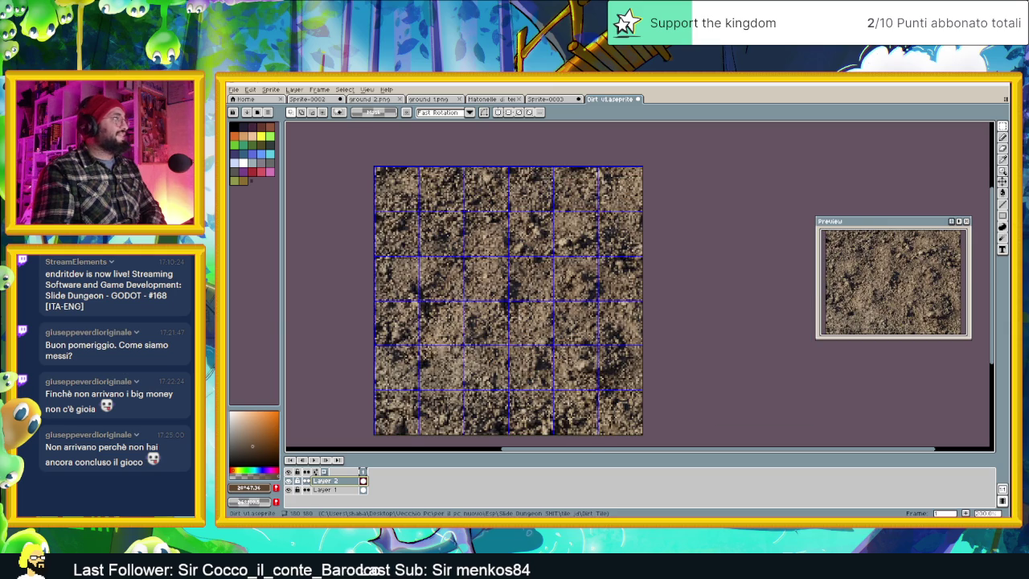
Drop the dirt layer's saturation to minimum with Hue/Saturation, turning it grey.
{"action": "left_click", "coordinate": [248, 90]}
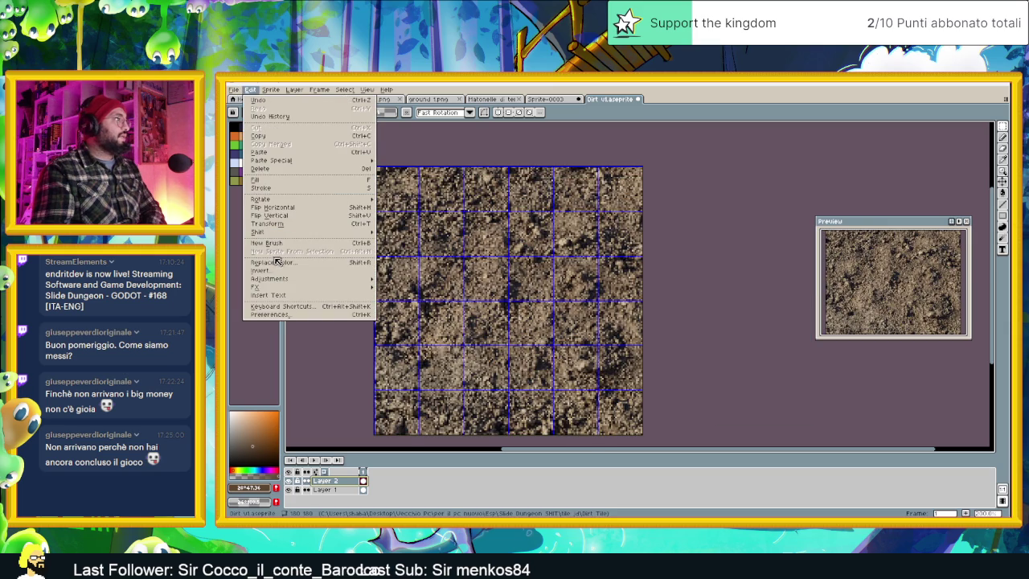
{"action": "mouse_move", "coordinate": [270, 279]}
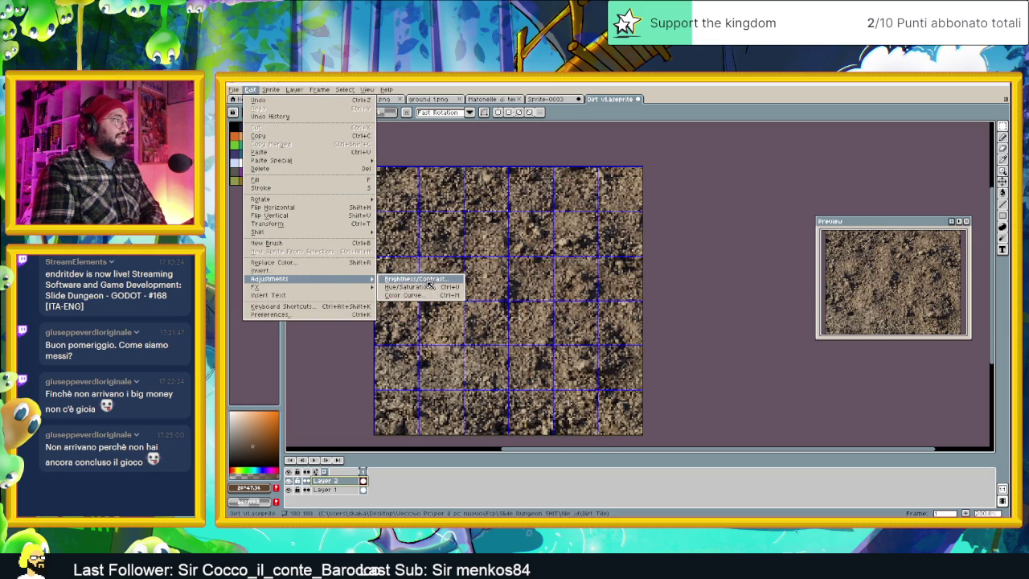
{"action": "left_click", "coordinate": [418, 287]}
{"action": "left_click_drag", "start_coordinate": [703, 288], "coordinate": [654, 287]}
{"action": "left_click", "coordinate": [804, 252]}
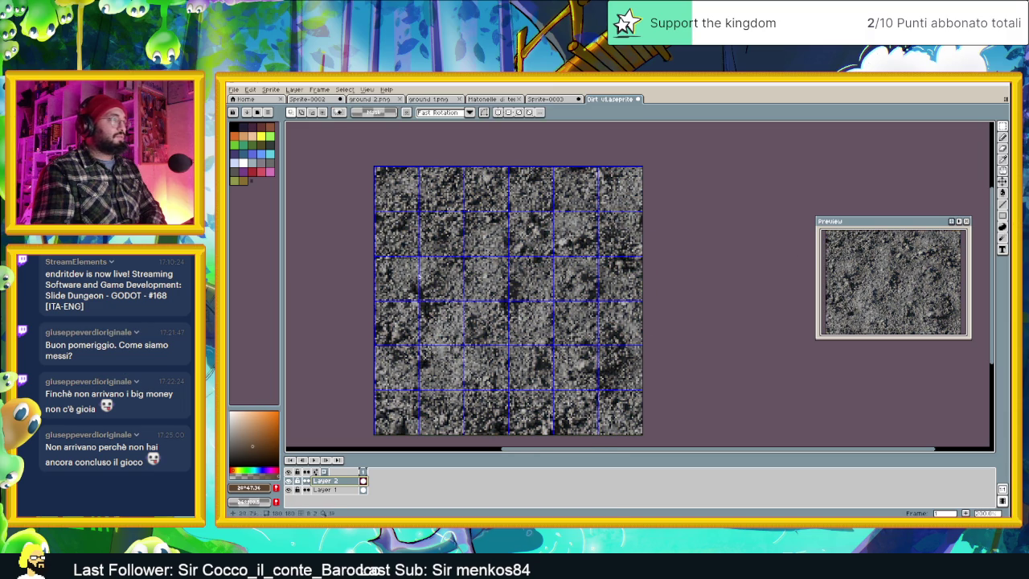
{"action": "double_click", "coordinate": [349, 480]}
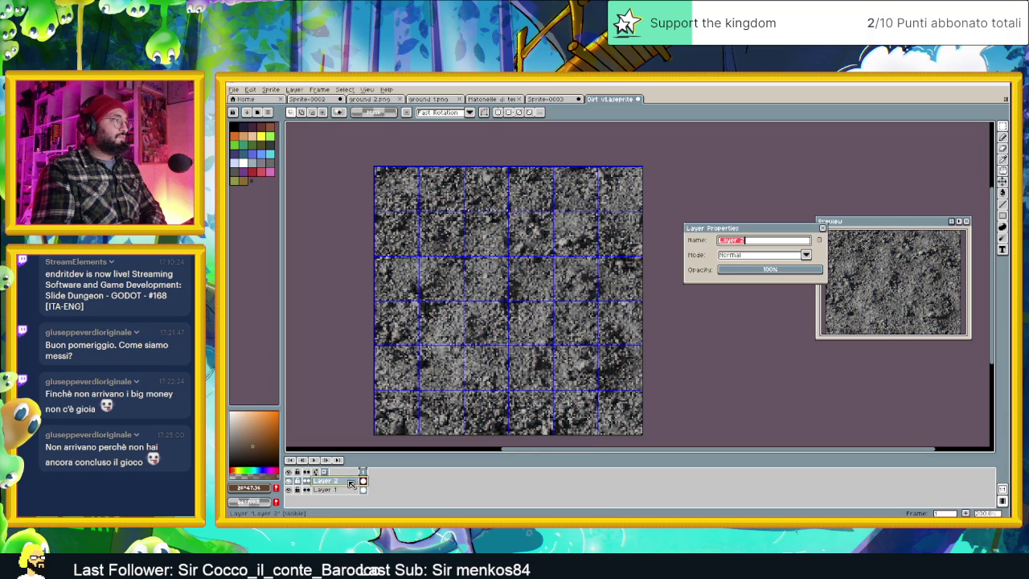
Try Multiply and Color Burn on Layer 2 at about 36% and 21% opacity.
{"action": "left_click", "coordinate": [741, 257]}
{"action": "left_click", "coordinate": [745, 287]}
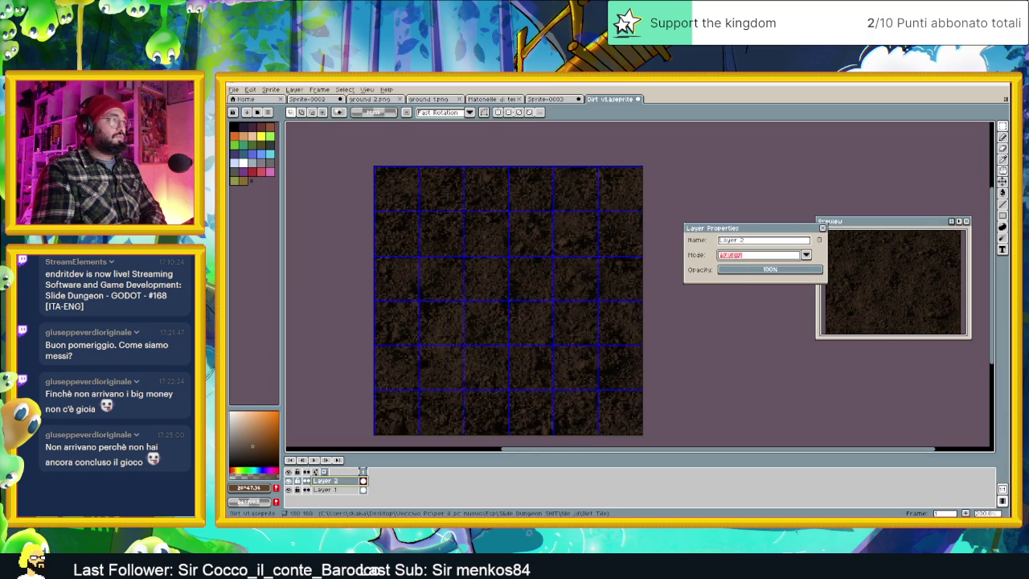
{"action": "left_click", "coordinate": [750, 256]}
{"action": "left_click", "coordinate": [755, 293]}
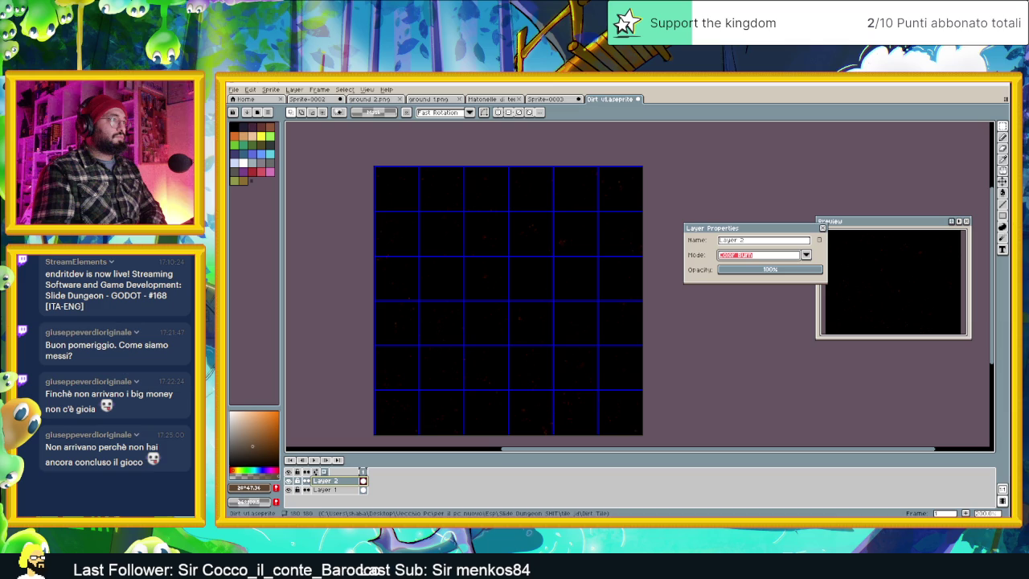
{"action": "left_click_drag", "start_coordinate": [758, 271], "coordinate": [740, 275]}
{"action": "left_click", "coordinate": [760, 255]}
{"action": "left_click", "coordinate": [756, 289]}
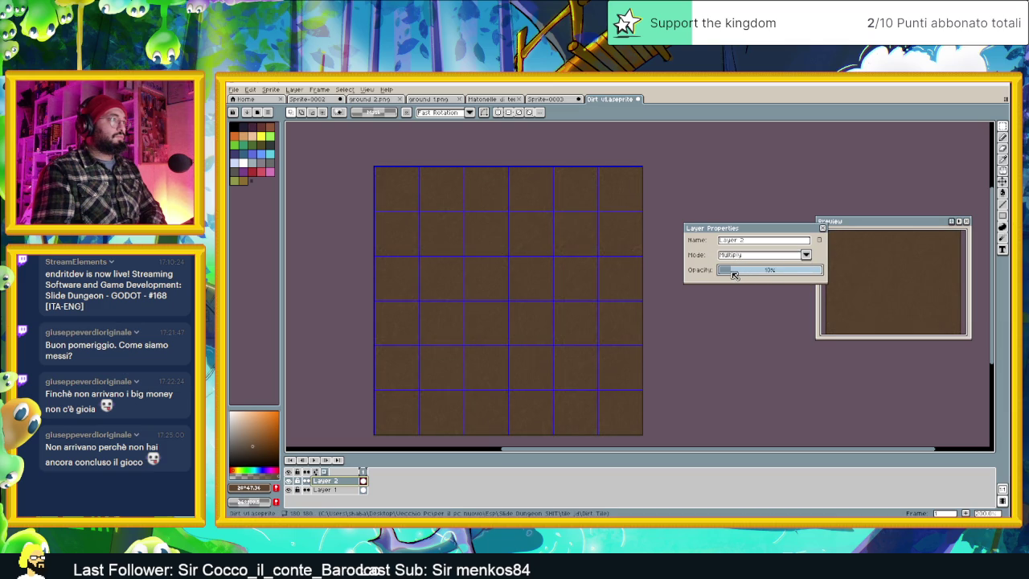
Test other opacities, then leave Layer 2 at Normal blending and 100% opacity.
{"action": "left_click_drag", "start_coordinate": [738, 275], "coordinate": [874, 274]}
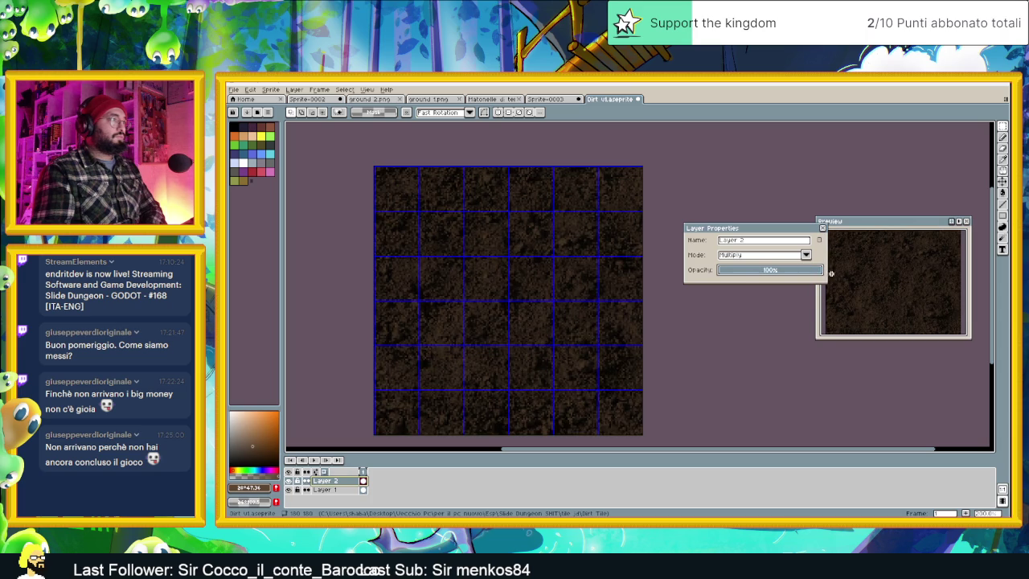
{"action": "mouse_move", "coordinate": [789, 279]}
{"action": "left_mouse_down"}
{"action": "mouse_move", "coordinate": [733, 275]}
{"action": "mouse_move", "coordinate": [869, 265]}
{"action": "left_mouse_up"}
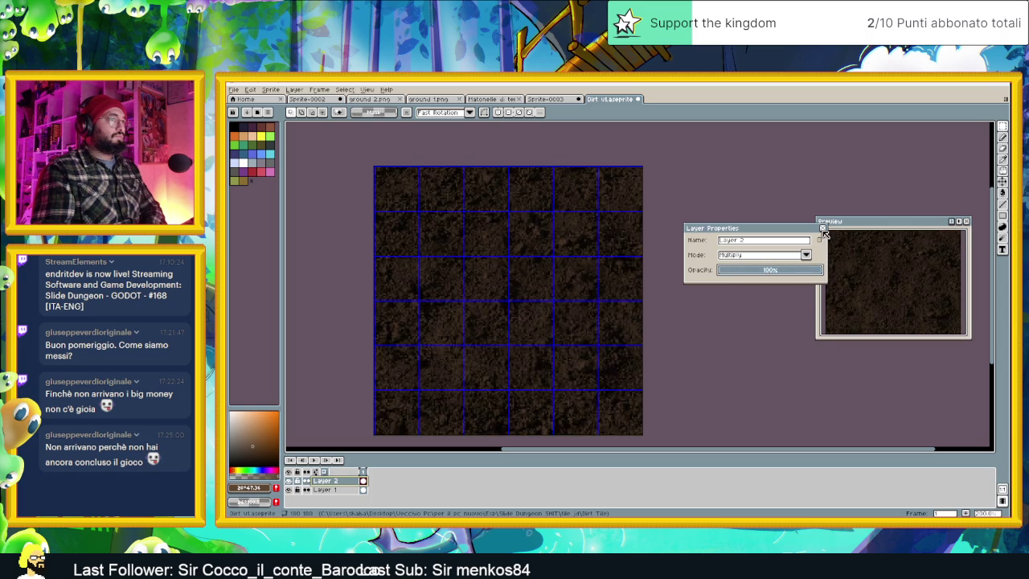
{"action": "left_click", "coordinate": [780, 263]}
{"action": "left_click", "coordinate": [755, 270]}
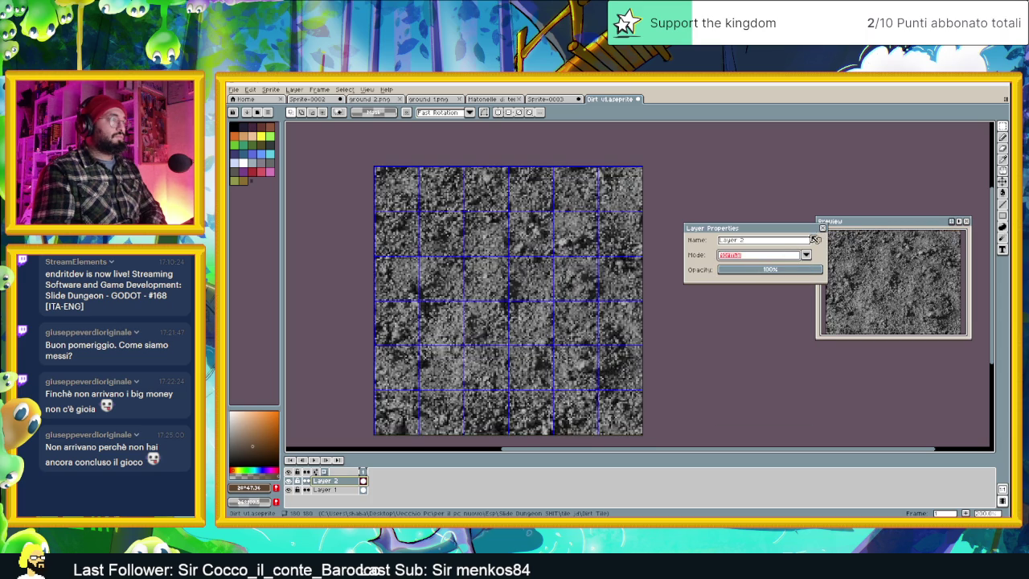
{"action": "left_click", "coordinate": [822, 228]}
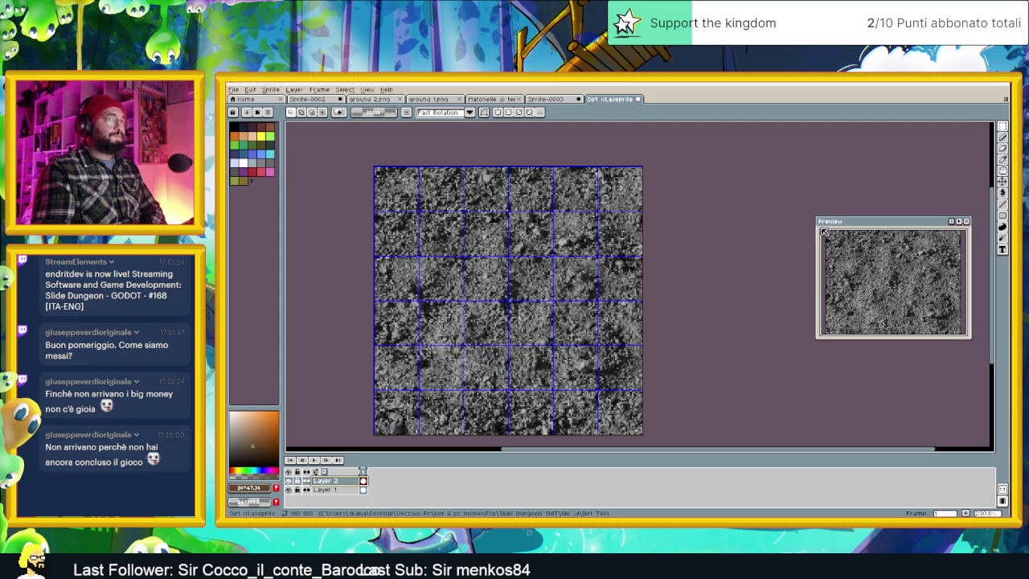
{"action": "left_click", "coordinate": [271, 89]}
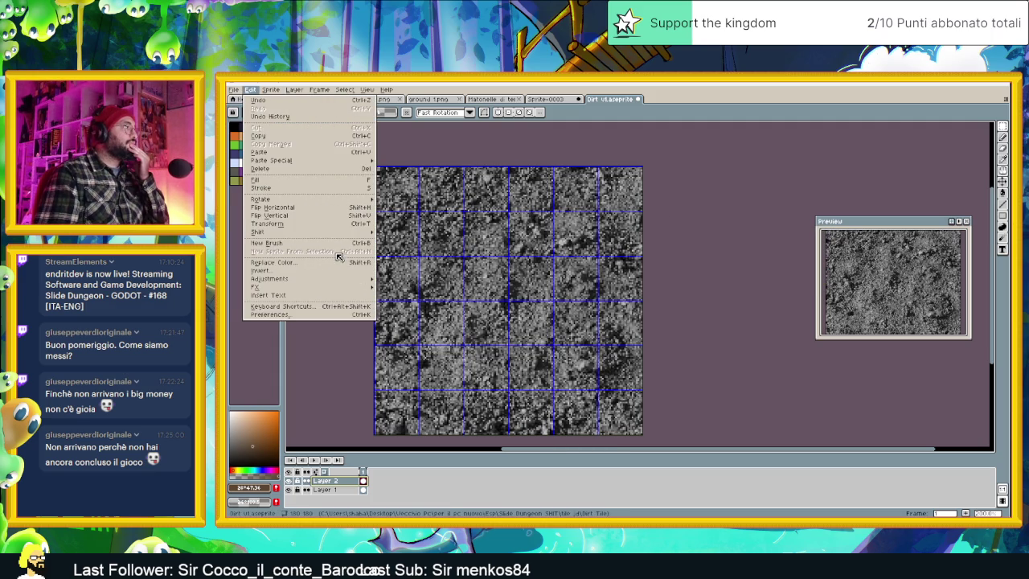
{"action": "mouse_move", "coordinate": [269, 279]}
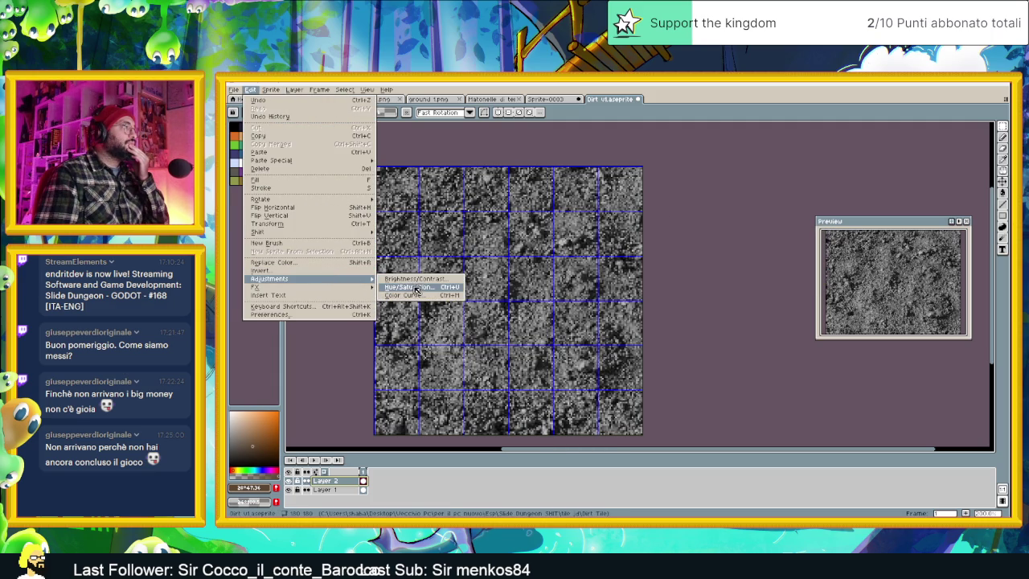
Drag Color Curve control points on Layer 2 to brighten and boost contrast.
{"action": "left_click", "coordinate": [427, 295]}
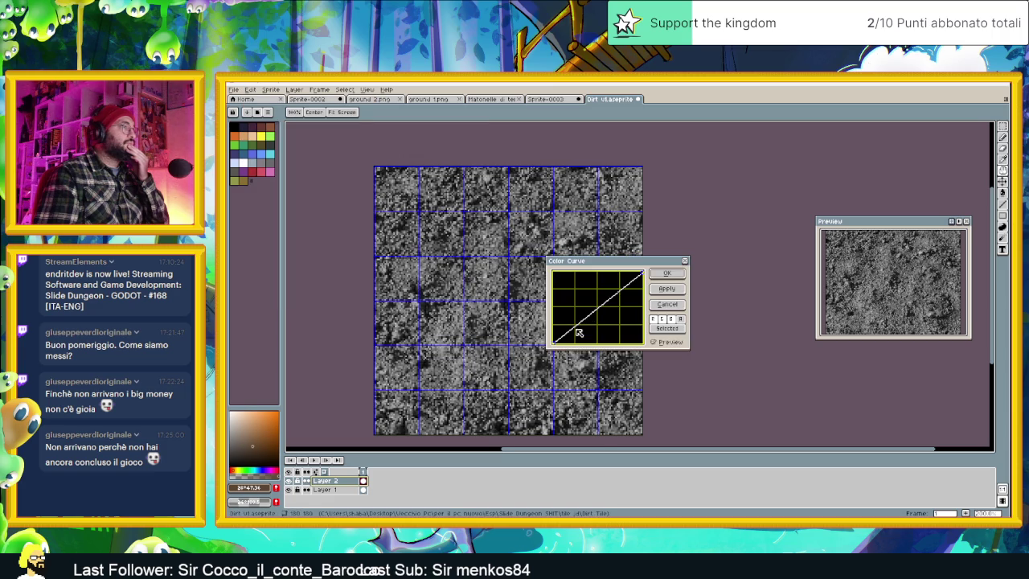
{"action": "left_click_drag", "start_coordinate": [556, 344], "coordinate": [582, 344]}
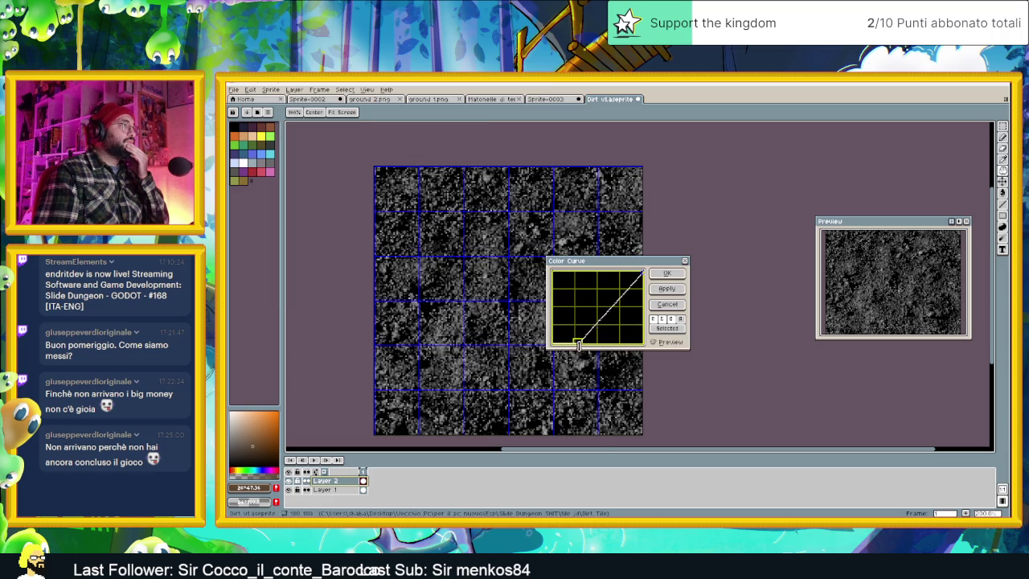
{"action": "left_click_drag", "start_coordinate": [642, 274], "coordinate": [597, 275]}
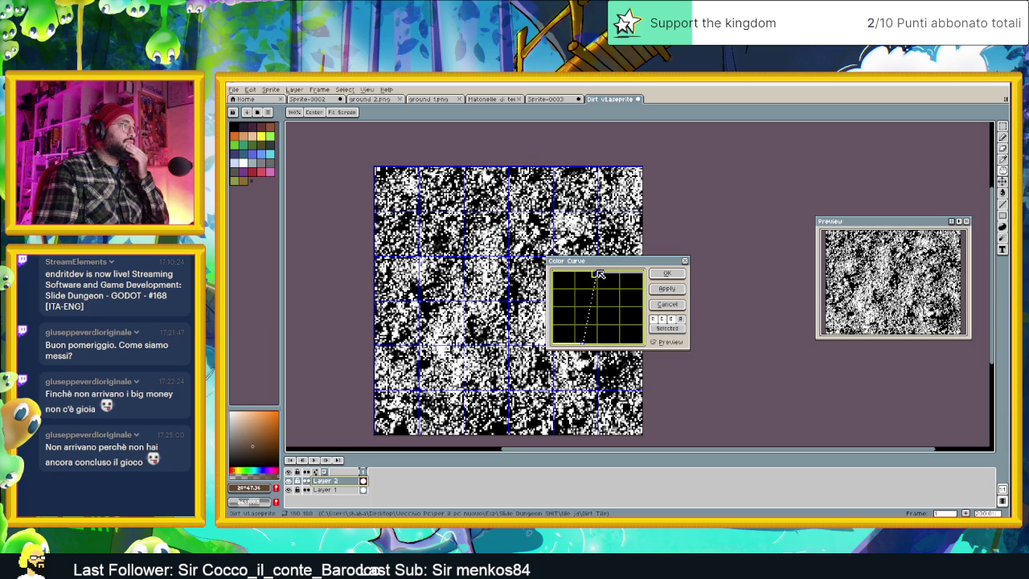
{"action": "left_click_drag", "start_coordinate": [588, 340], "coordinate": [571, 341]}
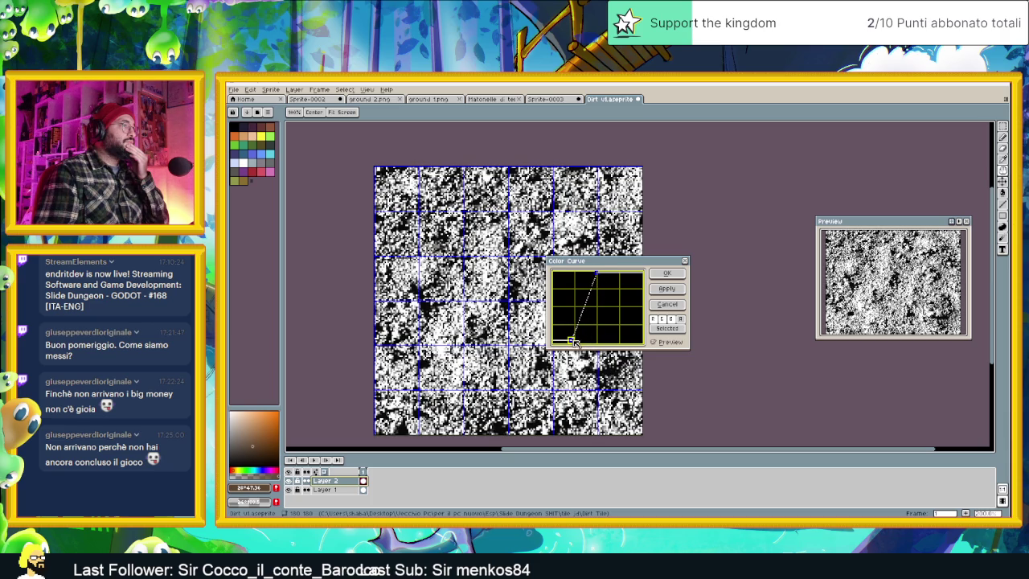
{"action": "mouse_move", "coordinate": [573, 344]}
{"action": "left_mouse_down"}
{"action": "mouse_move", "coordinate": [556, 334]}
{"action": "mouse_move", "coordinate": [565, 349]}
{"action": "left_mouse_up"}
{"action": "left_click_drag", "start_coordinate": [597, 274], "coordinate": [587, 287]}
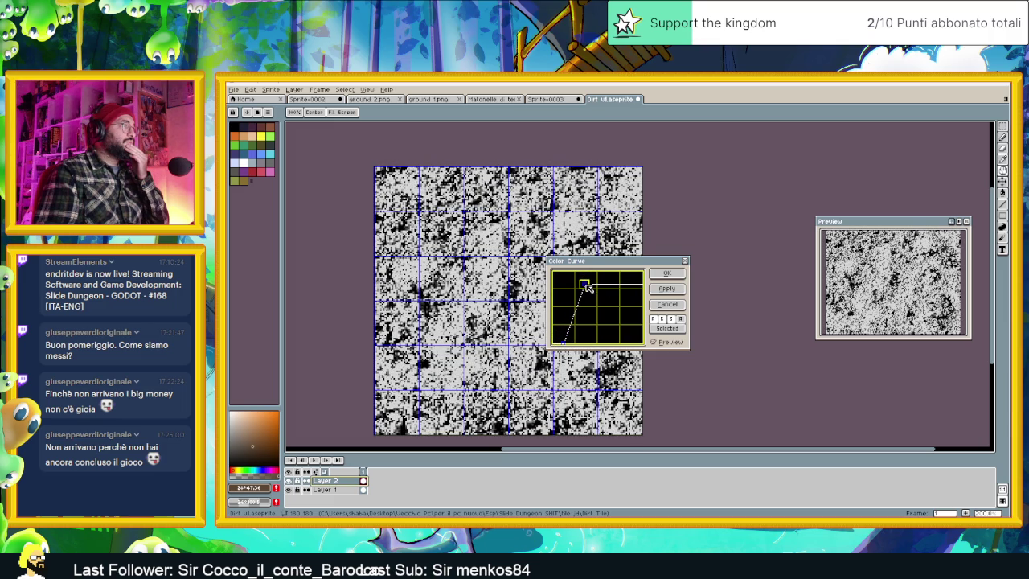
{"action": "left_click_drag", "start_coordinate": [587, 284], "coordinate": [606, 288]}
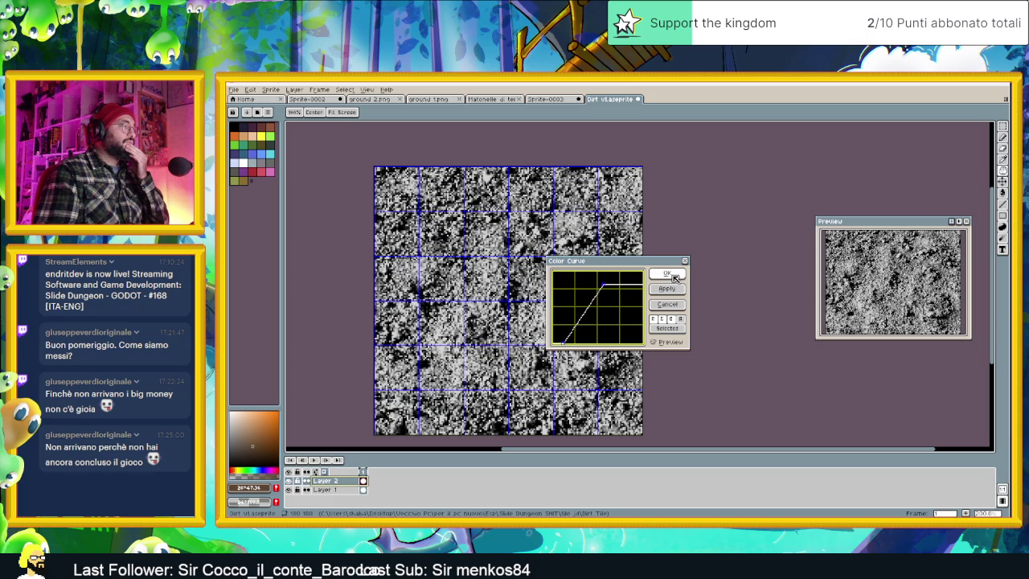
{"action": "left_click", "coordinate": [667, 274]}
{"action": "scroll", "coordinate": [667, 286], "scroll_direction": "down", "scroll_amount": 2}
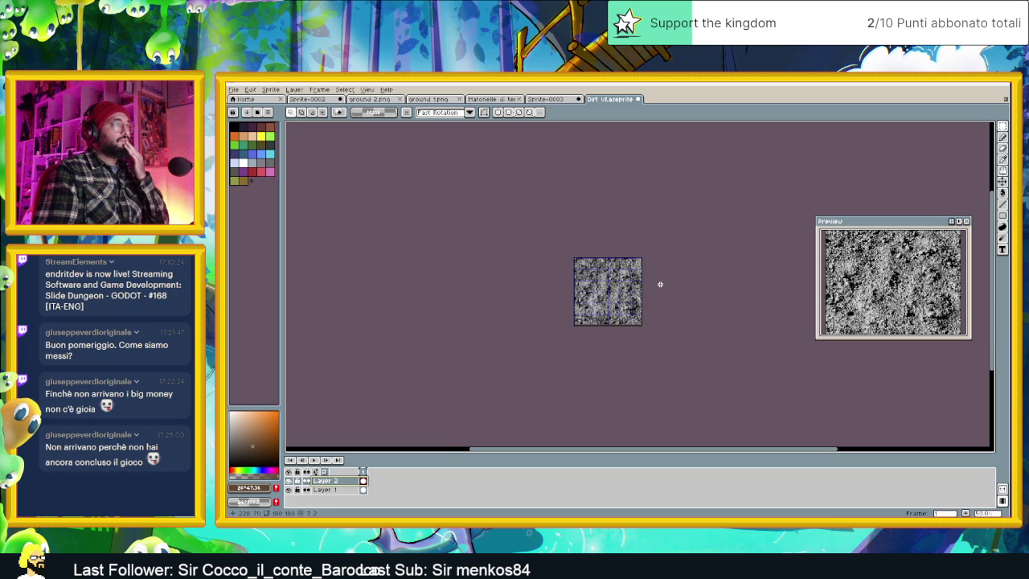
Try Darken, then set Layer 2 to Multiply at 100% opacity.
{"action": "scroll", "coordinate": [660, 283], "scroll_direction": "up", "scroll_amount": 2}
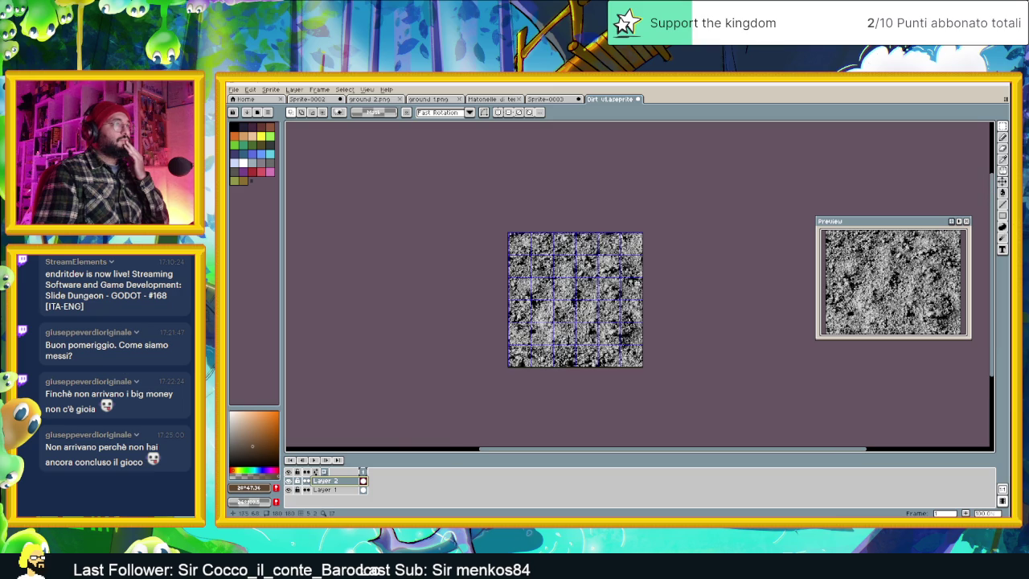
{"action": "double_click", "coordinate": [344, 486]}
{"action": "left_click", "coordinate": [805, 255]}
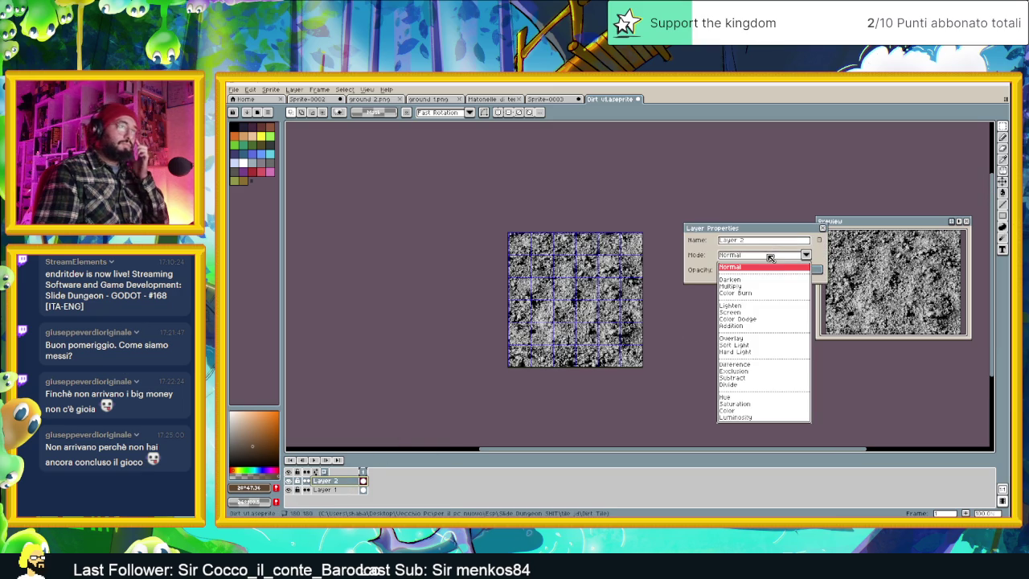
{"action": "left_click", "coordinate": [732, 278]}
{"action": "left_click", "coordinate": [756, 255]}
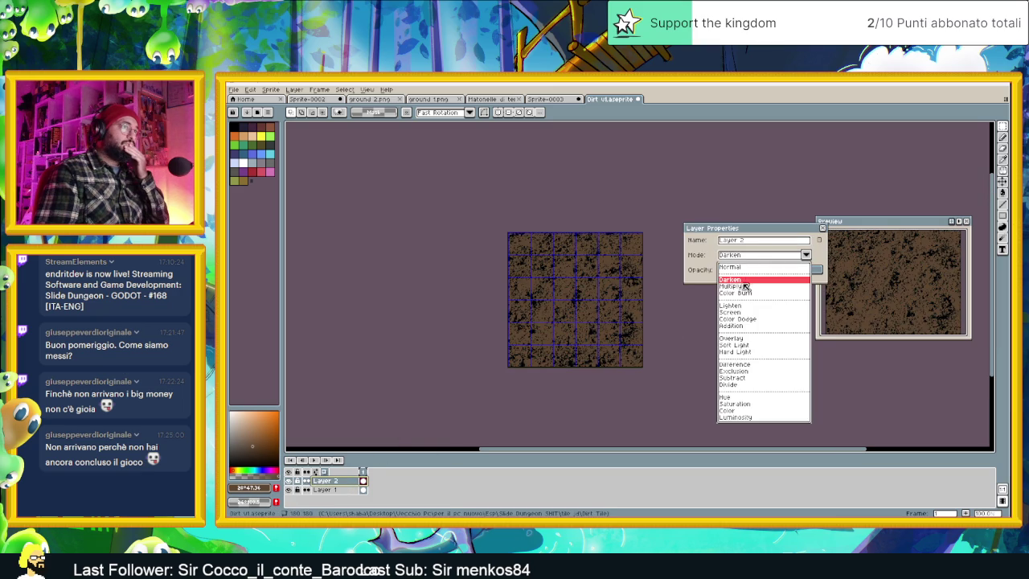
{"action": "left_click", "coordinate": [746, 285]}
{"action": "left_click", "coordinate": [745, 274]}
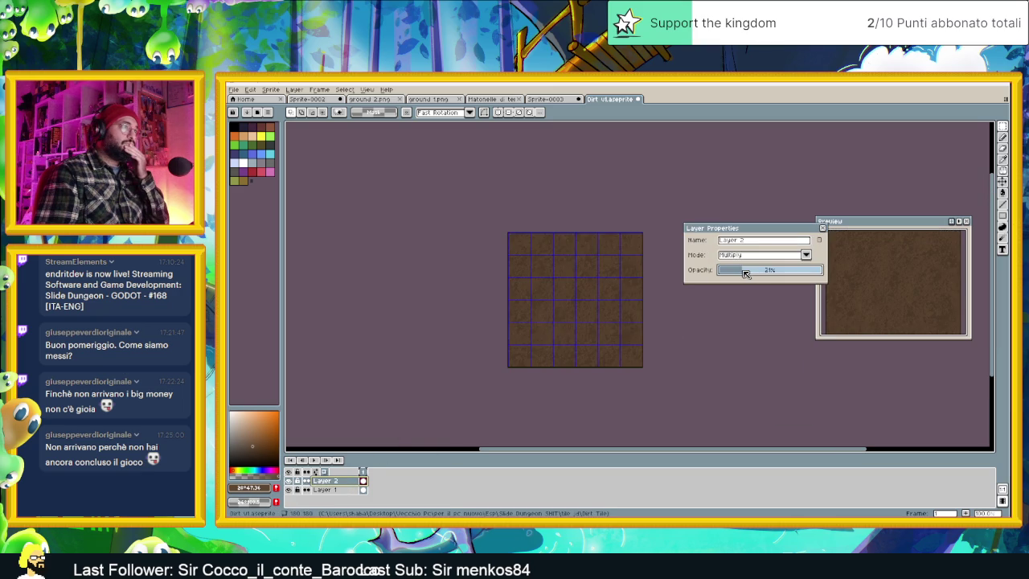
{"action": "left_click_drag", "start_coordinate": [746, 272], "coordinate": [828, 271]}
{"action": "scroll", "coordinate": [614, 288], "scroll_direction": "up", "scroll_amount": 1}
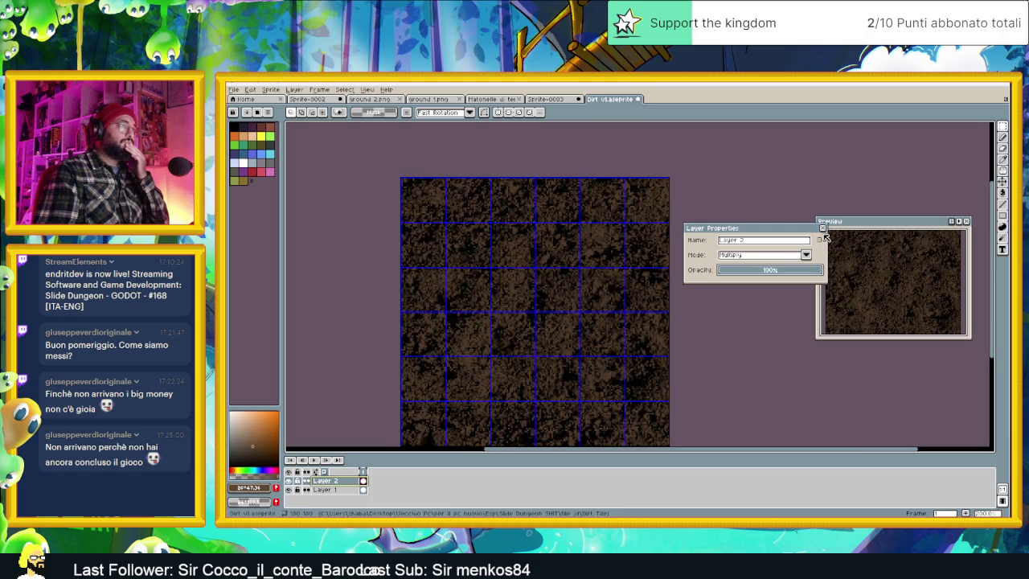
{"action": "left_click", "coordinate": [820, 231]}
{"action": "left_click", "coordinate": [251, 91]}
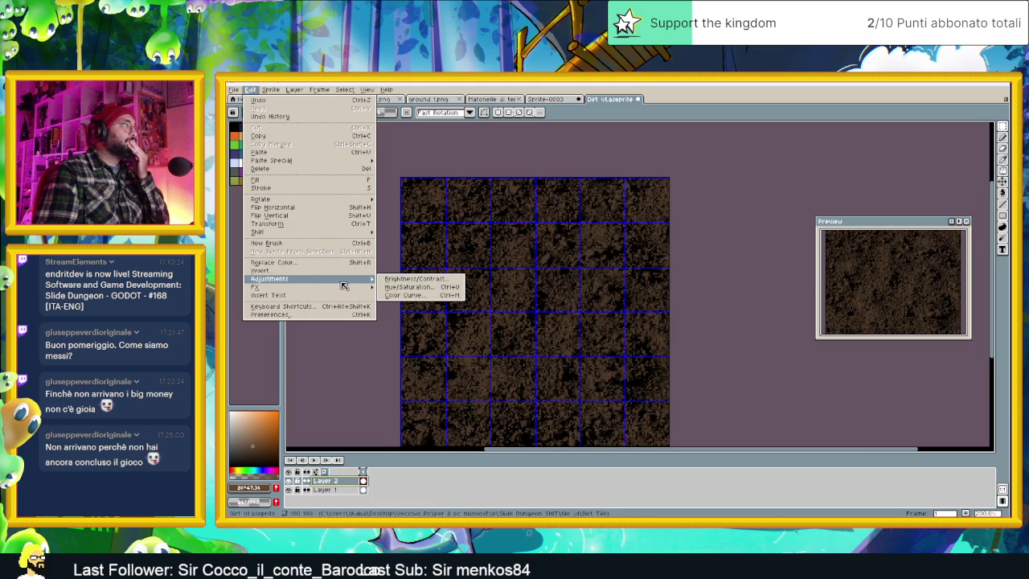
{"action": "mouse_move", "coordinate": [266, 287]}
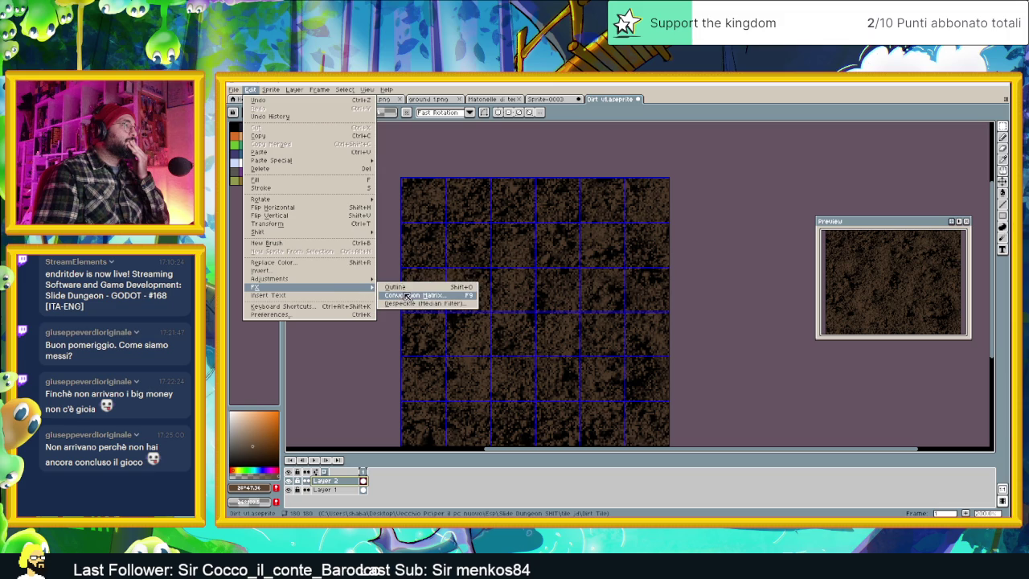
{"action": "left_click", "coordinate": [453, 300]}
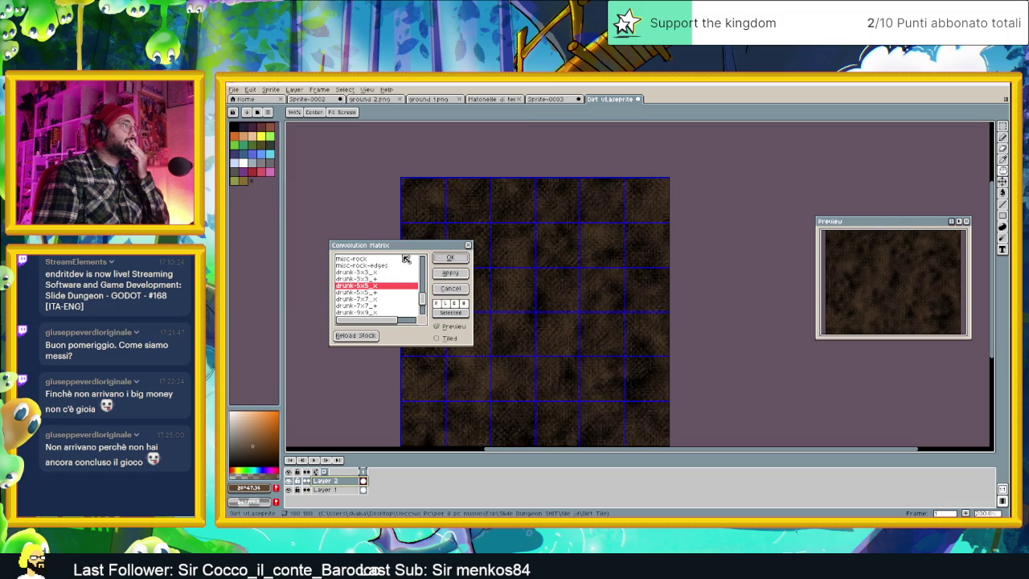
{"action": "left_click_drag", "start_coordinate": [409, 248], "coordinate": [328, 228]}
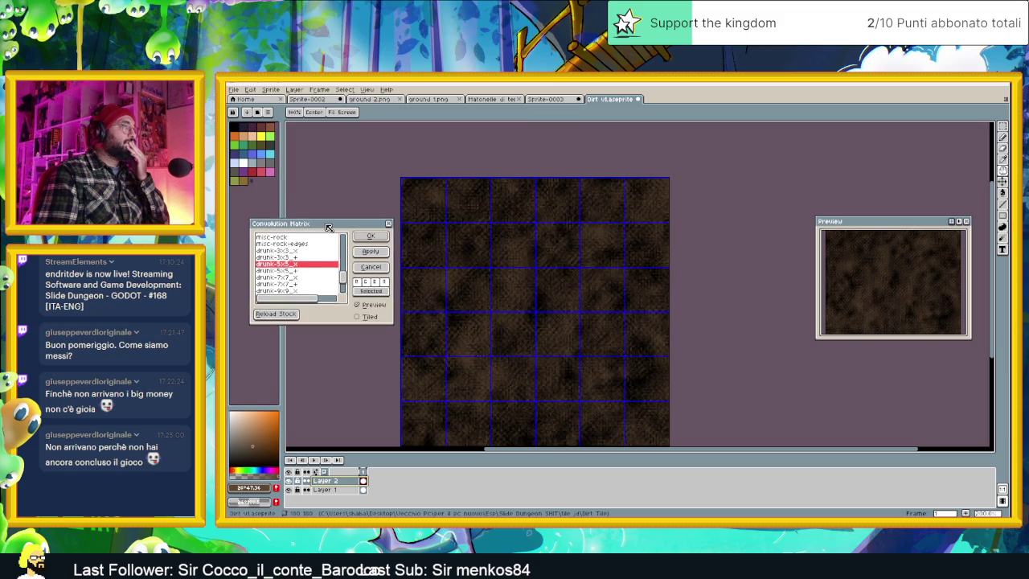
{"action": "left_click", "coordinate": [291, 272]}
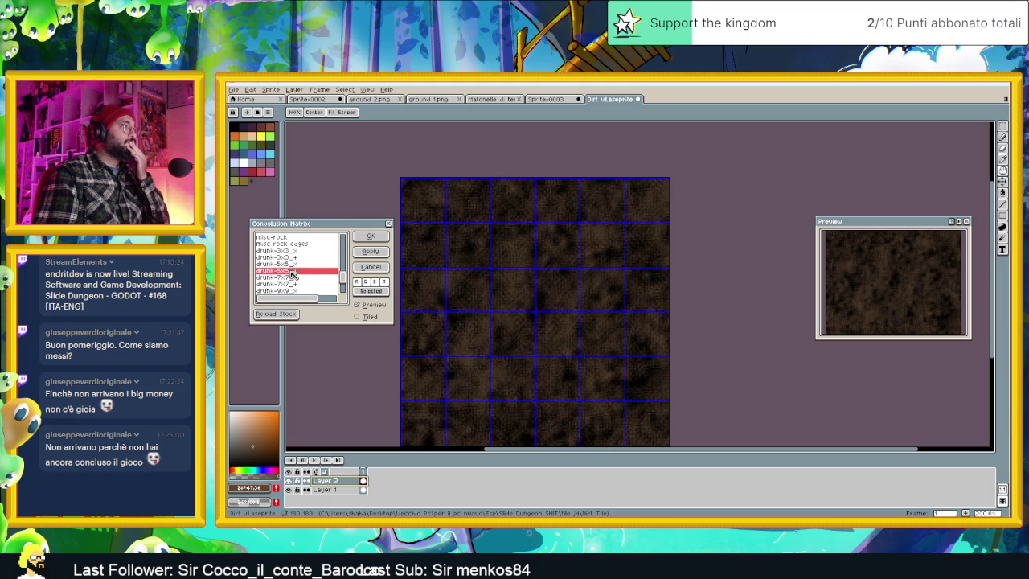
{"action": "scroll", "coordinate": [296, 282], "scroll_direction": "down", "scroll_amount": 2}
{"action": "left_click", "coordinate": [301, 274]}
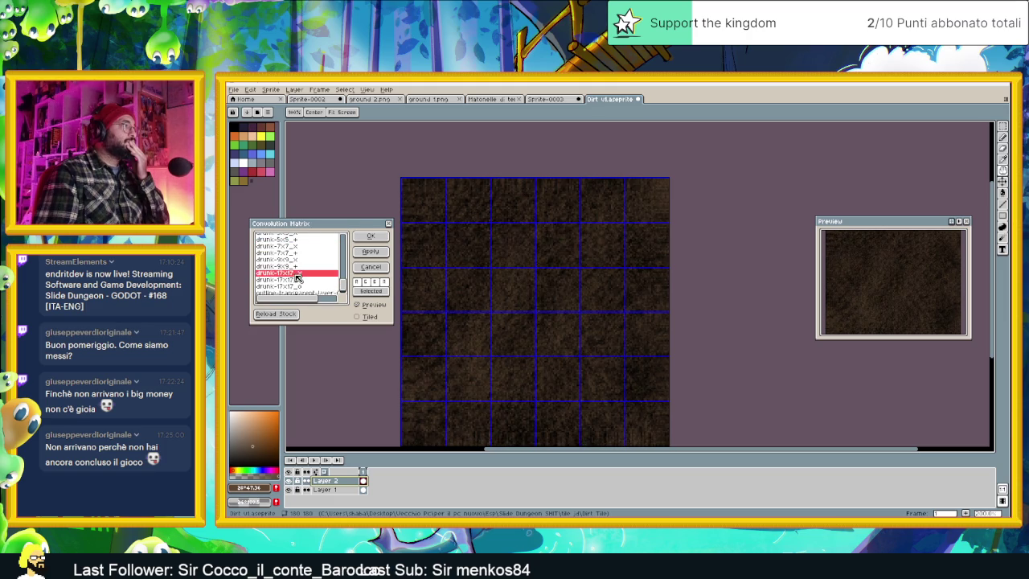
{"action": "left_click", "coordinate": [304, 291]}
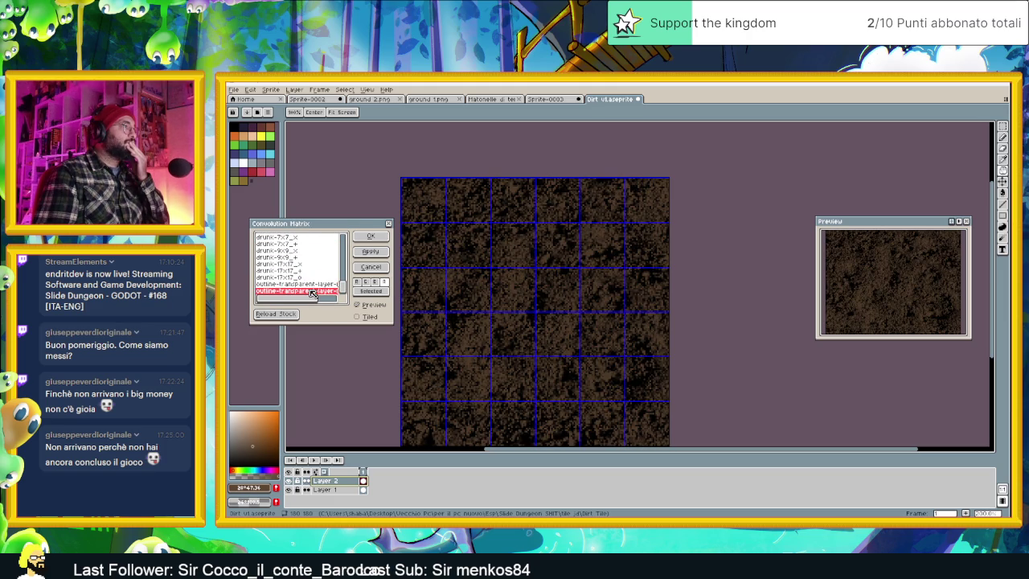
{"action": "scroll", "coordinate": [299, 253], "scroll_direction": "up", "scroll_amount": 2}
{"action": "scroll", "coordinate": [289, 247], "scroll_direction": "up", "scroll_amount": 2}
{"action": "scroll", "coordinate": [287, 244], "scroll_direction": "up", "scroll_amount": 2}
{"action": "scroll", "coordinate": [287, 247], "scroll_direction": "up", "scroll_amount": 1}
{"action": "left_click", "coordinate": [283, 258]}
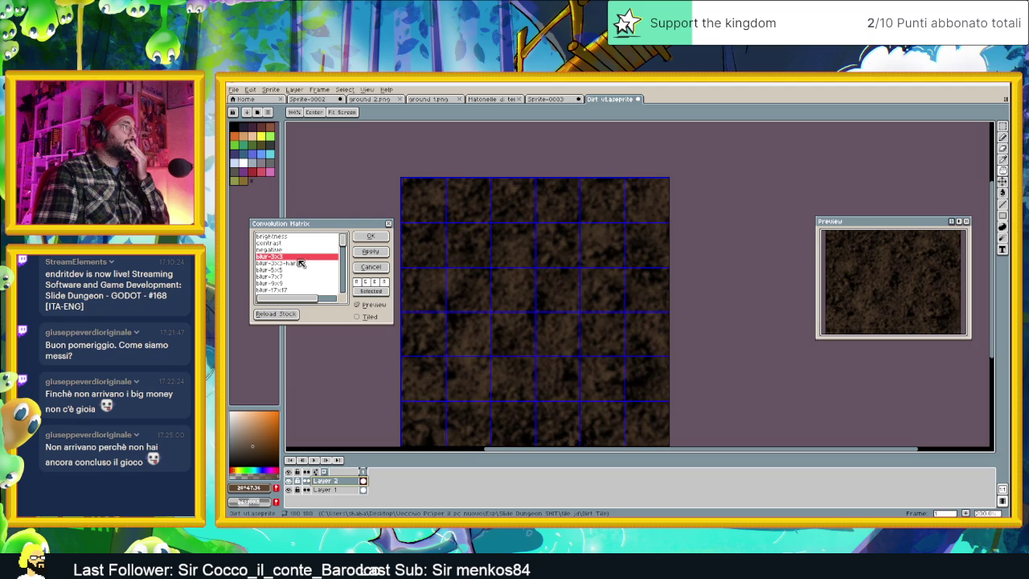
{"action": "left_click", "coordinate": [304, 264]}
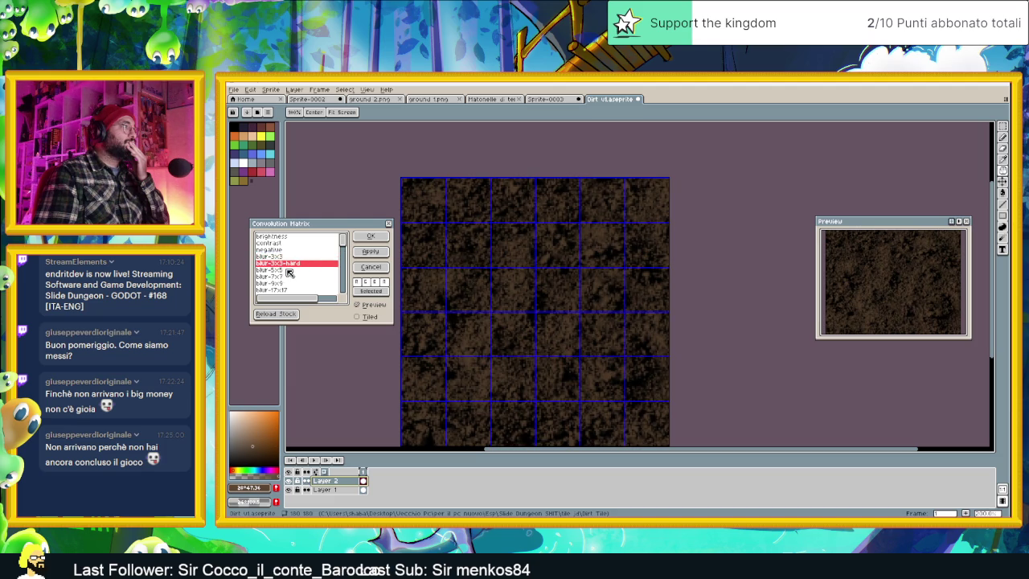
{"action": "left_click", "coordinate": [294, 275]}
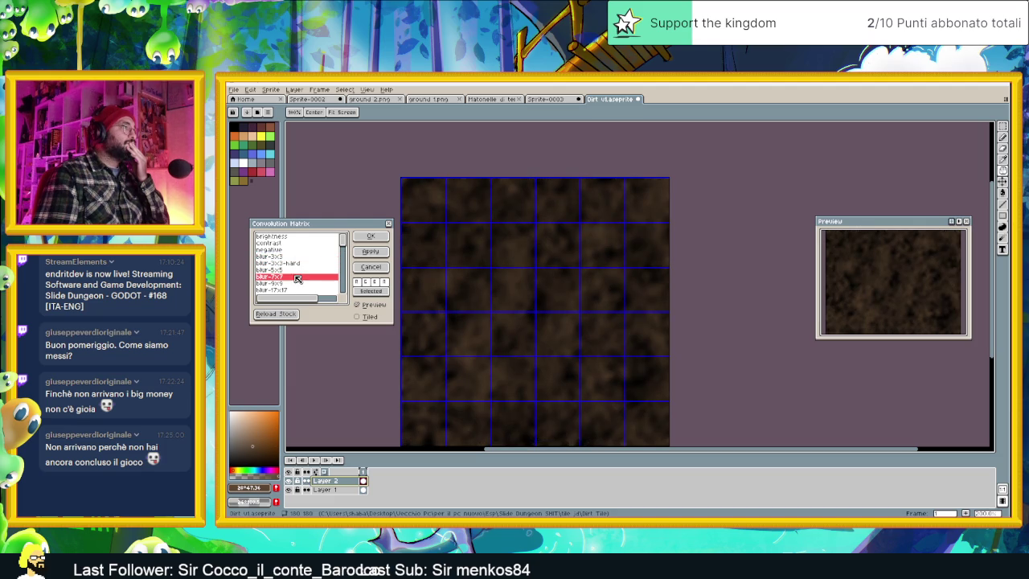
{"action": "scroll", "coordinate": [306, 270], "scroll_direction": "down", "scroll_amount": 1}
{"action": "left_click", "coordinate": [286, 267]}
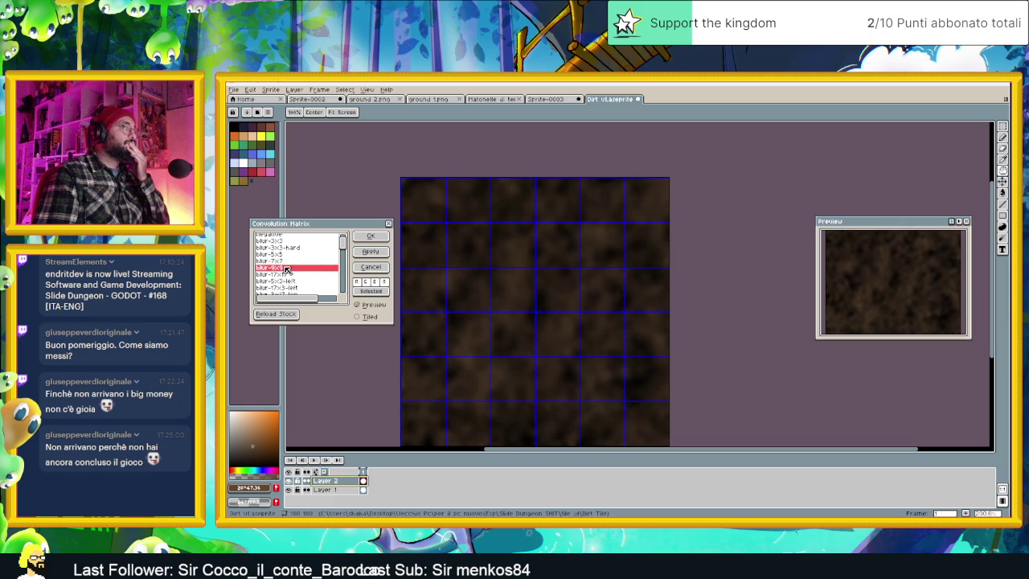
{"action": "left_click", "coordinate": [294, 275]}
{"action": "left_click", "coordinate": [308, 282]}
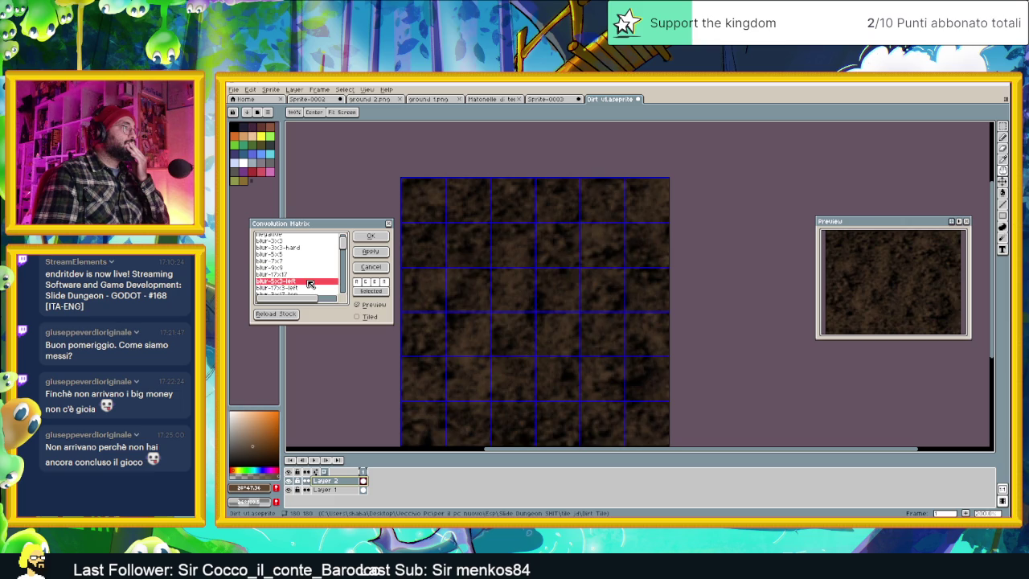
{"action": "left_click", "coordinate": [297, 275]}
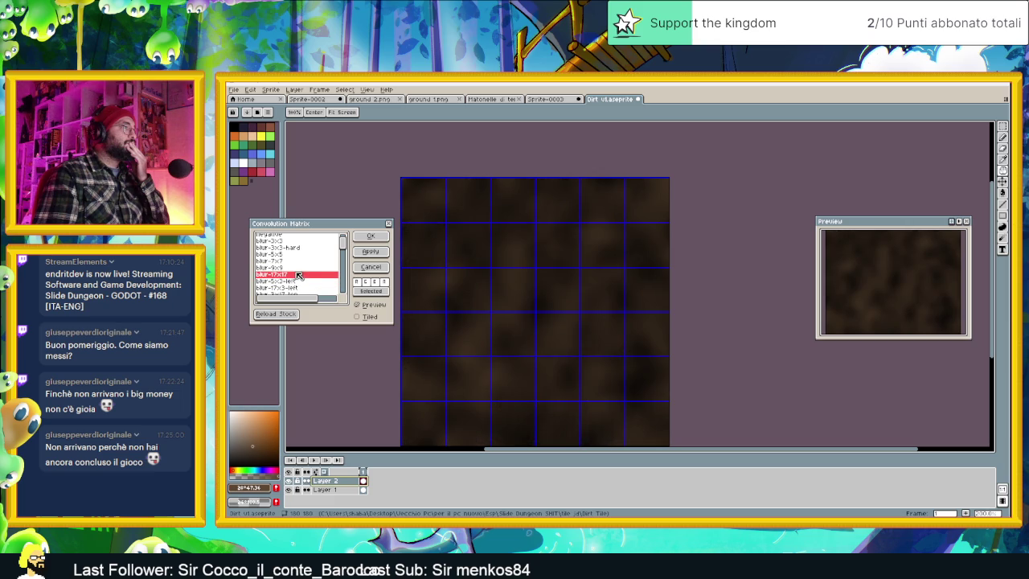
{"action": "key", "text": "minus"}
{"action": "left_click", "coordinate": [287, 269]}
{"action": "left_click", "coordinate": [290, 262]}
{"action": "scroll", "coordinate": [290, 258], "scroll_direction": "up", "scroll_amount": 1}
{"action": "left_click", "coordinate": [289, 256]}
{"action": "left_click", "coordinate": [294, 263]}
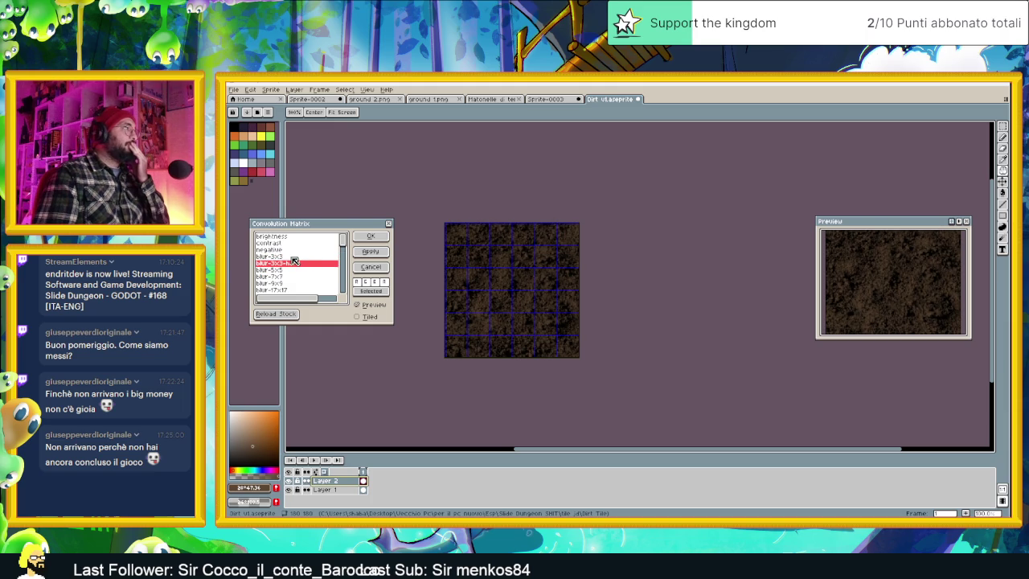
{"action": "left_click", "coordinate": [292, 258]}
{"action": "left_click", "coordinate": [281, 250]}
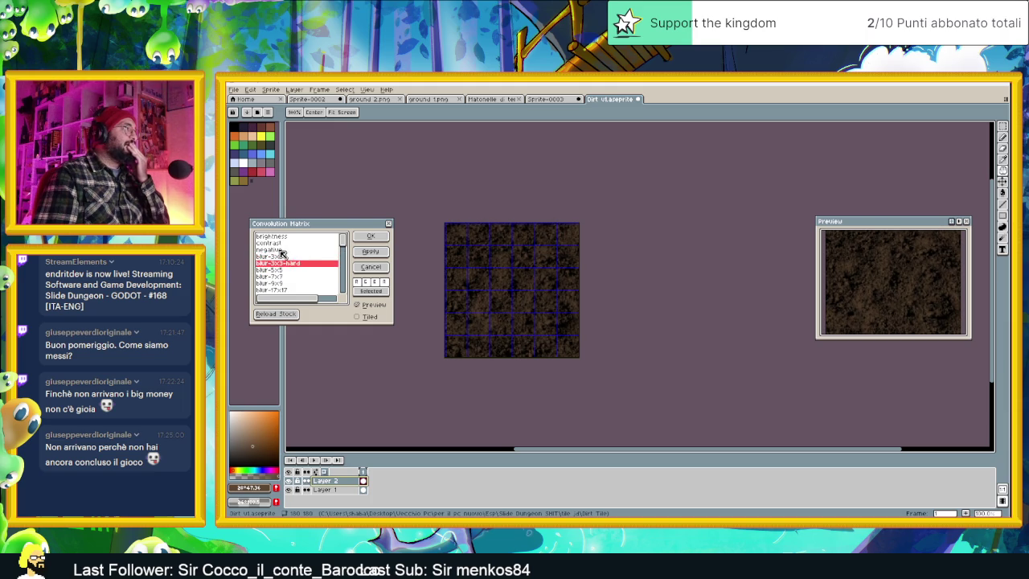
{"action": "left_click", "coordinate": [284, 245]}
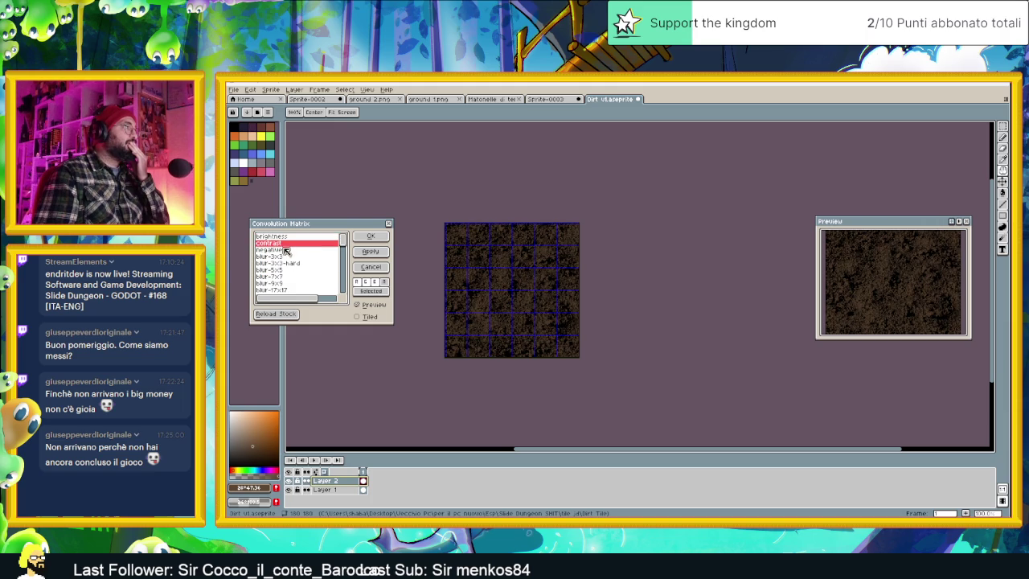
{"action": "scroll", "coordinate": [294, 273], "scroll_direction": "down", "scroll_amount": 2}
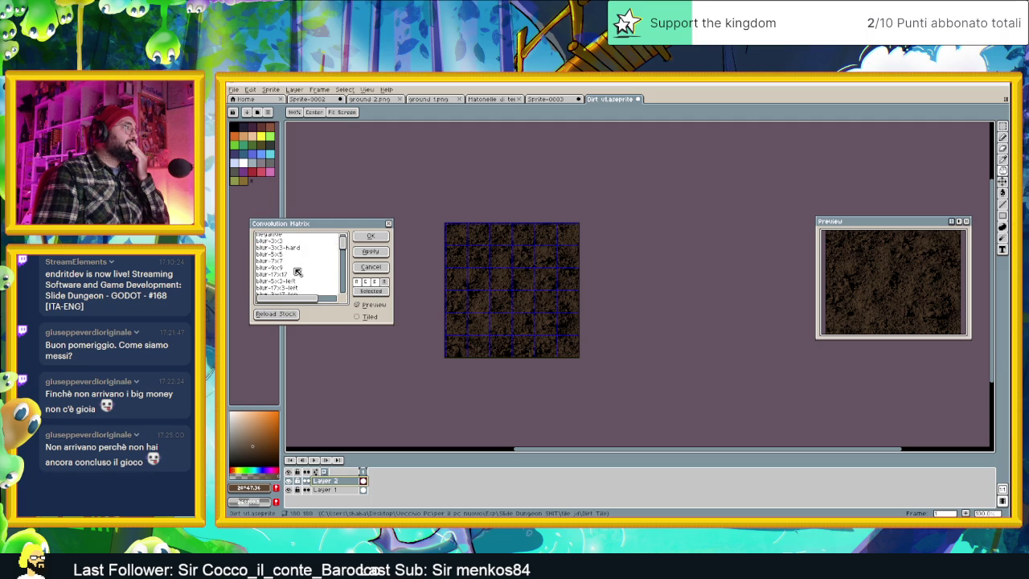
{"action": "scroll", "coordinate": [298, 273], "scroll_direction": "down", "scroll_amount": 3}
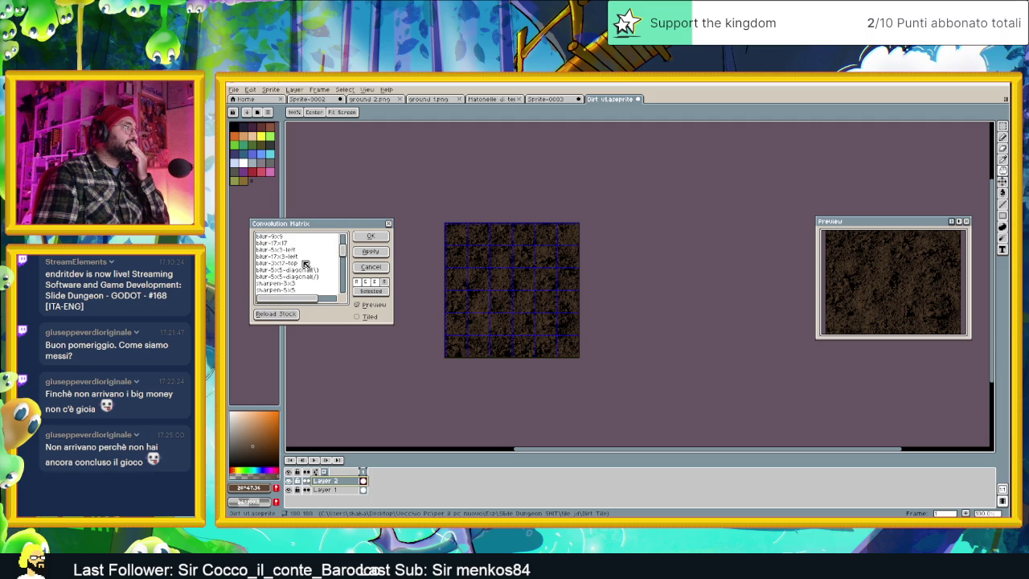
{"action": "left_click", "coordinate": [316, 271]}
{"action": "left_click", "coordinate": [314, 277]}
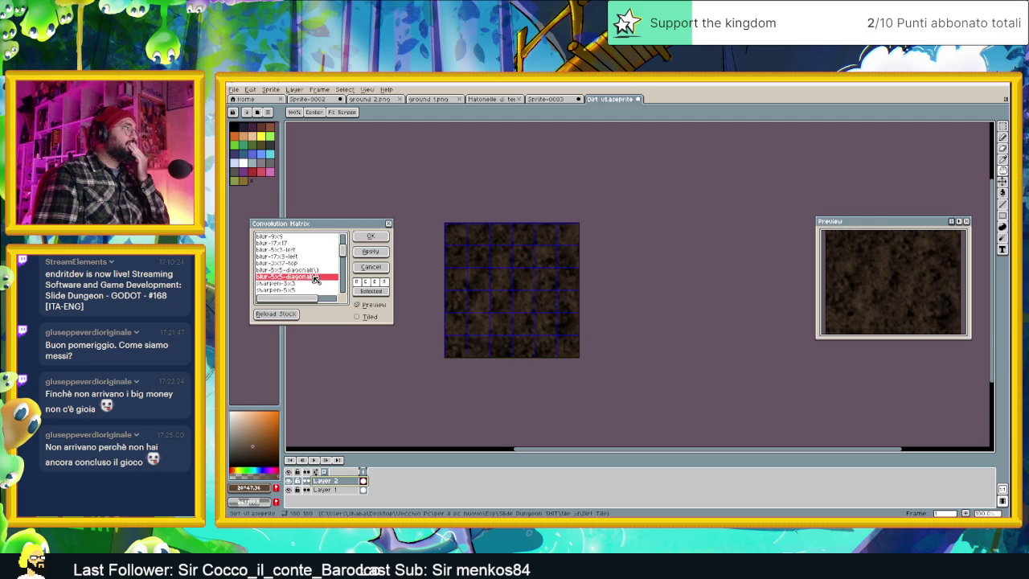
{"action": "scroll", "coordinate": [297, 286], "scroll_direction": "down", "scroll_amount": 1}
{"action": "scroll", "coordinate": [297, 281], "scroll_direction": "down", "scroll_amount": 2}
{"action": "left_click", "coordinate": [295, 266]}
{"action": "left_click", "coordinate": [292, 272]}
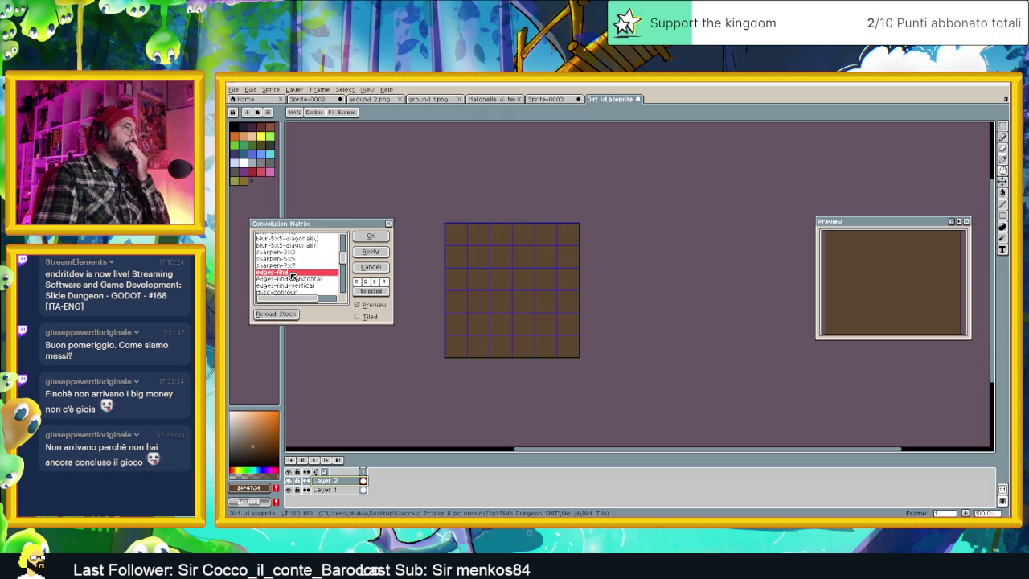
{"action": "left_click", "coordinate": [301, 286]}
{"action": "scroll", "coordinate": [302, 281], "scroll_direction": "down", "scroll_amount": 1}
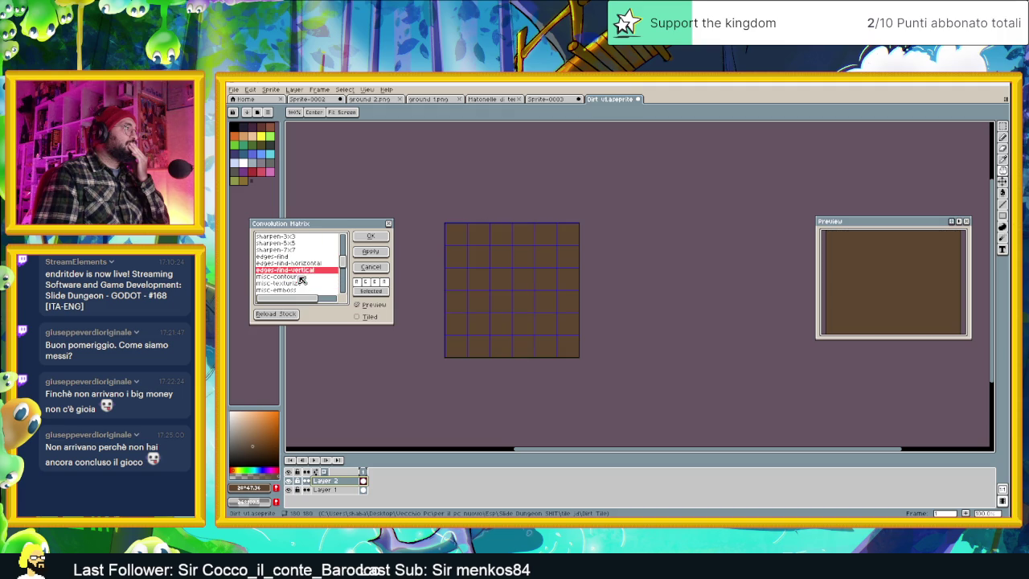
{"action": "left_click", "coordinate": [298, 283]}
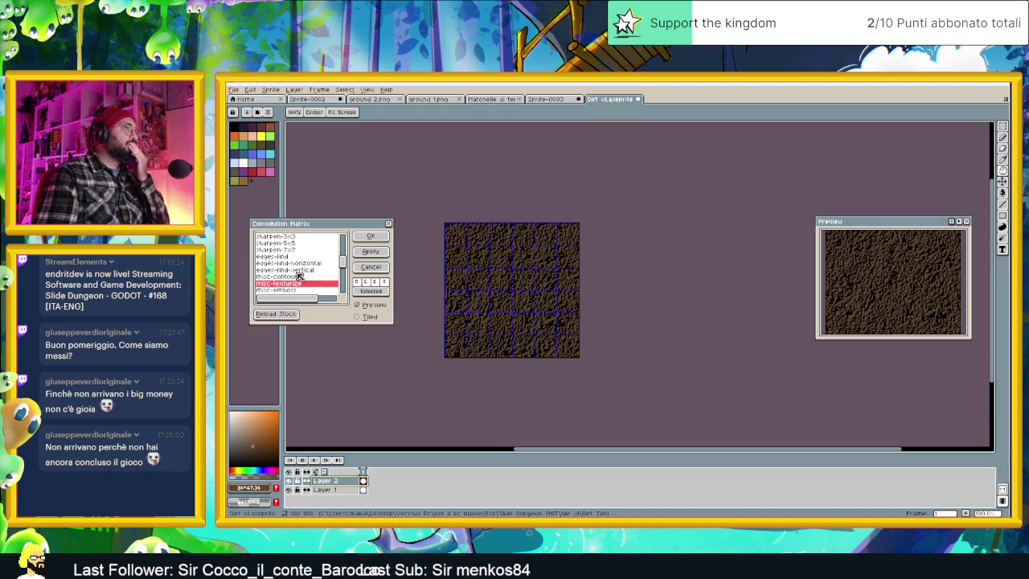
{"action": "scroll", "coordinate": [299, 276], "scroll_direction": "down", "scroll_amount": 1}
{"action": "left_click", "coordinate": [296, 275]}
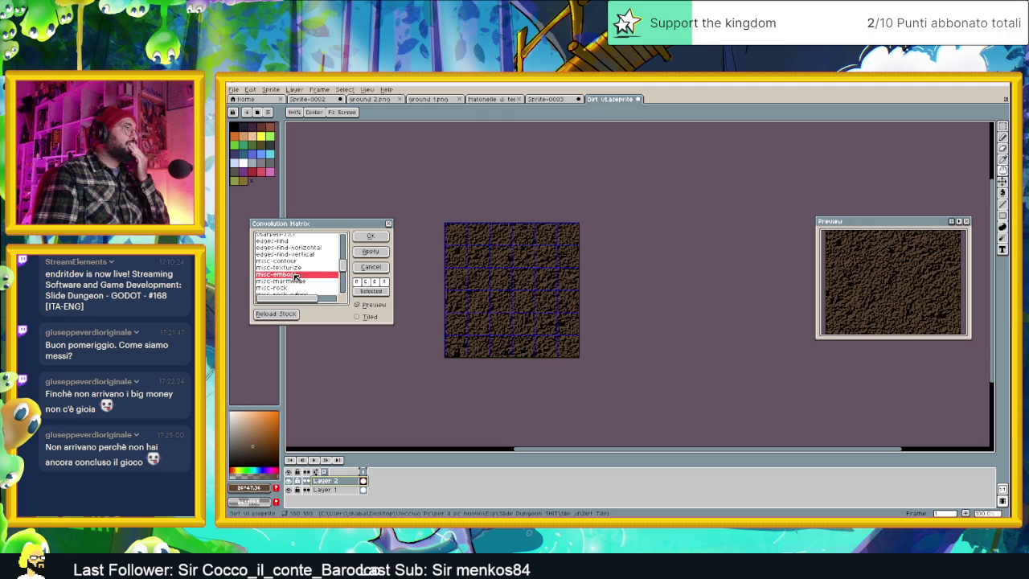
{"action": "left_click", "coordinate": [304, 282]}
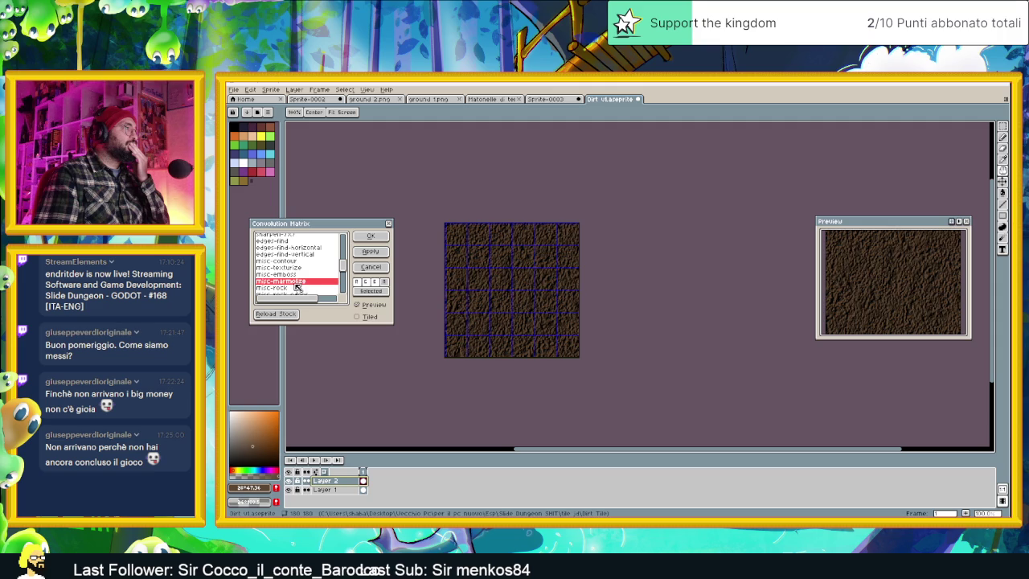
{"action": "left_click", "coordinate": [298, 287]}
{"action": "scroll", "coordinate": [303, 278], "scroll_direction": "down", "scroll_amount": 1}
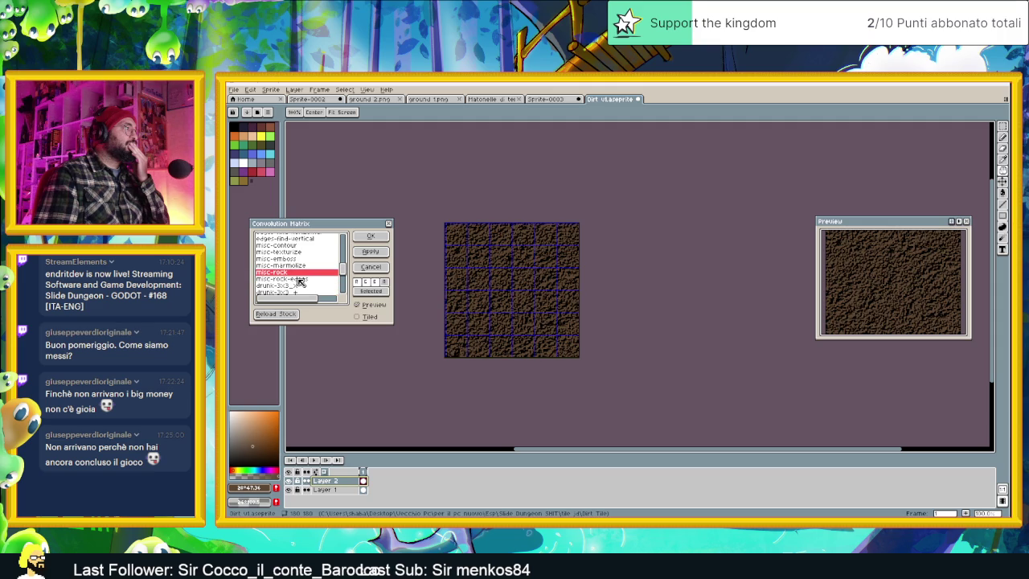
{"action": "left_click", "coordinate": [299, 279]}
{"action": "scroll", "coordinate": [301, 279], "scroll_direction": "down", "scroll_amount": 1}
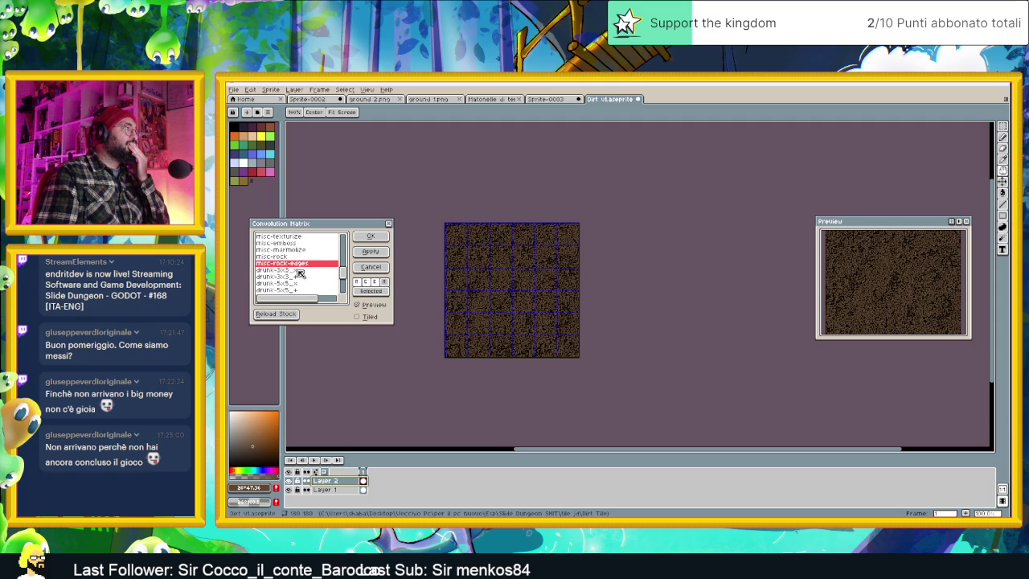
{"action": "left_click", "coordinate": [300, 270]}
{"action": "scroll", "coordinate": [303, 280], "scroll_direction": "down", "scroll_amount": 2}
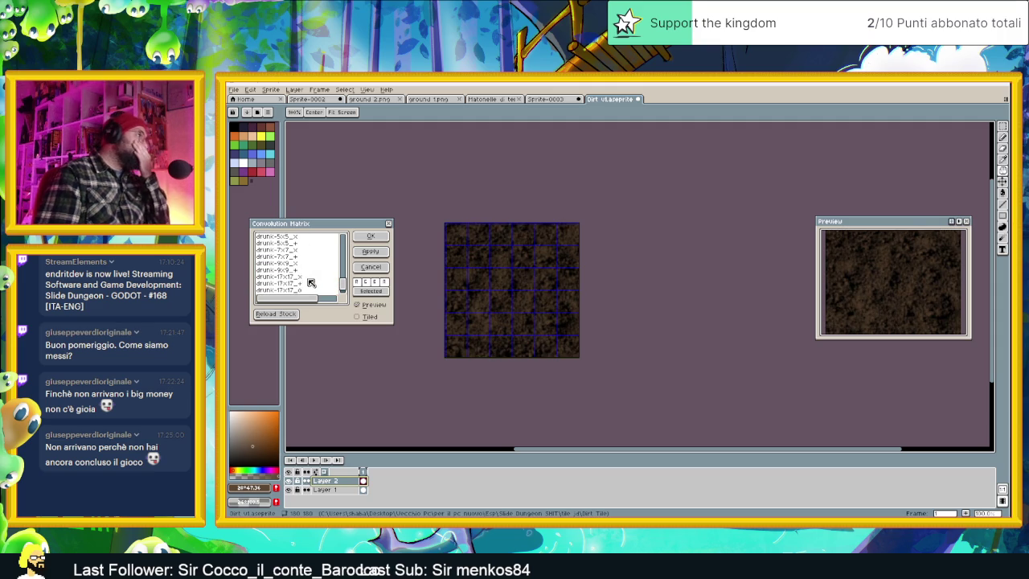
{"action": "scroll", "coordinate": [302, 273], "scroll_direction": "down", "scroll_amount": 2}
{"action": "scroll", "coordinate": [303, 275], "scroll_direction": "up", "scroll_amount": 2}
{"action": "scroll", "coordinate": [304, 277], "scroll_direction": "up", "scroll_amount": 2}
{"action": "scroll", "coordinate": [306, 279], "scroll_direction": "up", "scroll_amount": 2}
{"action": "left_click", "coordinate": [292, 251]}
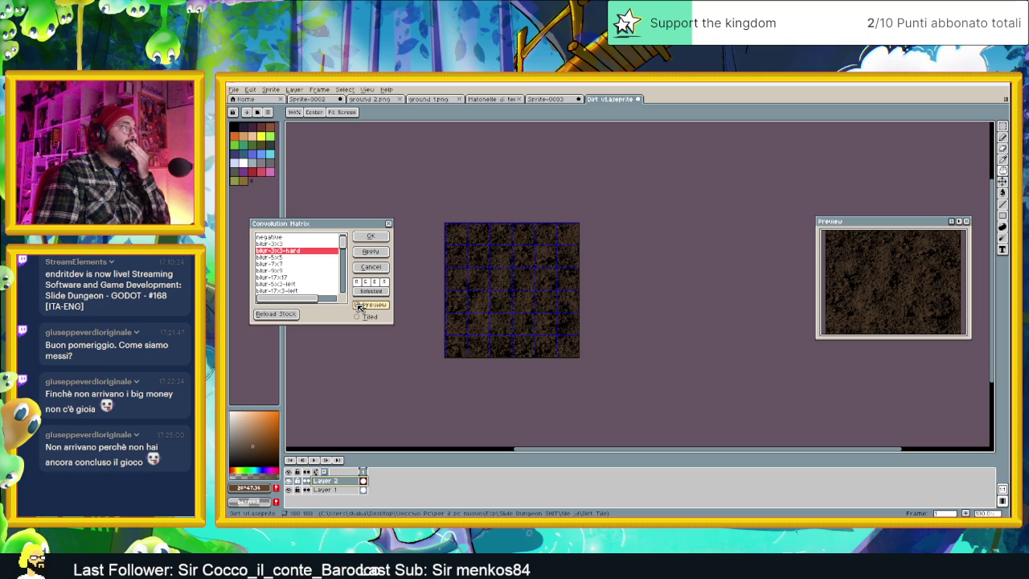
Preview and compare blur-3x3, blur-5x5 and blur-7x7, settling on blur-3x3-hard.
{"action": "left_click", "coordinate": [359, 305]}
{"action": "scroll", "coordinate": [506, 270], "scroll_direction": "up", "scroll_amount": 2}
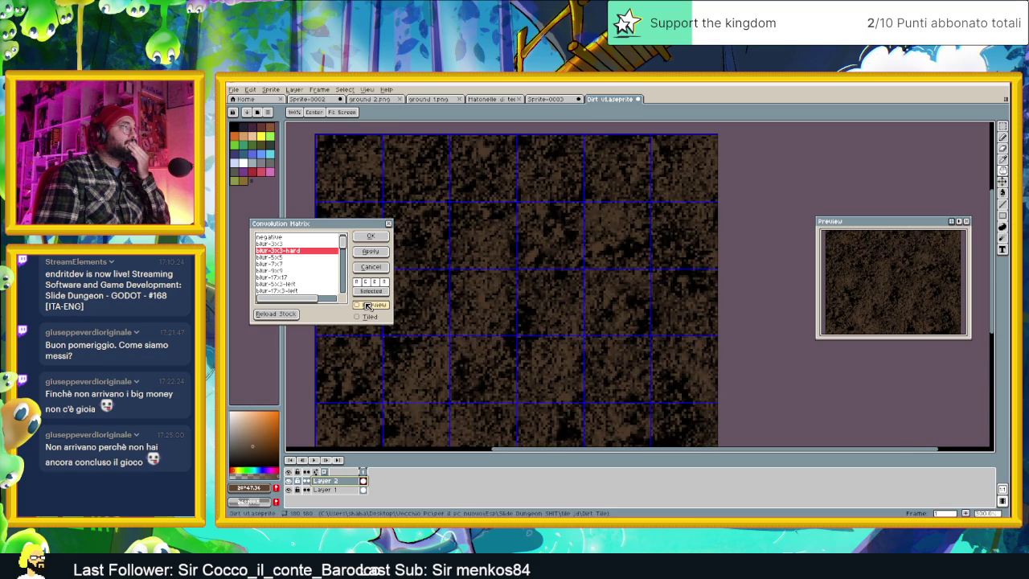
{"action": "left_click", "coordinate": [294, 257]}
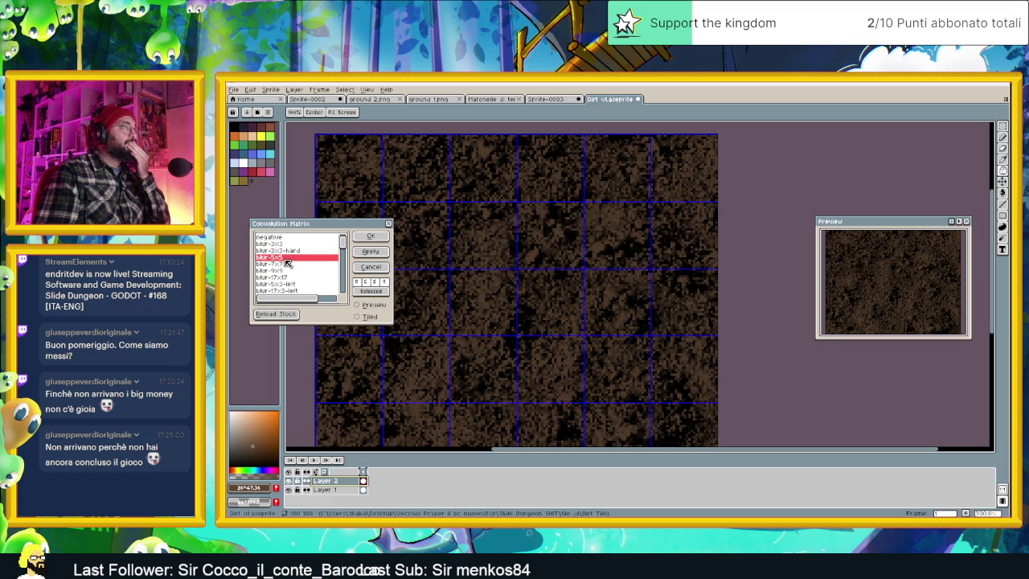
{"action": "left_click", "coordinate": [291, 252]}
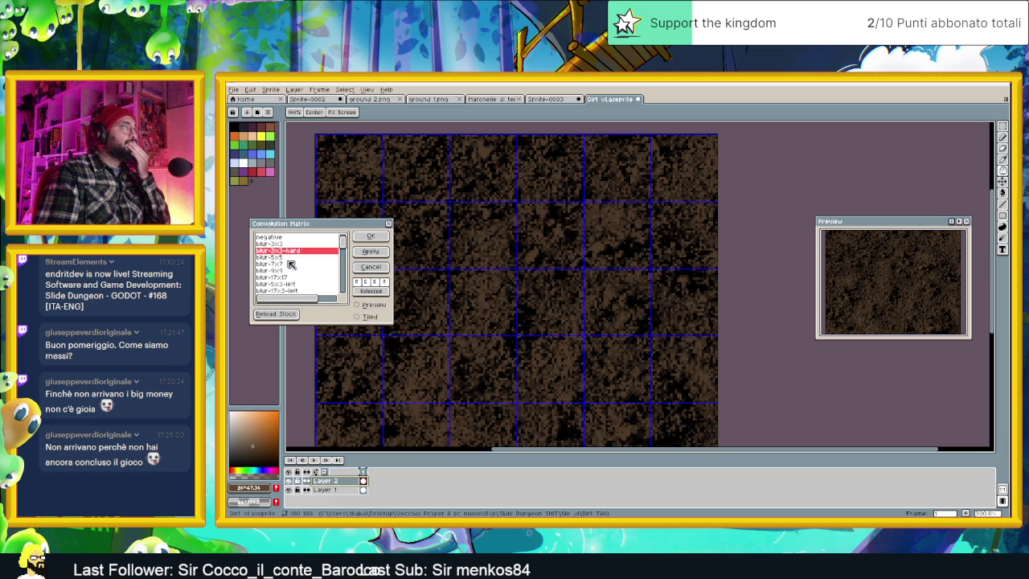
{"action": "left_click", "coordinate": [291, 264]}
{"action": "left_click", "coordinate": [357, 304]}
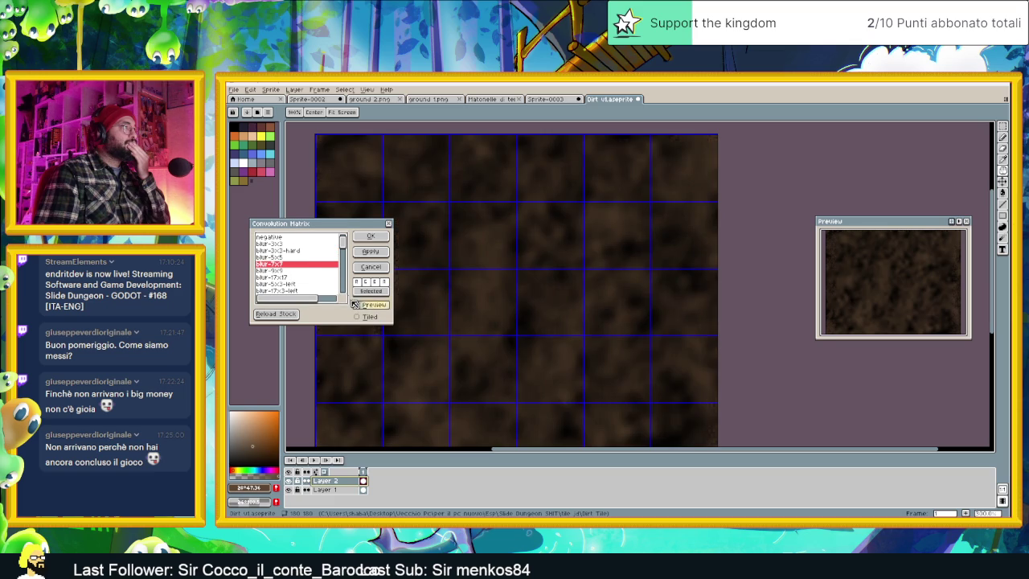
{"action": "left_click", "coordinate": [287, 257]}
{"action": "left_click", "coordinate": [294, 251]}
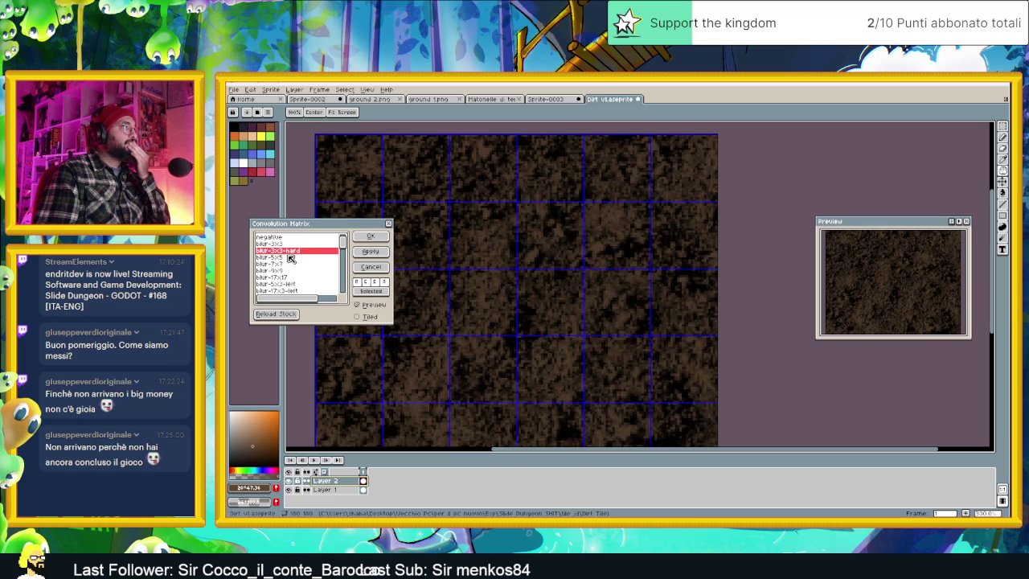
{"action": "left_click", "coordinate": [285, 245]}
{"action": "left_click", "coordinate": [290, 251]}
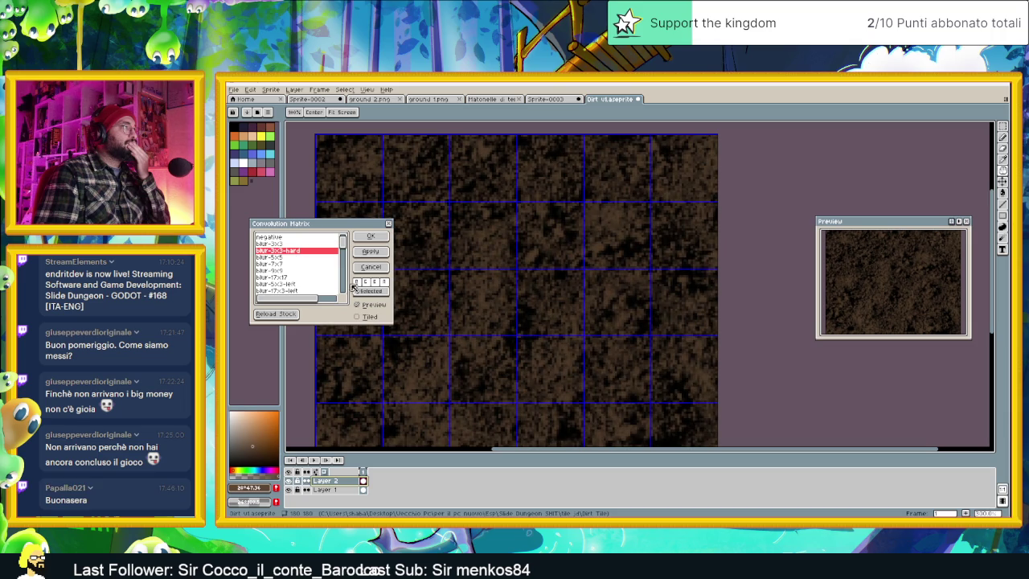
{"action": "left_click", "coordinate": [361, 305]}
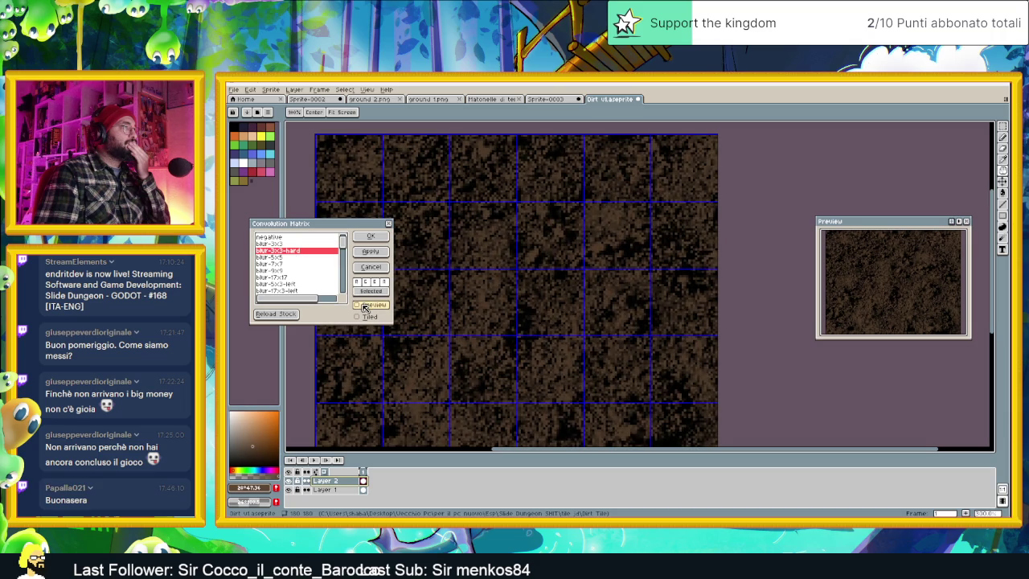
Apply blur-3x3-hard twice to Layer 2's dirt texture.
{"action": "left_click", "coordinate": [368, 254]}
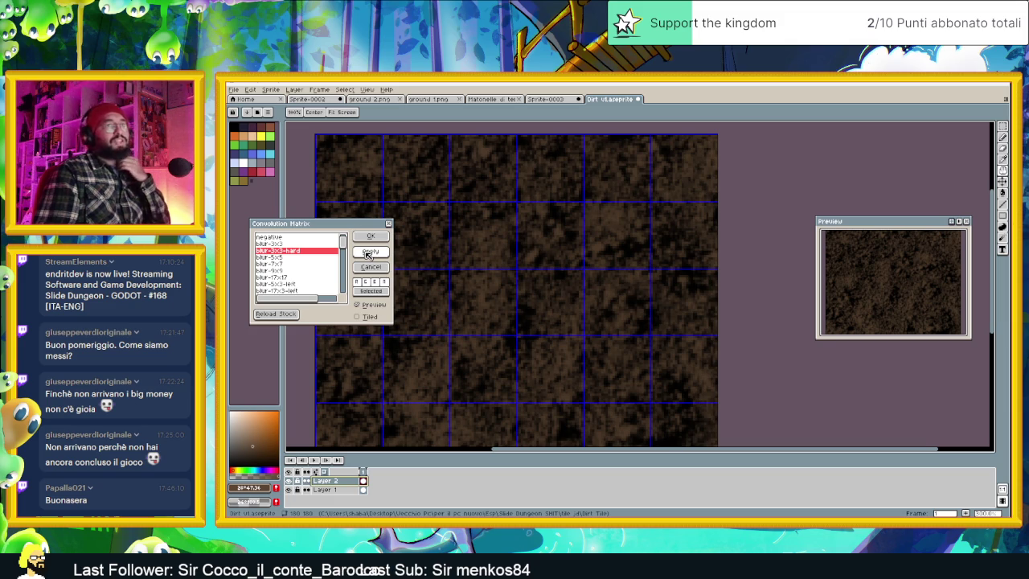
{"action": "left_click", "coordinate": [369, 253]}
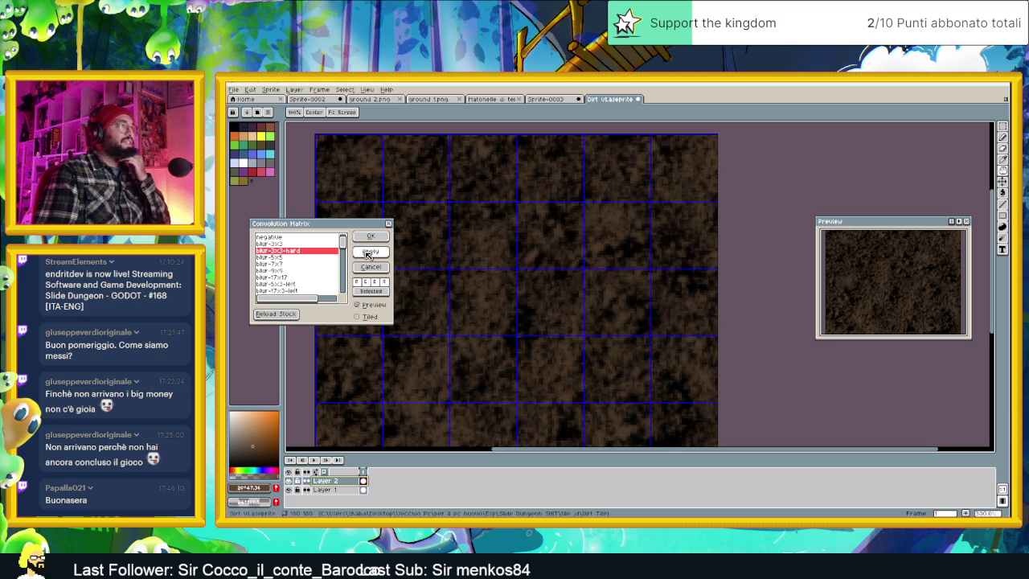
{"action": "scroll", "coordinate": [501, 292], "scroll_direction": "down", "scroll_amount": 5}
{"action": "scroll", "coordinate": [517, 294], "scroll_direction": "up", "scroll_amount": 1}
{"action": "scroll", "coordinate": [517, 294], "scroll_direction": "up", "scroll_amount": 1}
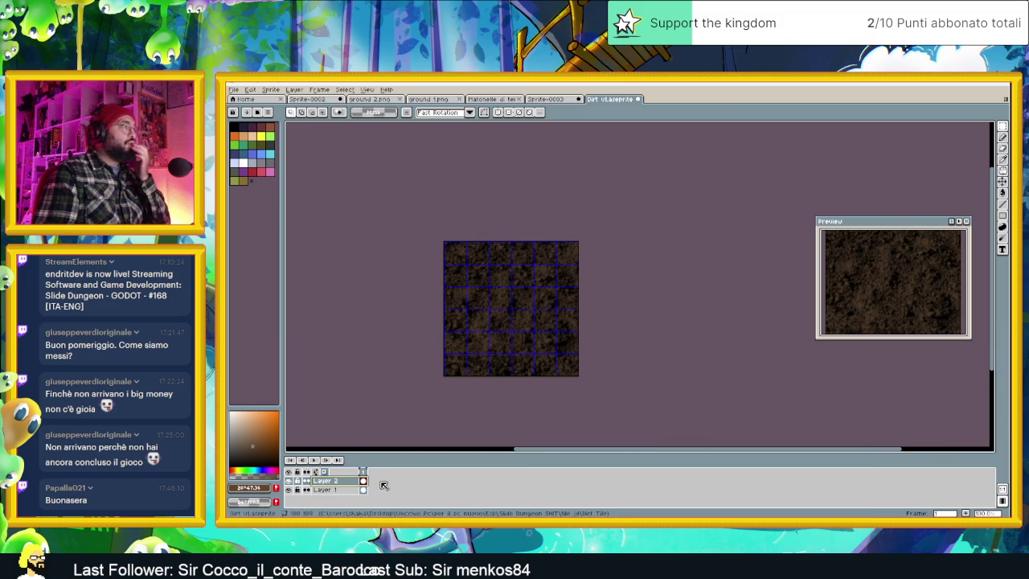
Drop Layer 2's opacity to about 35%, then hide it to compare.
{"action": "double_click", "coordinate": [326, 480]}
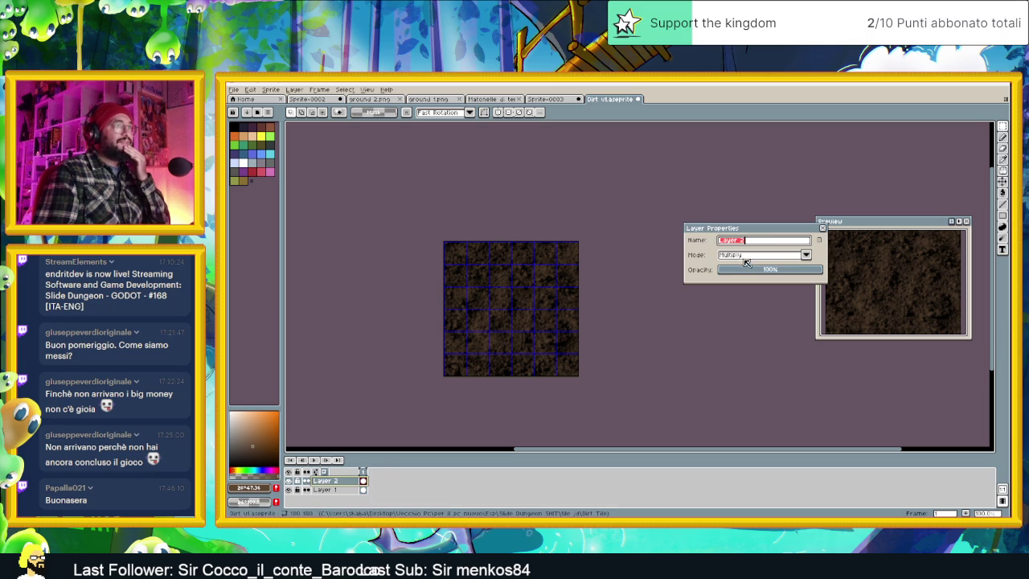
{"action": "mouse_move", "coordinate": [764, 271]}
{"action": "left_mouse_down"}
{"action": "mouse_move", "coordinate": [782, 271]}
{"action": "mouse_move", "coordinate": [764, 272]}
{"action": "left_mouse_up"}
{"action": "scroll", "coordinate": [536, 270], "scroll_direction": "up", "scroll_amount": 1}
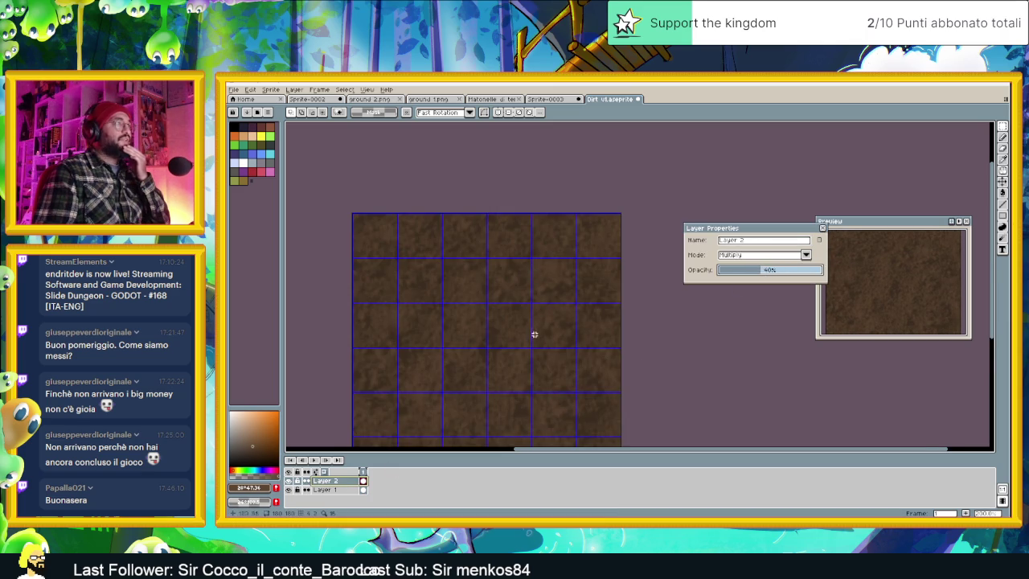
{"action": "scroll", "coordinate": [510, 326], "scroll_direction": "down", "scroll_amount": 1}
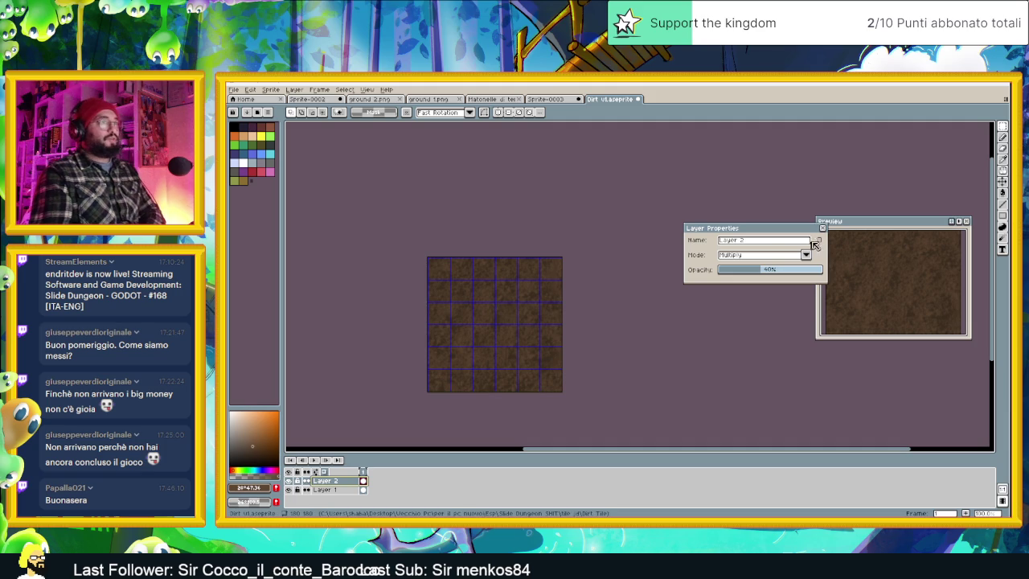
{"action": "left_click_drag", "start_coordinate": [755, 270], "coordinate": [758, 271]}
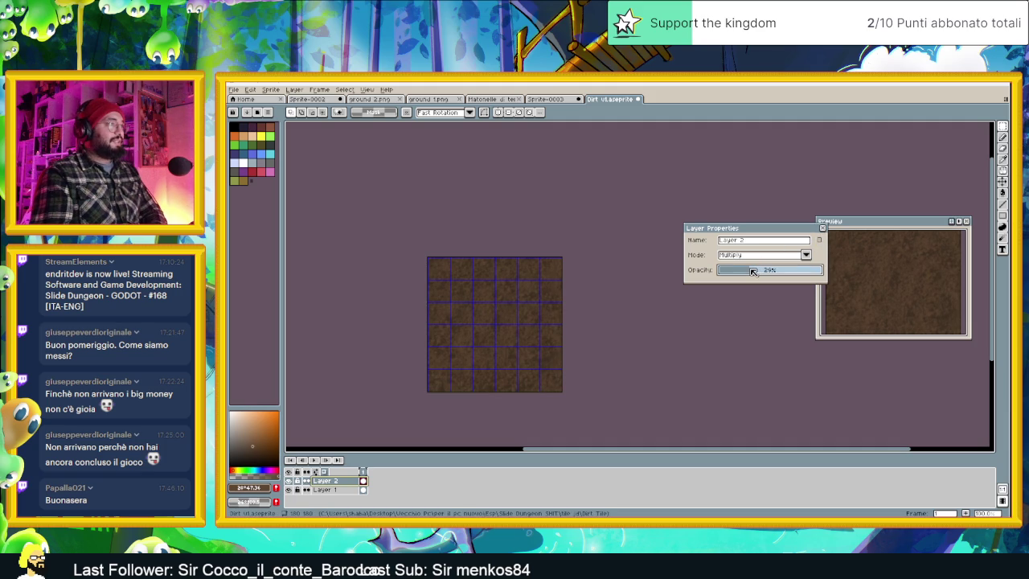
{"action": "left_click", "coordinate": [822, 228]}
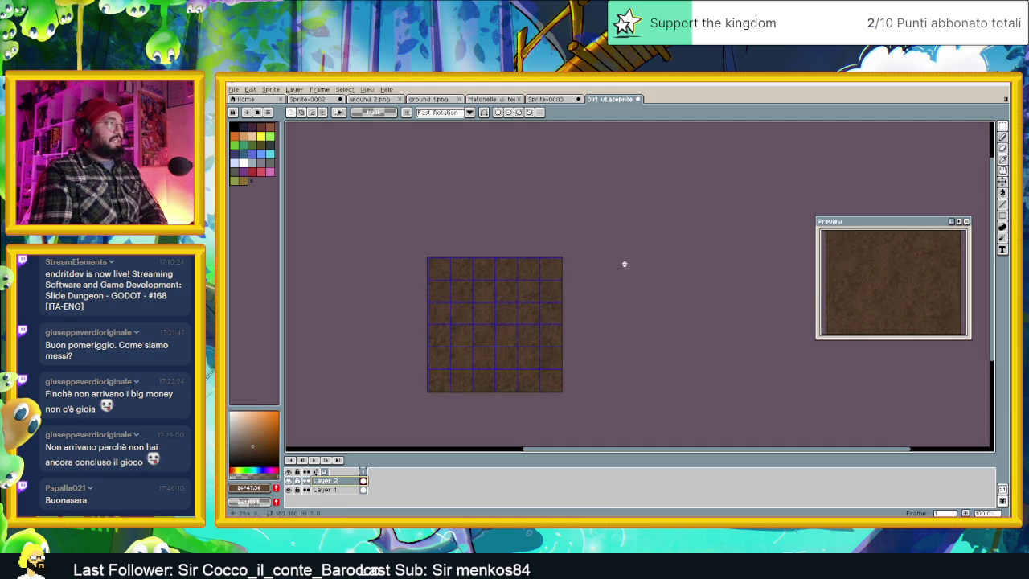
{"action": "scroll", "coordinate": [496, 345], "scroll_direction": "up", "scroll_amount": 1}
{"action": "scroll", "coordinate": [506, 340], "scroll_direction": "up", "scroll_amount": 1}
{"action": "scroll", "coordinate": [504, 340], "scroll_direction": "down", "scroll_amount": 1}
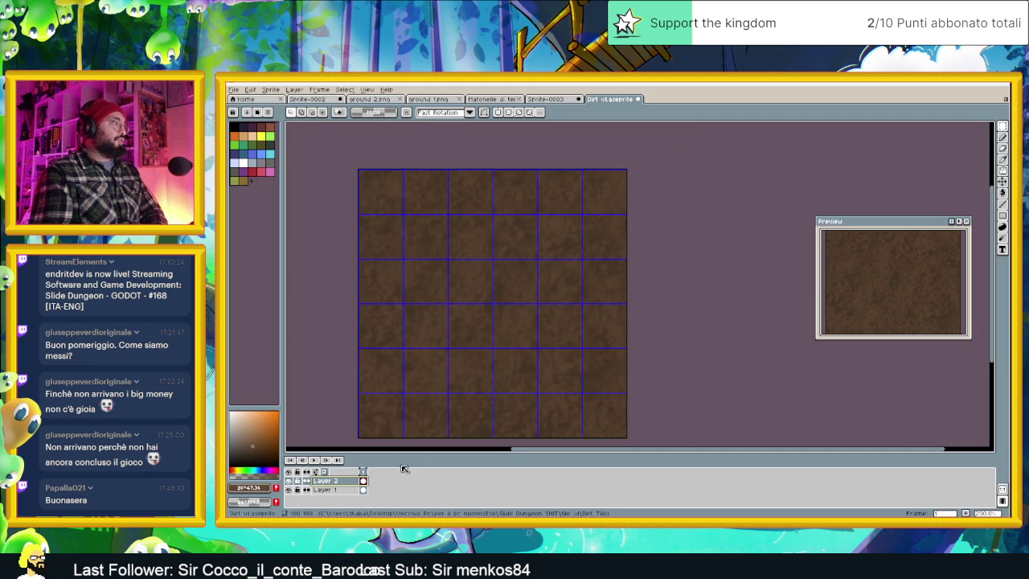
{"action": "left_click", "coordinate": [289, 481]}
Hide the dirt texture layer and make brown base Layer 1 the working layer.
{"action": "left_click", "coordinate": [289, 481]}
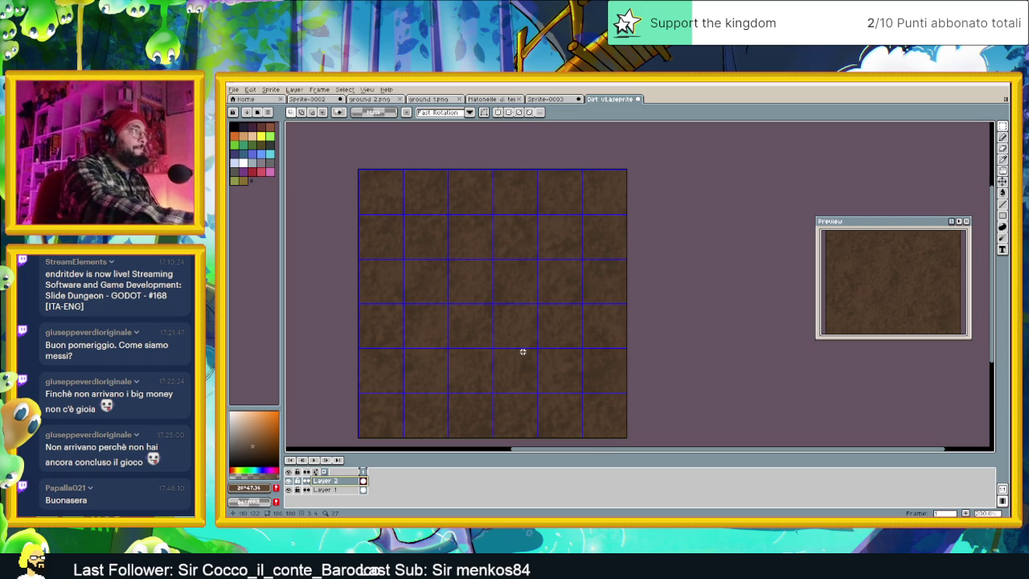
{"action": "scroll", "coordinate": [526, 262], "scroll_direction": "up", "scroll_amount": 1}
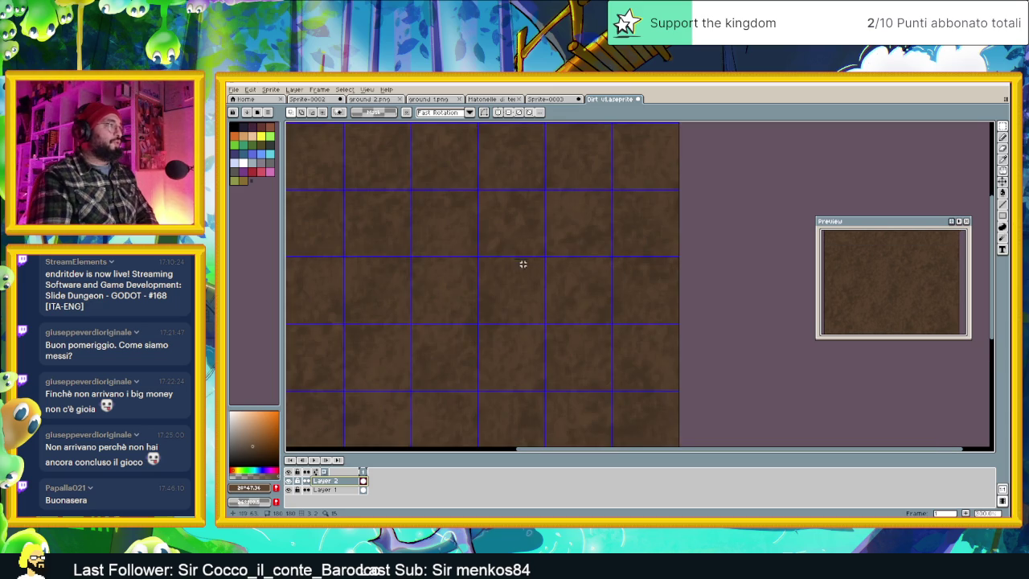
{"action": "left_click_drag", "start_coordinate": [471, 246], "coordinate": [566, 325]}
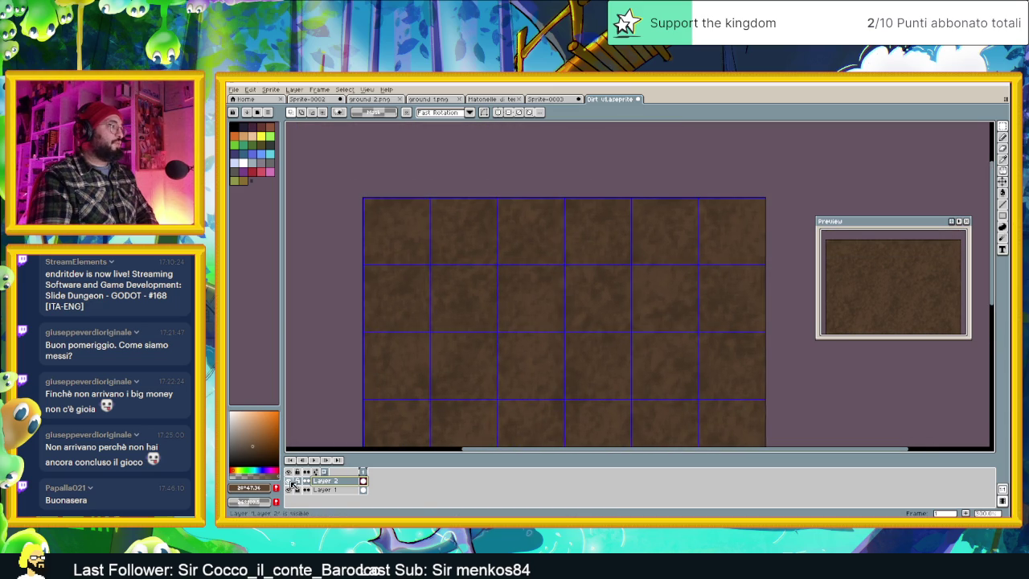
{"action": "left_click", "coordinate": [289, 480]}
{"action": "left_click", "coordinate": [325, 490]}
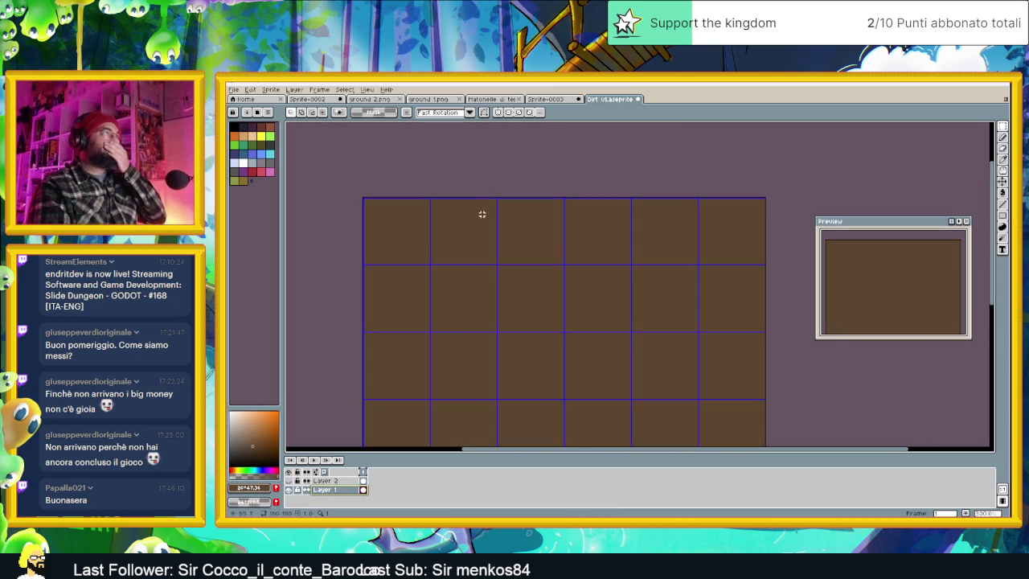
Eyedrop a dark brown from ground 1.png and return to the Dirt tile.
{"action": "left_click", "coordinate": [419, 100]}
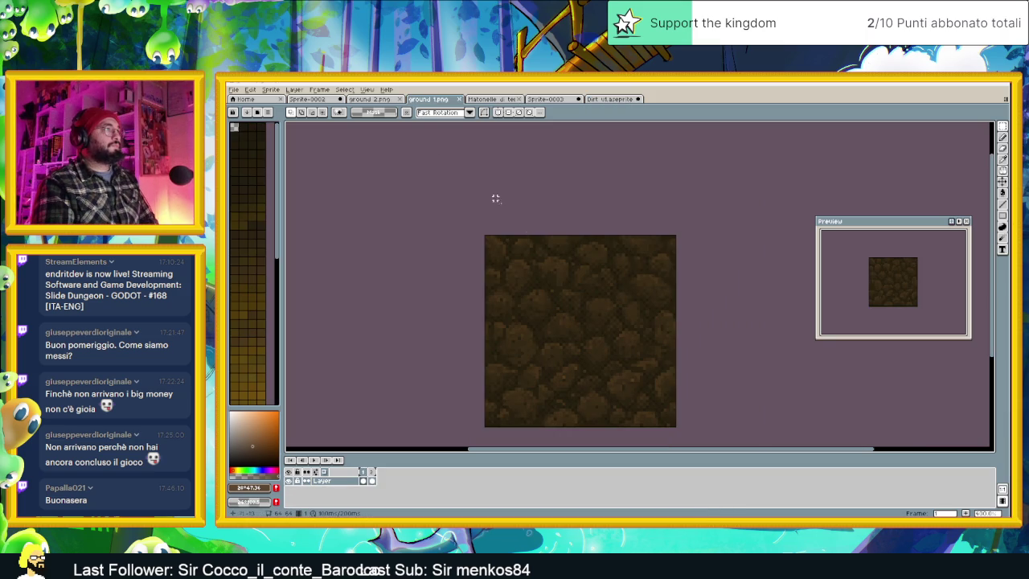
{"action": "scroll", "coordinate": [563, 293], "scroll_direction": "up", "scroll_amount": 1}
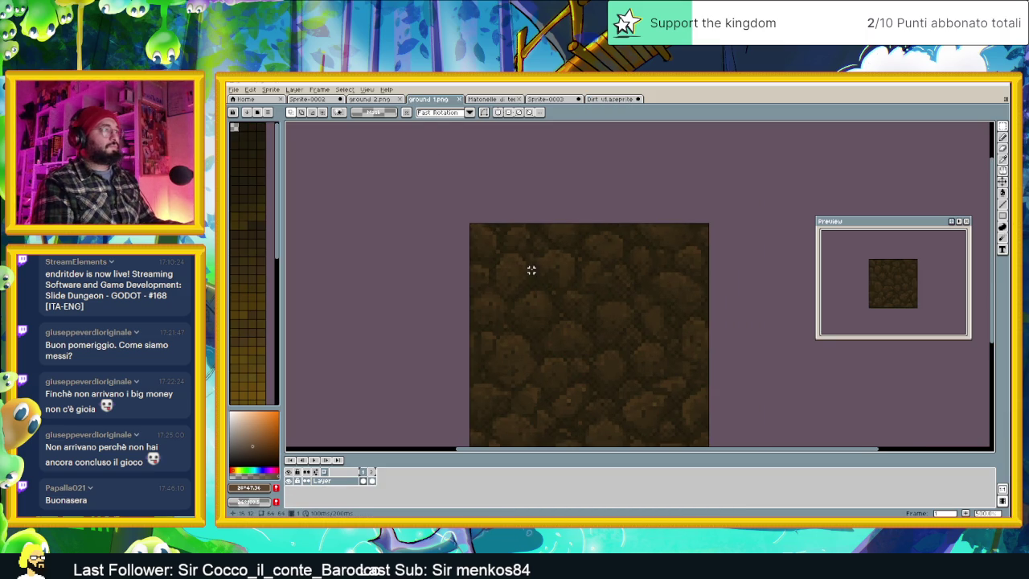
{"action": "key", "text": "i"}
{"action": "left_click", "coordinate": [537, 269]}
{"action": "key", "text": "m"}
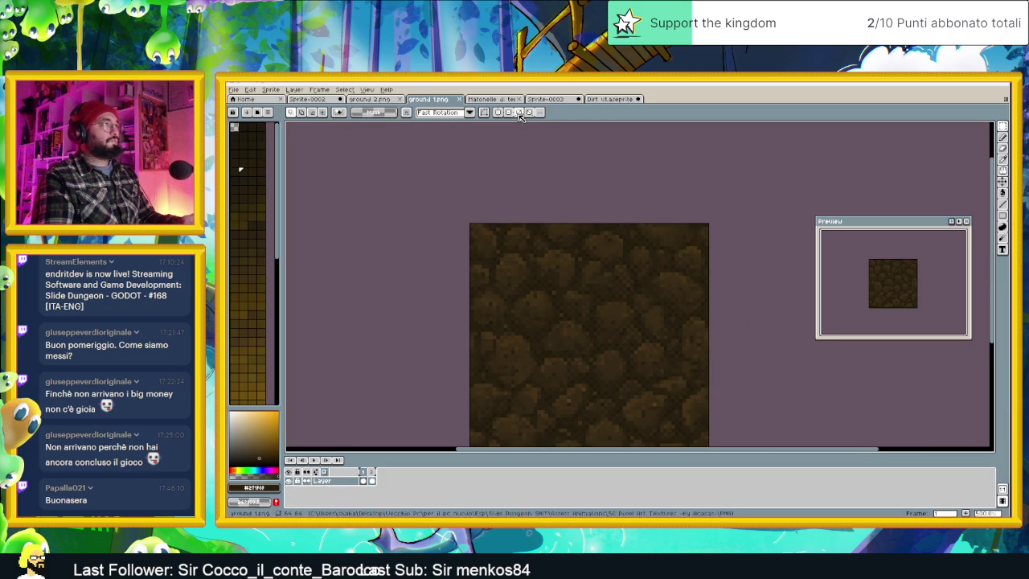
{"action": "left_click", "coordinate": [609, 98]}
{"action": "scroll", "coordinate": [703, 220], "scroll_direction": "down", "scroll_amount": 1}
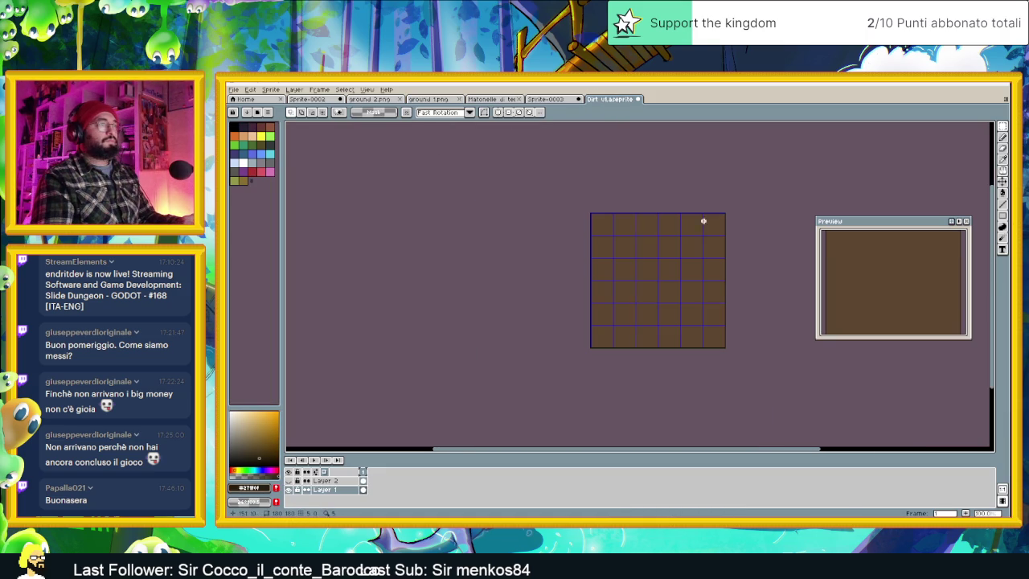
Fill Layer 1 with the dark palette brown using the Paint Bucket.
{"action": "left_click", "coordinate": [1003, 193]}
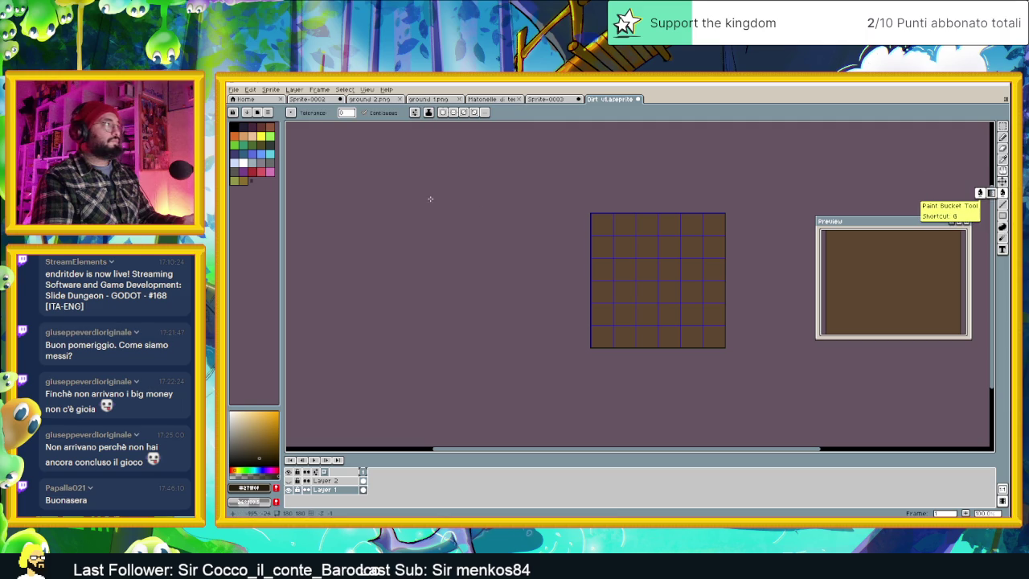
{"action": "key", "text": "i"}
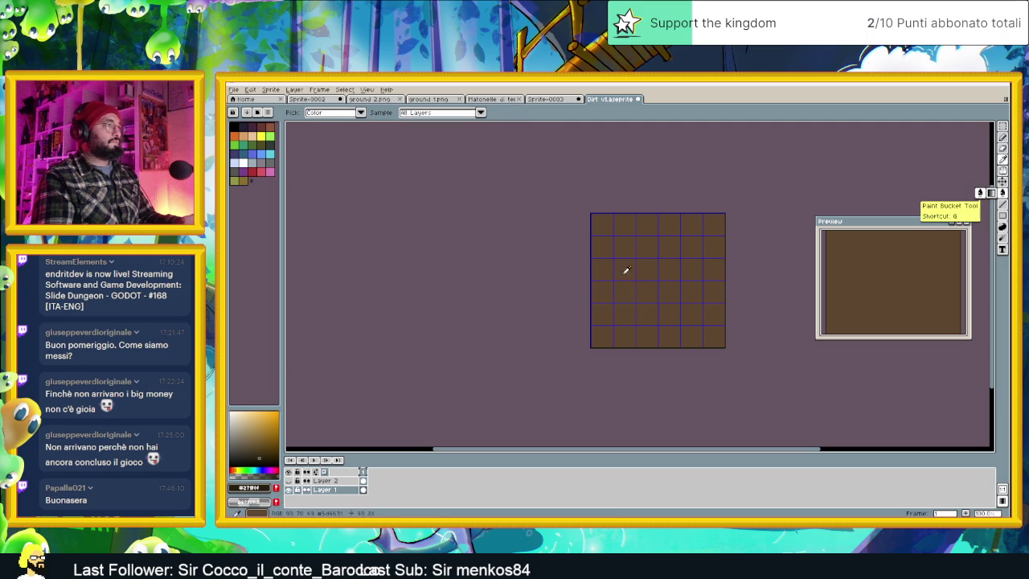
{"action": "left_click", "coordinate": [659, 257]}
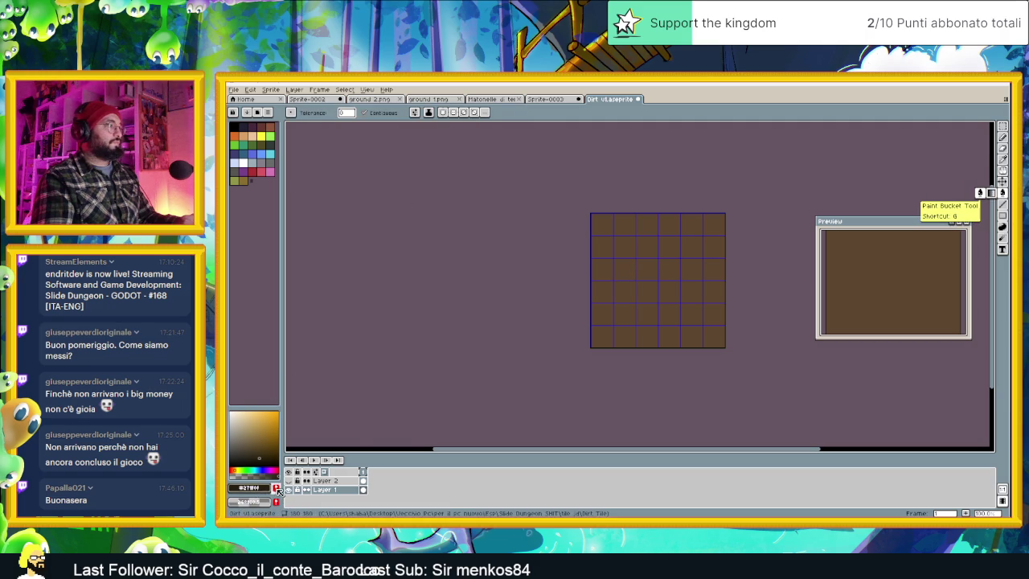
{"action": "left_click", "coordinate": [669, 236]}
{"action": "key", "text": "g"}
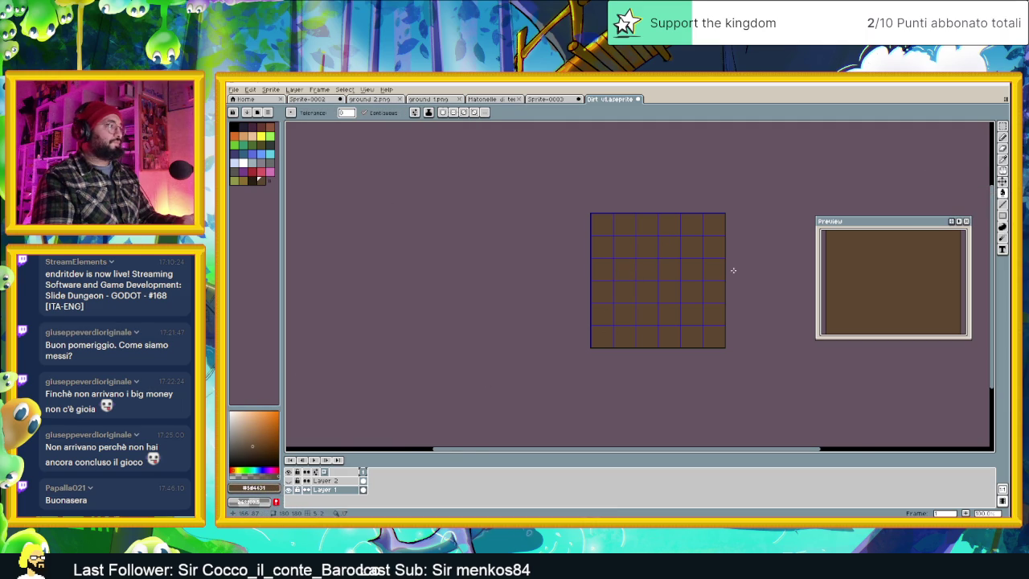
{"action": "scroll", "coordinate": [645, 278], "scroll_direction": "right", "scroll_amount": 2}
{"action": "scroll", "coordinate": [584, 271], "scroll_direction": "up", "scroll_amount": 1}
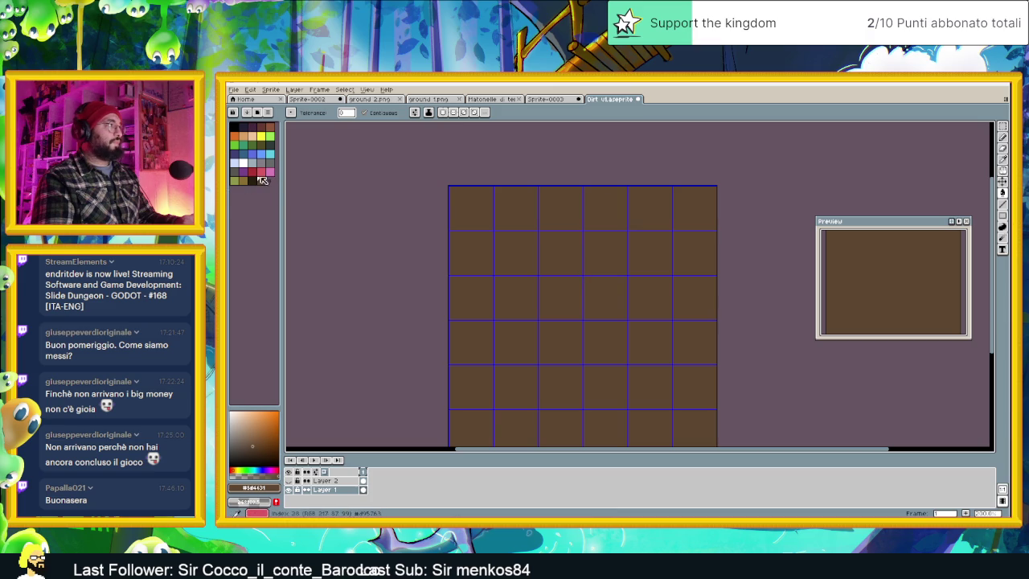
{"action": "left_click", "coordinate": [262, 180]}
{"action": "left_click", "coordinate": [577, 211]}
Turn the dirt texture layer back on over the darker base.
{"action": "scroll", "coordinate": [652, 270], "scroll_direction": "down", "scroll_amount": 1}
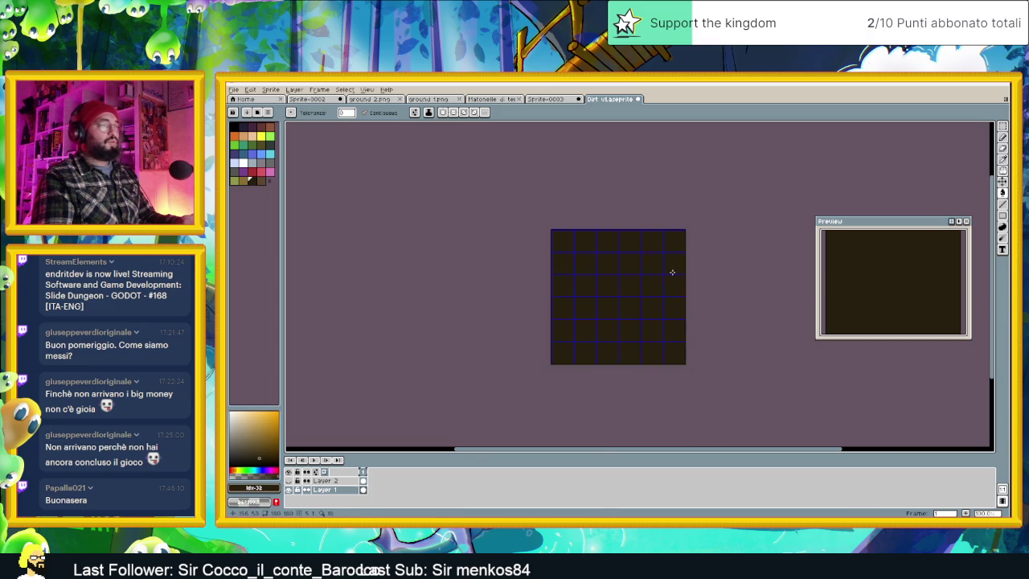
{"action": "scroll", "coordinate": [609, 295], "scroll_direction": "up", "scroll_amount": 1}
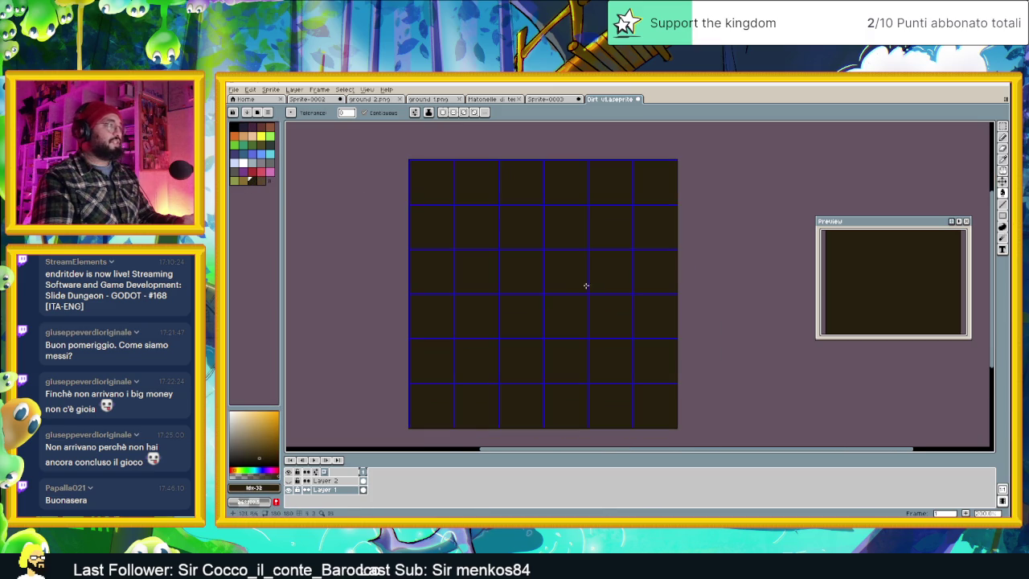
{"action": "left_click", "coordinate": [290, 480]}
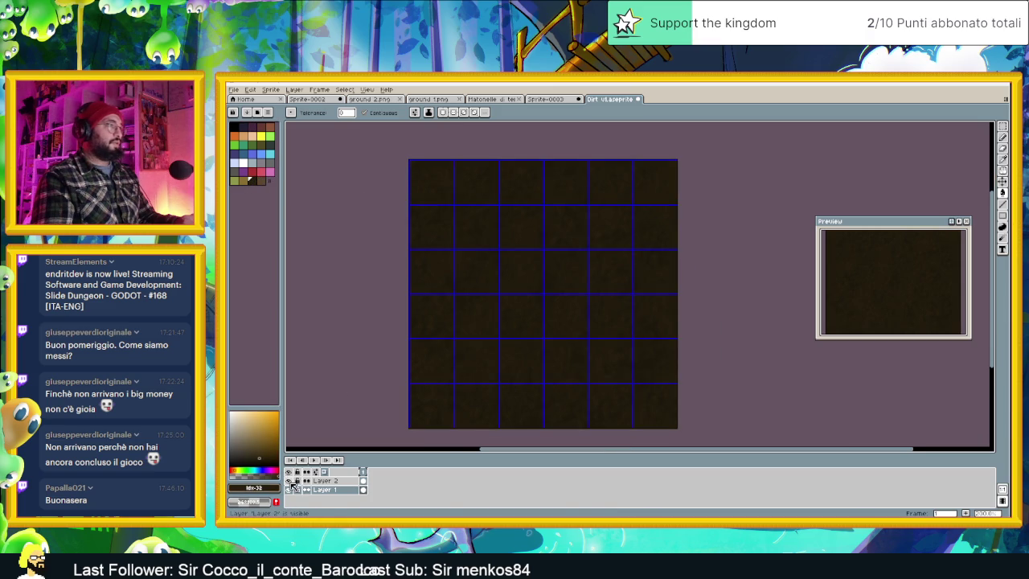
{"action": "scroll", "coordinate": [562, 353], "scroll_direction": "down", "scroll_amount": 1}
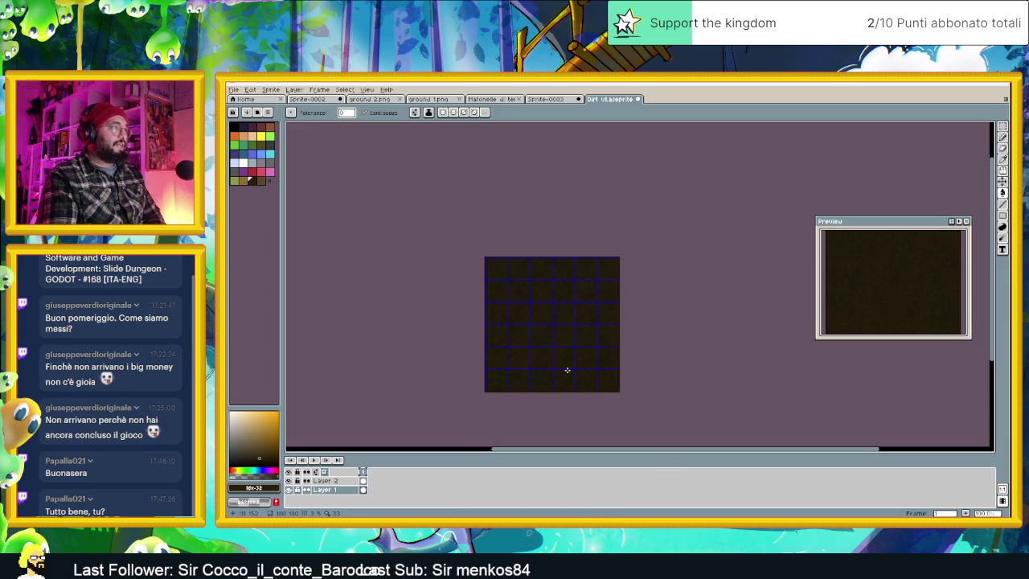
{"action": "scroll", "coordinate": [567, 370], "scroll_direction": "up", "scroll_amount": 1}
{"action": "left_click_drag", "start_coordinate": [575, 321], "coordinate": [585, 327]}
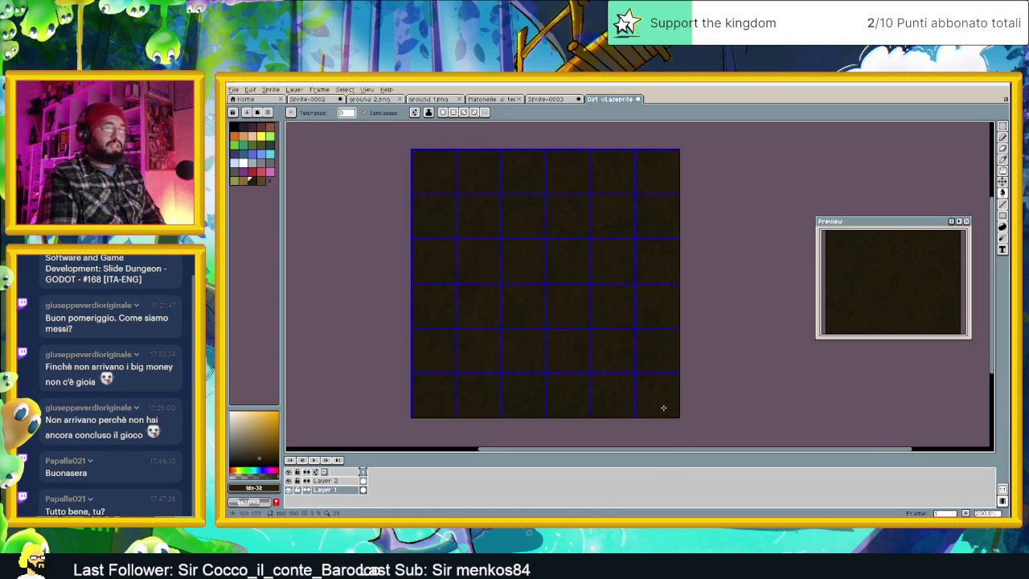
{"action": "key", "text": "alt+Tab"}
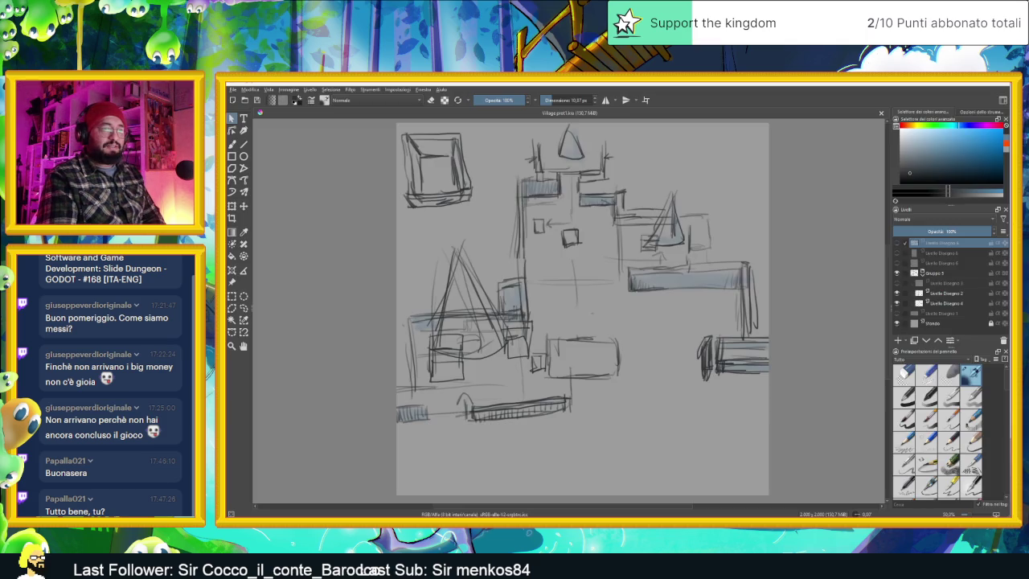
{"action": "key", "text": "alt+Tab"}
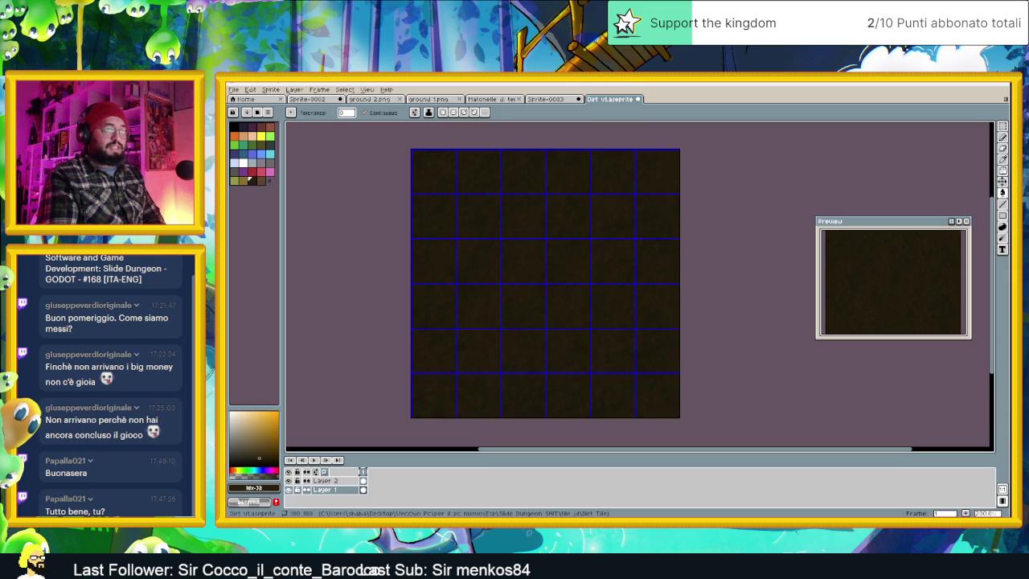
Glance at the Steam page and the Sprite-0002 painted scene.
{"action": "key", "text": "alt+Tab"}
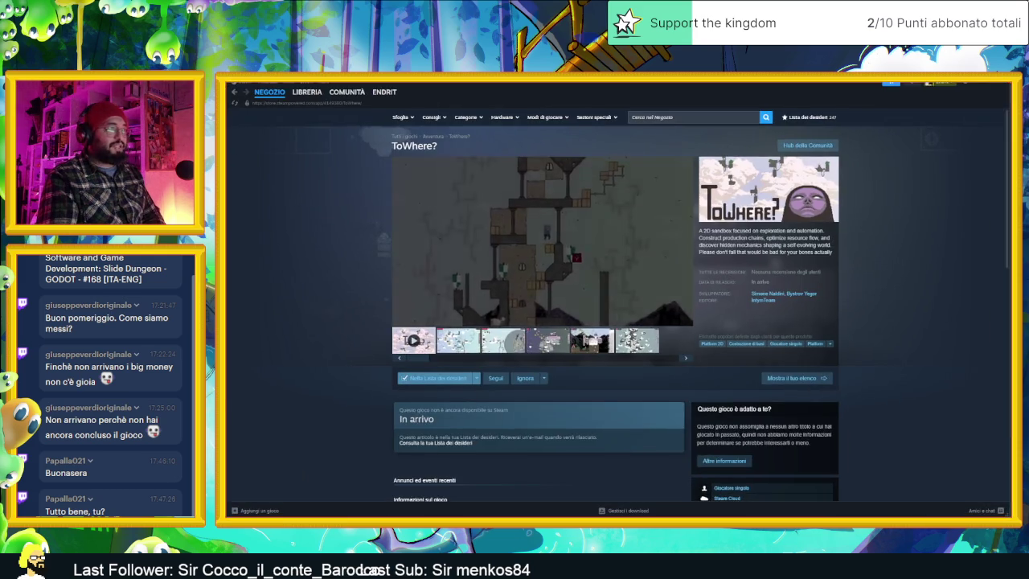
{"action": "key", "text": "alt+Tab"}
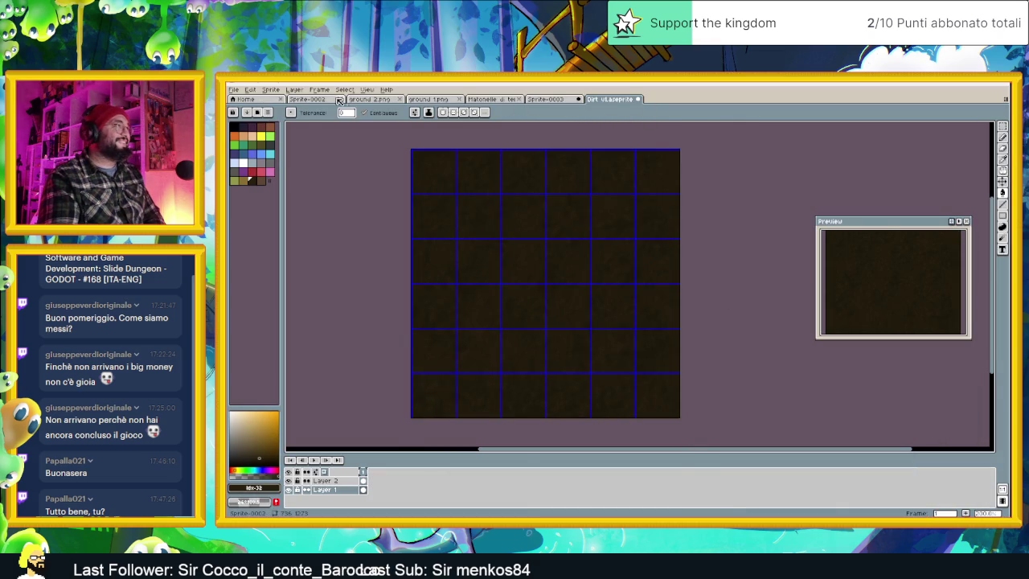
{"action": "left_click", "coordinate": [326, 99]}
{"action": "scroll", "coordinate": [624, 344], "scroll_direction": "down", "scroll_amount": 2}
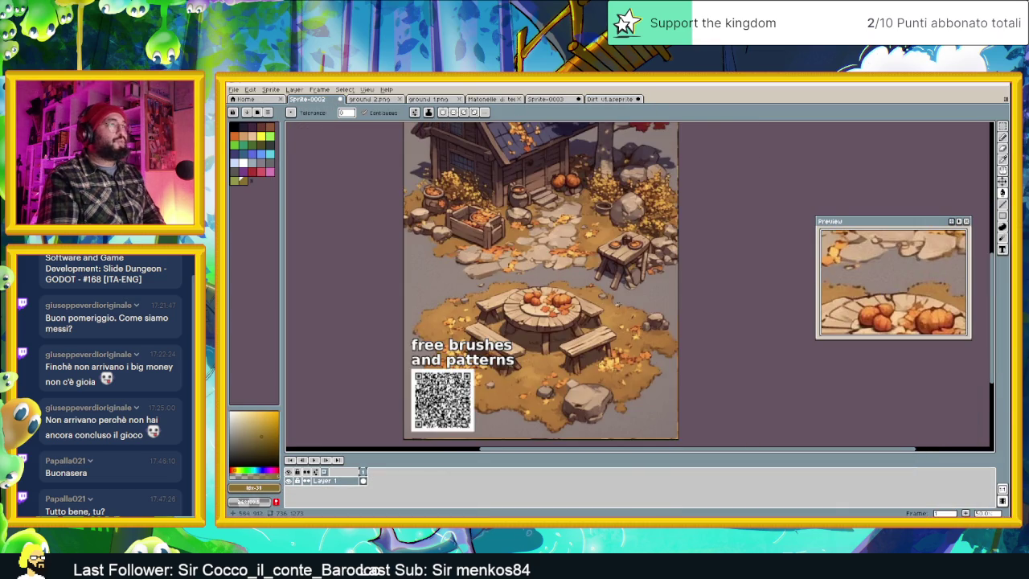
{"action": "scroll", "coordinate": [623, 344], "scroll_direction": "up", "scroll_amount": 2}
{"action": "scroll", "coordinate": [644, 341], "scroll_direction": "up", "scroll_amount": 1}
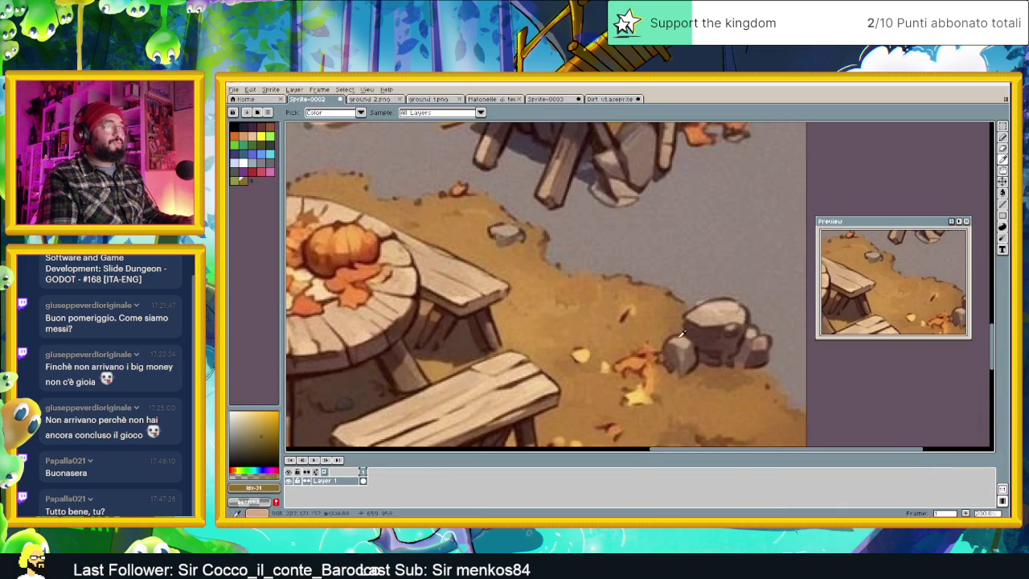
{"action": "scroll", "coordinate": [666, 332], "scroll_direction": "down", "scroll_amount": 1}
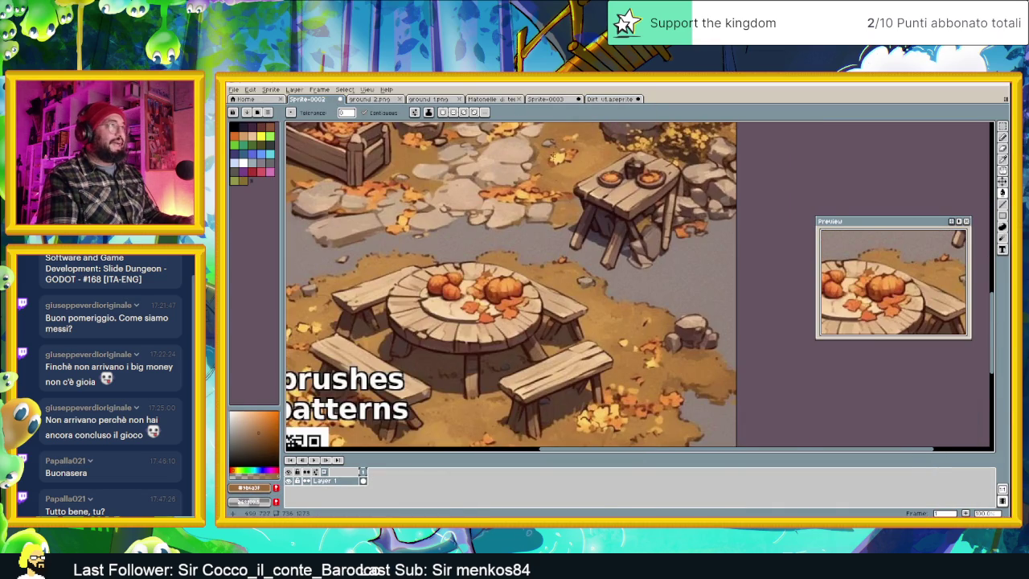
Return to the Dirt tile document and zoom in and out to inspect it.
{"action": "left_click", "coordinate": [608, 99]}
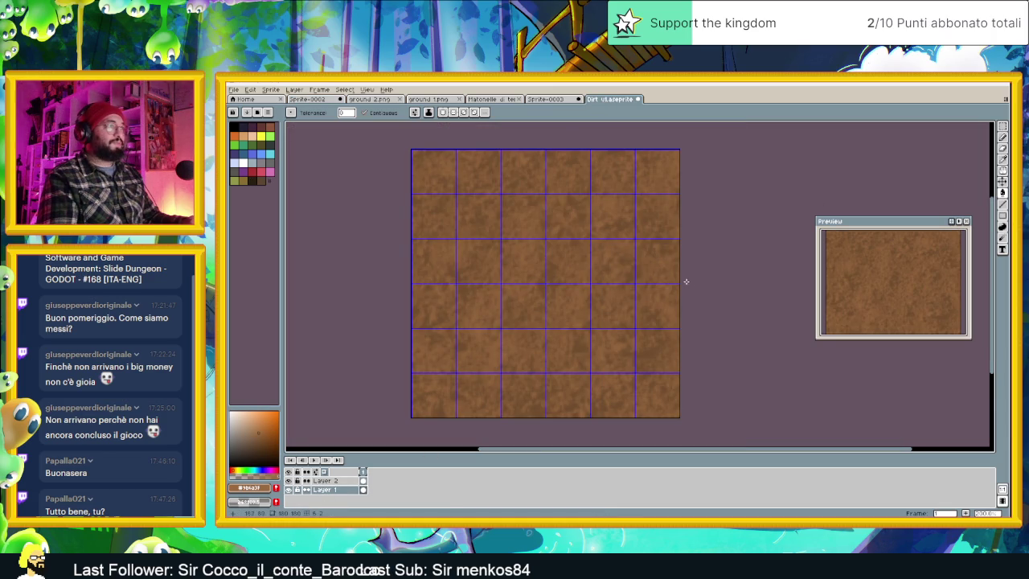
{"action": "scroll", "coordinate": [701, 291], "scroll_direction": "down", "scroll_amount": 2}
{"action": "scroll", "coordinate": [700, 291], "scroll_direction": "down", "scroll_amount": 1}
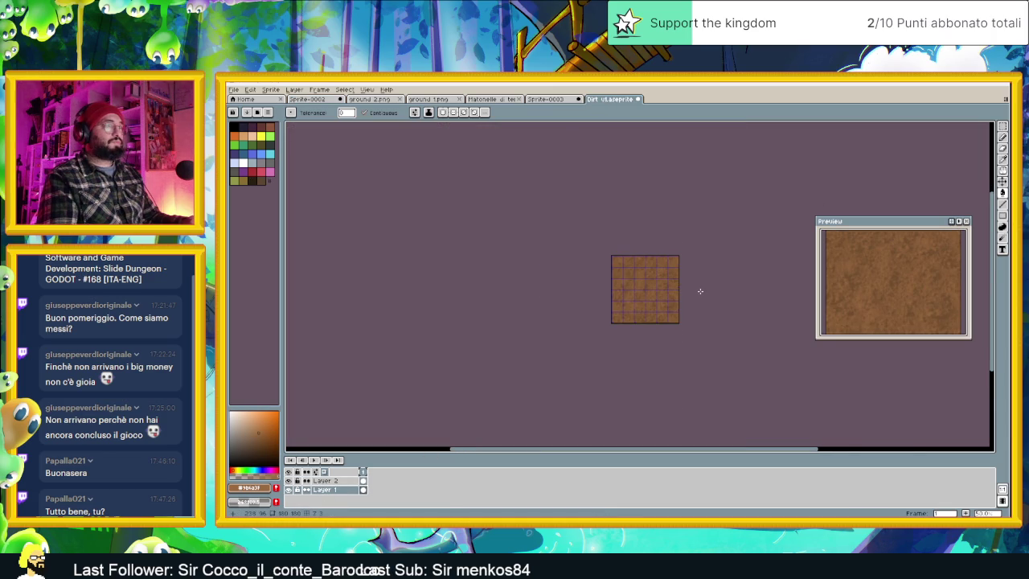
{"action": "scroll", "coordinate": [668, 291], "scroll_direction": "up", "scroll_amount": 1}
{"action": "scroll", "coordinate": [616, 294], "scroll_direction": "up", "scroll_amount": 1}
{"action": "scroll", "coordinate": [615, 293], "scroll_direction": "down", "scroll_amount": 1}
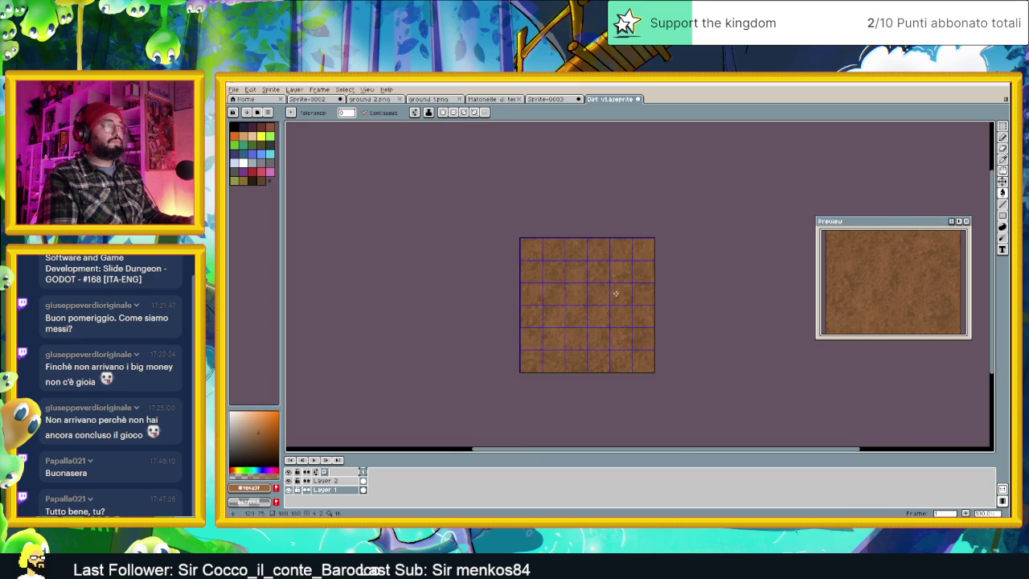
Open Layer 2's properties and try Lighten, Screen and Color Dodge blending.
{"action": "double_click", "coordinate": [326, 480]}
{"action": "left_click", "coordinate": [764, 254]}
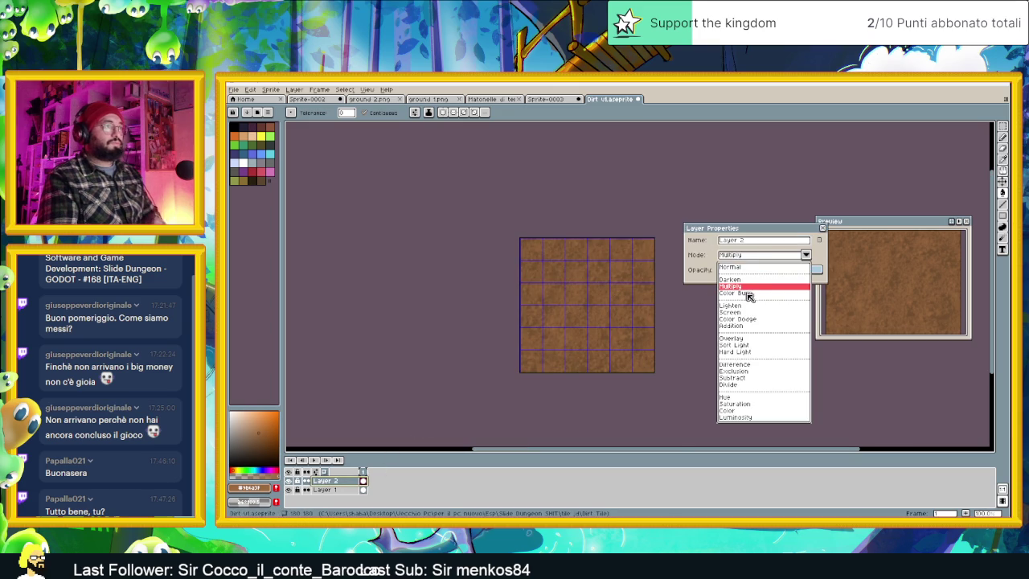
{"action": "left_click", "coordinate": [753, 294]}
{"action": "left_click_drag", "start_coordinate": [734, 275], "coordinate": [820, 270]}
{"action": "left_click", "coordinate": [764, 256]}
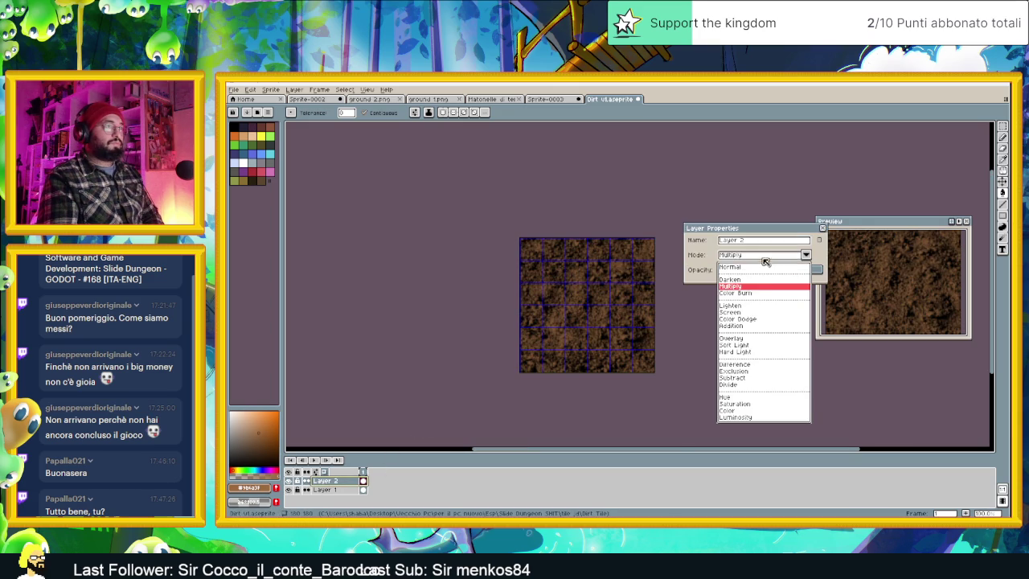
{"action": "left_click", "coordinate": [756, 306]}
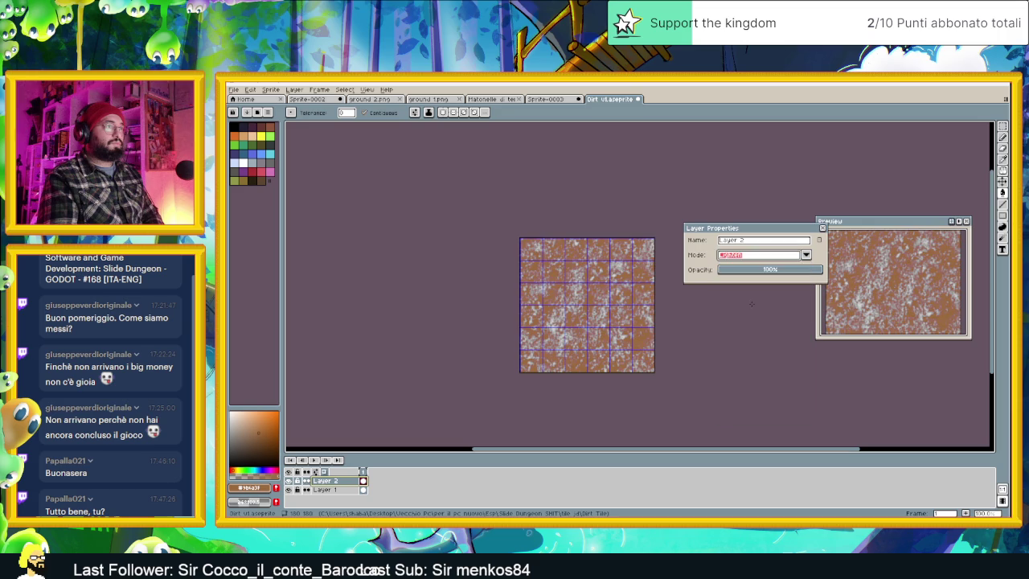
{"action": "left_click", "coordinate": [757, 257]}
{"action": "left_click", "coordinate": [746, 313]}
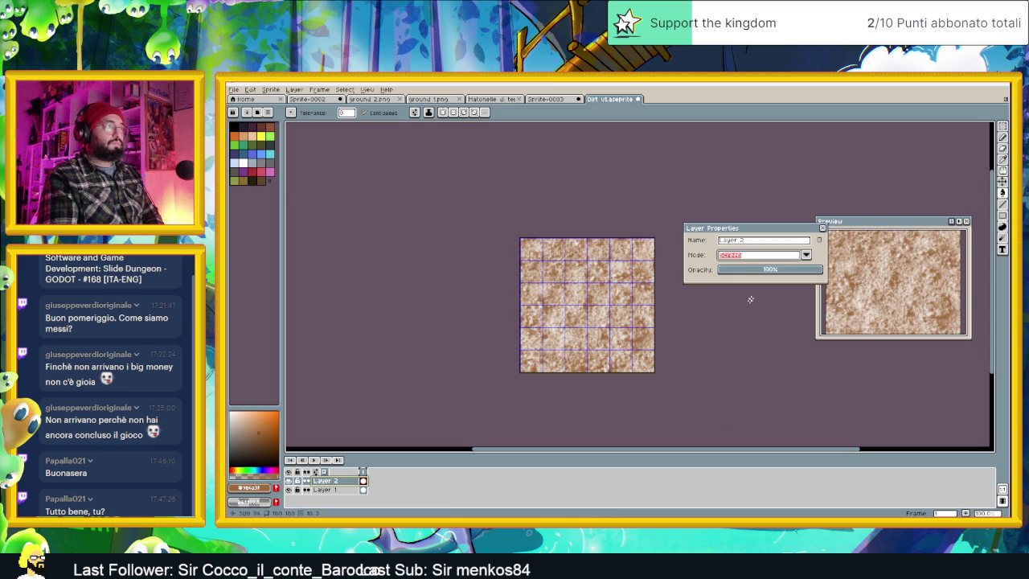
{"action": "left_click", "coordinate": [762, 256]}
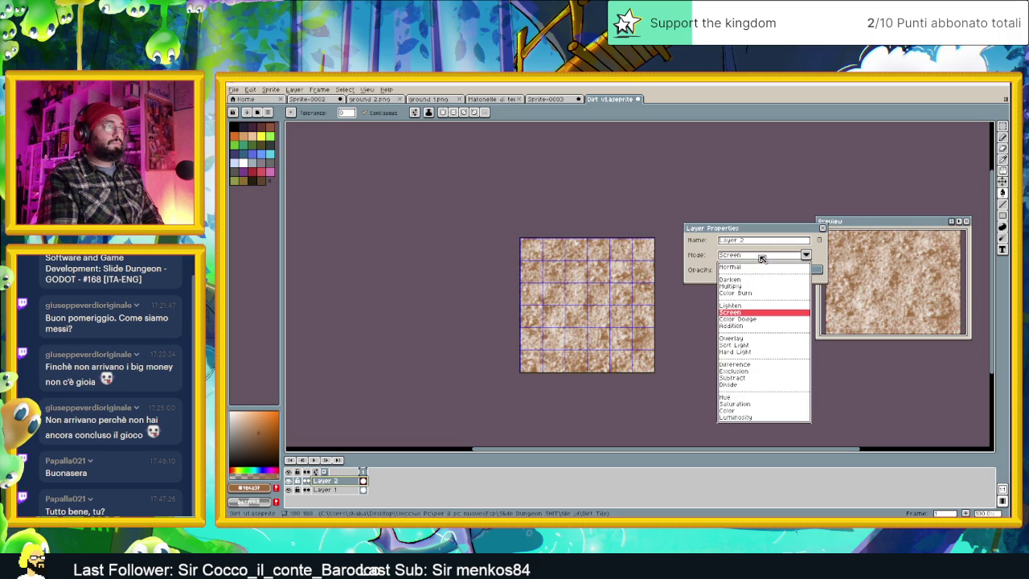
{"action": "left_click", "coordinate": [748, 319]}
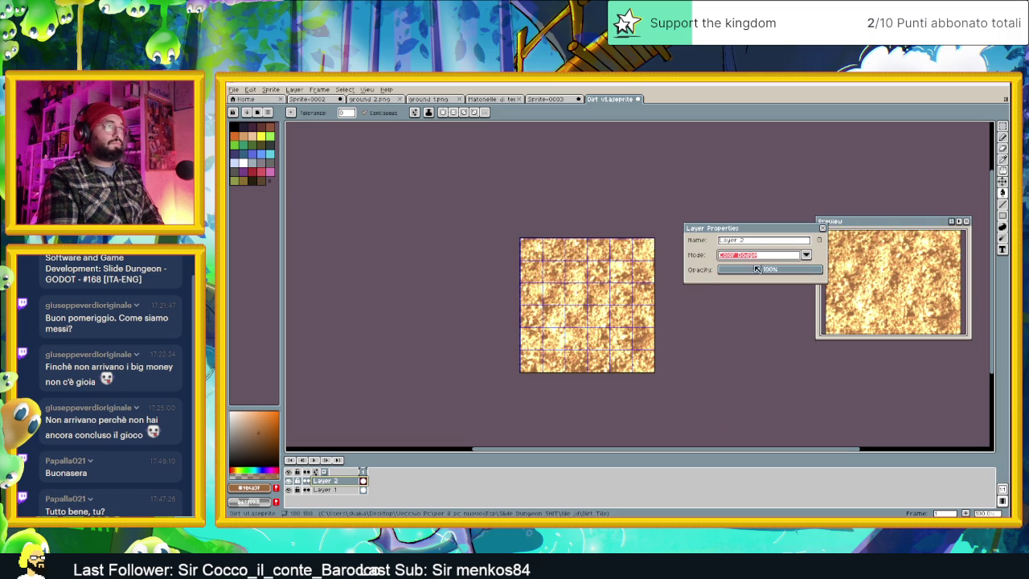
Try Addition then Color Dodge blending, raising Layer 2's opacity to 100%.
{"action": "left_click_drag", "start_coordinate": [755, 269], "coordinate": [743, 273]}
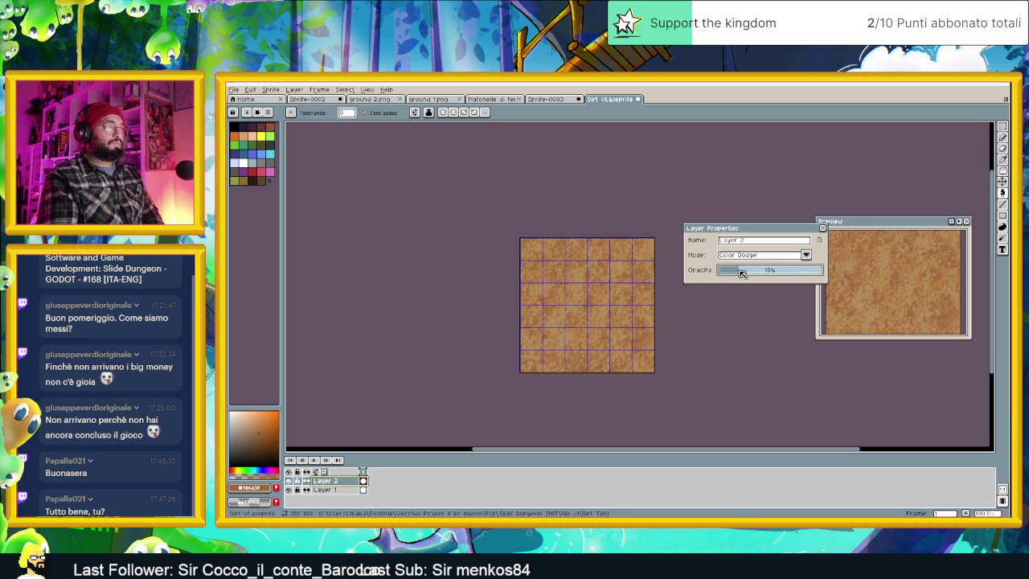
{"action": "left_click", "coordinate": [765, 257]}
{"action": "left_click", "coordinate": [752, 326]}
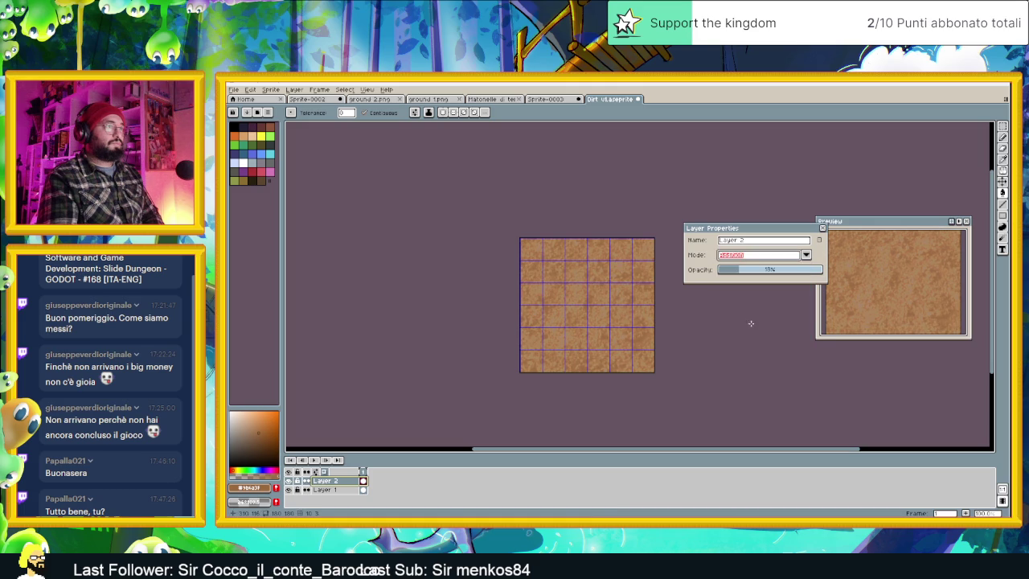
{"action": "left_click", "coordinate": [760, 259]}
{"action": "left_click", "coordinate": [752, 325]}
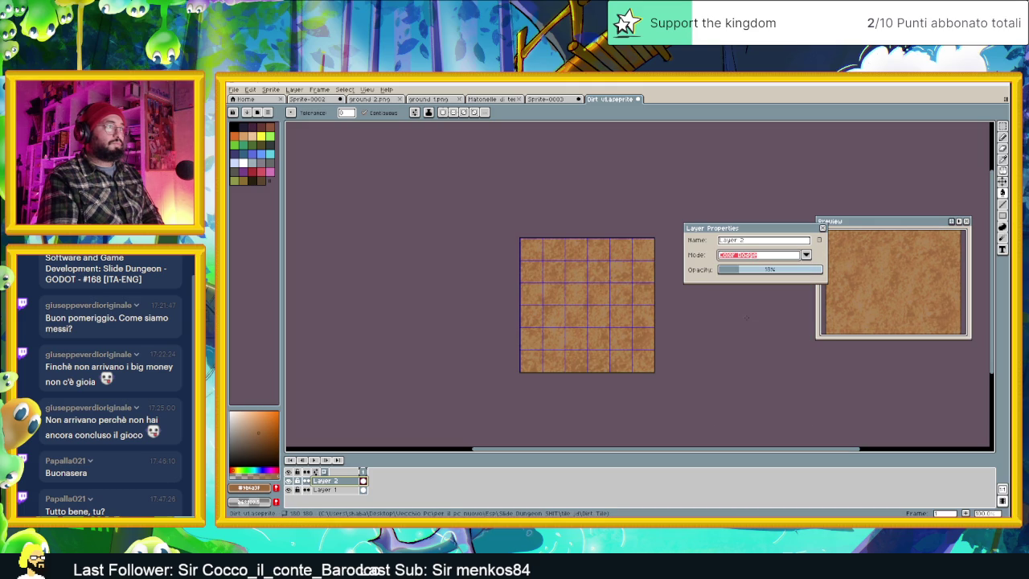
{"action": "left_click", "coordinate": [754, 255]}
{"action": "left_click", "coordinate": [710, 270]}
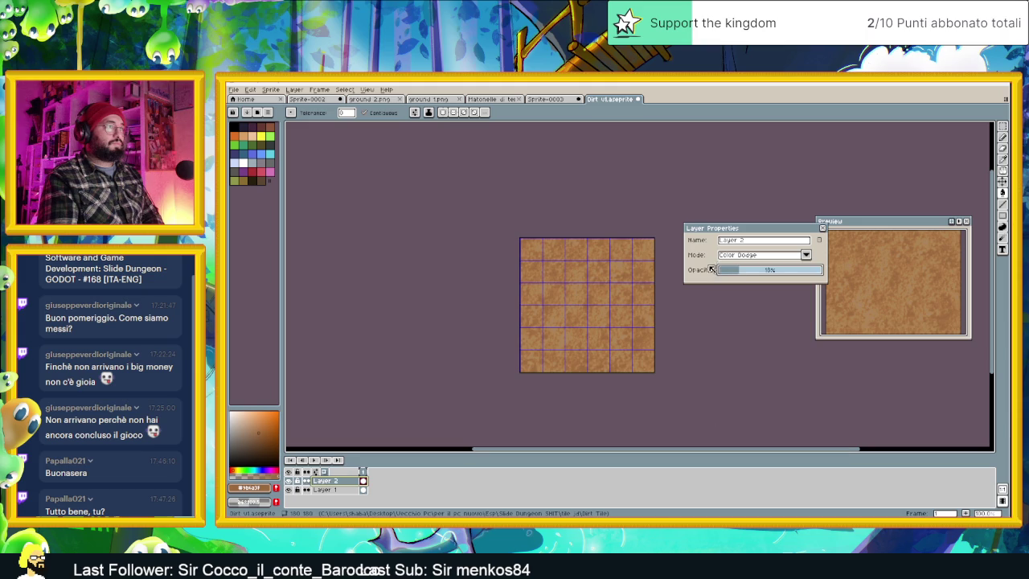
{"action": "left_click_drag", "start_coordinate": [747, 276], "coordinate": [802, 278]}
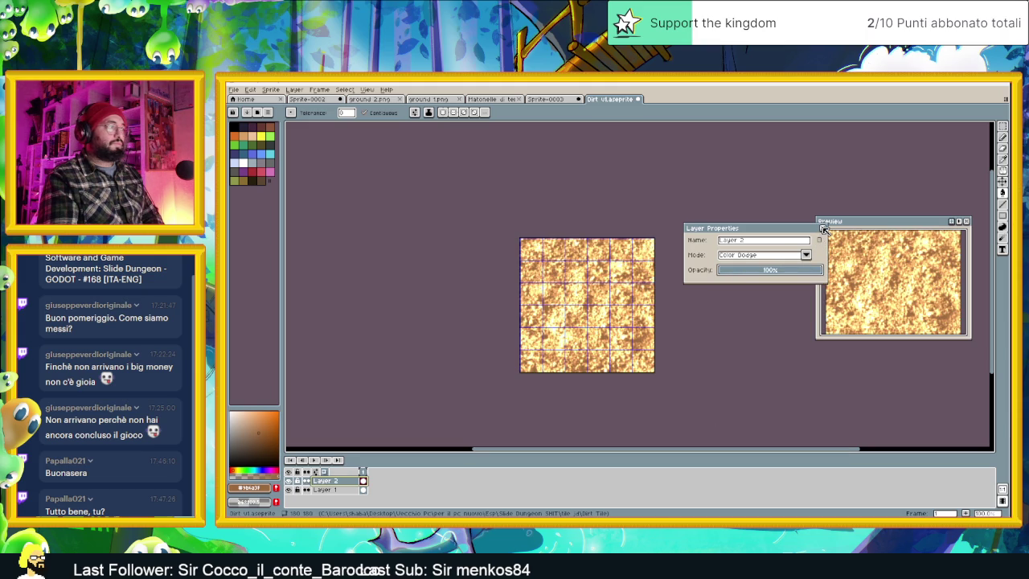
Try Screen, Lighten and Overlay blending at opacities around 18% to 34%.
{"action": "left_click", "coordinate": [786, 256]}
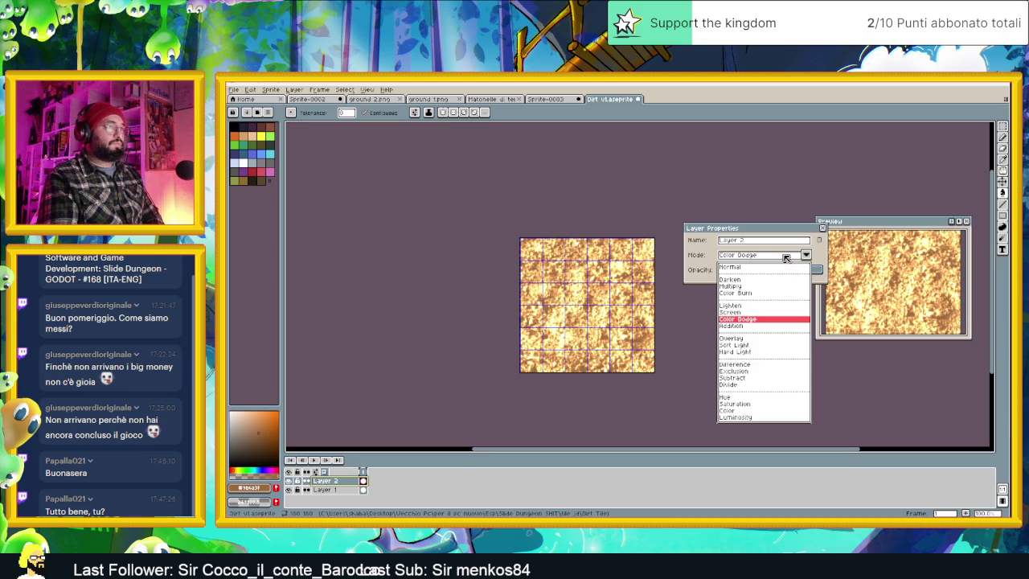
{"action": "left_click", "coordinate": [747, 312]}
{"action": "left_click", "coordinate": [764, 266]}
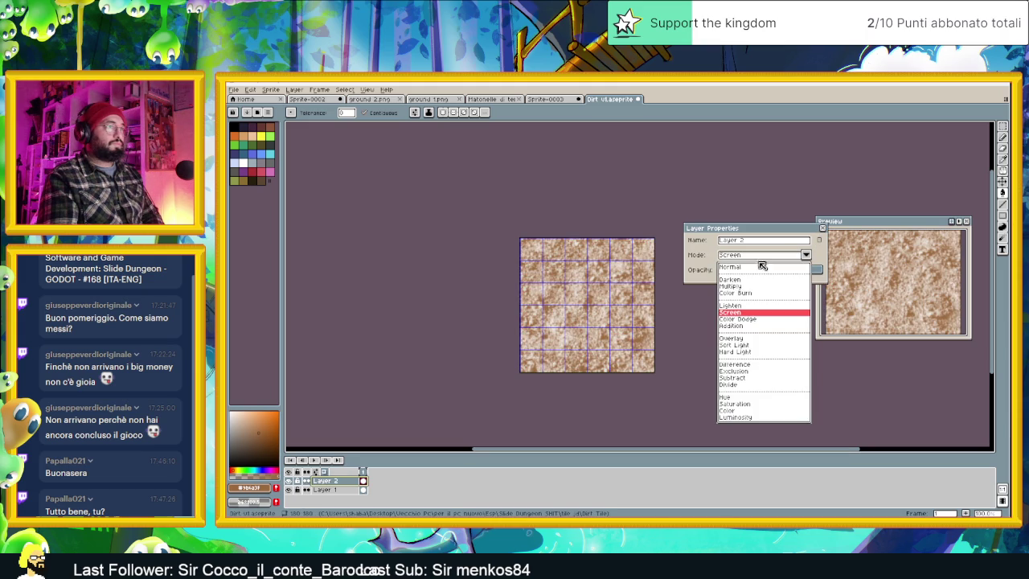
{"action": "left_click", "coordinate": [748, 305]}
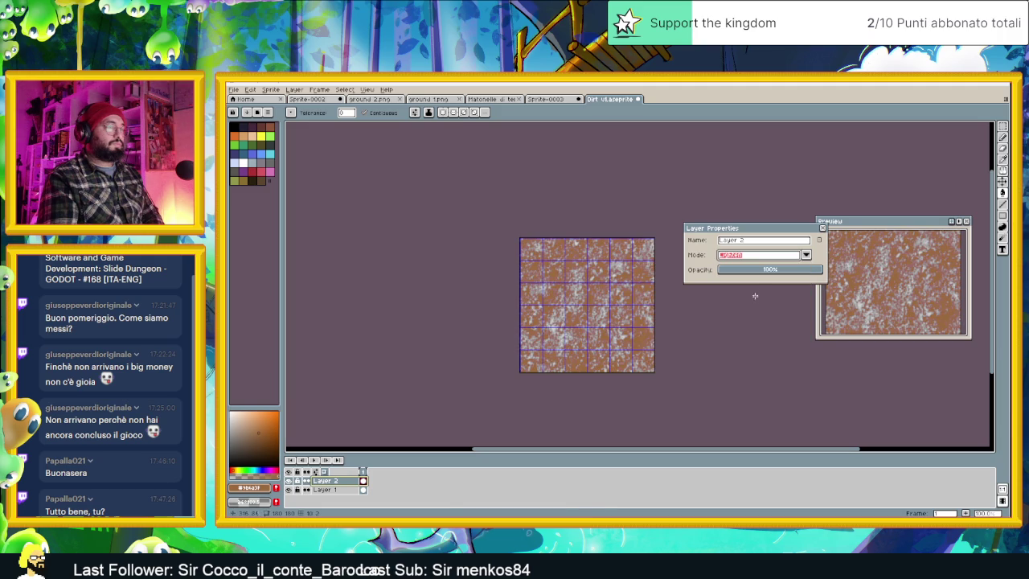
{"action": "left_click", "coordinate": [751, 255]}
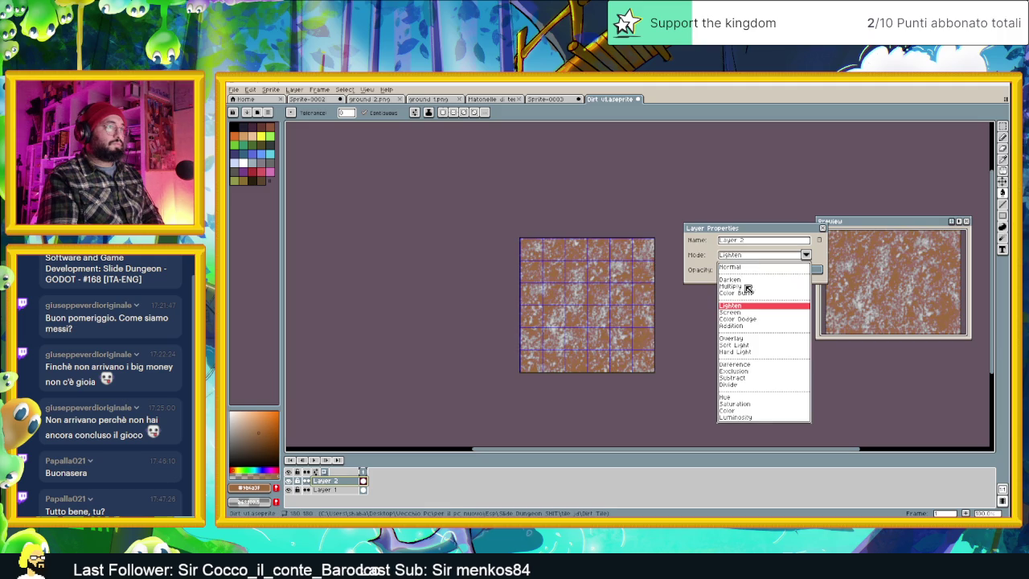
{"action": "left_click", "coordinate": [749, 338]}
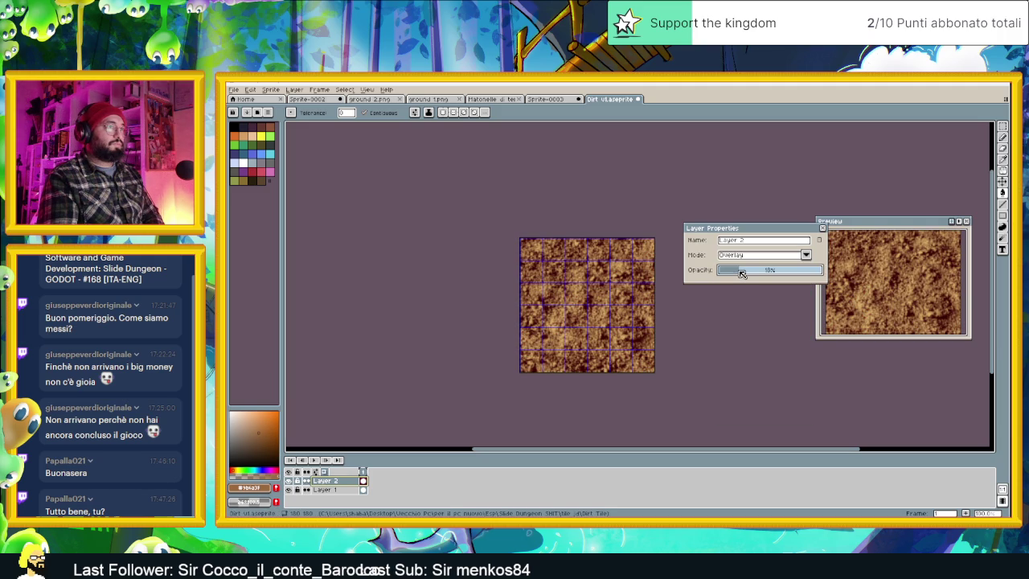
{"action": "left_click", "coordinate": [741, 272]}
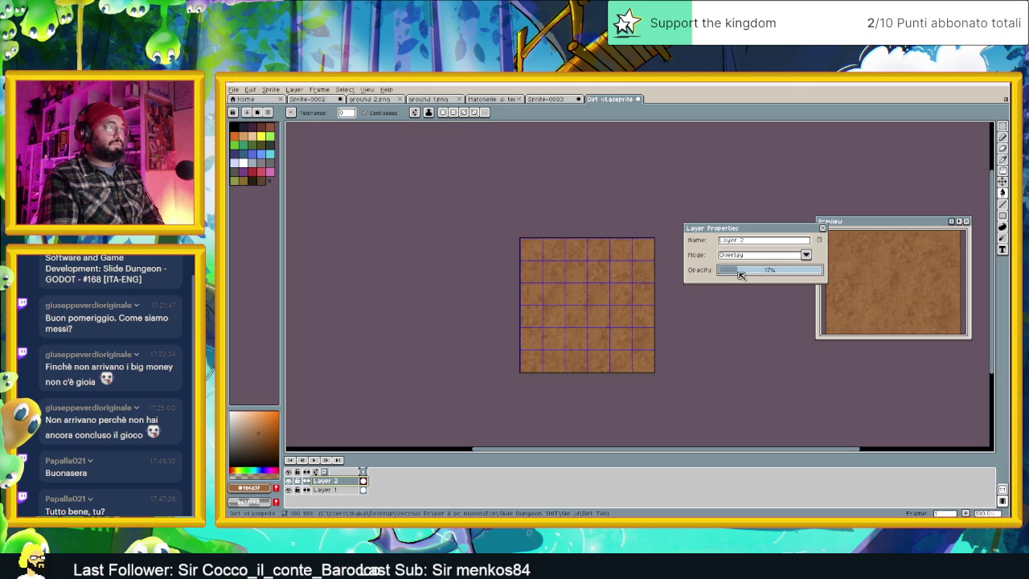
{"action": "left_click_drag", "start_coordinate": [743, 274], "coordinate": [820, 272]}
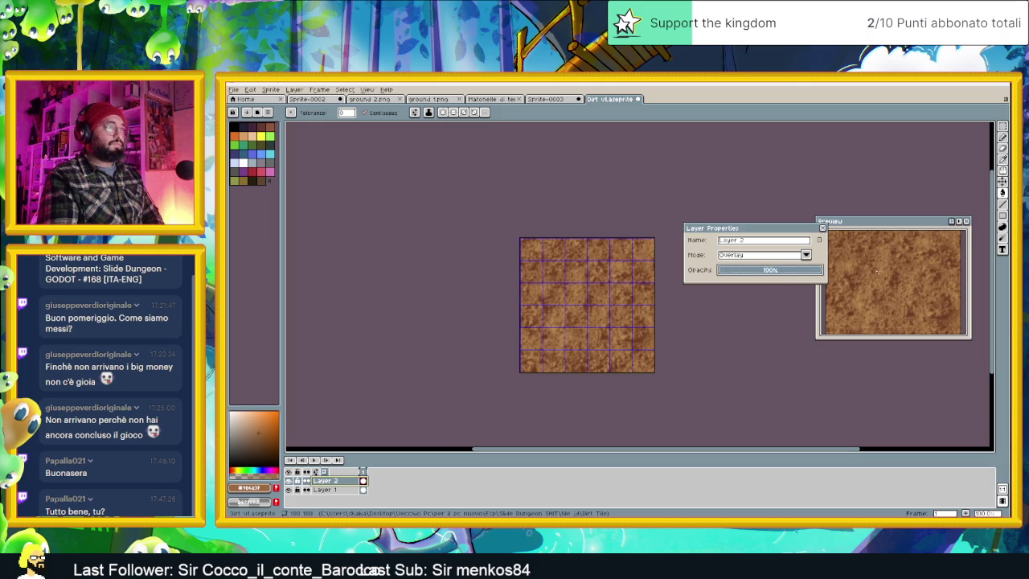
Set Layer 2 to Soft Light blending at 15% opacity.
{"action": "left_click", "coordinate": [785, 256]}
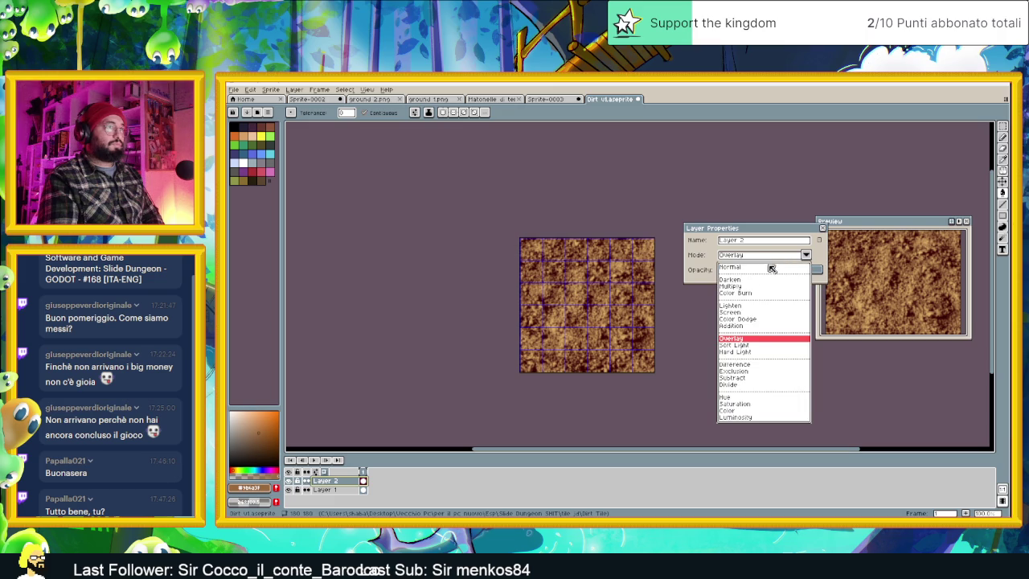
{"action": "left_click", "coordinate": [748, 345]}
{"action": "left_click", "coordinate": [736, 271]}
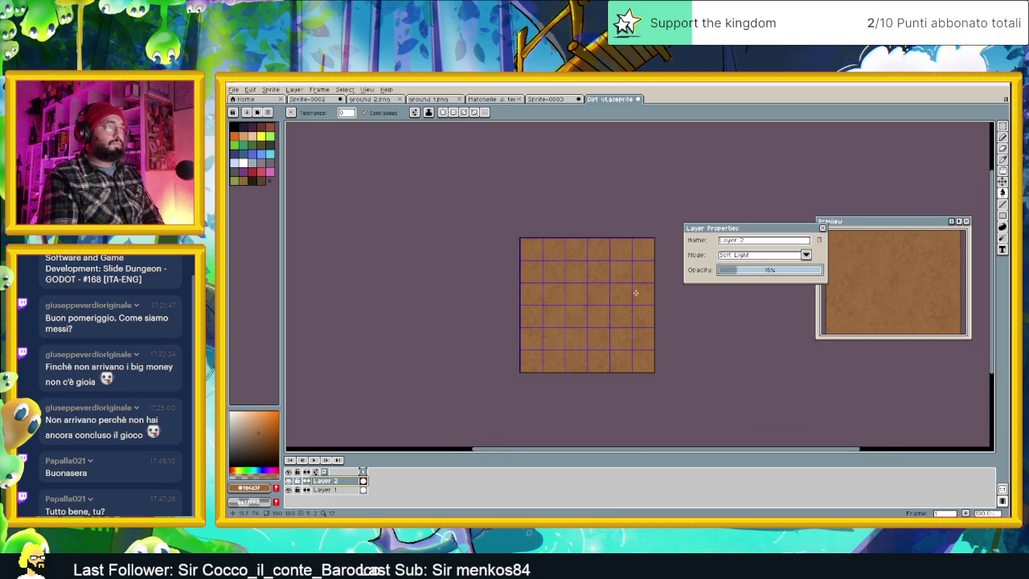
{"action": "scroll", "coordinate": [582, 312], "scroll_direction": "up", "scroll_amount": 1}
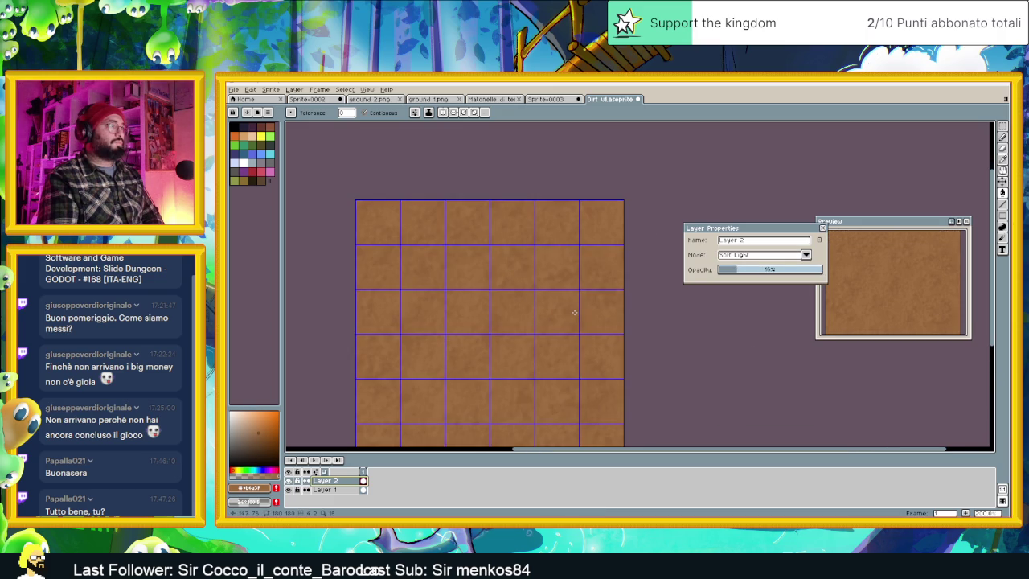
{"action": "scroll", "coordinate": [575, 312], "scroll_direction": "down", "scroll_amount": 1}
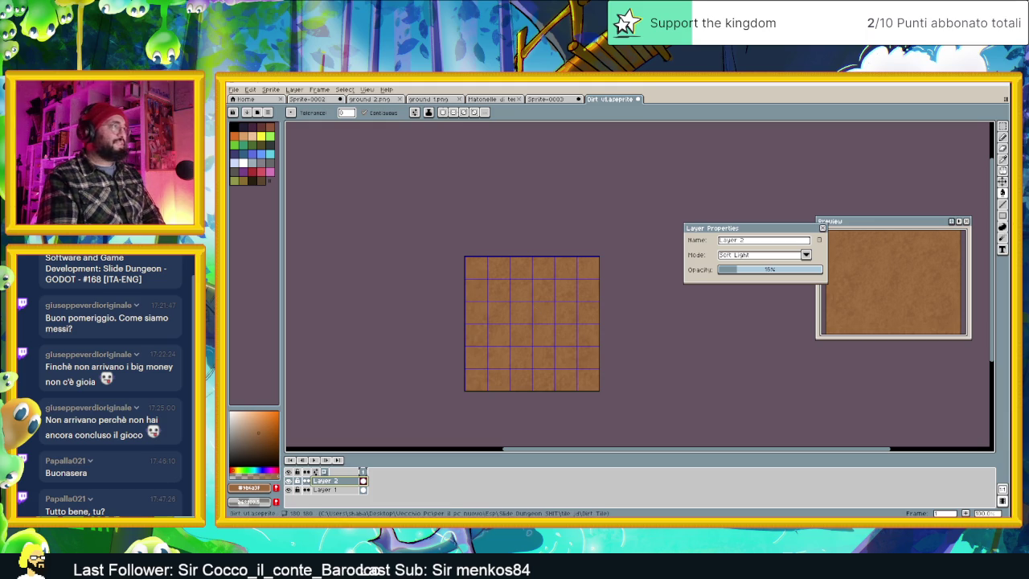
{"action": "left_click", "coordinate": [367, 89]}
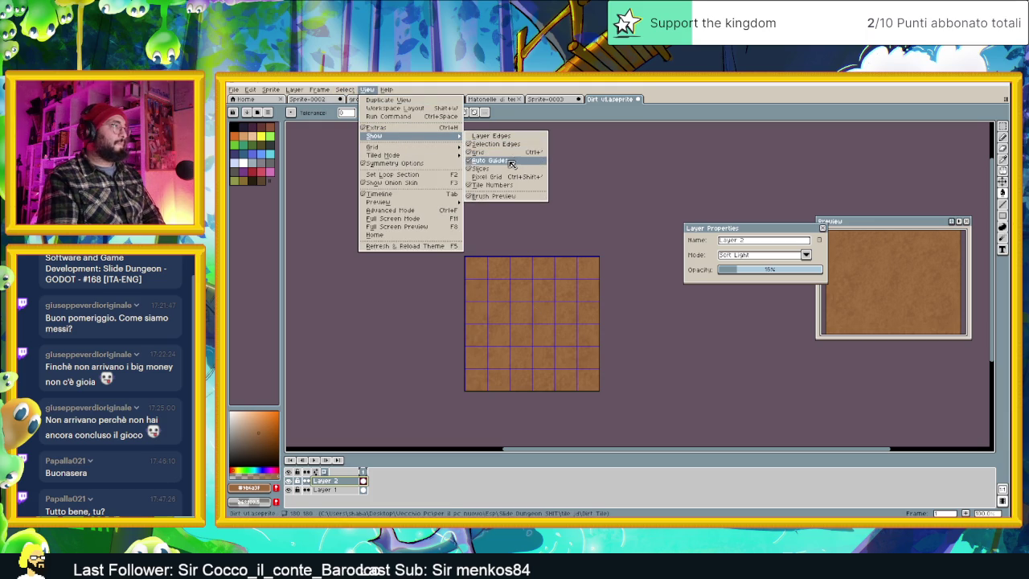
{"action": "mouse_move", "coordinate": [385, 156]}
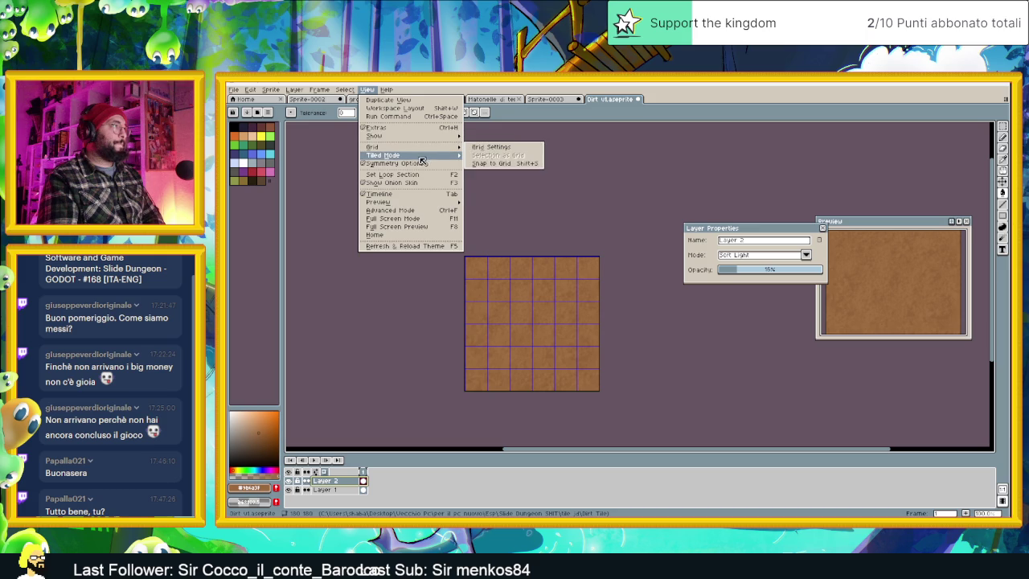
Preview the sprite tiled in both directions and hide the grid lines.
{"action": "left_click", "coordinate": [518, 166]}
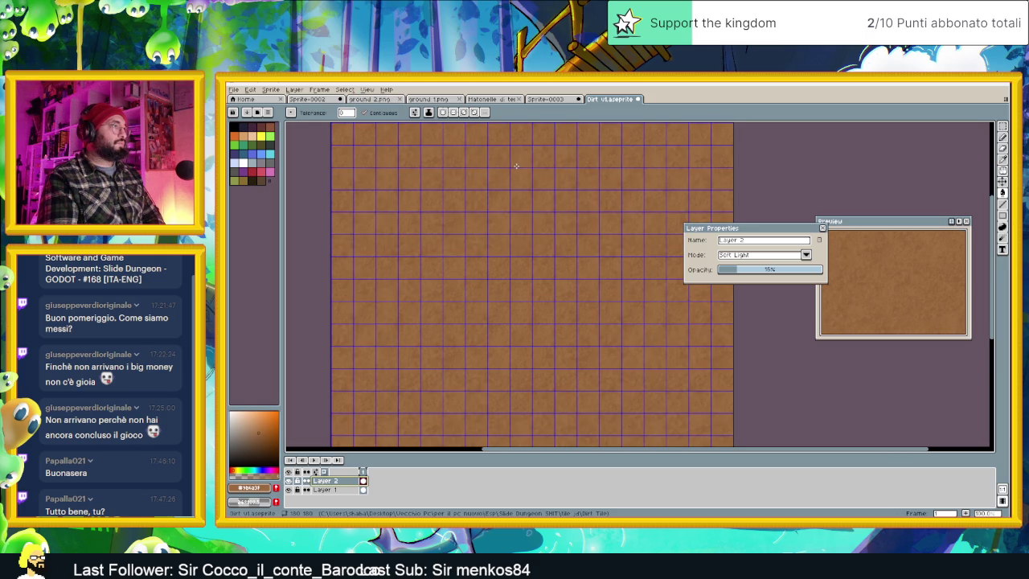
{"action": "scroll", "coordinate": [600, 344], "scroll_direction": "down", "scroll_amount": 2}
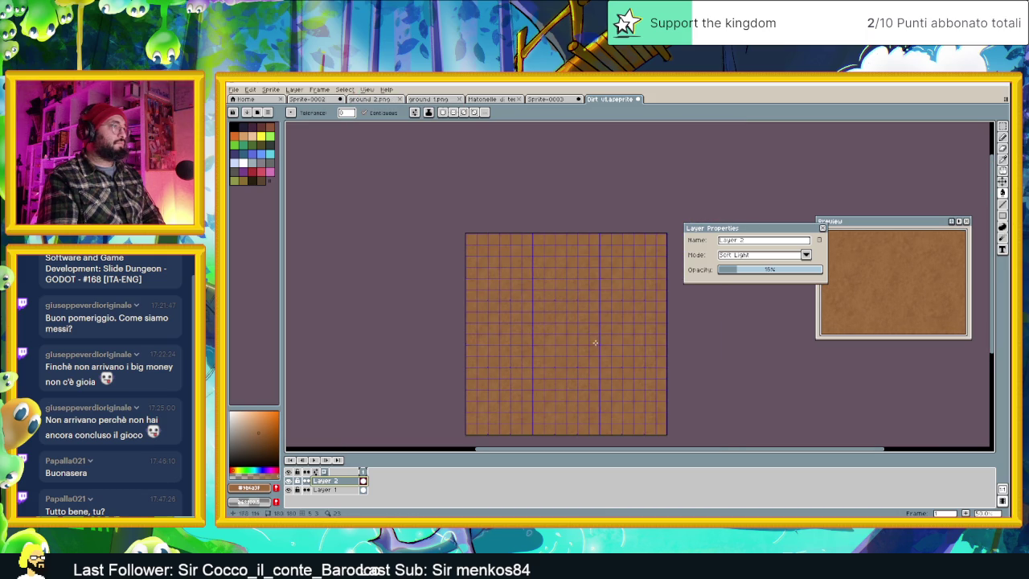
{"action": "scroll", "coordinate": [594, 343], "scroll_direction": "up", "scroll_amount": 2}
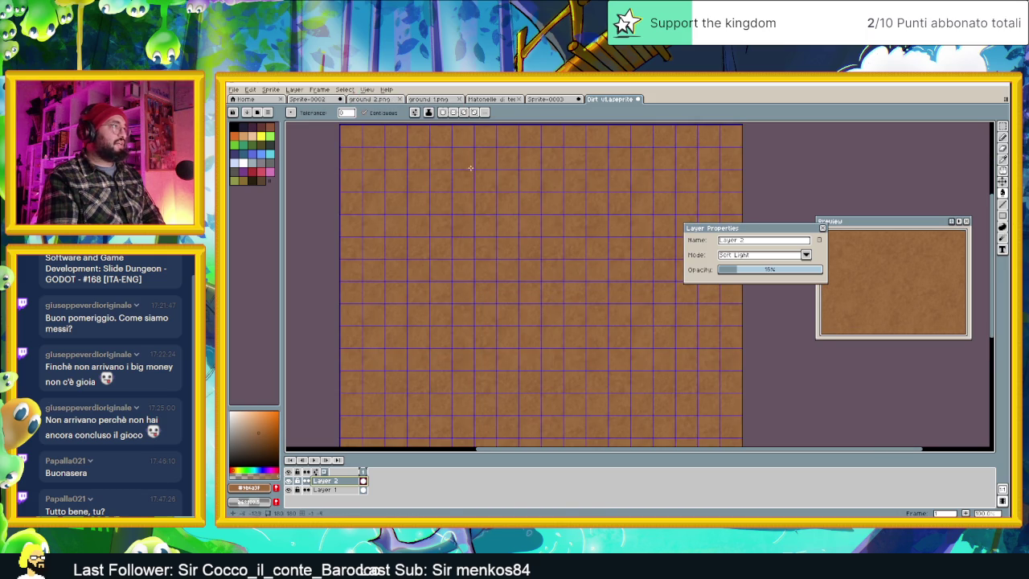
{"action": "left_click", "coordinate": [367, 89]}
{"action": "mouse_move", "coordinate": [372, 147]}
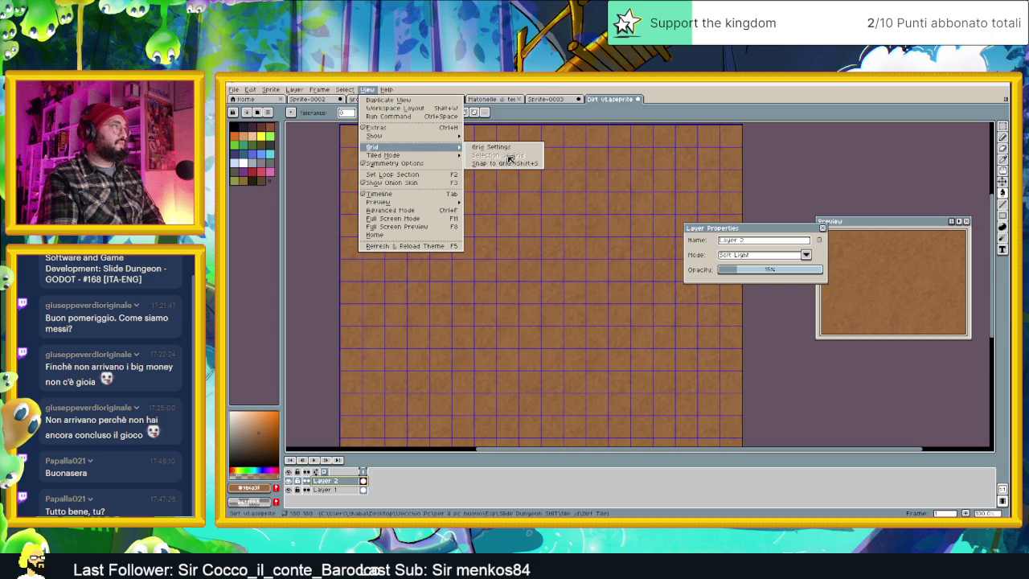
{"action": "left_click", "coordinate": [491, 151]}
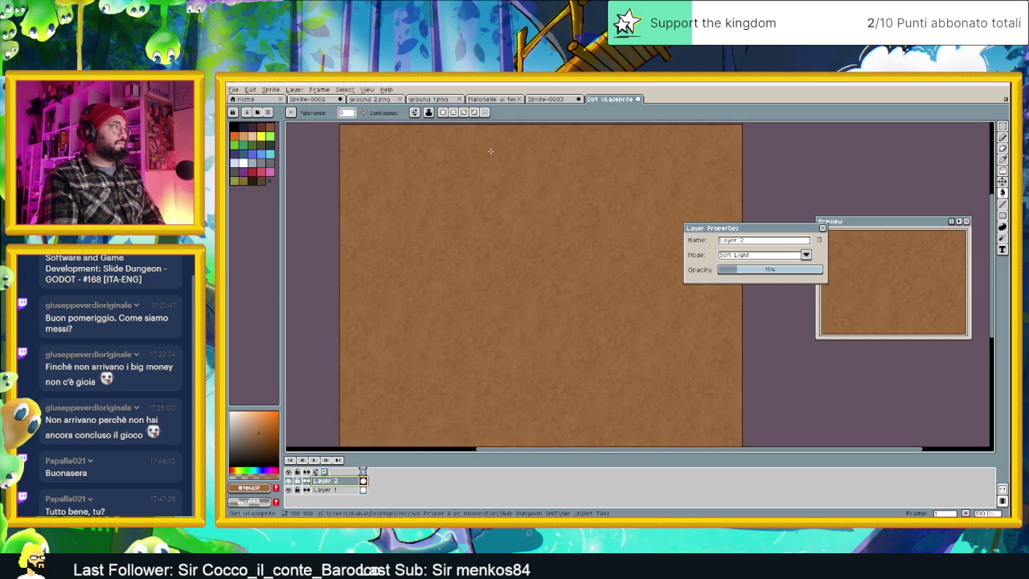
Zoom and pan so the gridless dirt tile fills the canvas for inspection.
{"action": "scroll", "coordinate": [605, 294], "scroll_direction": "down", "scroll_amount": 1}
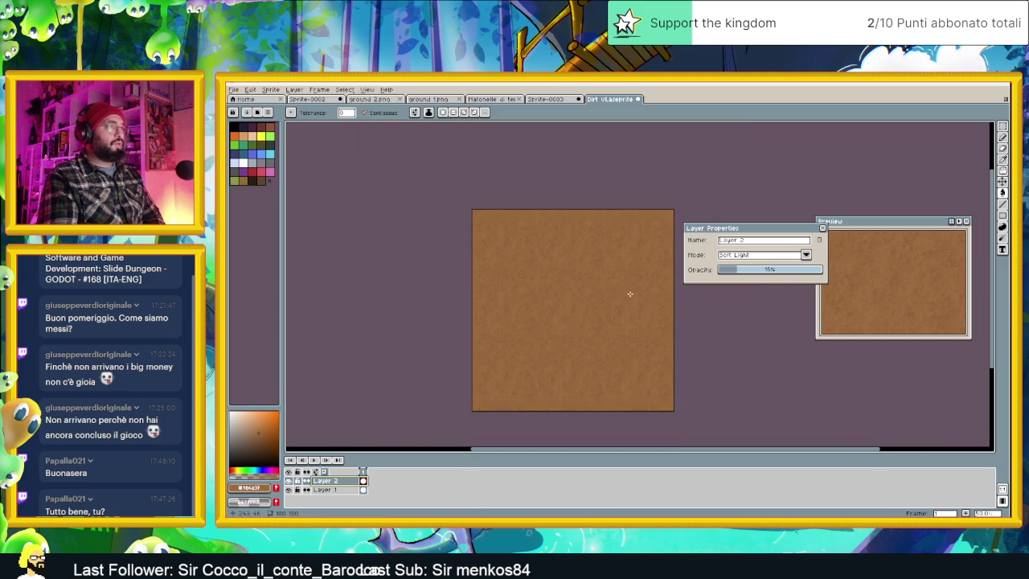
{"action": "scroll", "coordinate": [596, 263], "scroll_direction": "up", "scroll_amount": 1}
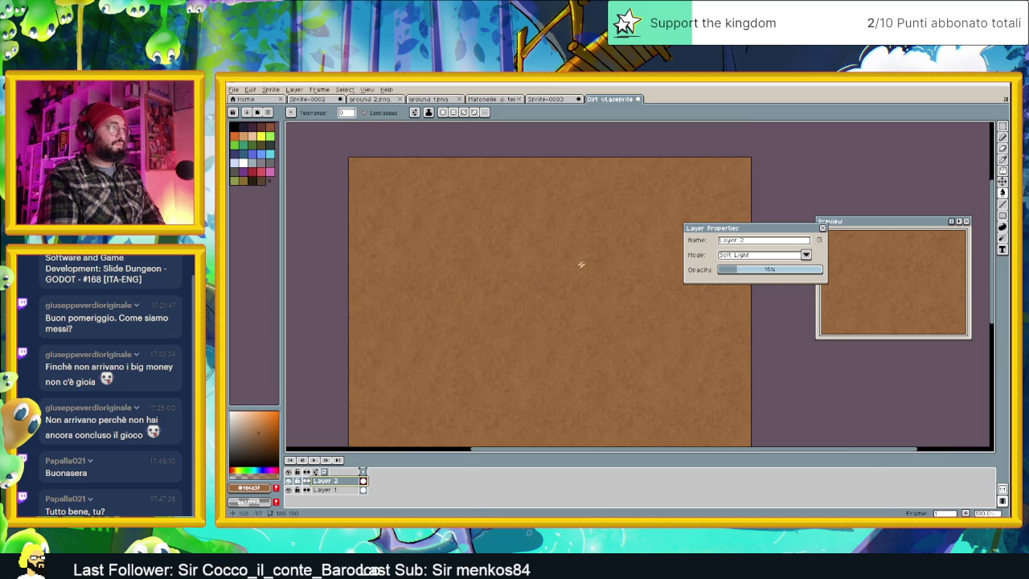
{"action": "scroll", "coordinate": [567, 296], "scroll_direction": "down", "scroll_amount": 1}
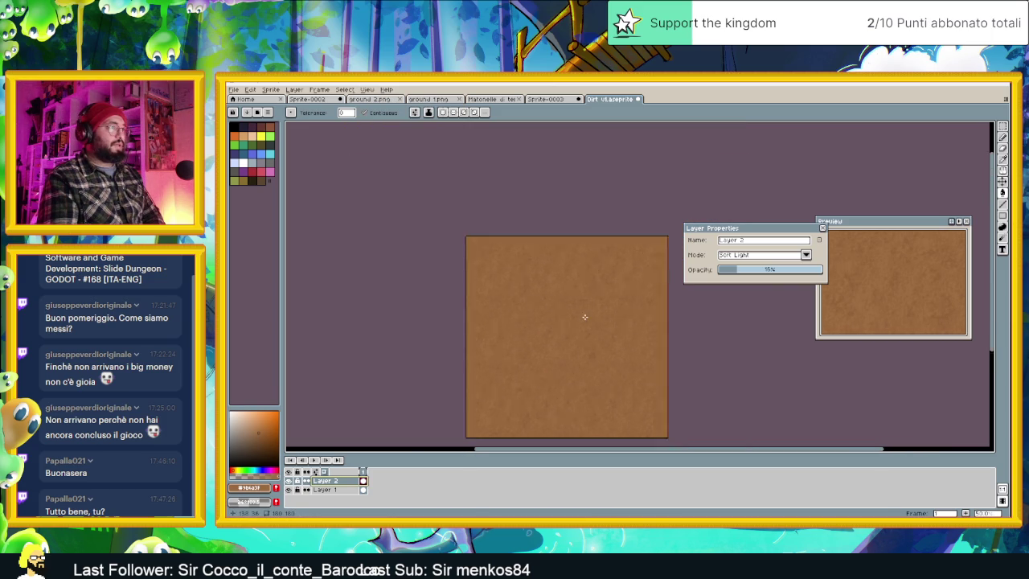
{"action": "scroll", "coordinate": [584, 317], "scroll_direction": "down", "scroll_amount": 1}
{"action": "scroll", "coordinate": [590, 351], "scroll_direction": "up", "scroll_amount": 1}
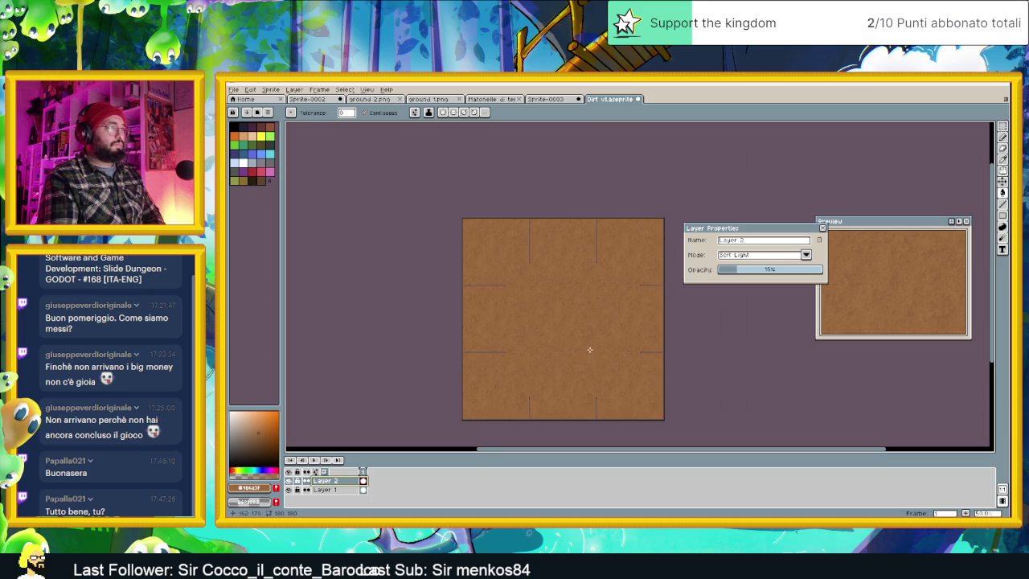
{"action": "scroll", "coordinate": [518, 265], "scroll_direction": "up", "scroll_amount": 1}
{"action": "mouse_move", "coordinate": [667, 289]}
{"action": "left_mouse_down"}
{"action": "mouse_move", "coordinate": [542, 214]}
{"action": "mouse_move", "coordinate": [563, 213]}
{"action": "left_mouse_up"}
{"action": "scroll", "coordinate": [560, 232], "scroll_direction": "up", "scroll_amount": 1}
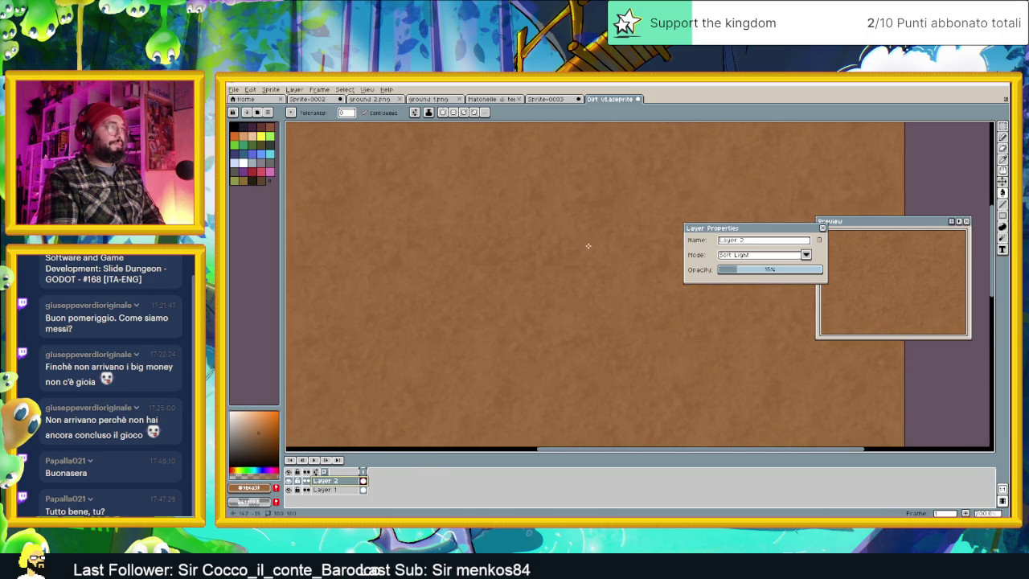
{"action": "scroll", "coordinate": [589, 263], "scroll_direction": "down", "scroll_amount": 2}
{"action": "scroll", "coordinate": [589, 266], "scroll_direction": "up", "scroll_amount": 1}
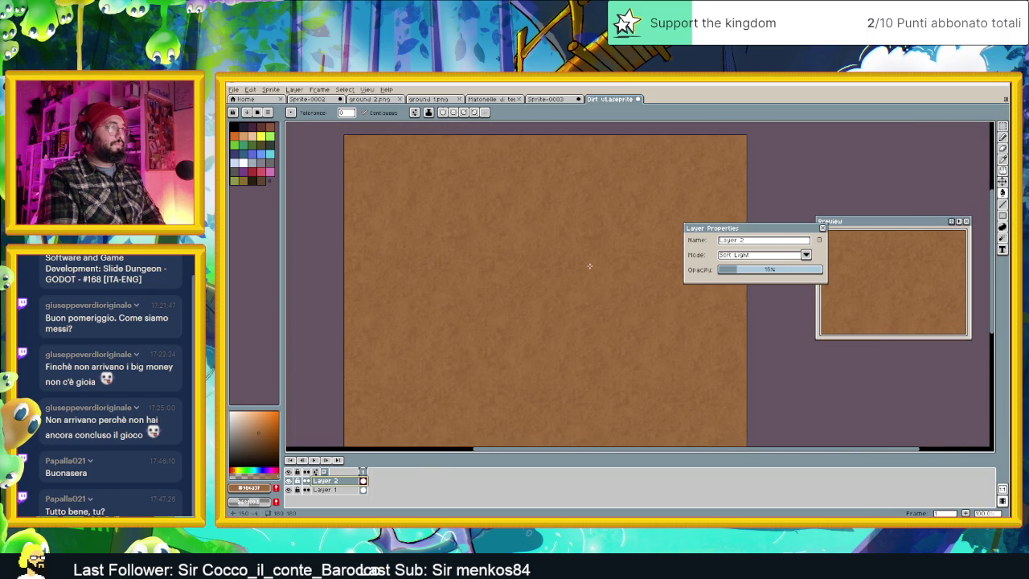
{"action": "scroll", "coordinate": [577, 267], "scroll_direction": "up", "scroll_amount": 1}
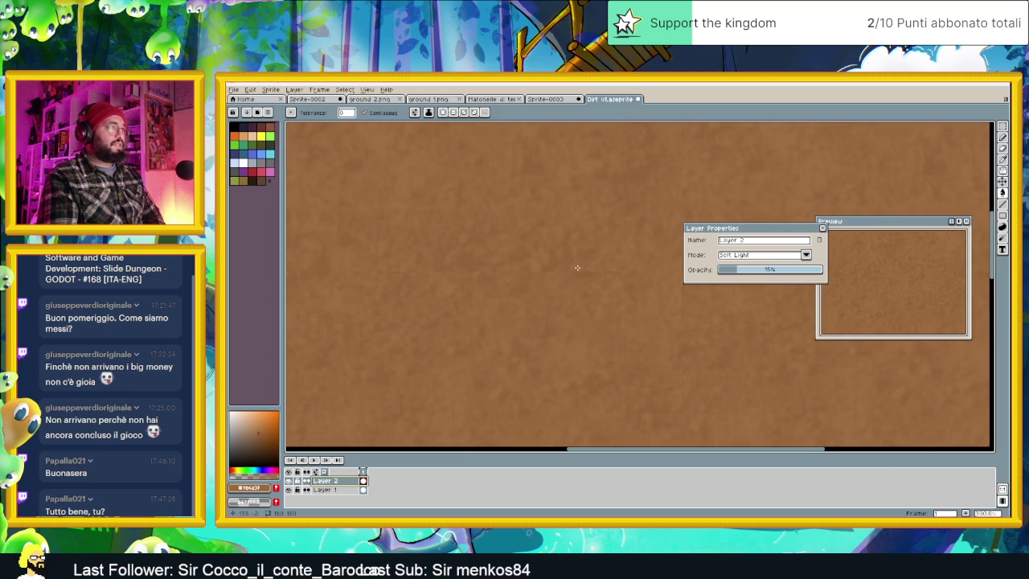
Try Hard Light, keep Layer 2 on Soft Light at 27% opacity, then hide it.
{"action": "left_click", "coordinate": [750, 256]}
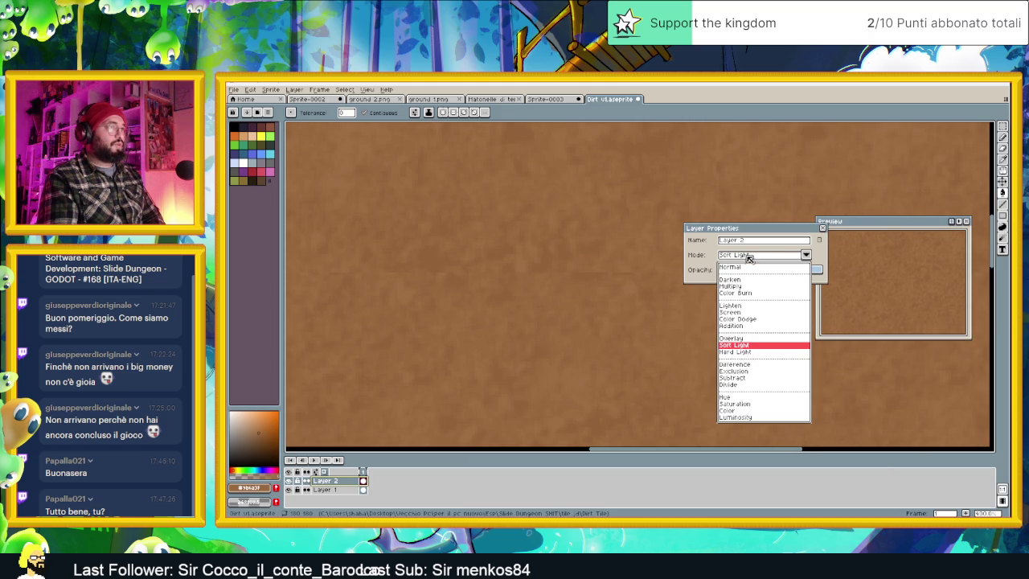
{"action": "left_click", "coordinate": [743, 351]}
{"action": "left_click", "coordinate": [740, 255]}
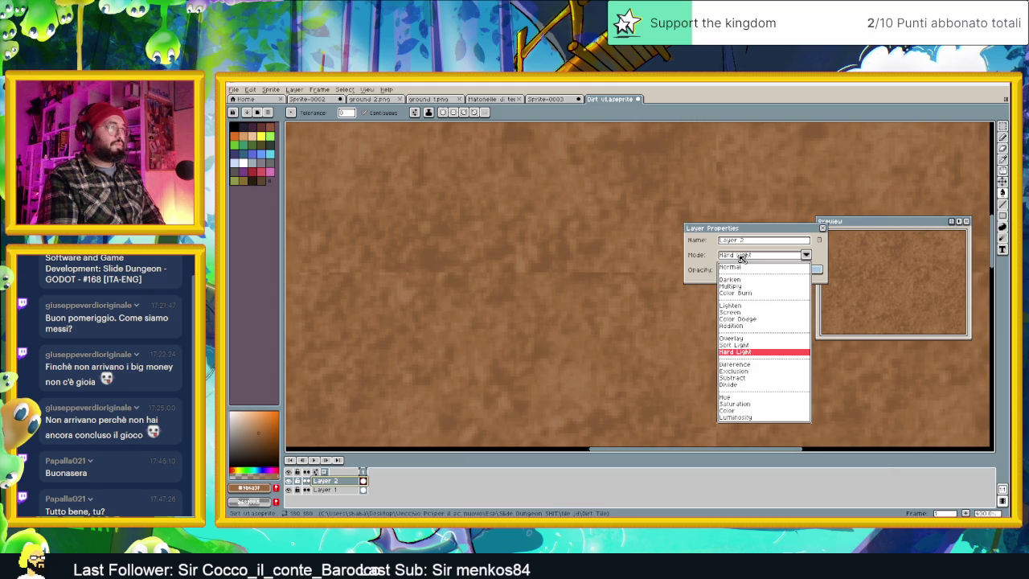
{"action": "left_click", "coordinate": [744, 345]}
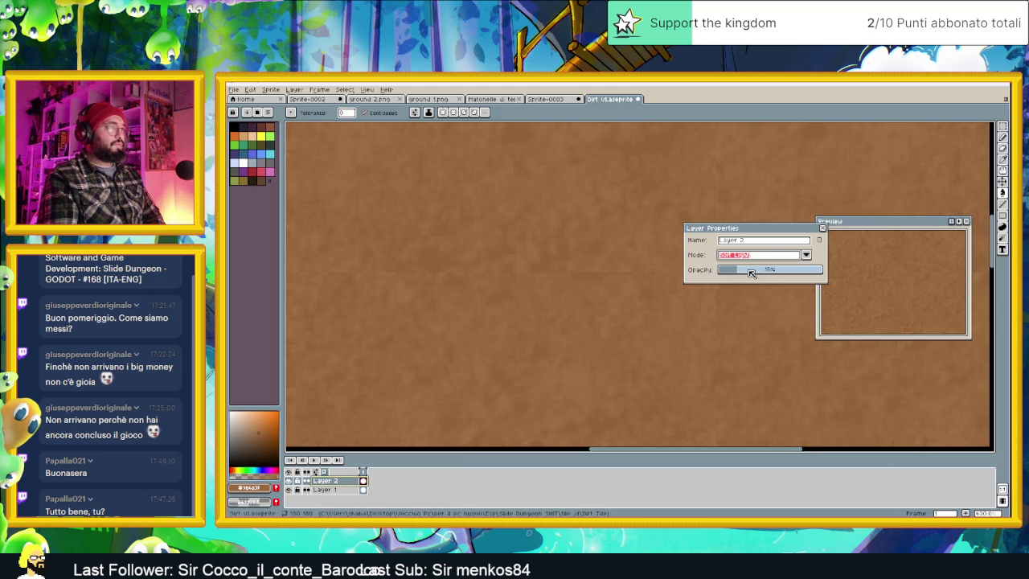
{"action": "left_click", "coordinate": [746, 270]}
{"action": "scroll", "coordinate": [633, 296], "scroll_direction": "down", "scroll_amount": 2}
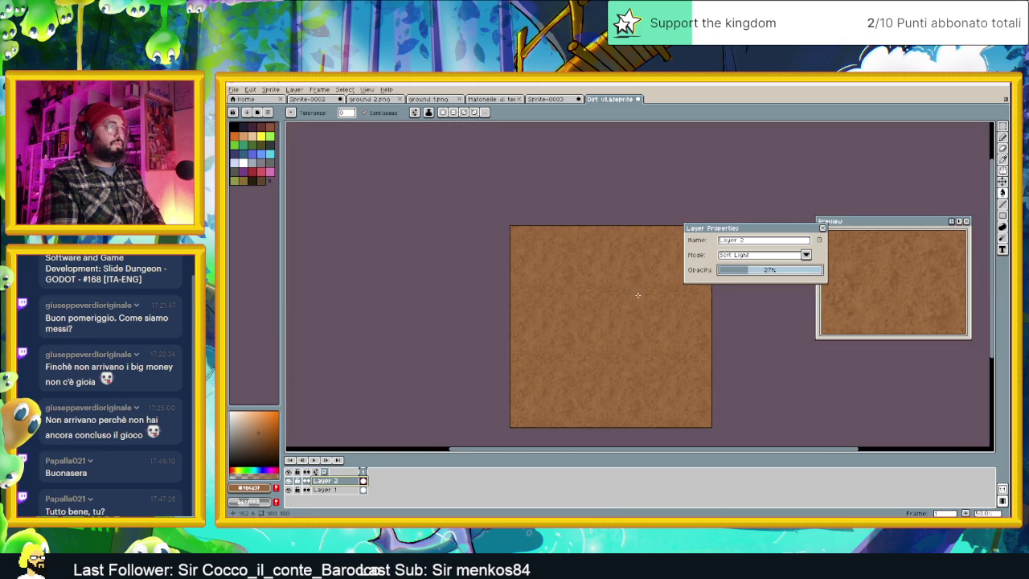
{"action": "left_click", "coordinate": [823, 231]}
{"action": "left_click", "coordinate": [290, 480]}
Refill the base layer with a darker brown using the Paint Bucket.
{"action": "scroll", "coordinate": [666, 355], "scroll_direction": "up", "scroll_amount": 1}
{"action": "scroll", "coordinate": [663, 346], "scroll_direction": "down", "scroll_amount": 1}
{"action": "scroll", "coordinate": [660, 346], "scroll_direction": "up", "scroll_amount": 1}
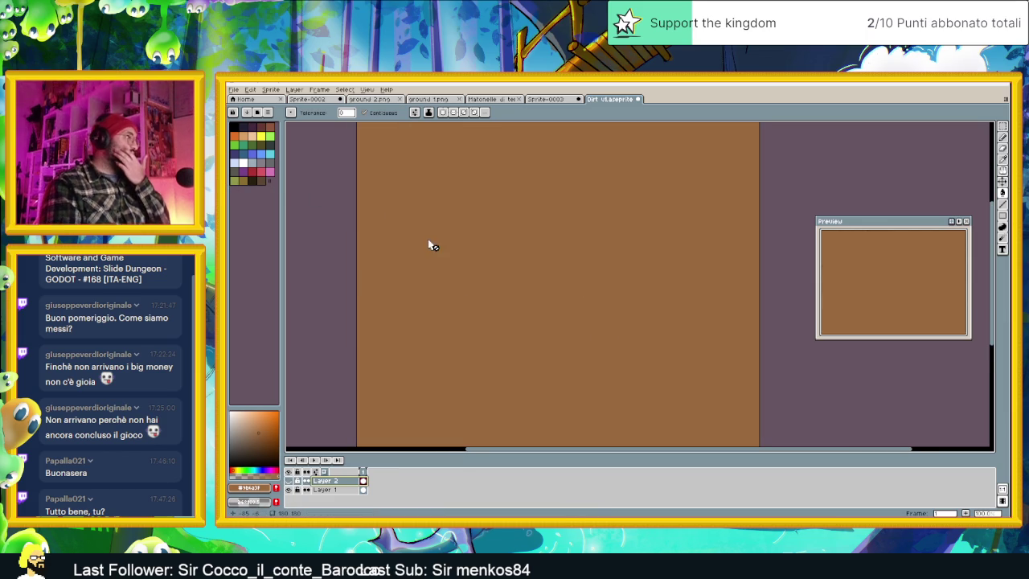
{"action": "left_click", "coordinate": [1002, 193]}
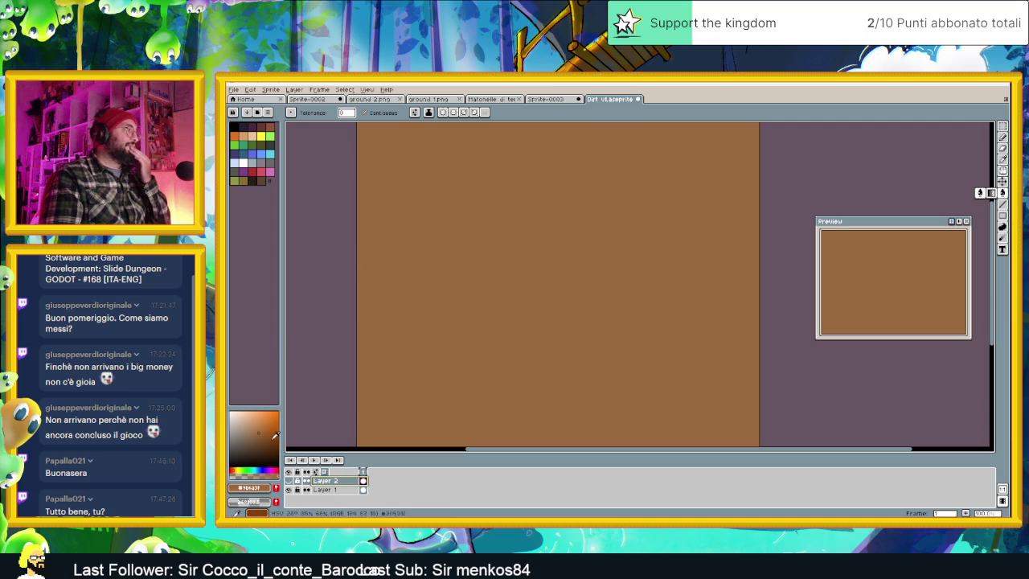
{"action": "left_click", "coordinate": [260, 439]}
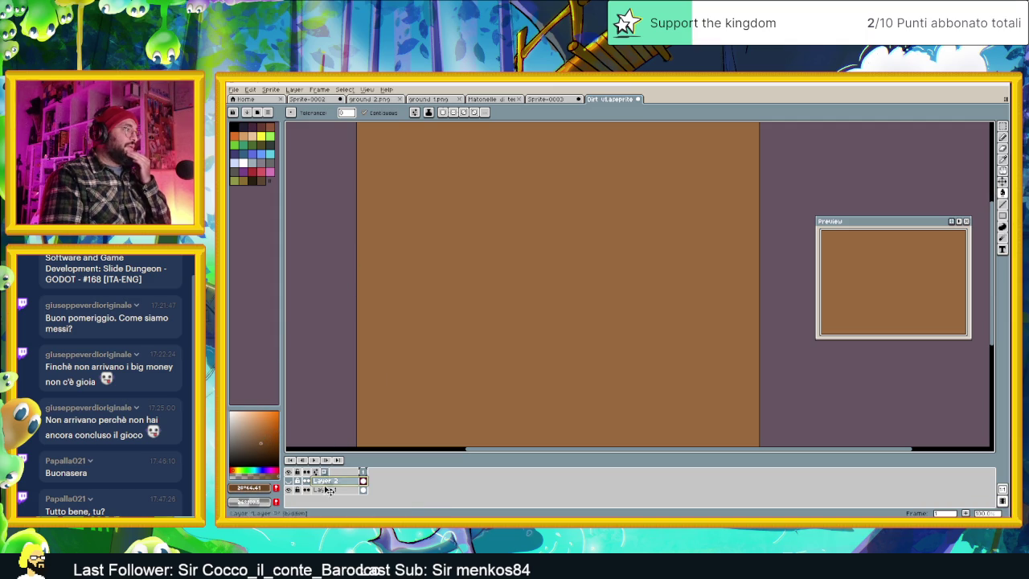
{"action": "left_click", "coordinate": [471, 328]}
Show the dirt texture layer again over the darker brown base.
{"action": "left_click", "coordinate": [291, 481]}
{"action": "scroll", "coordinate": [543, 299], "scroll_direction": "down", "scroll_amount": 2}
{"action": "scroll", "coordinate": [550, 298], "scroll_direction": "down", "scroll_amount": 1}
{"action": "scroll", "coordinate": [553, 298], "scroll_direction": "up", "scroll_amount": 1}
{"action": "scroll", "coordinate": [550, 297], "scroll_direction": "up", "scroll_amount": 1}
{"action": "scroll", "coordinate": [548, 296], "scroll_direction": "up", "scroll_amount": 1}
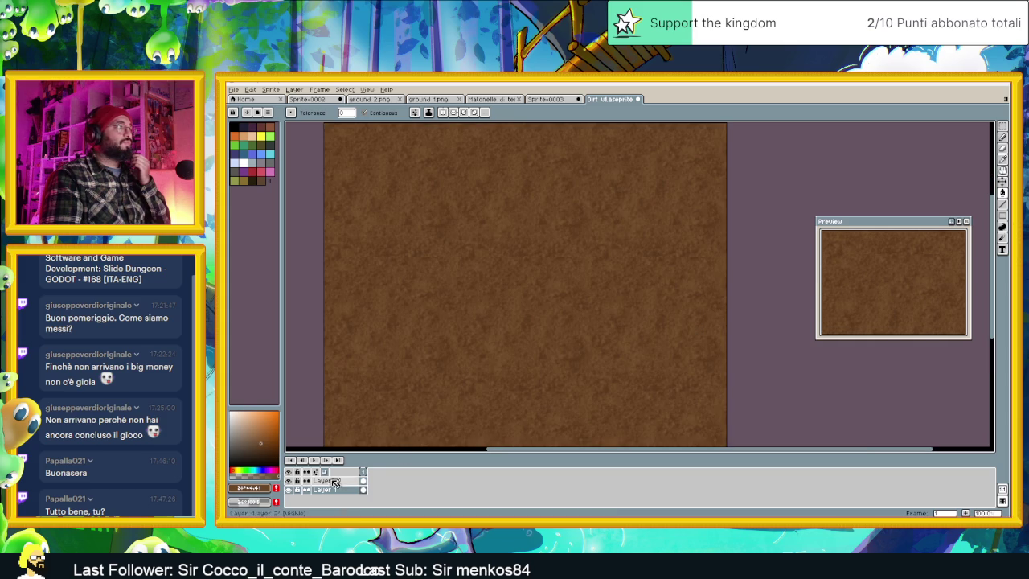
Set Layer 2 to 100% opacity and switch its blend mode from Overlay to Color Dodge.
{"action": "double_click", "coordinate": [326, 480]}
{"action": "left_click_drag", "start_coordinate": [765, 268], "coordinate": [836, 271]}
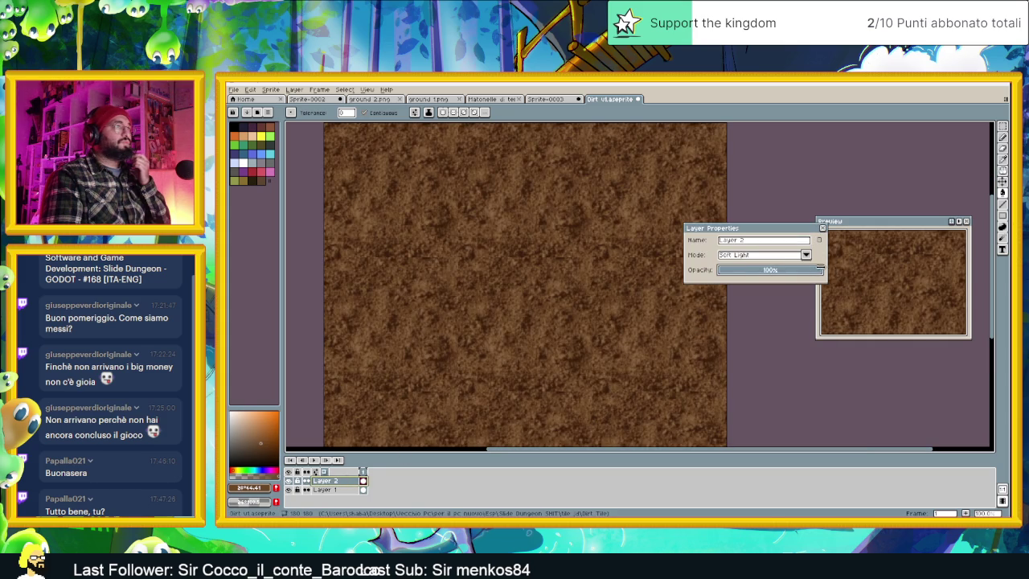
{"action": "left_click", "coordinate": [788, 256]}
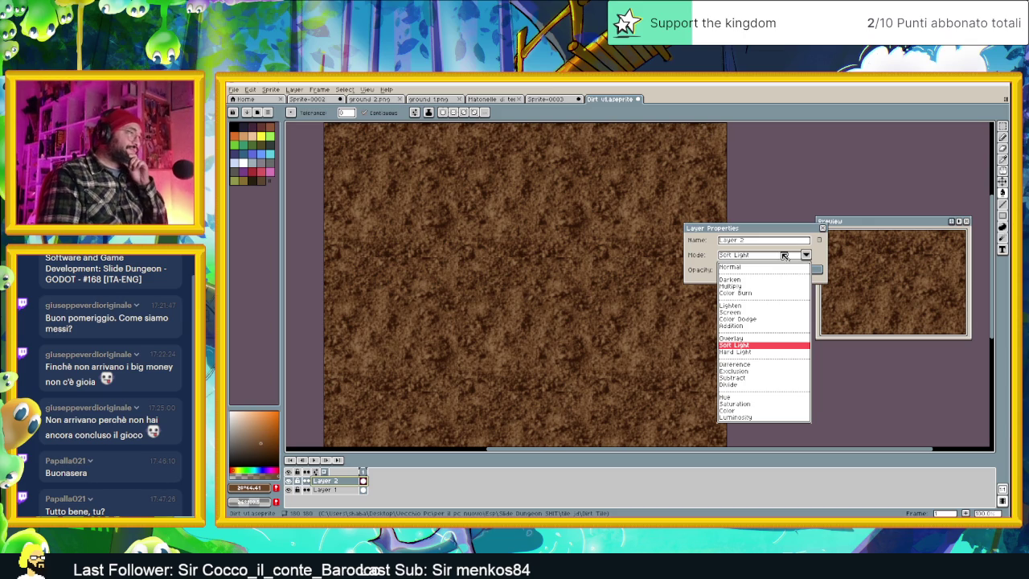
{"action": "left_click", "coordinate": [742, 338]}
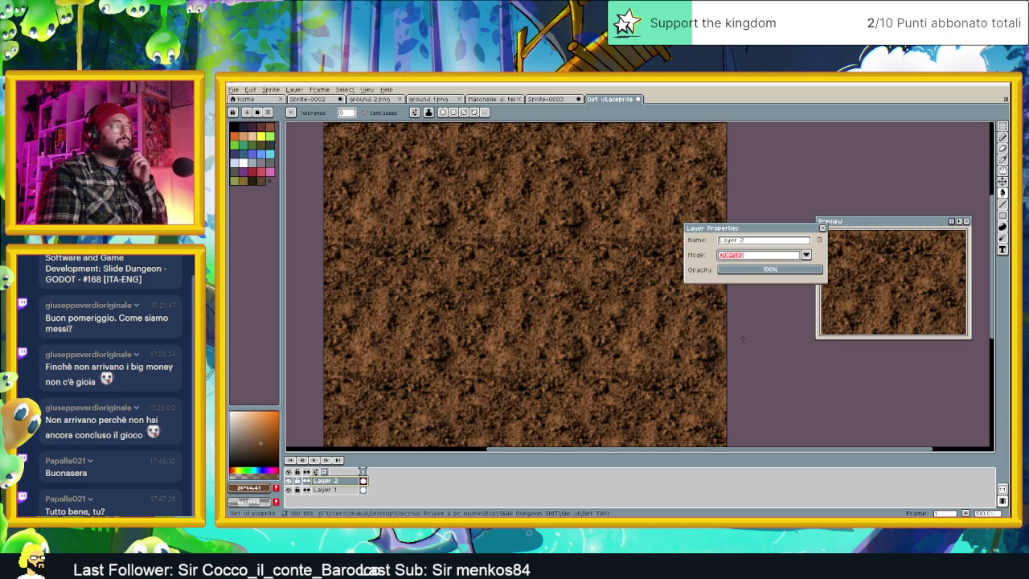
{"action": "left_click", "coordinate": [742, 254]}
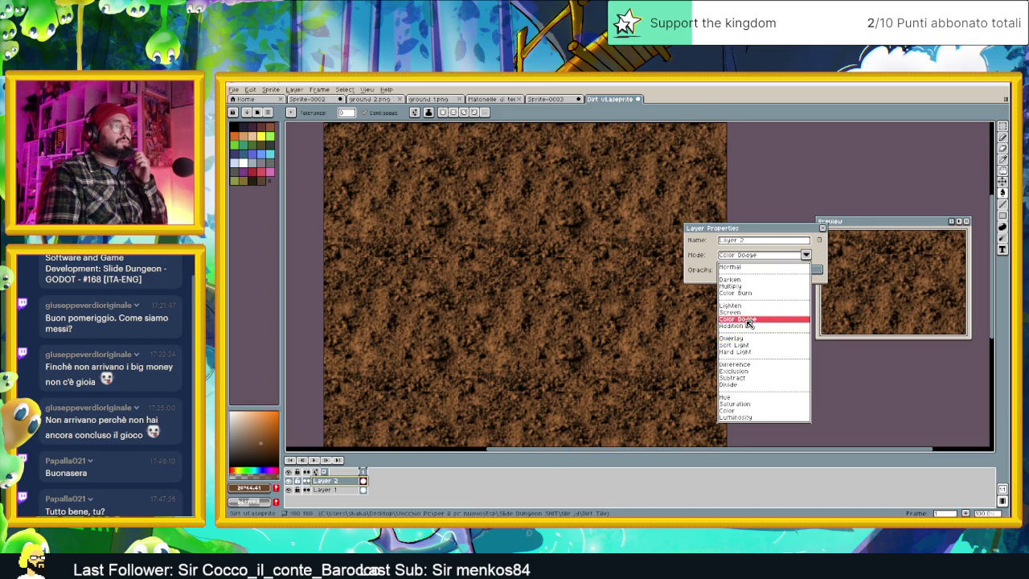
{"action": "left_click", "coordinate": [749, 320]}
Lower Layer 2's Color Dodge opacity to about 33%.
{"action": "scroll", "coordinate": [722, 290], "scroll_direction": "down", "scroll_amount": 1}
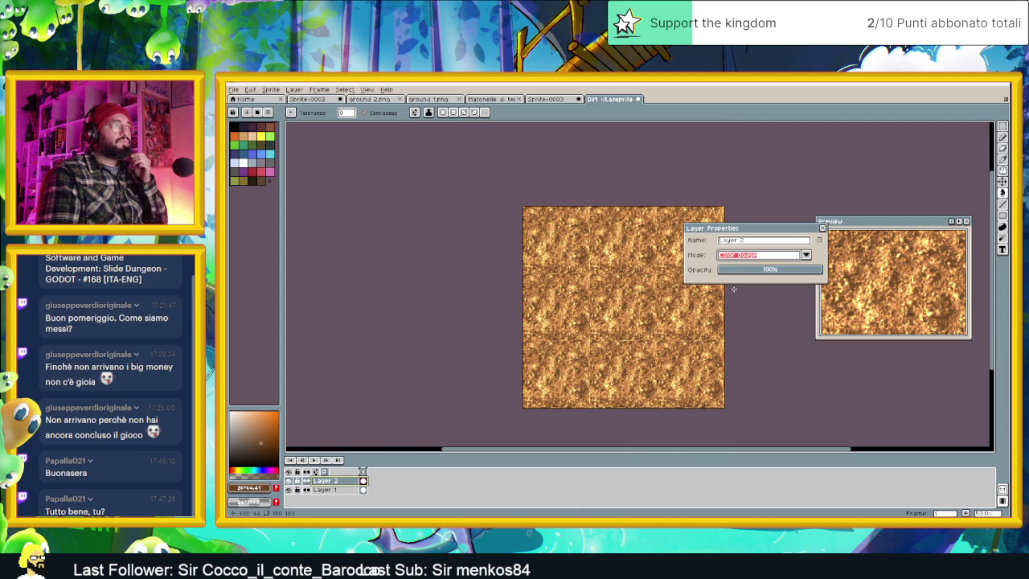
{"action": "left_click", "coordinate": [755, 274]}
{"action": "scroll", "coordinate": [618, 322], "scroll_direction": "up", "scroll_amount": 1}
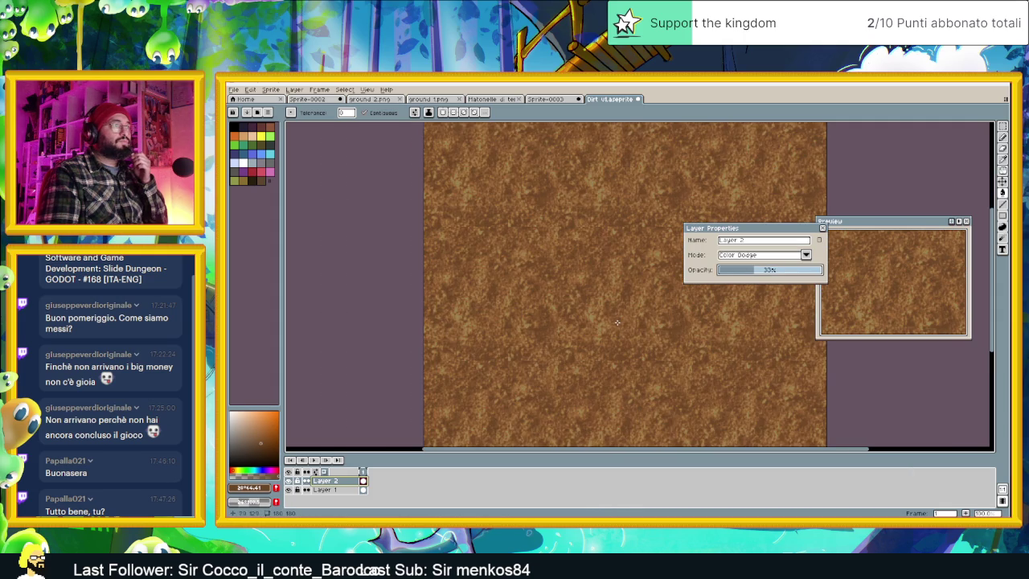
{"action": "scroll", "coordinate": [622, 318], "scroll_direction": "down", "scroll_amount": 2}
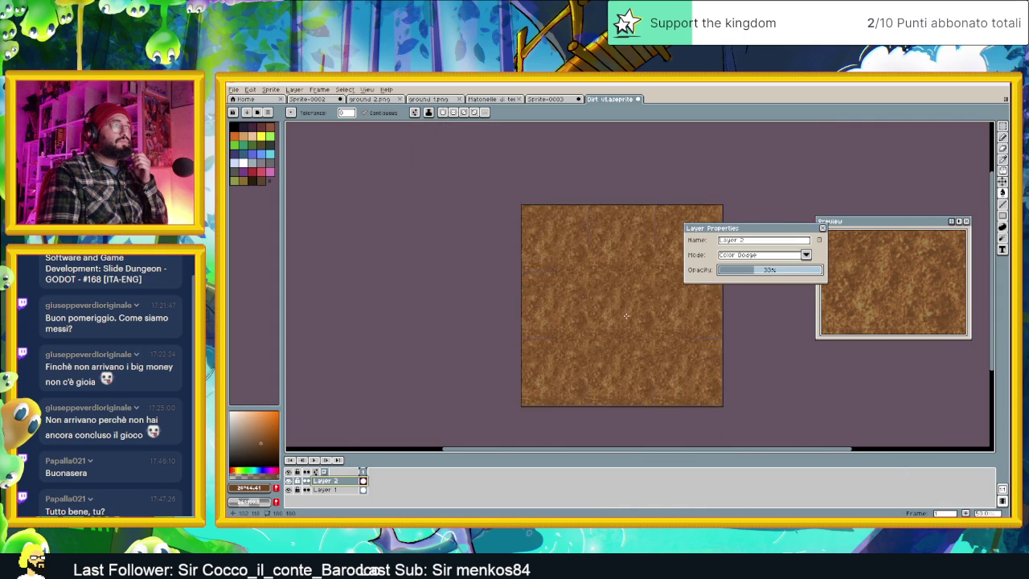
{"action": "scroll", "coordinate": [624, 317], "scroll_direction": "up", "scroll_amount": 3}
{"action": "scroll", "coordinate": [626, 315], "scroll_direction": "down", "scroll_amount": 1}
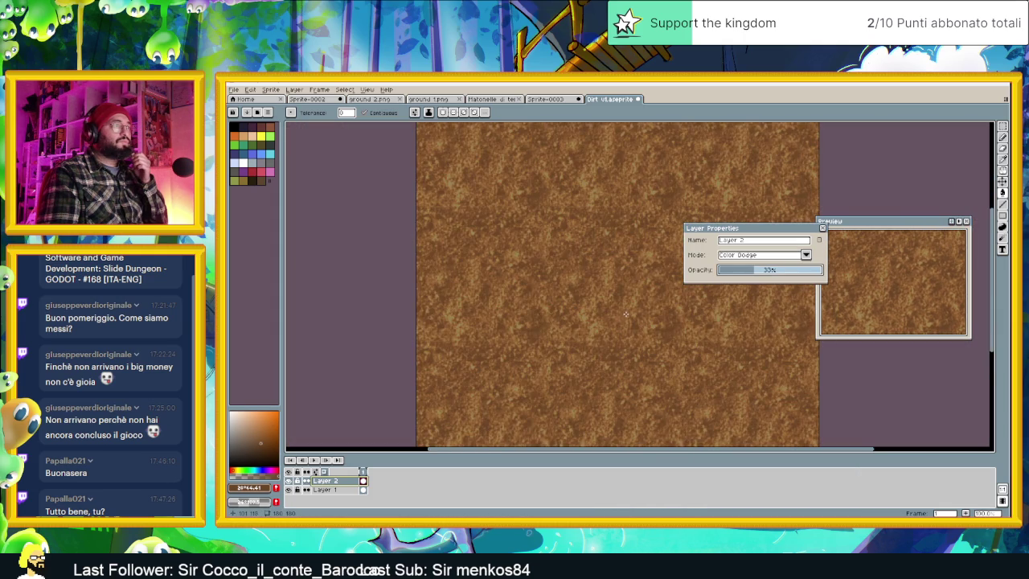
{"action": "scroll", "coordinate": [626, 315], "scroll_direction": "down", "scroll_amount": 1}
{"action": "scroll", "coordinate": [583, 311], "scroll_direction": "up", "scroll_amount": 1}
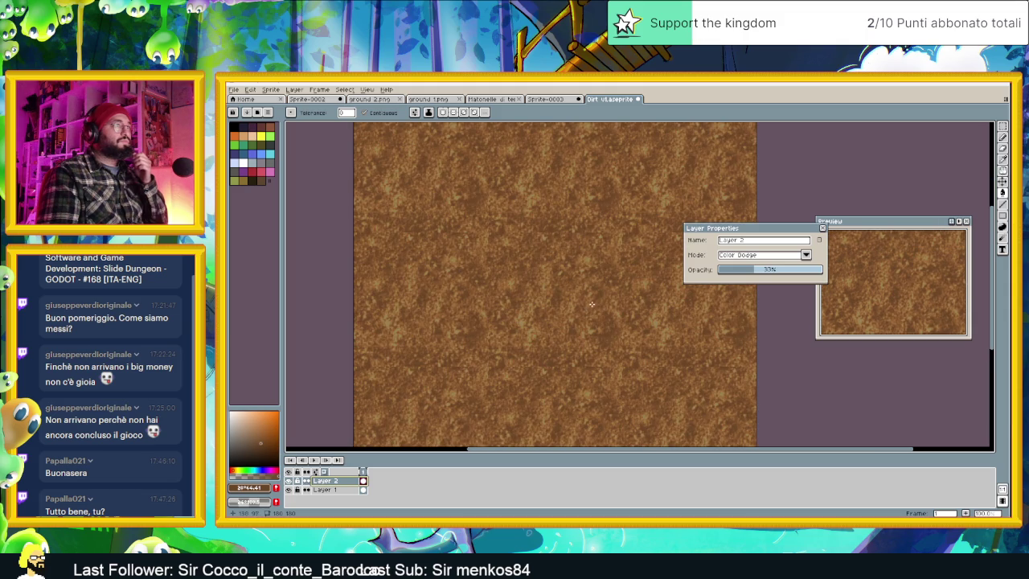
{"action": "scroll", "coordinate": [593, 302], "scroll_direction": "up", "scroll_amount": 1}
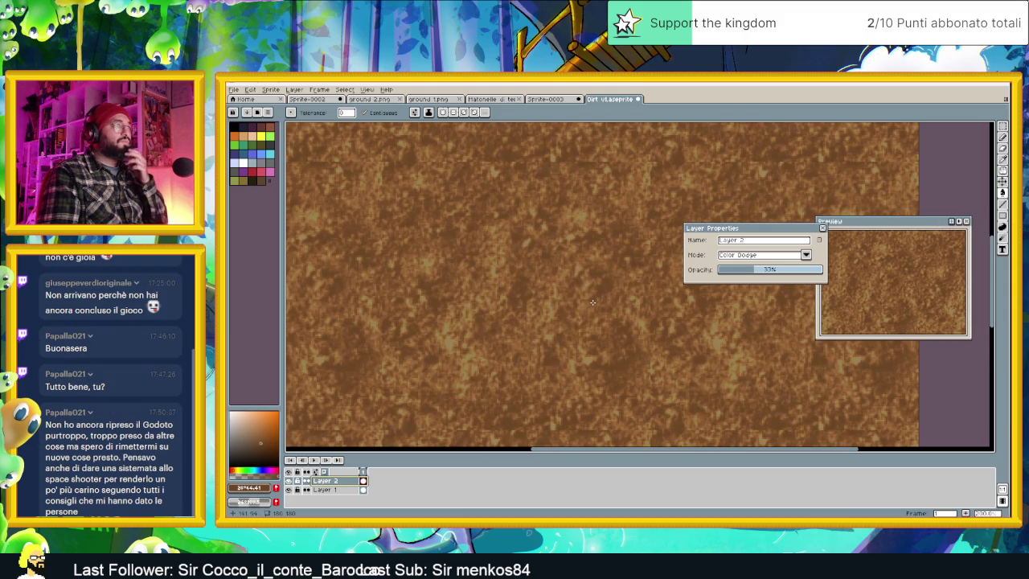
{"action": "scroll", "coordinate": [592, 302], "scroll_direction": "down", "scroll_amount": 1}
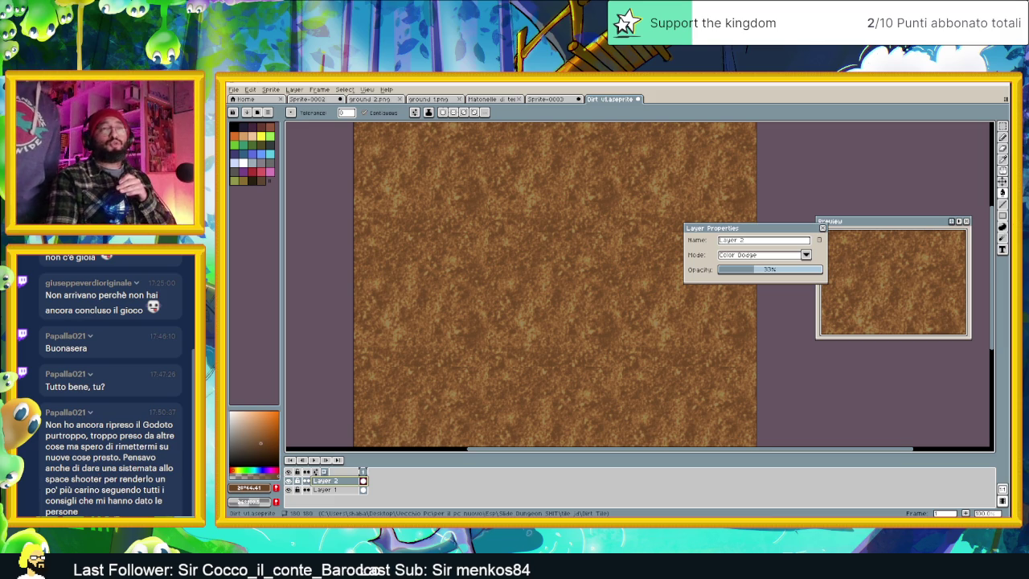
Raise Layer 2's Color Dodge opacity to about 52% for brighter golden mottling.
{"action": "scroll", "coordinate": [618, 337], "scroll_direction": "down", "scroll_amount": 1}
{"action": "scroll", "coordinate": [615, 331], "scroll_direction": "up", "scroll_amount": 1}
{"action": "scroll", "coordinate": [594, 314], "scroll_direction": "up", "scroll_amount": 1}
{"action": "scroll", "coordinate": [595, 314], "scroll_direction": "down", "scroll_amount": 1}
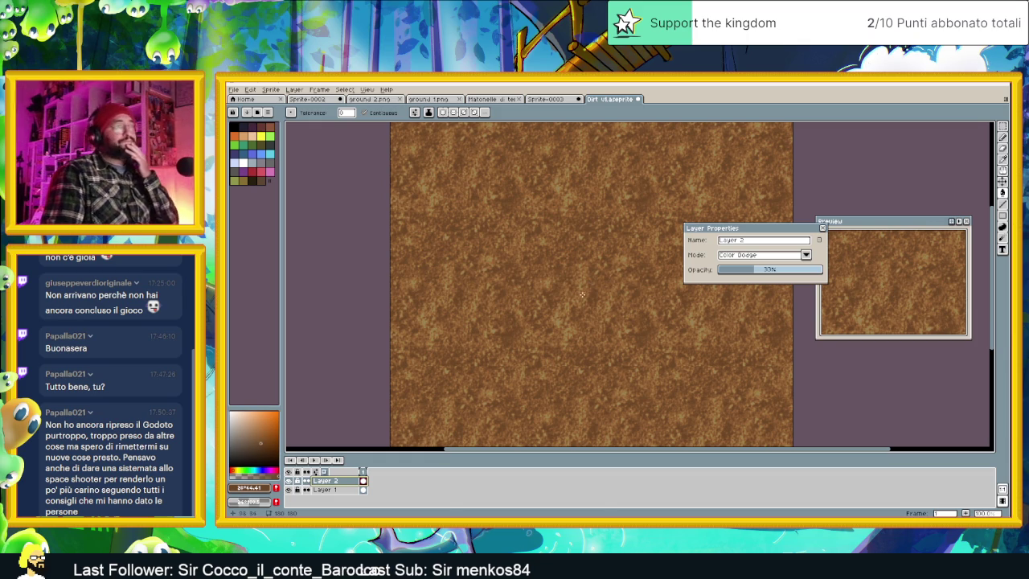
{"action": "left_click_drag", "start_coordinate": [723, 277], "coordinate": [777, 278]}
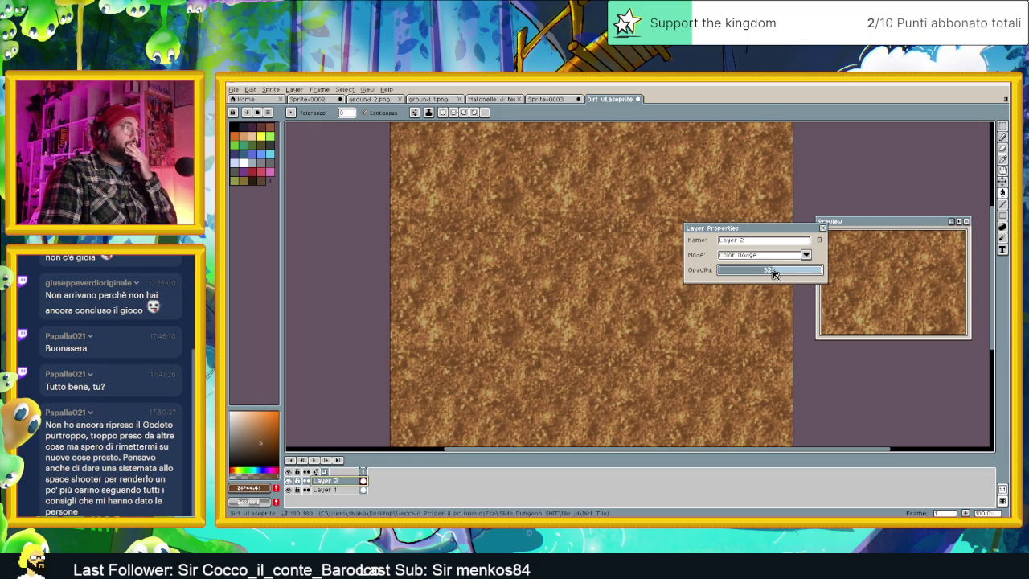
Try Screen blending on Layer 2 at about 14% opacity.
{"action": "left_click", "coordinate": [774, 257]}
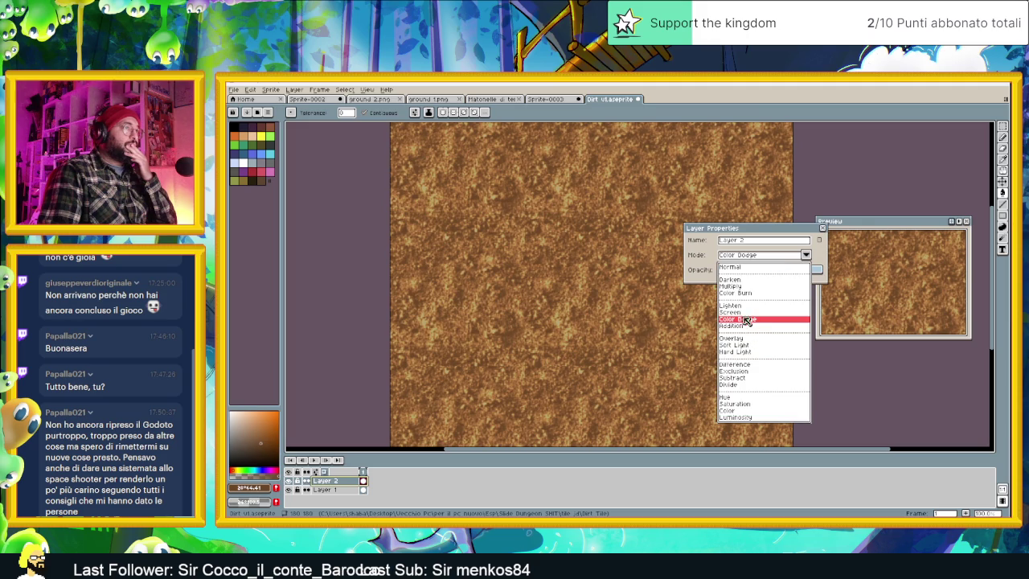
{"action": "left_click", "coordinate": [738, 312]}
{"action": "left_click_drag", "start_coordinate": [747, 269], "coordinate": [718, 273]}
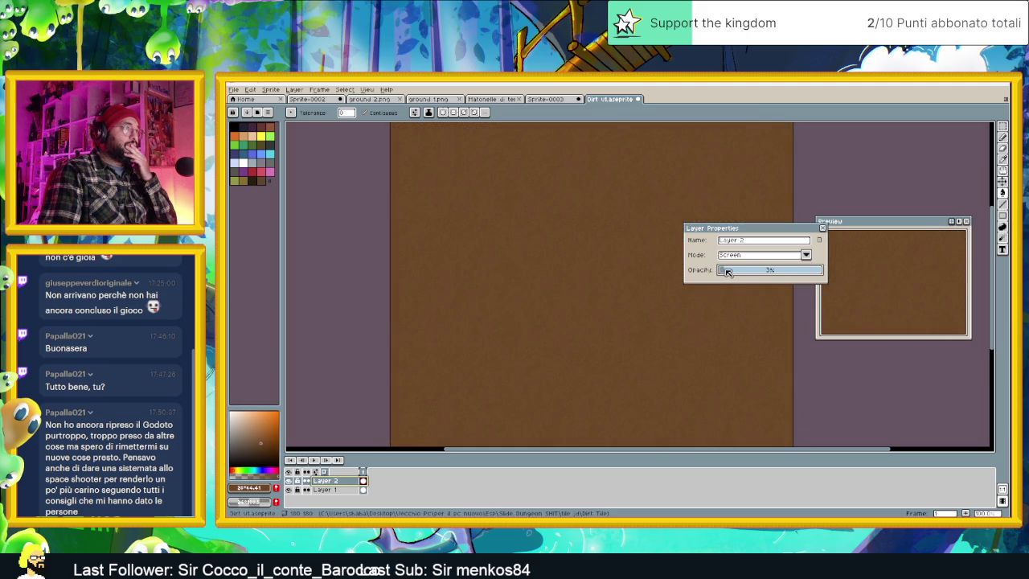
{"action": "left_click_drag", "start_coordinate": [729, 272], "coordinate": [730, 272]}
{"action": "left_click_drag", "start_coordinate": [734, 272], "coordinate": [738, 273]}
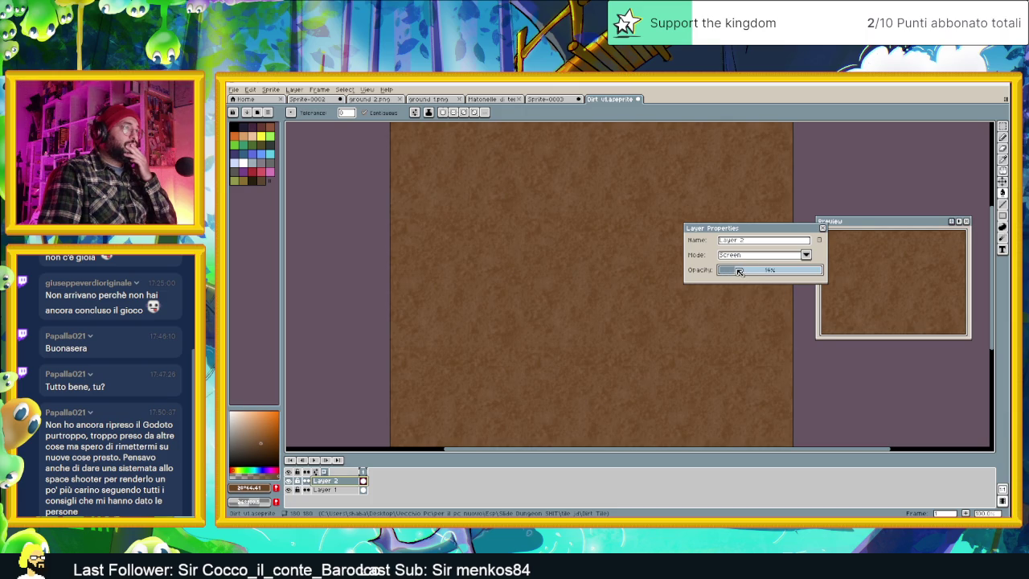
Try Lighten blending on Layer 2, fading it to 0% and back up.
{"action": "left_click", "coordinate": [751, 259]}
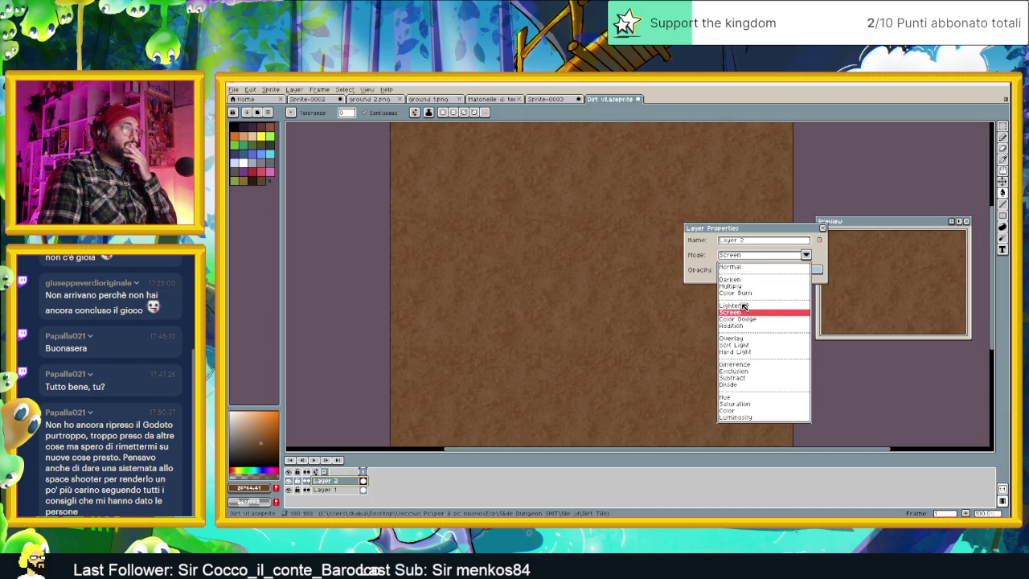
{"action": "left_click", "coordinate": [740, 301]}
{"action": "left_click_drag", "start_coordinate": [735, 274], "coordinate": [721, 274]}
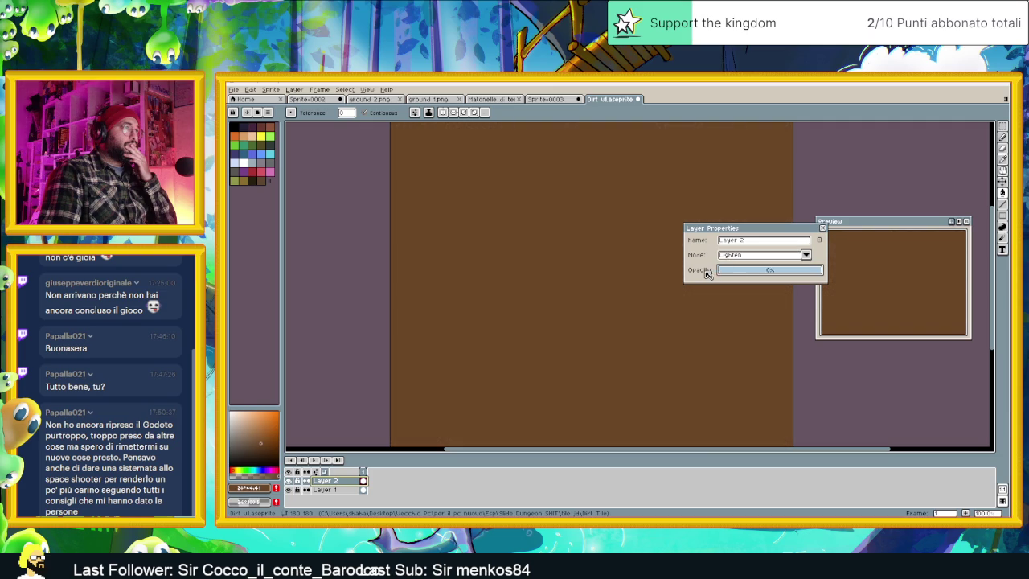
{"action": "left_click", "coordinate": [734, 274]}
{"action": "scroll", "coordinate": [670, 287], "scroll_direction": "down", "scroll_amount": 3}
{"action": "scroll", "coordinate": [625, 298], "scroll_direction": "up", "scroll_amount": 1}
{"action": "scroll", "coordinate": [634, 294], "scroll_direction": "up", "scroll_amount": 1}
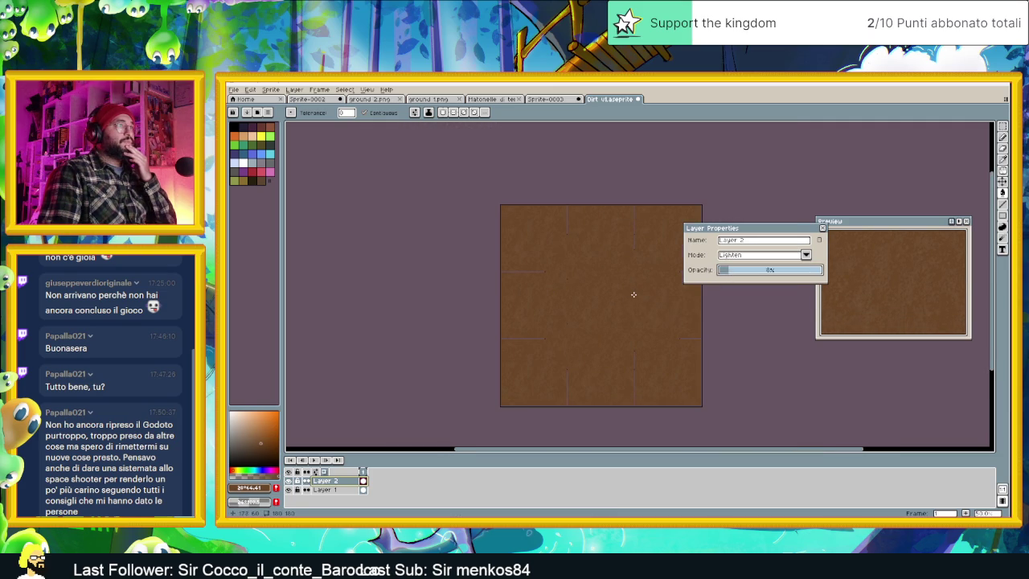
{"action": "scroll", "coordinate": [637, 276], "scroll_direction": "up", "scroll_amount": 1}
{"action": "scroll", "coordinate": [638, 275], "scroll_direction": "down", "scroll_amount": 1}
{"action": "scroll", "coordinate": [631, 268], "scroll_direction": "up", "scroll_amount": 1}
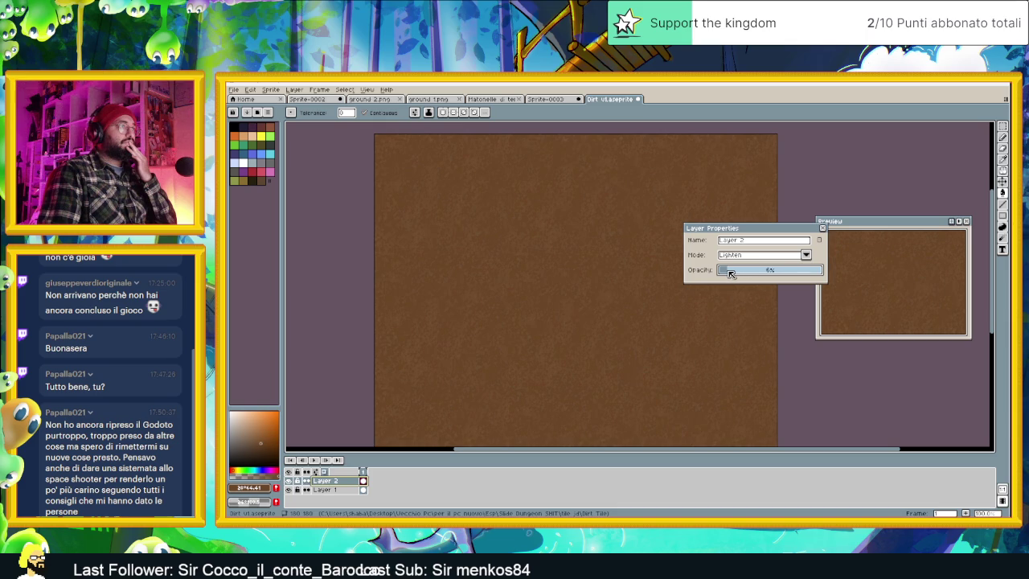
Set Layer 2 to Overlay at 12% opacity and close Layer Properties.
{"action": "left_click", "coordinate": [742, 255]}
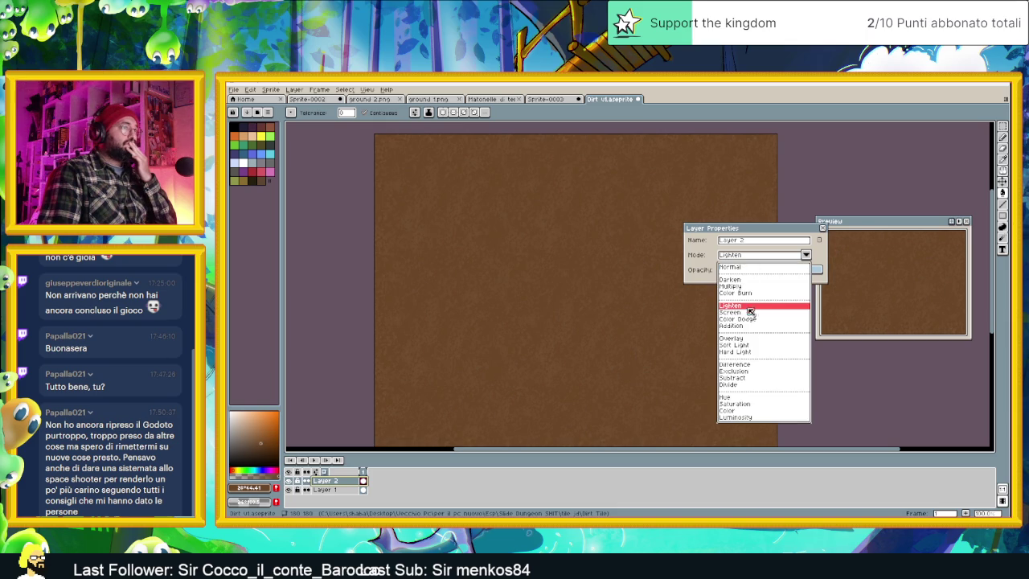
{"action": "left_click", "coordinate": [754, 339]}
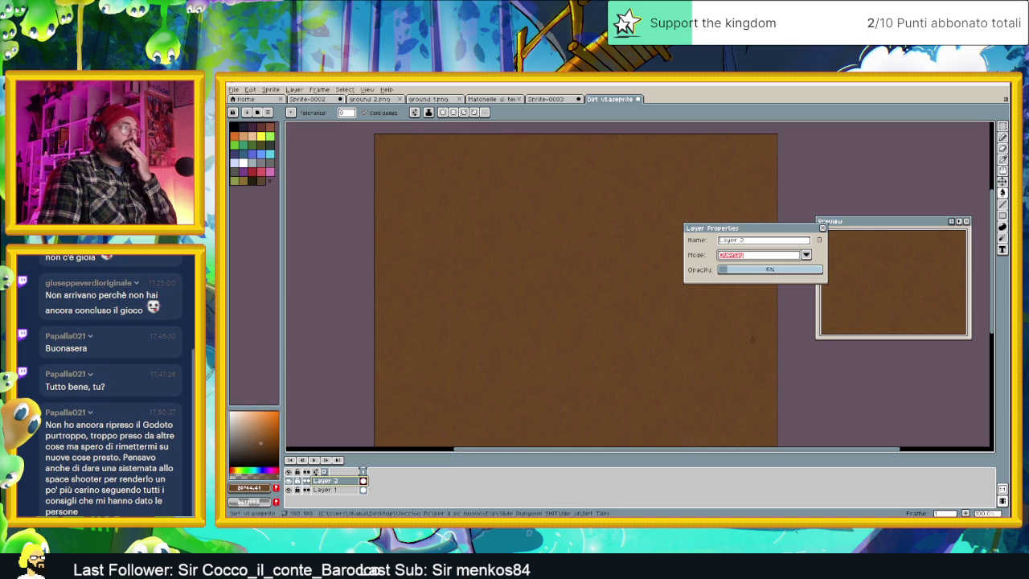
{"action": "left_click", "coordinate": [733, 274]}
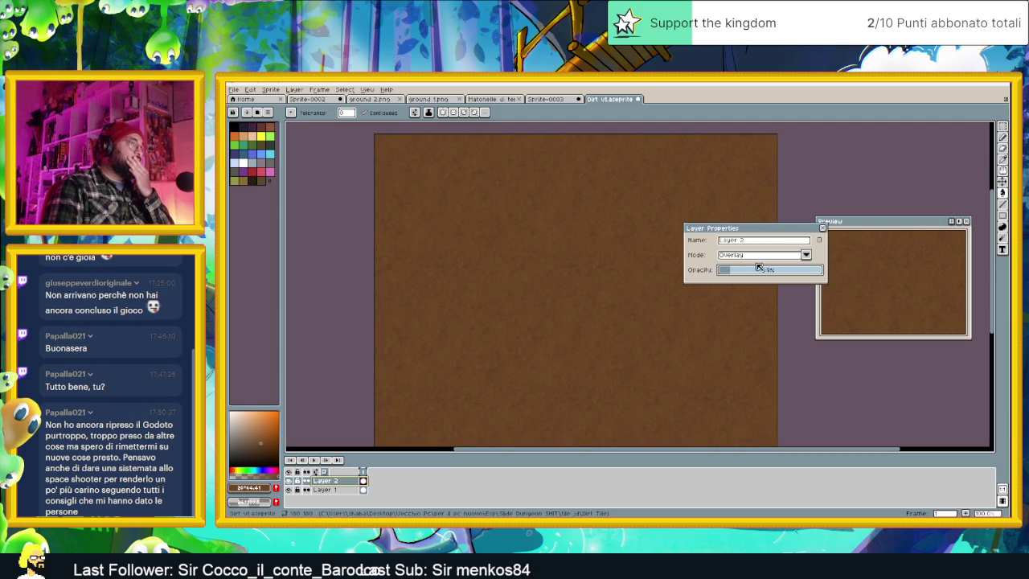
{"action": "left_click_drag", "start_coordinate": [736, 273], "coordinate": [731, 271]}
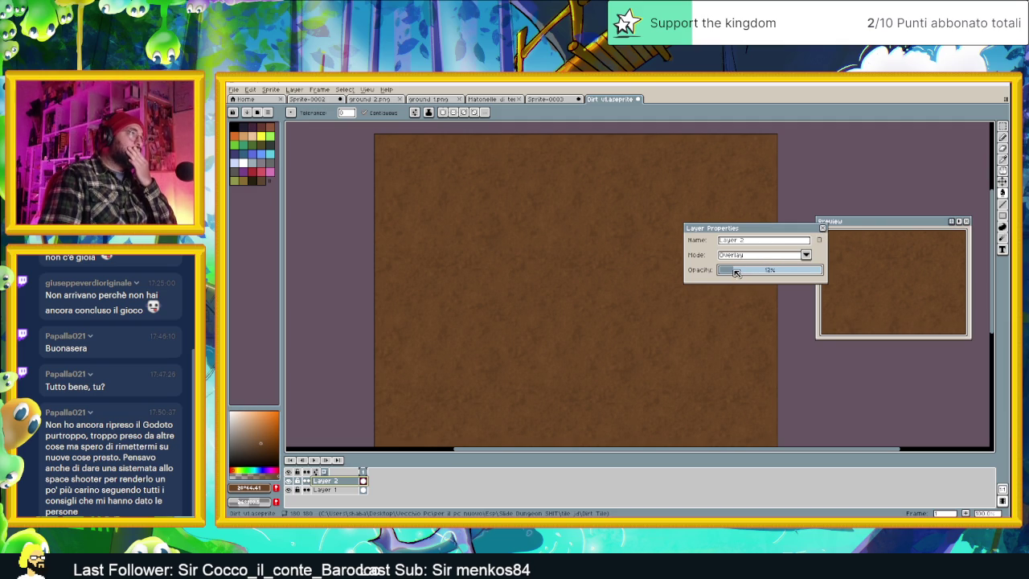
{"action": "left_click", "coordinate": [821, 228]}
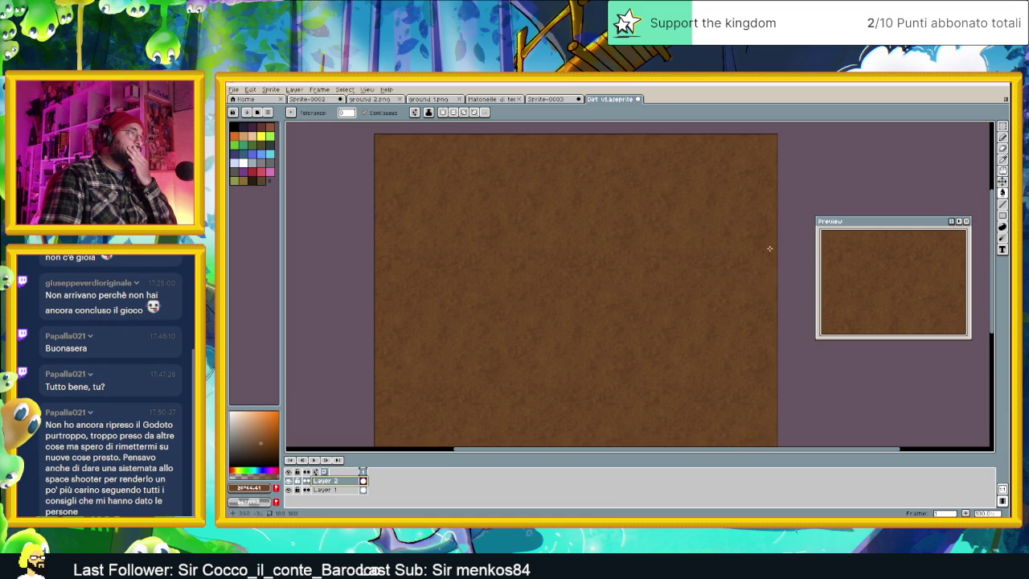
{"action": "scroll", "coordinate": [677, 309], "scroll_direction": "down", "scroll_amount": 1}
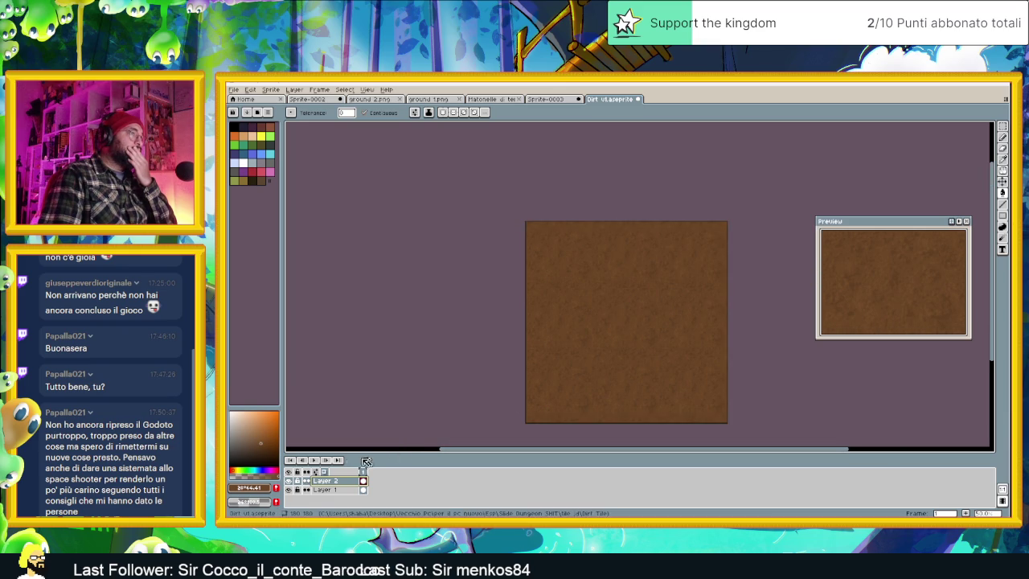
{"action": "left_click", "coordinate": [290, 480]}
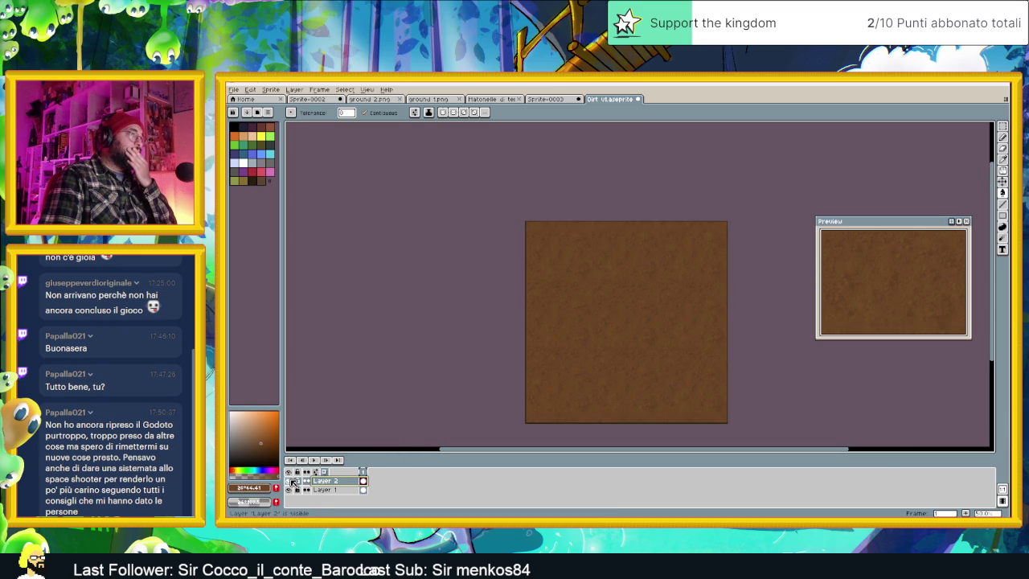
{"action": "scroll", "coordinate": [535, 263], "scroll_direction": "up", "scroll_amount": 3}
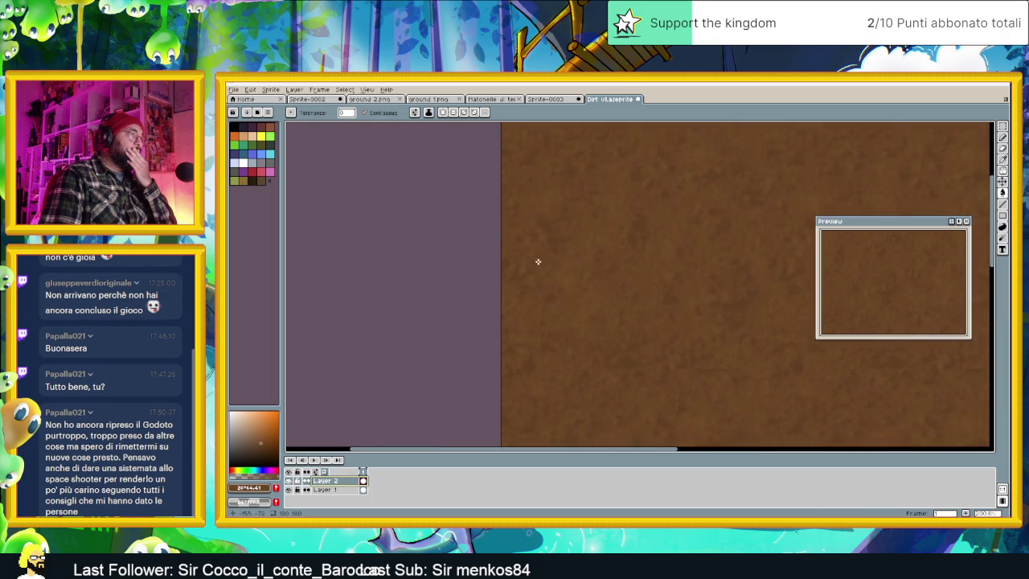
{"action": "left_click", "coordinate": [290, 480]}
{"action": "left_click", "coordinate": [290, 481]}
{"action": "left_click", "coordinate": [289, 481]}
{"action": "left_click", "coordinate": [289, 482]}
{"action": "left_click", "coordinate": [289, 482]}
{"action": "left_click", "coordinate": [289, 482]}
{"action": "left_click", "coordinate": [290, 482]}
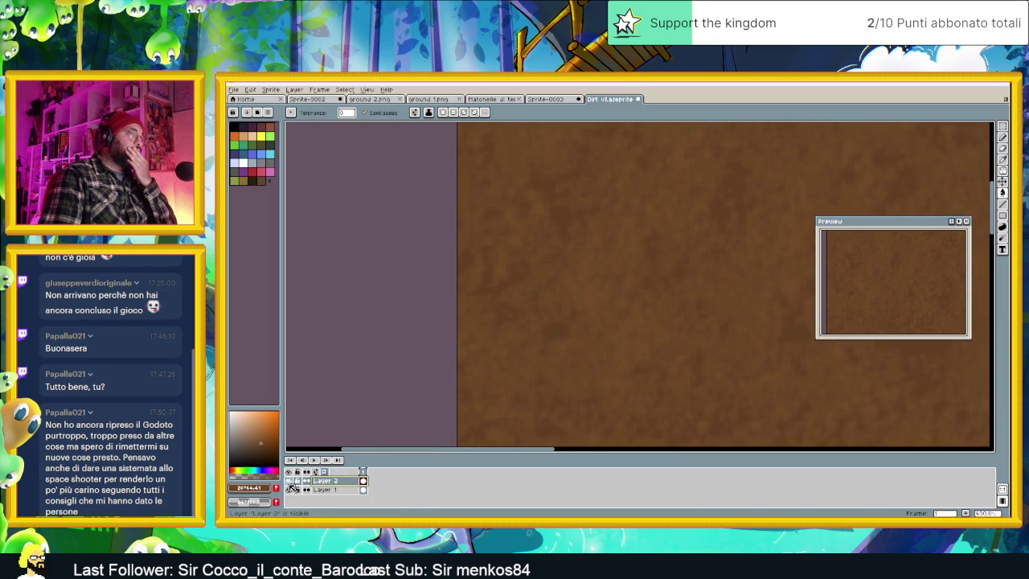
{"action": "scroll", "coordinate": [551, 313], "scroll_direction": "down", "scroll_amount": 3}
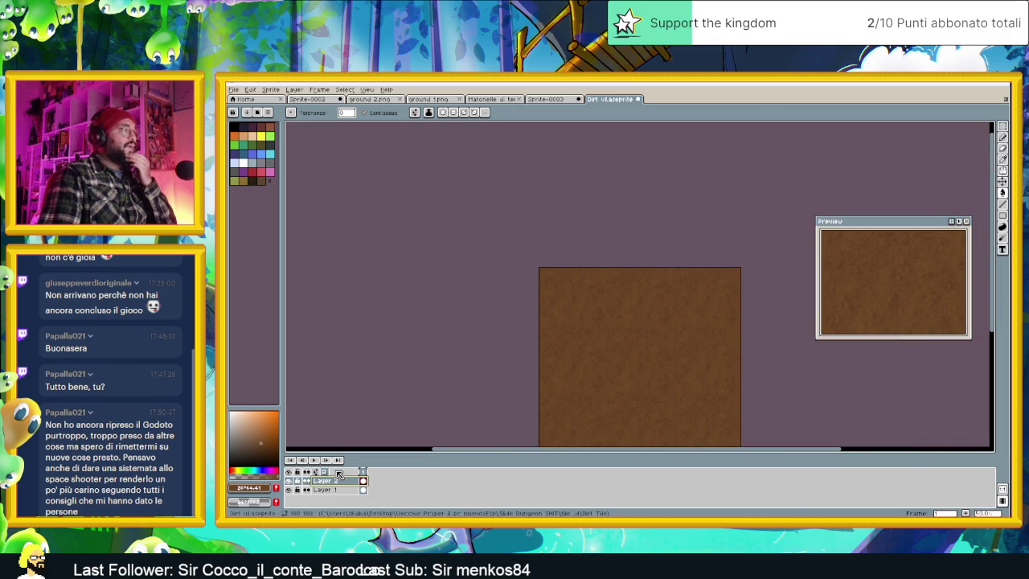
{"action": "right_click", "coordinate": [330, 479]}
{"action": "mouse_move", "coordinate": [355, 477]}
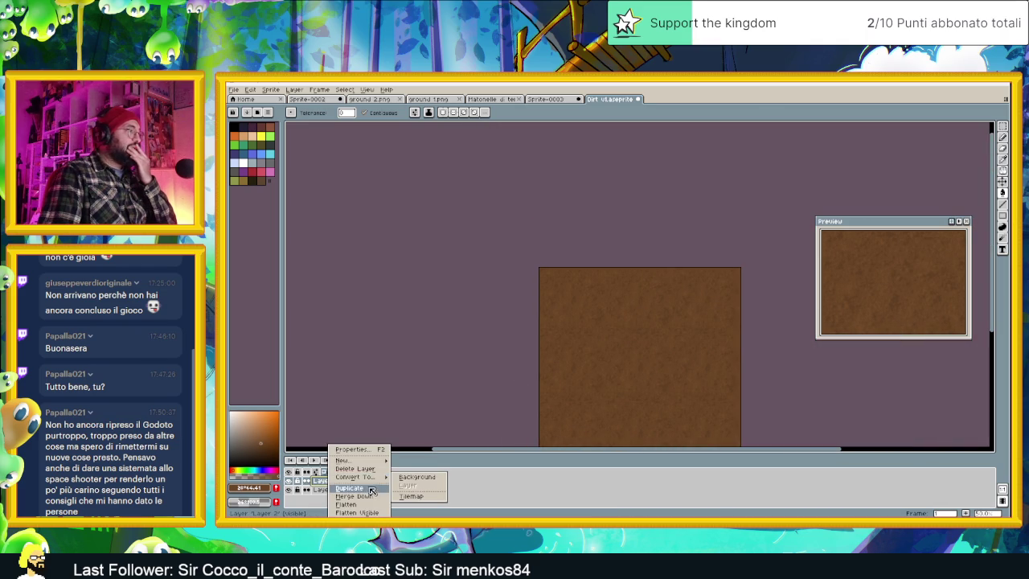
Duplicate Layer 2 and set Layer 2 Copy to Hard Light at about 21% opacity.
{"action": "left_click", "coordinate": [371, 489]}
{"action": "double_click", "coordinate": [336, 480]}
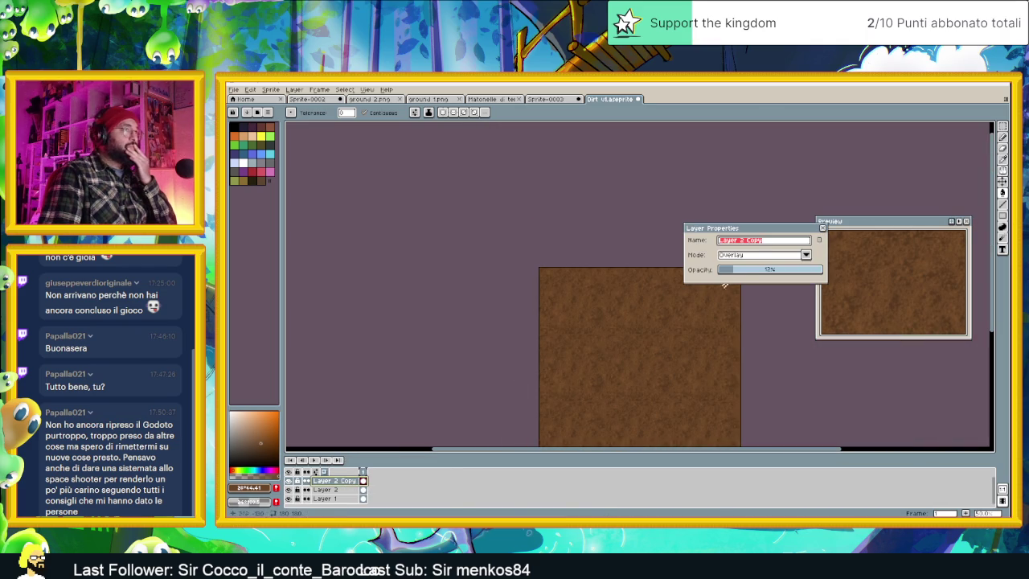
{"action": "left_click", "coordinate": [760, 255]}
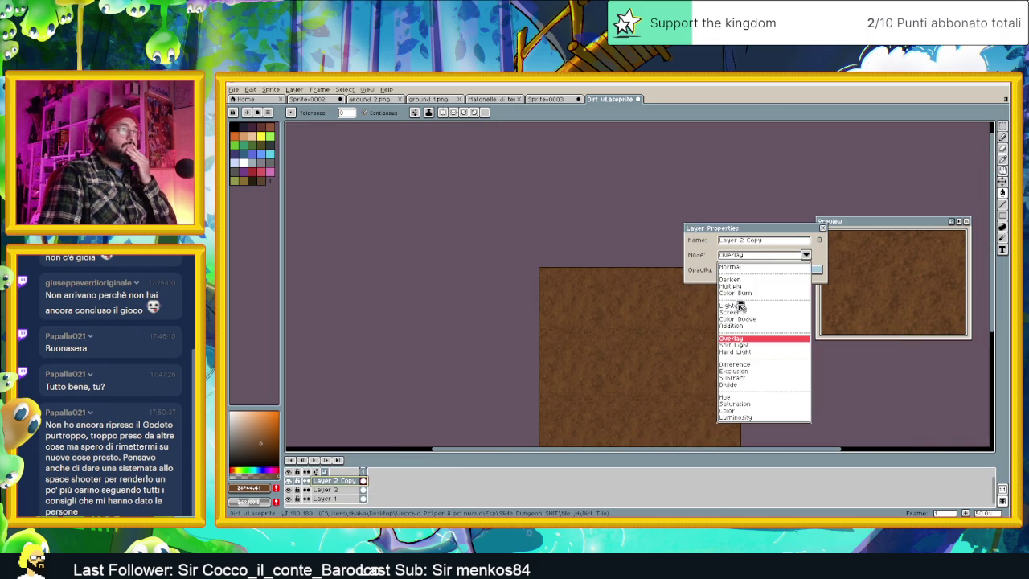
{"action": "left_click", "coordinate": [748, 347]}
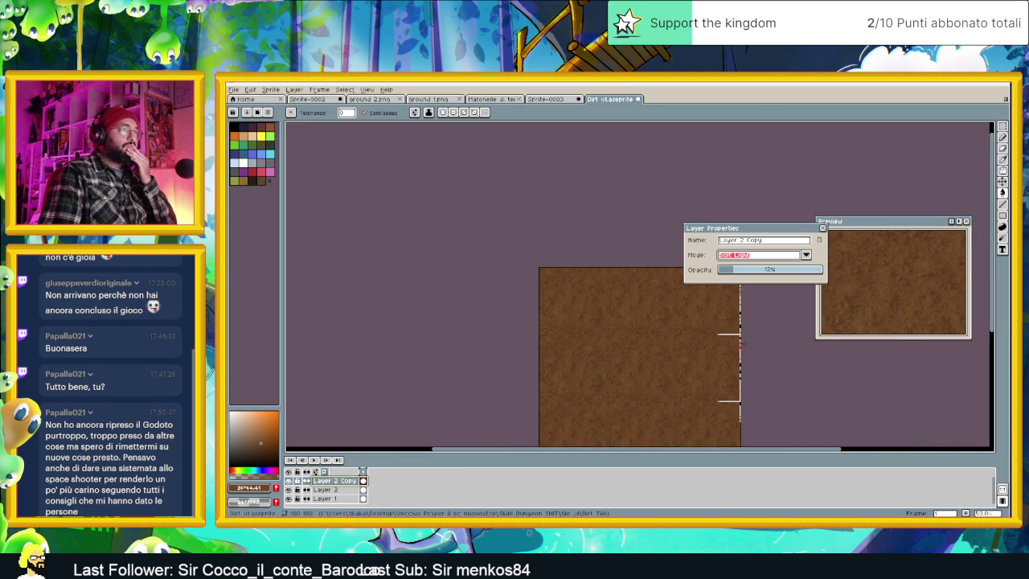
{"action": "left_click", "coordinate": [749, 257]}
{"action": "left_click", "coordinate": [735, 351]}
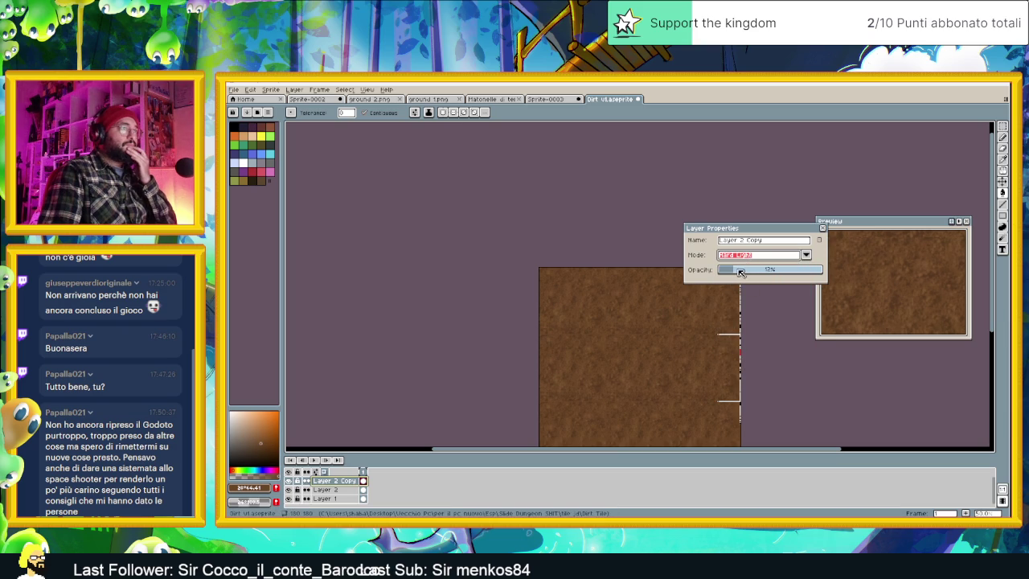
{"action": "left_click_drag", "start_coordinate": [746, 271], "coordinate": [740, 272]}
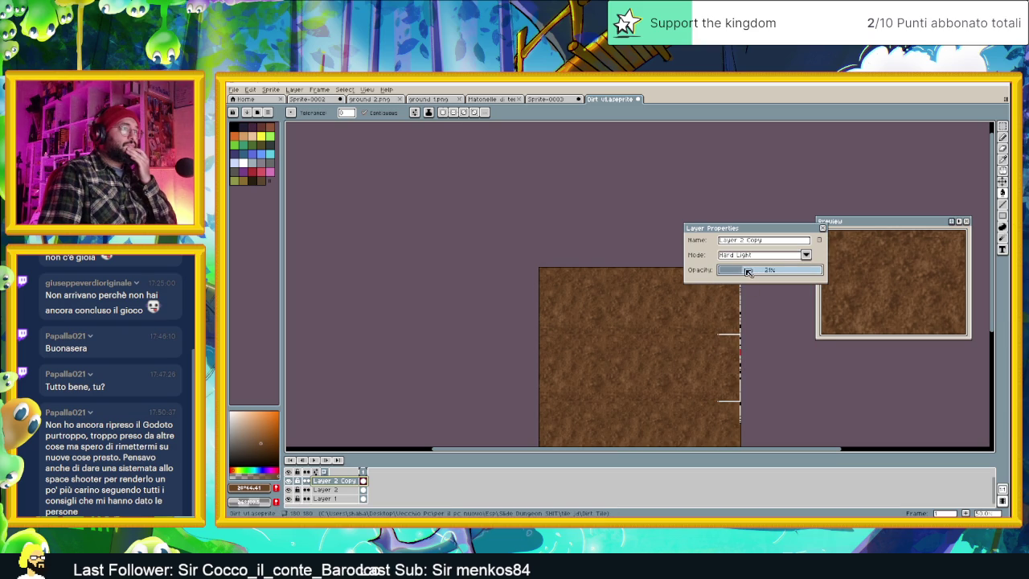
{"action": "left_click", "coordinate": [823, 228]}
Hide and reshow Layer 2 Copy to compare the tile with and without it.
{"action": "scroll", "coordinate": [628, 302], "scroll_direction": "up", "scroll_amount": 1}
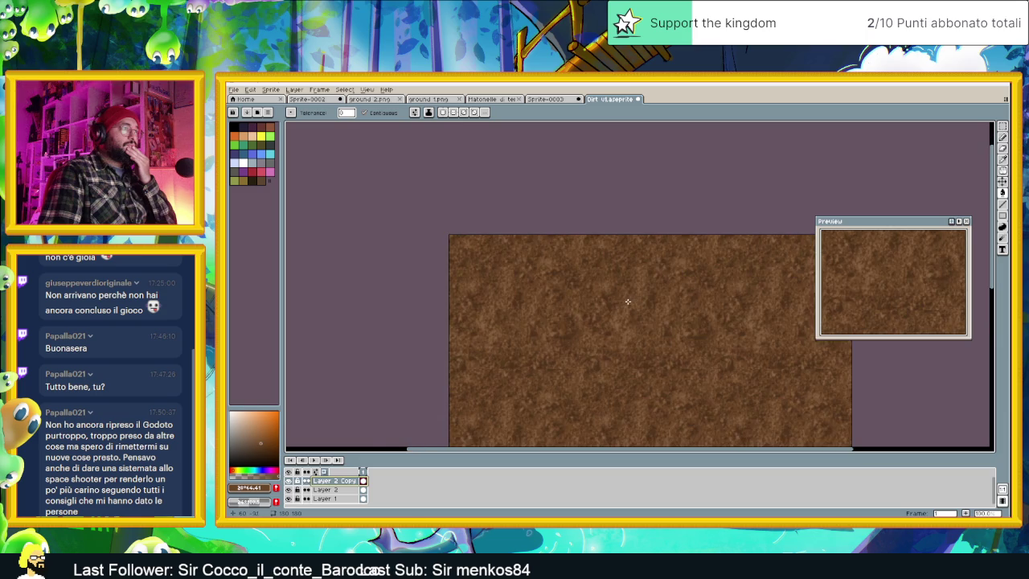
{"action": "scroll", "coordinate": [628, 301], "scroll_direction": "up", "scroll_amount": 1}
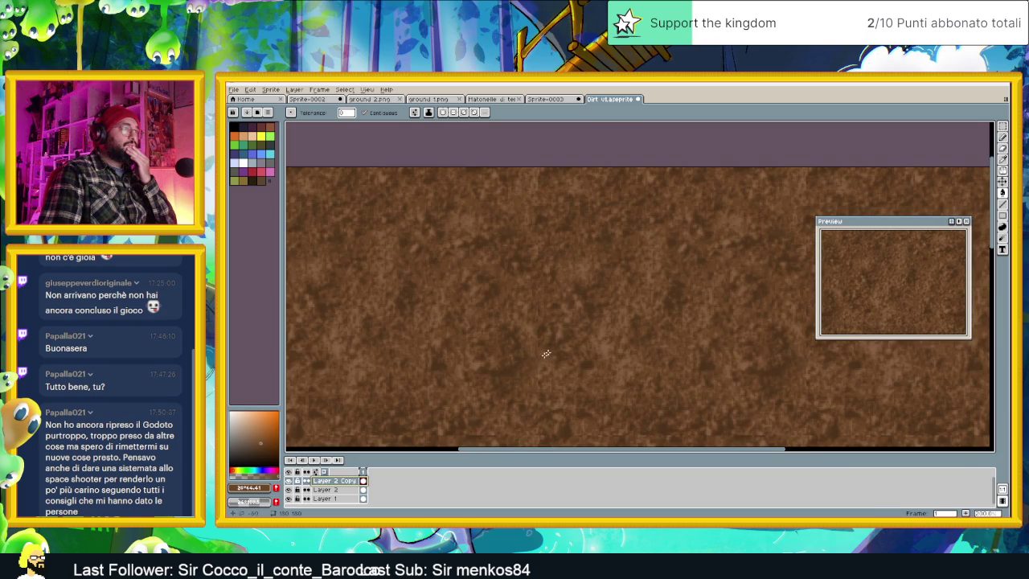
{"action": "left_click", "coordinate": [288, 480]}
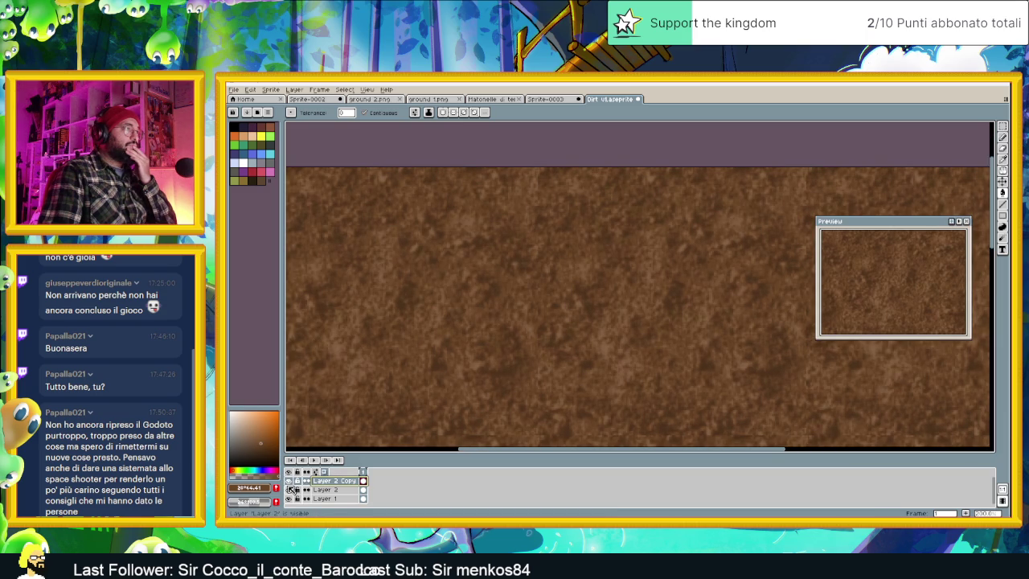
{"action": "left_click", "coordinate": [290, 488]}
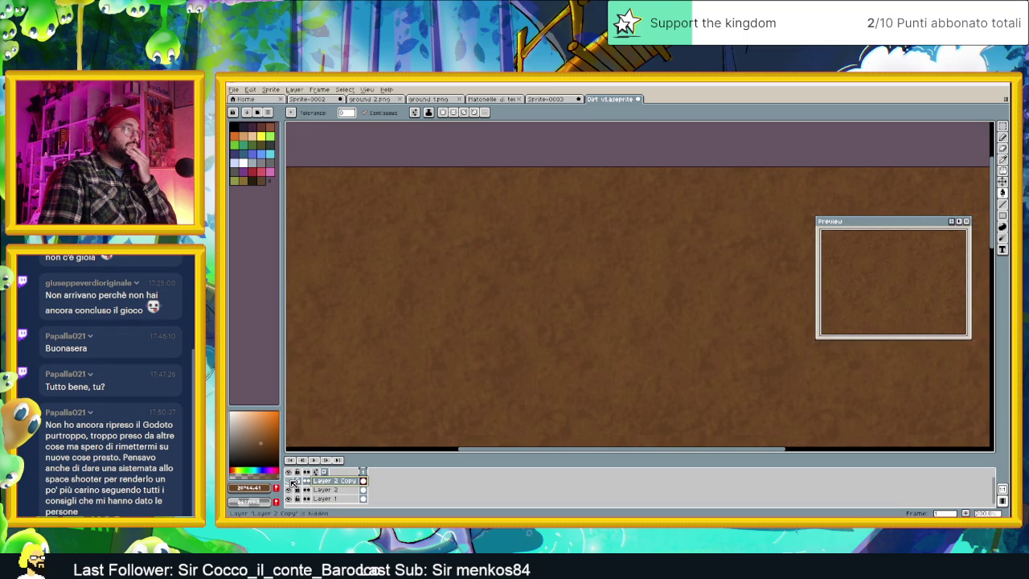
{"action": "left_click", "coordinate": [290, 481]}
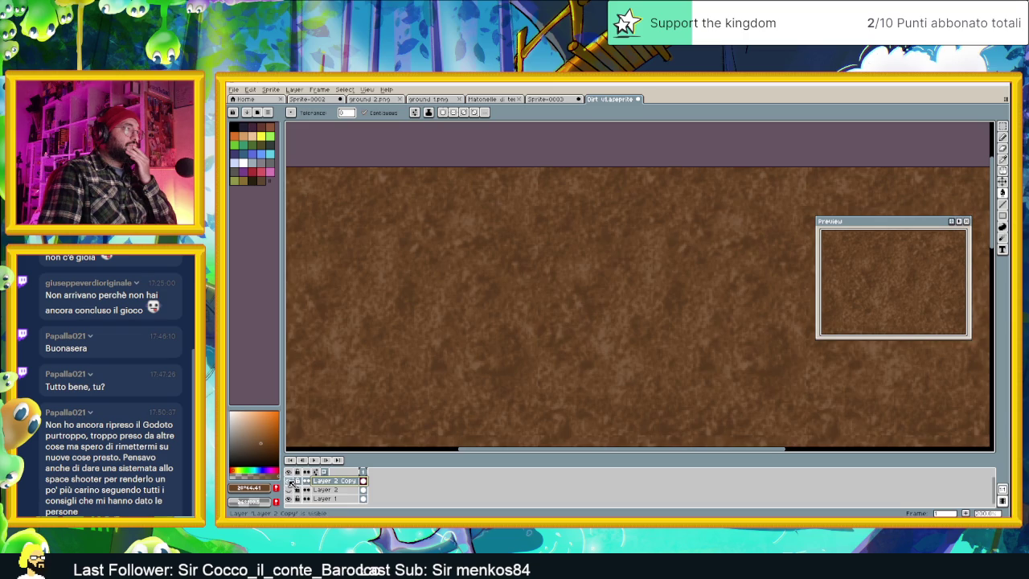
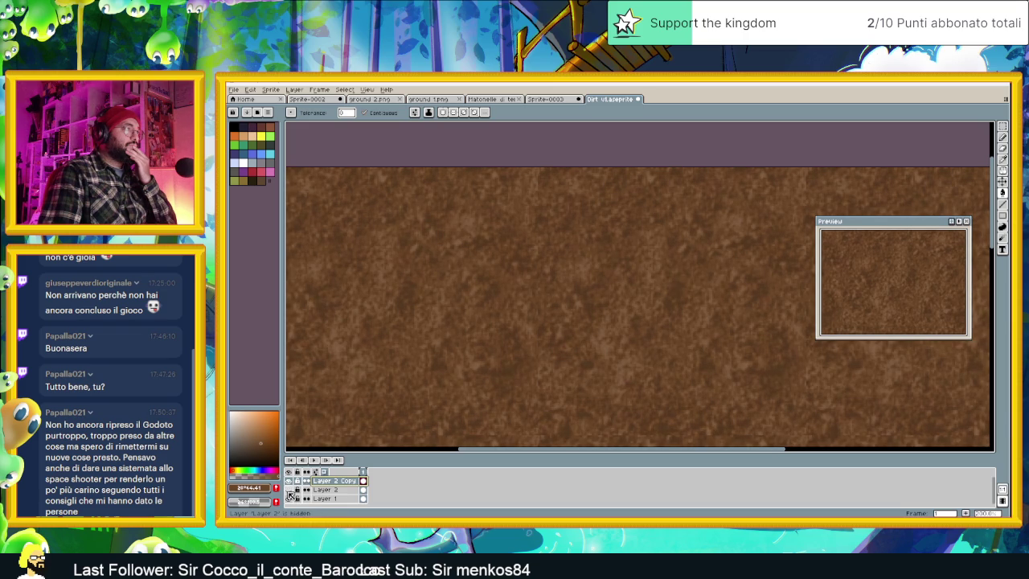
Hide the textured Layer 2 Copy so the dirt tile appears flat brown.
{"action": "scroll", "coordinate": [435, 345], "scroll_direction": "down", "scroll_amount": 3}
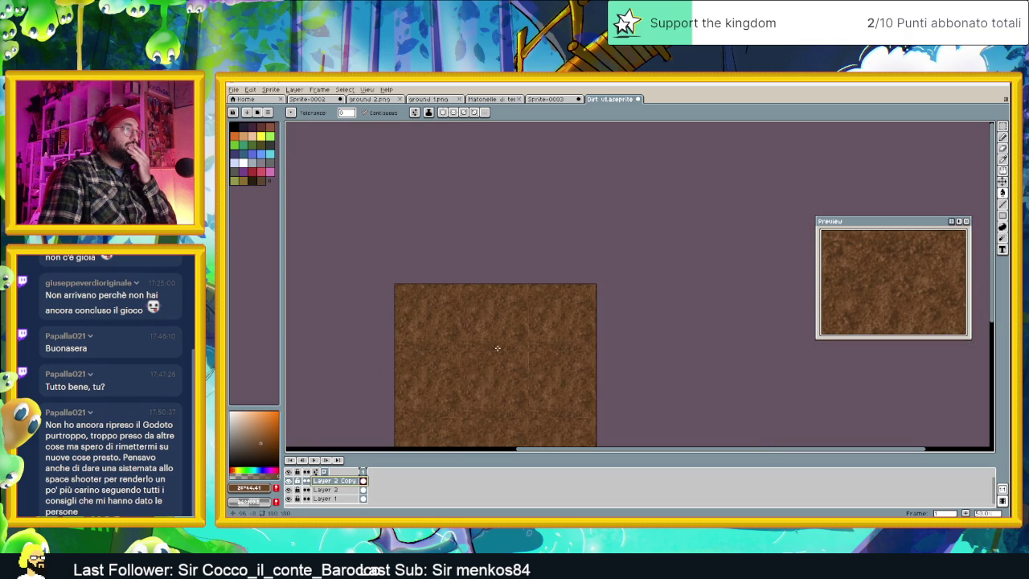
{"action": "scroll", "coordinate": [510, 341], "scroll_direction": "up", "scroll_amount": 1}
{"action": "scroll", "coordinate": [533, 303], "scroll_direction": "up", "scroll_amount": 1}
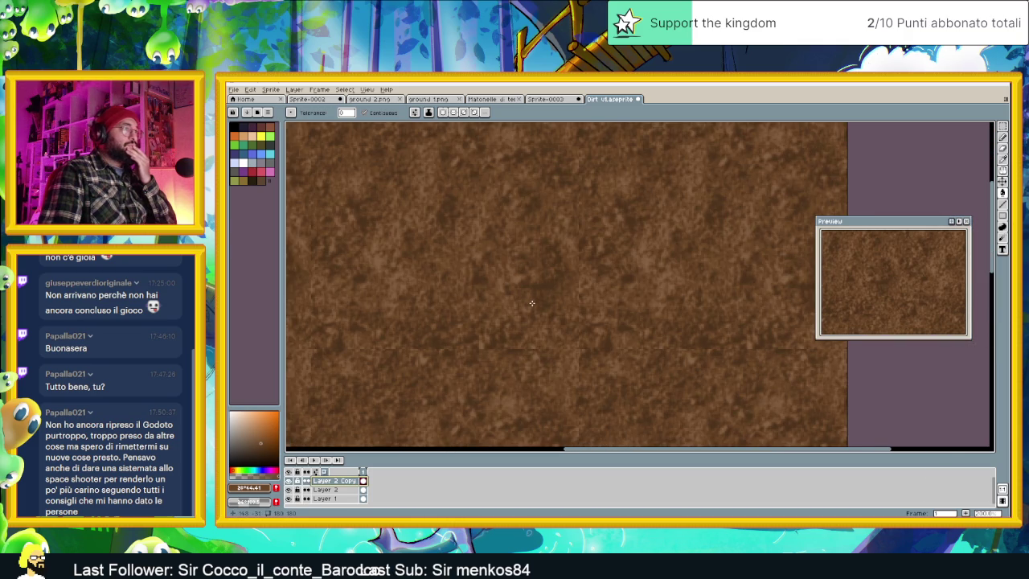
{"action": "scroll", "coordinate": [531, 303], "scroll_direction": "down", "scroll_amount": 1}
{"action": "scroll", "coordinate": [529, 303], "scroll_direction": "down", "scroll_amount": 1}
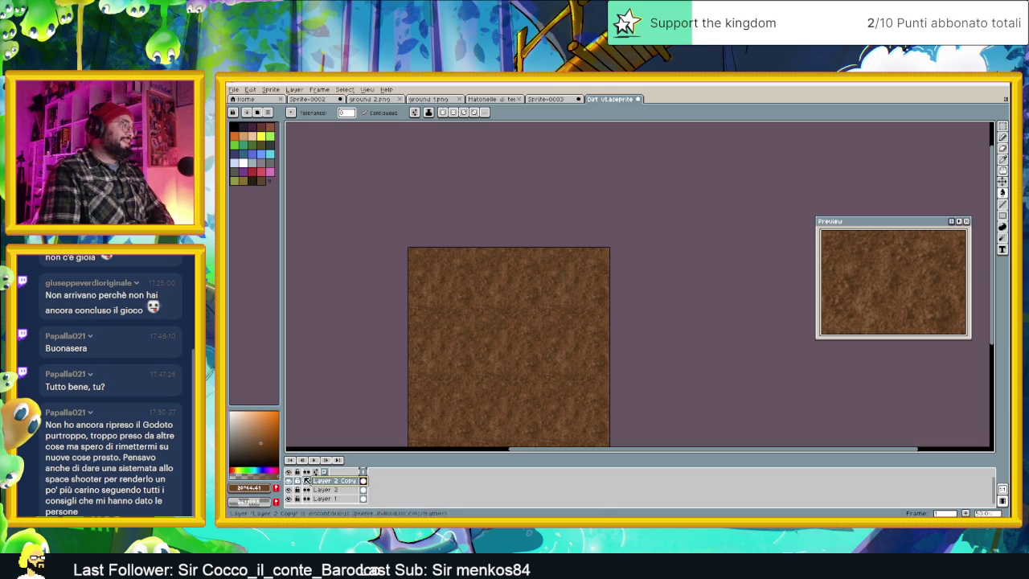
{"action": "left_click", "coordinate": [288, 479]}
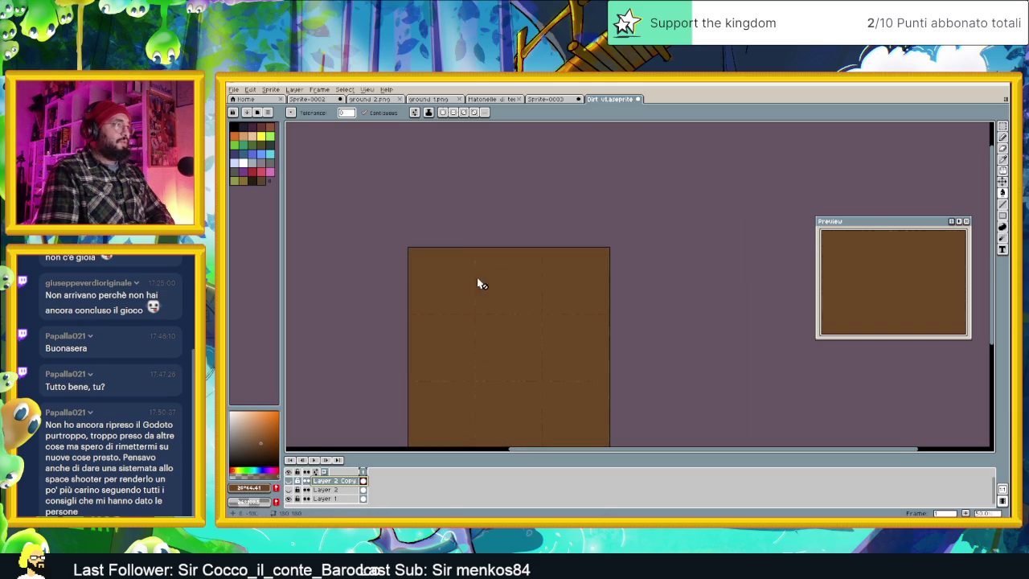
{"action": "scroll", "coordinate": [482, 283], "scroll_direction": "up", "scroll_amount": 1}
Show the pixel grid and turn off Tiled Mode from the View menu.
{"action": "left_click", "coordinate": [367, 90]}
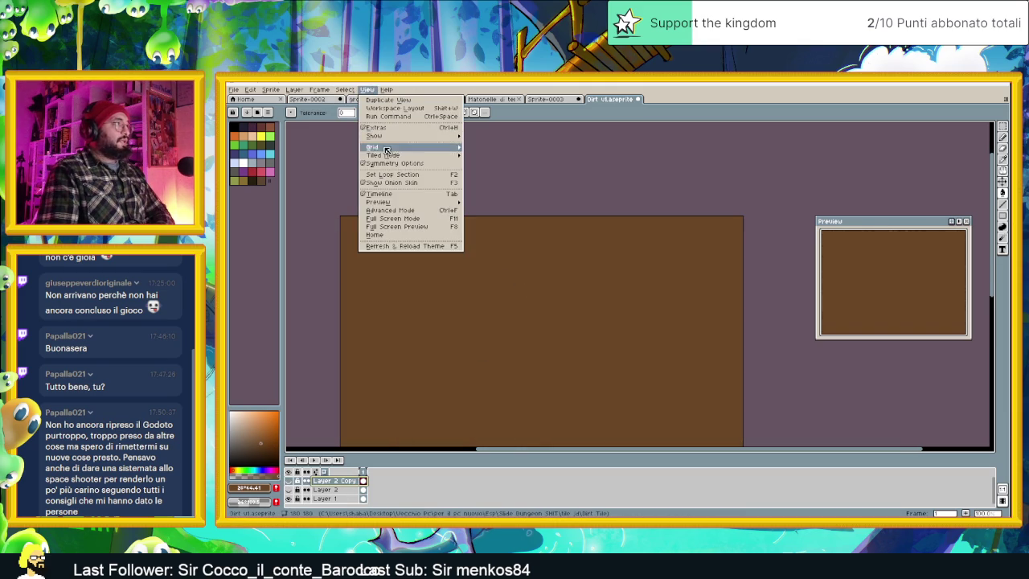
{"action": "mouse_move", "coordinate": [408, 146]}
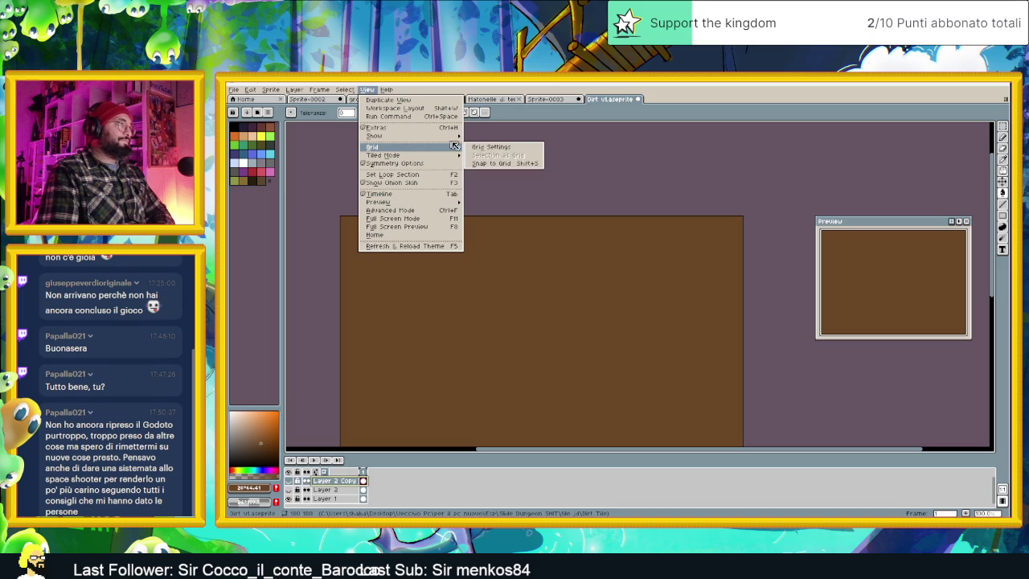
{"action": "left_click", "coordinate": [487, 156]}
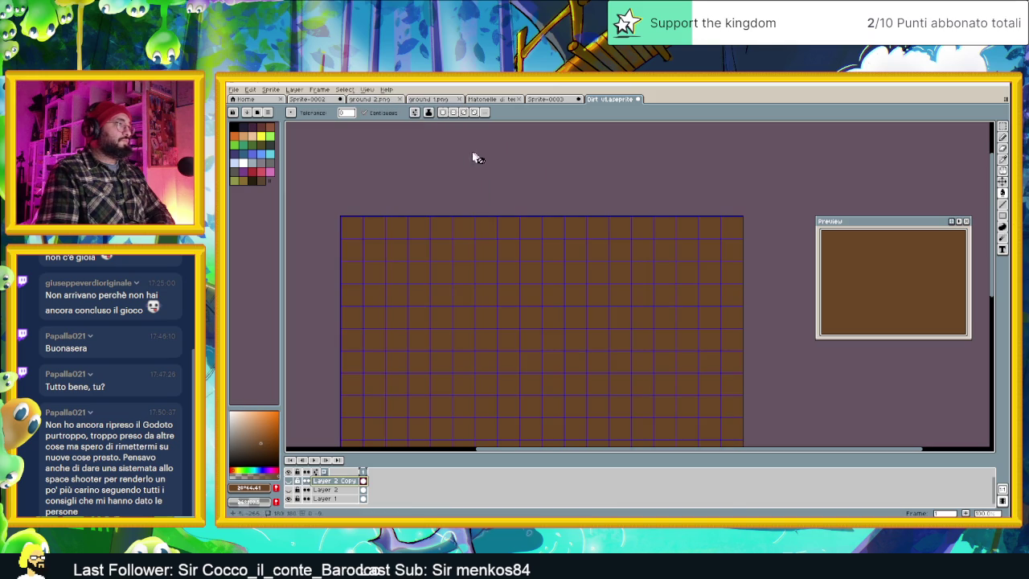
{"action": "left_click", "coordinate": [367, 90]}
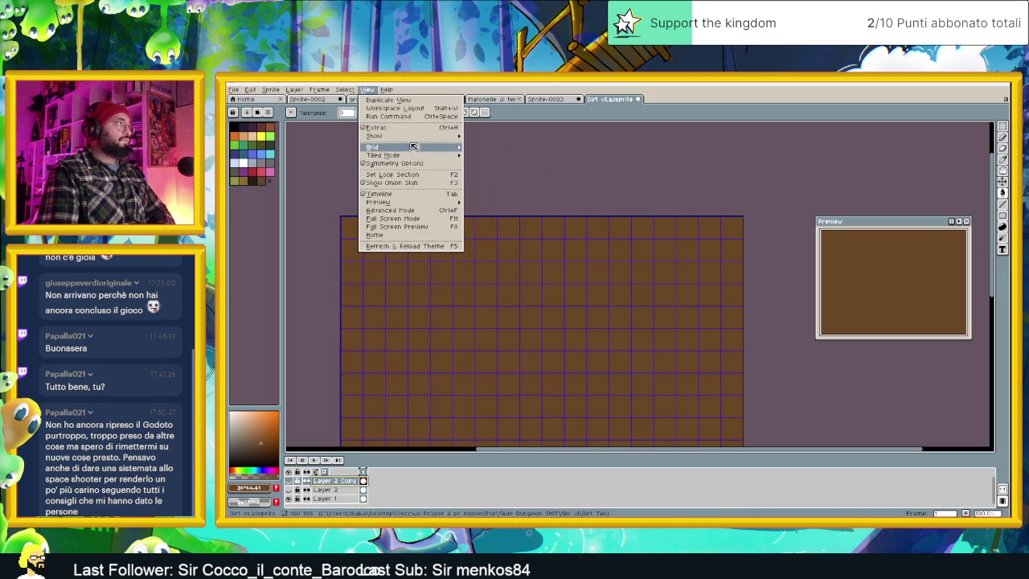
{"action": "mouse_move", "coordinate": [382, 156]}
{"action": "left_click", "coordinate": [479, 155]}
Select the Line tool, then switch to File Explorer to check the Terreno folder.
{"action": "scroll", "coordinate": [536, 375], "scroll_direction": "down", "scroll_amount": 2}
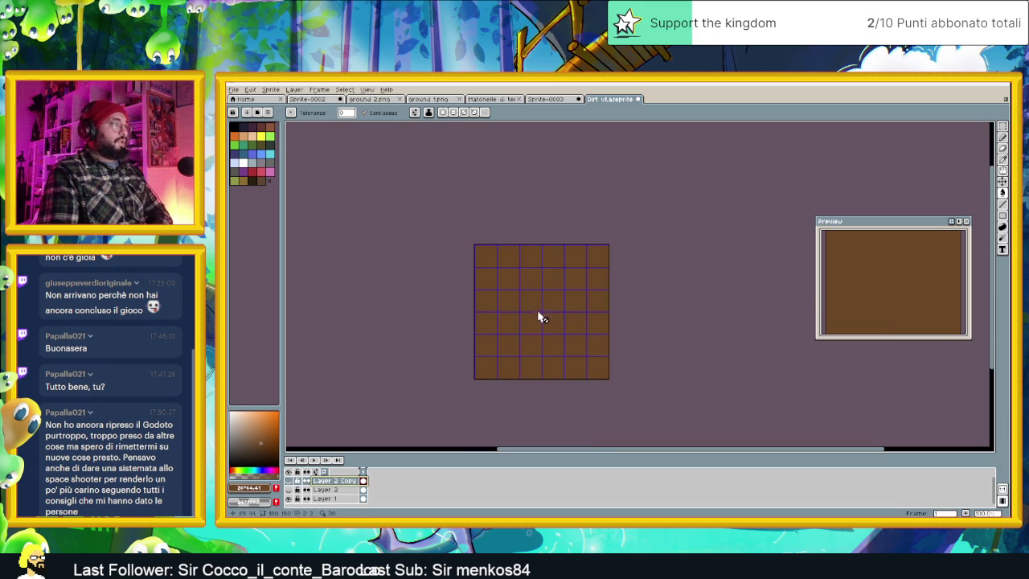
{"action": "scroll", "coordinate": [529, 279], "scroll_direction": "up", "scroll_amount": 1}
{"action": "scroll", "coordinate": [496, 279], "scroll_direction": "up", "scroll_amount": 1}
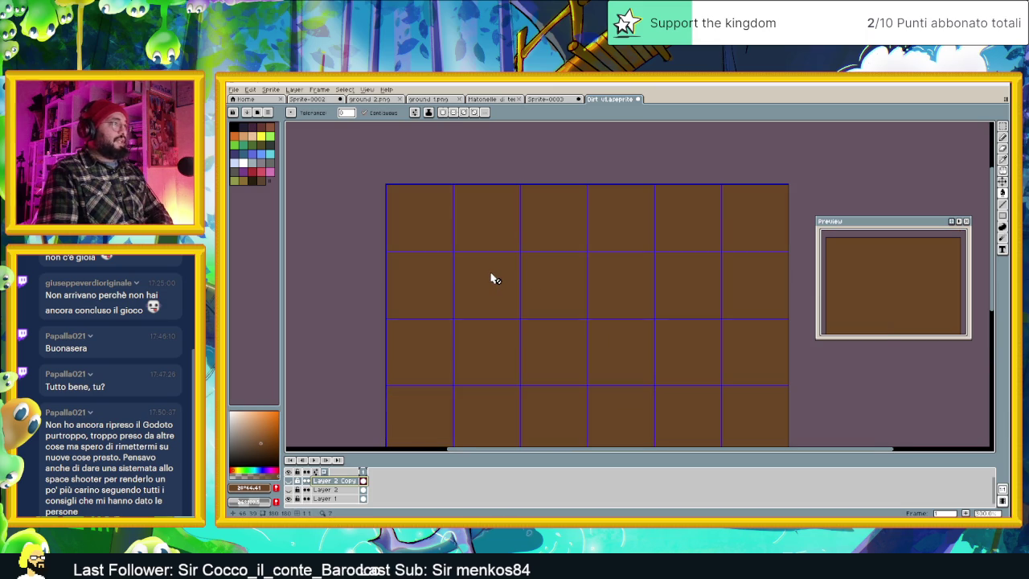
{"action": "scroll", "coordinate": [495, 279], "scroll_direction": "up", "scroll_amount": 1}
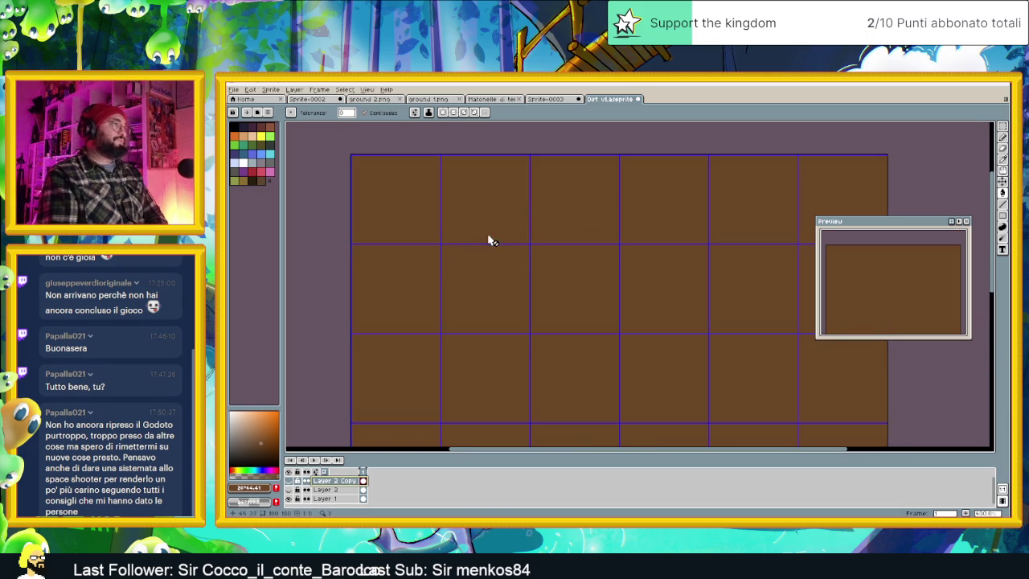
{"action": "left_click", "coordinate": [1002, 205]}
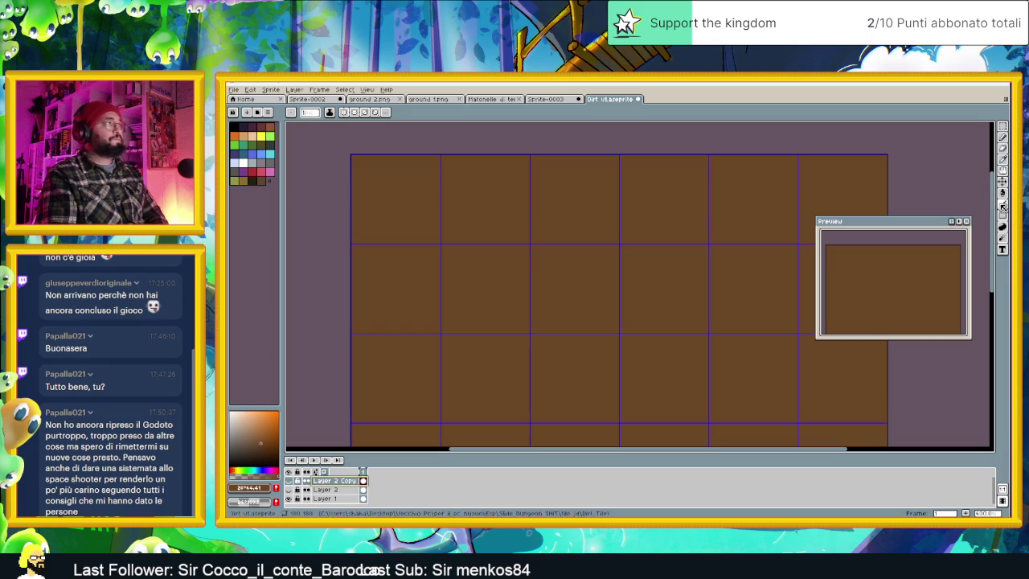
{"action": "scroll", "coordinate": [555, 241], "scroll_direction": "right", "scroll_amount": 1}
{"action": "scroll", "coordinate": [558, 246], "scroll_direction": "down", "scroll_amount": 1}
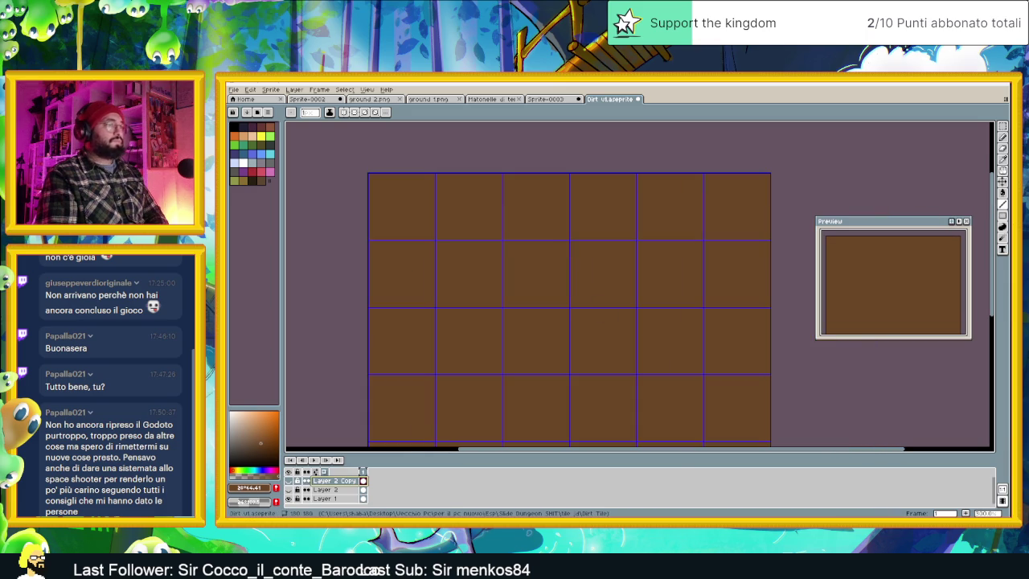
{"action": "key", "text": "alt+Tab"}
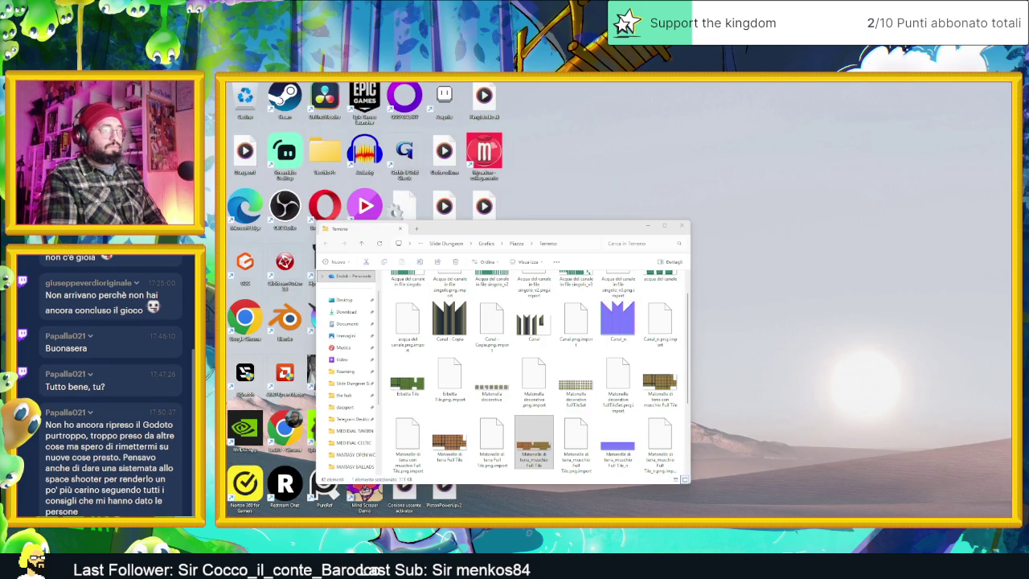
Eyedrop the brown #744326 from the reference tile sheet, then return to Dirt v1.
{"action": "key", "text": "alt+Tab"}
{"action": "left_click", "coordinate": [549, 99]}
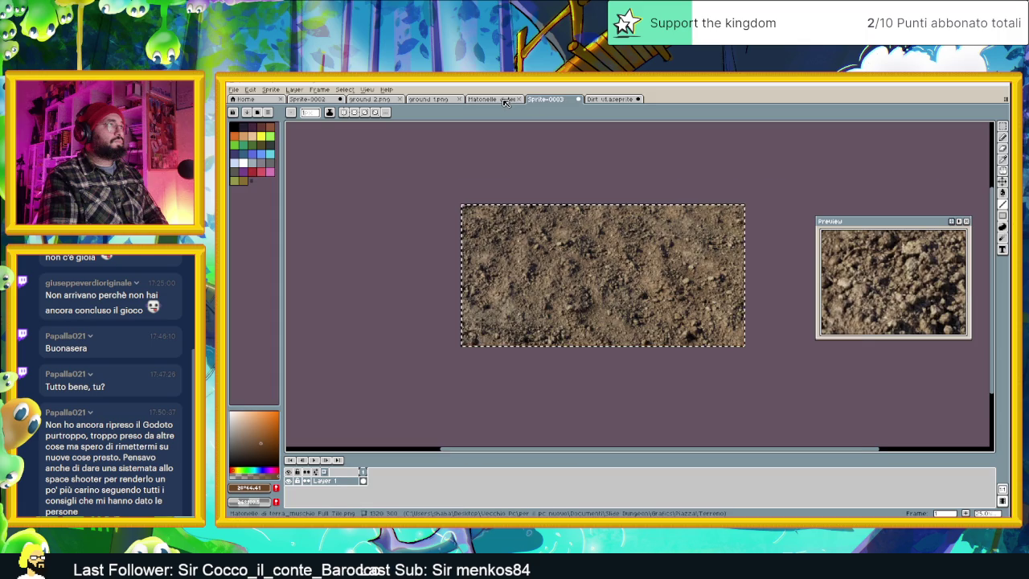
{"action": "left_click", "coordinate": [494, 99]}
{"action": "scroll", "coordinate": [555, 251], "scroll_direction": "down", "scroll_amount": 1}
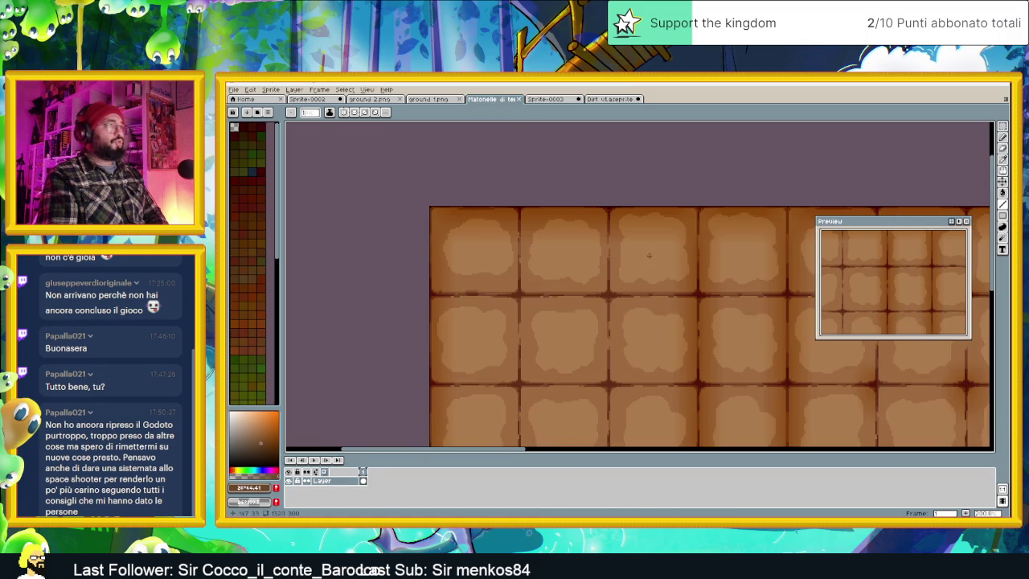
{"action": "scroll", "coordinate": [634, 261], "scroll_direction": "down", "scroll_amount": 1}
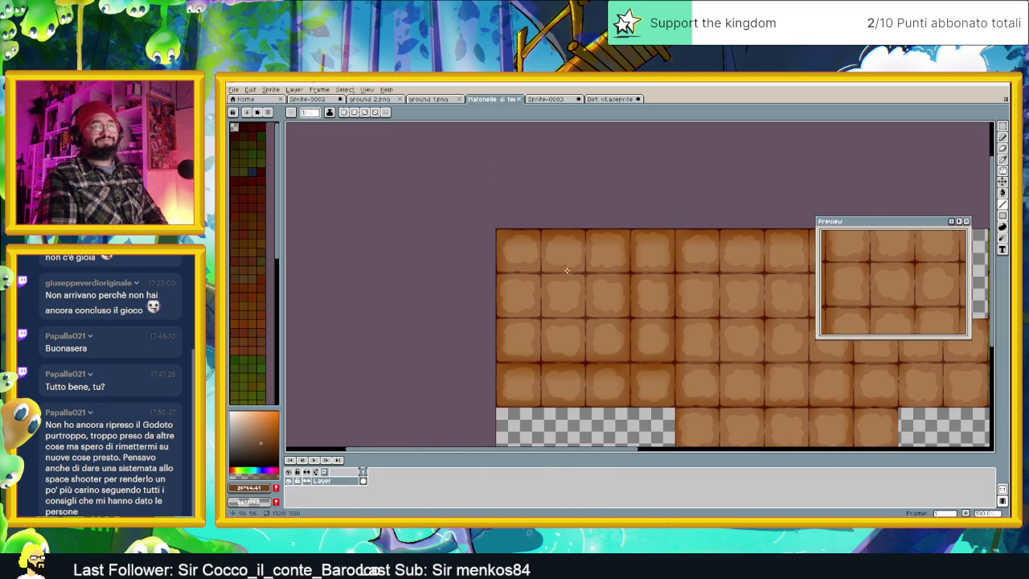
{"action": "scroll", "coordinate": [564, 272], "scroll_direction": "up", "scroll_amount": 1}
{"action": "scroll", "coordinate": [564, 271], "scroll_direction": "up", "scroll_amount": 1}
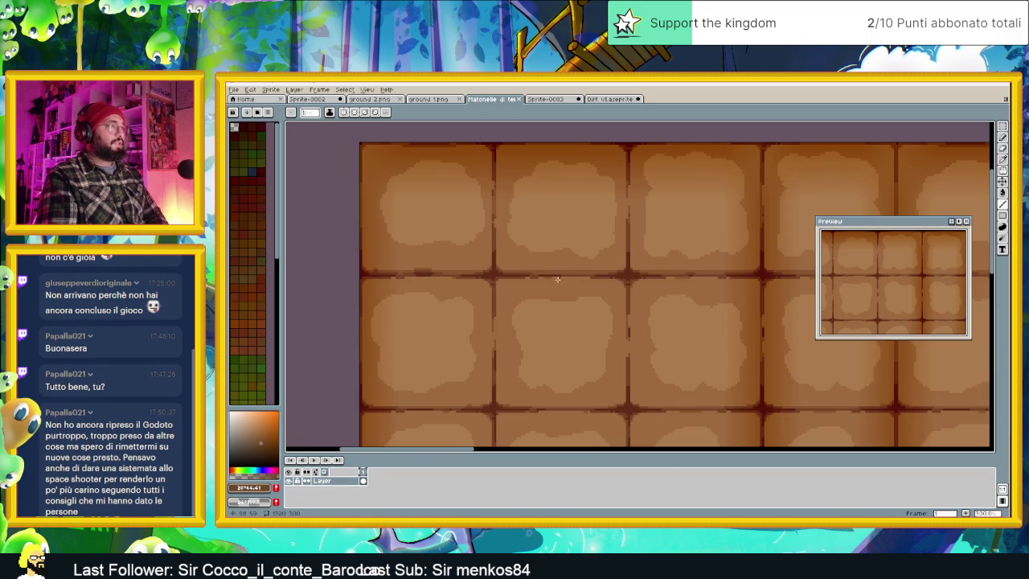
{"action": "scroll", "coordinate": [532, 302], "scroll_direction": "up", "scroll_amount": 1}
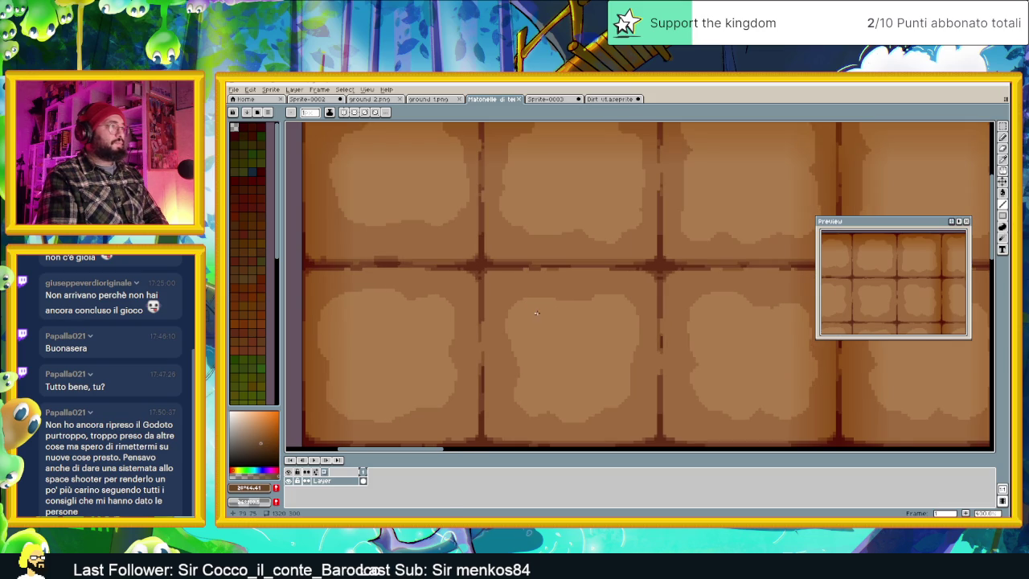
{"action": "scroll", "coordinate": [536, 313], "scroll_direction": "down", "scroll_amount": 1}
{"action": "scroll", "coordinate": [553, 321], "scroll_direction": "up", "scroll_amount": 1}
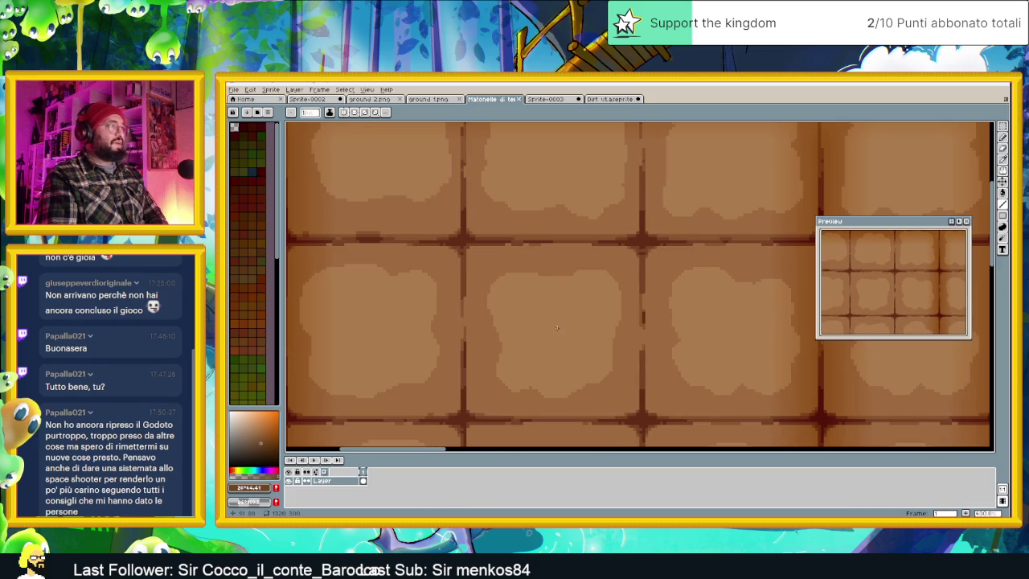
{"action": "left_click", "coordinate": [463, 263], "text": "alt"}
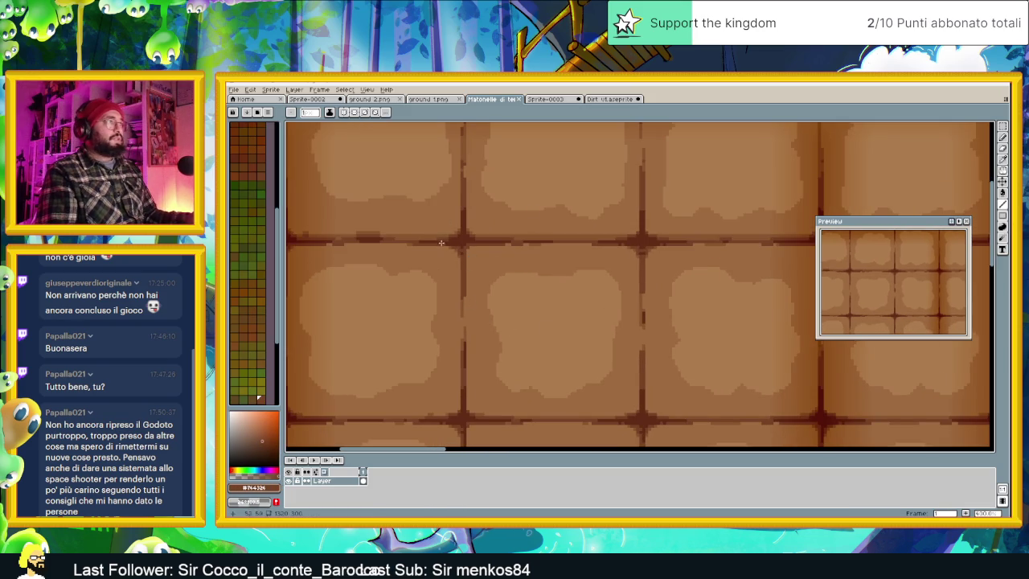
{"action": "left_click", "coordinate": [604, 98]}
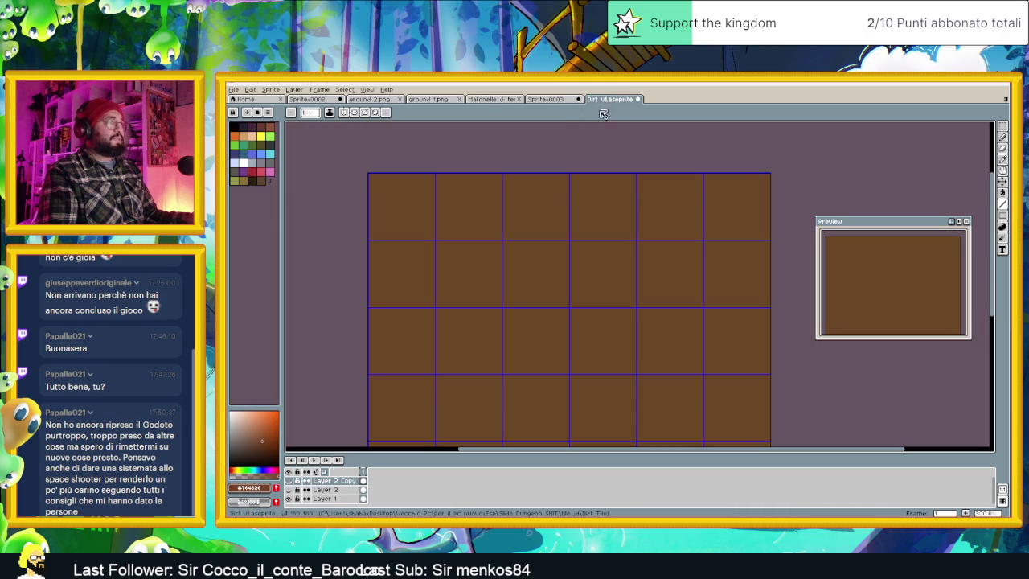
Add a new layer and name it 'DarkDirtails' for the dark details.
{"action": "scroll", "coordinate": [379, 211], "scroll_direction": "up", "scroll_amount": 1}
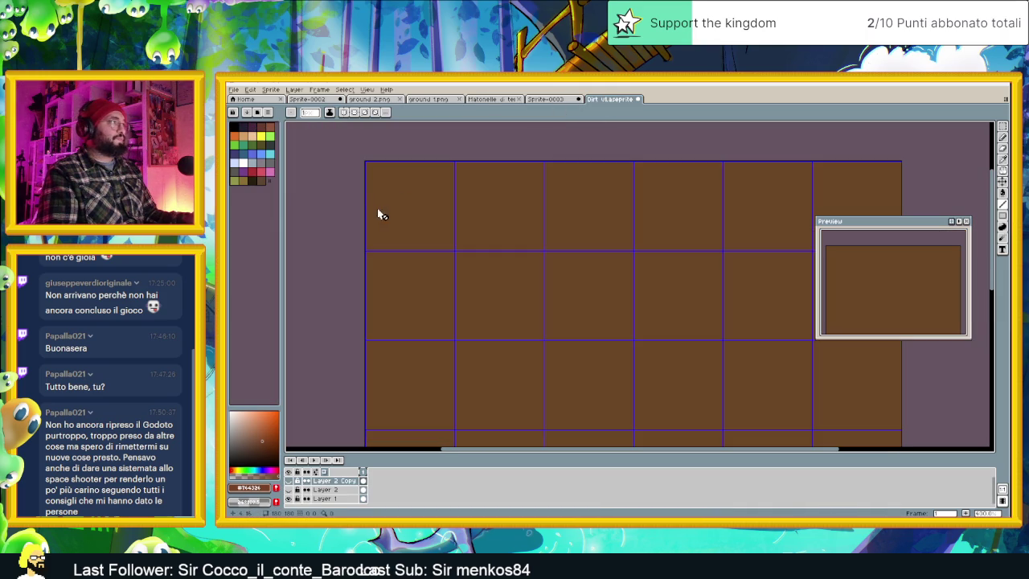
{"action": "right_click", "coordinate": [336, 498]}
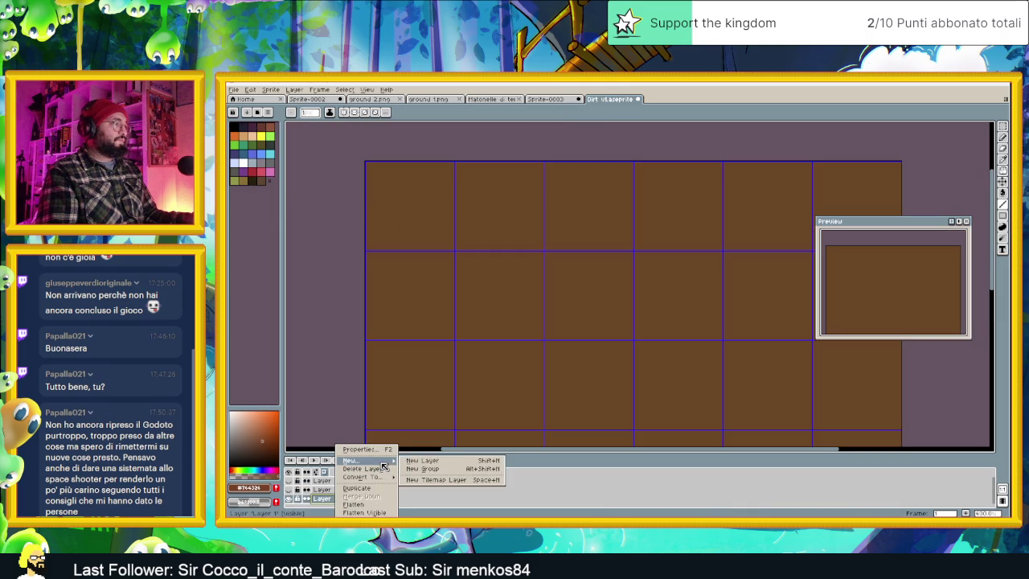
{"action": "left_click", "coordinate": [432, 466]}
{"action": "double_click", "coordinate": [344, 500]}
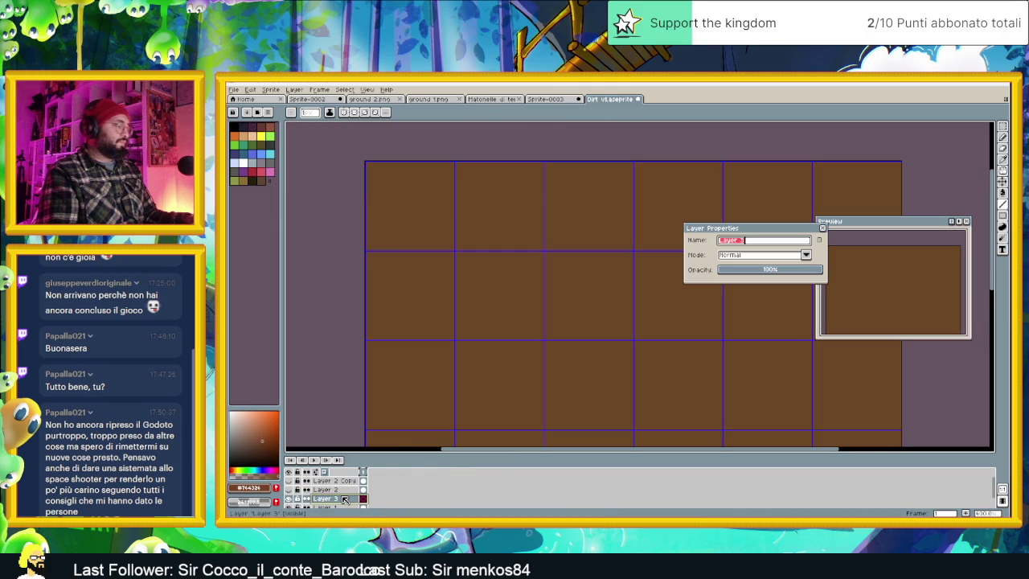
{"action": "type", "text": "Dark"}
{"action": "type", "text": "Dirtails"}
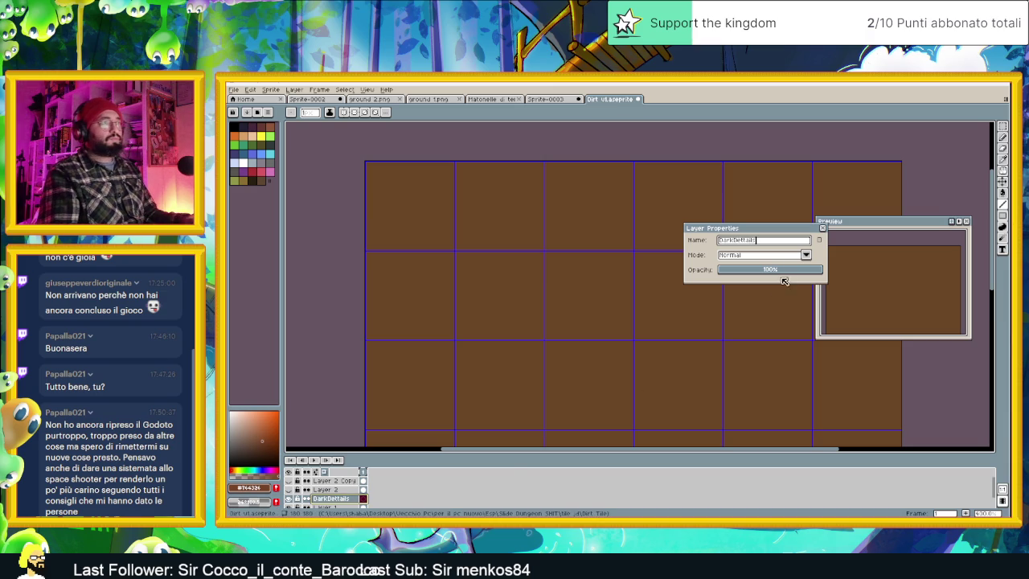
{"action": "key", "text": "Return"}
Undo the stray red line and drag out rectangles across the tile with the Rectangle tool.
{"action": "scroll", "coordinate": [407, 195], "scroll_direction": "up", "scroll_amount": 1}
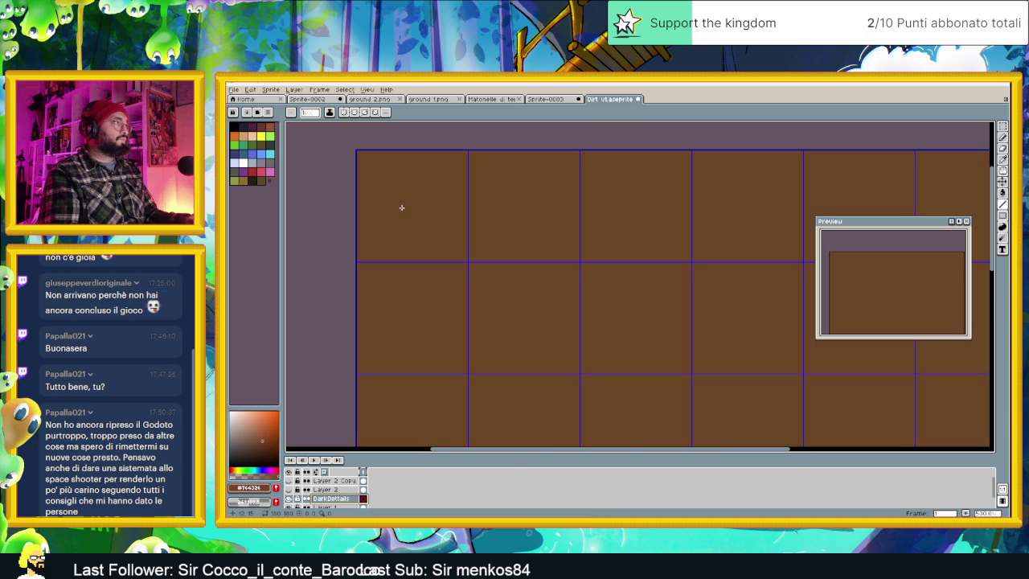
{"action": "key", "text": "ctrl+z"}
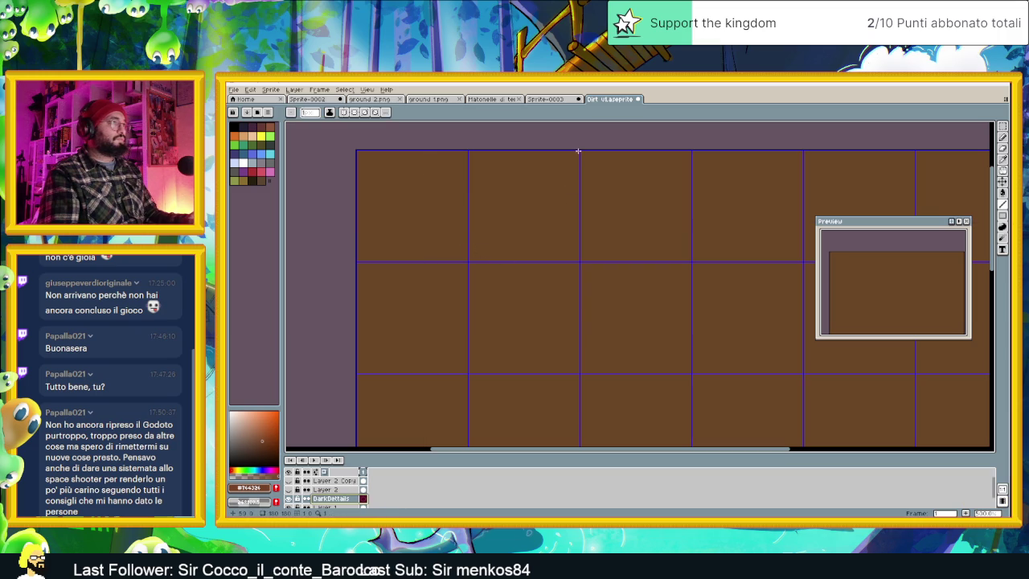
{"action": "key", "text": "u"}
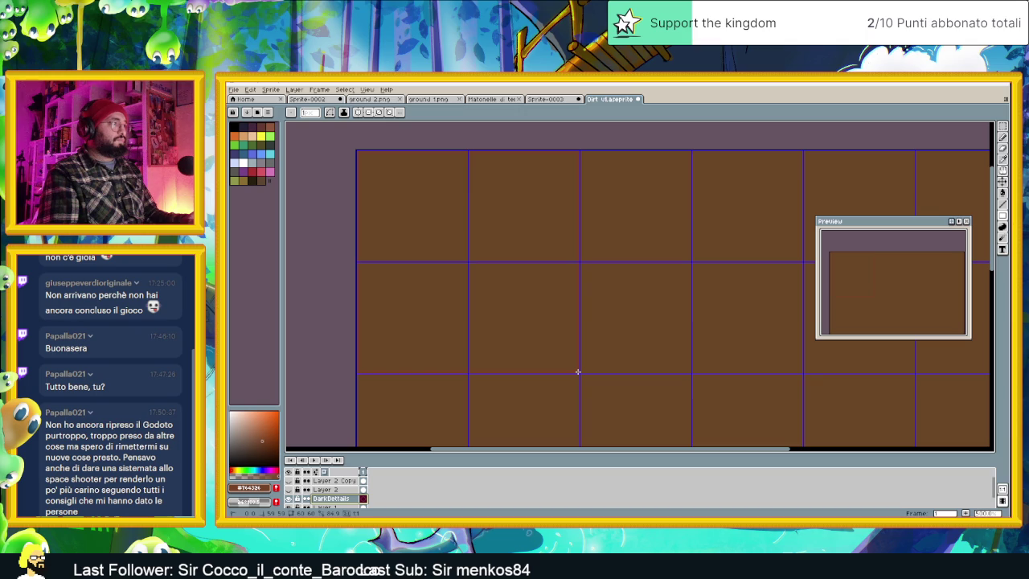
{"action": "scroll", "coordinate": [621, 314], "scroll_direction": "down", "scroll_amount": 1}
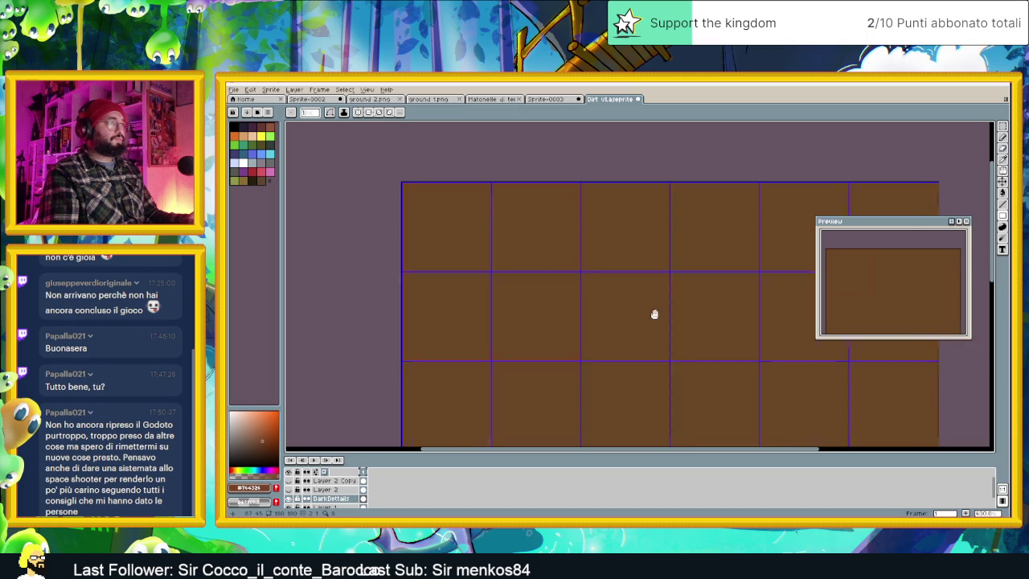
{"action": "left_click_drag", "start_coordinate": [667, 316], "coordinate": [538, 303]}
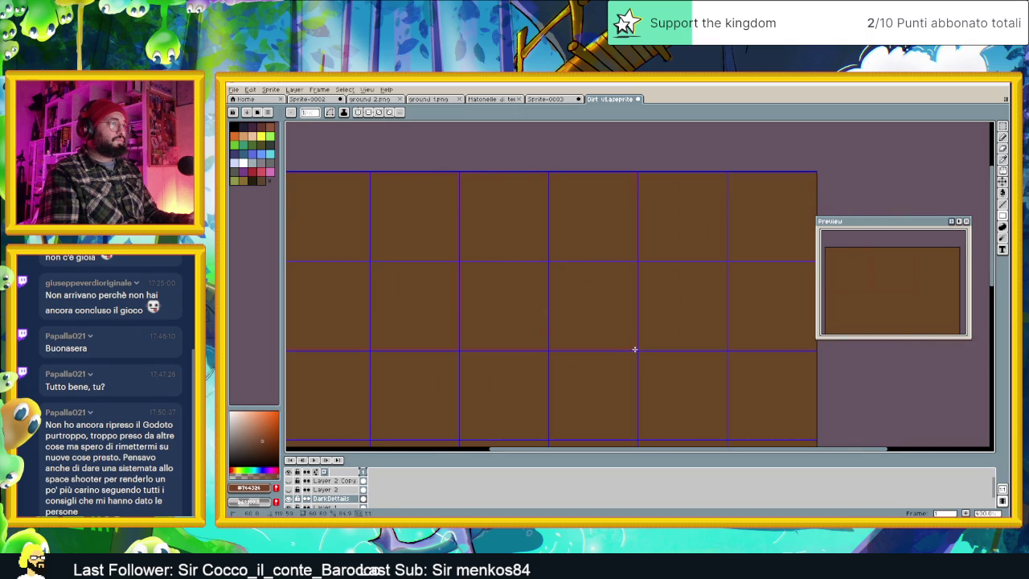
{"action": "scroll", "coordinate": [635, 349], "scroll_direction": "right", "scroll_amount": 3}
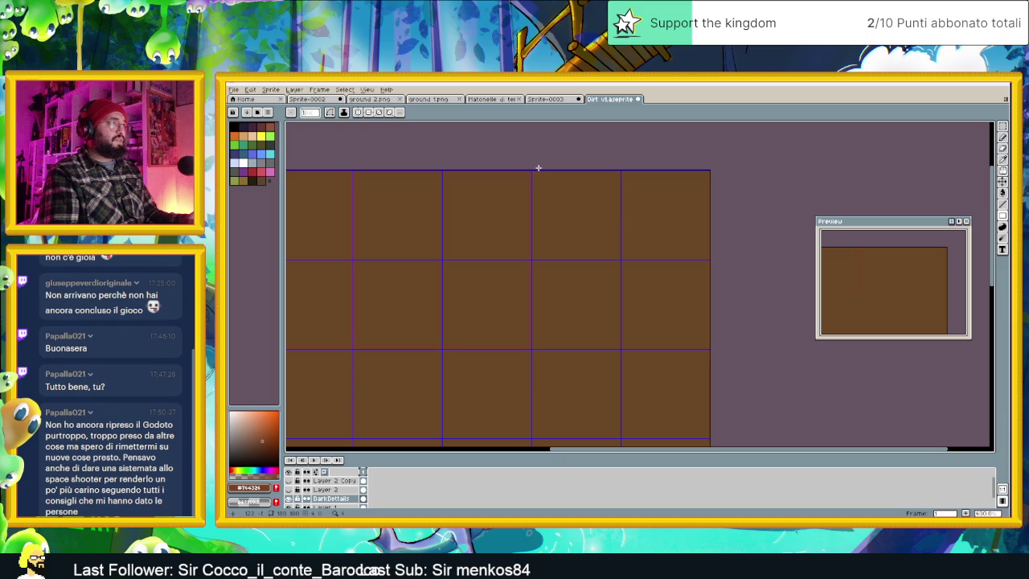
{"action": "left_click_drag", "start_coordinate": [533, 171], "coordinate": [700, 329]}
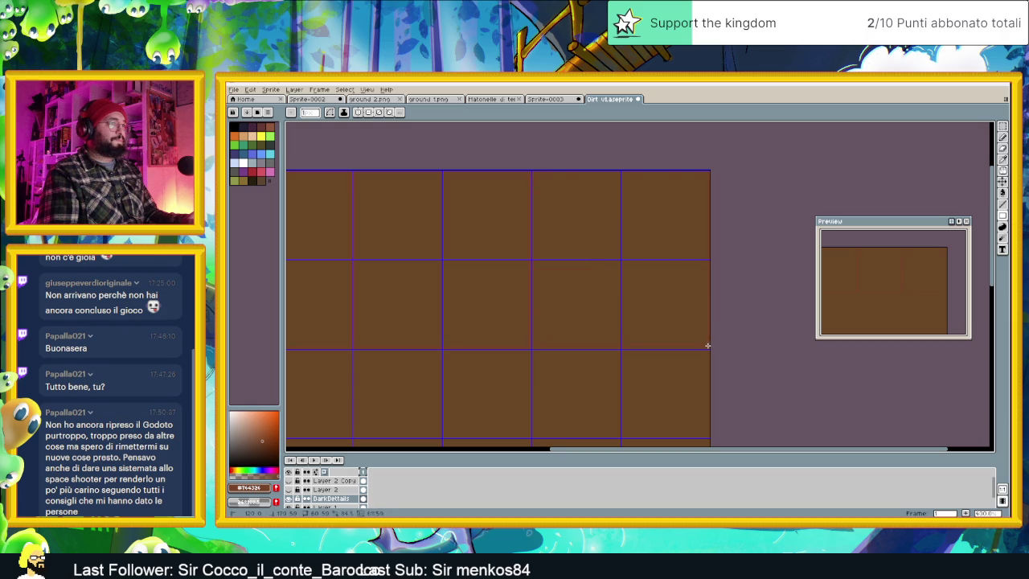
{"action": "scroll", "coordinate": [647, 234], "scroll_direction": "down", "scroll_amount": 1}
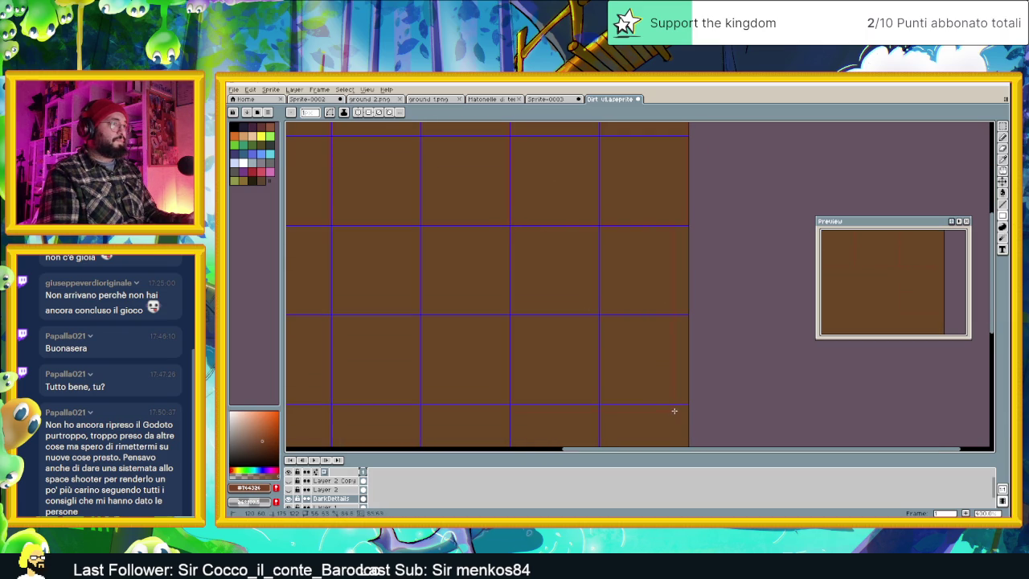
{"action": "scroll", "coordinate": [487, 354], "scroll_direction": "left", "scroll_amount": 3}
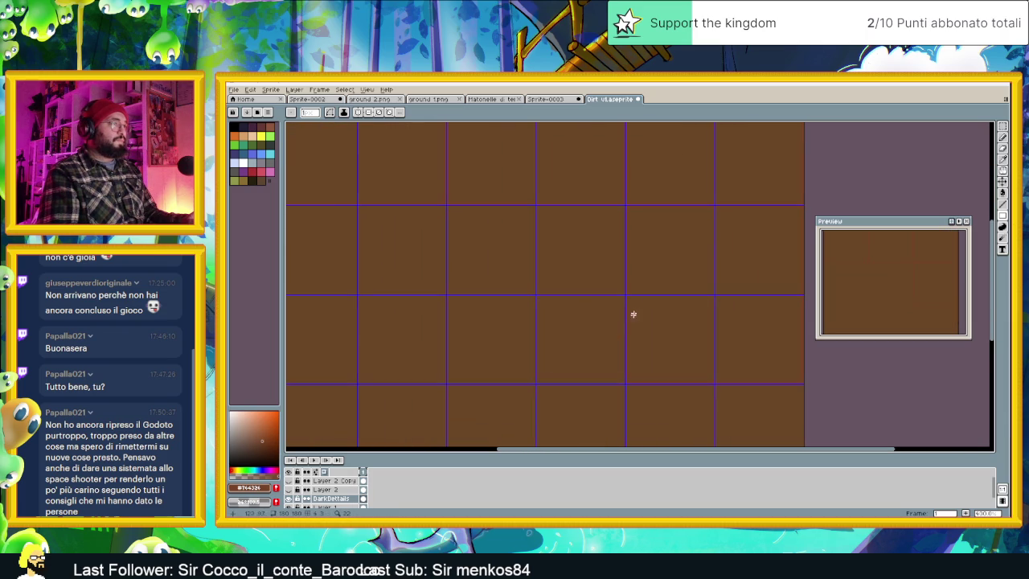
{"action": "left_click_drag", "start_coordinate": [450, 210], "coordinate": [610, 333]}
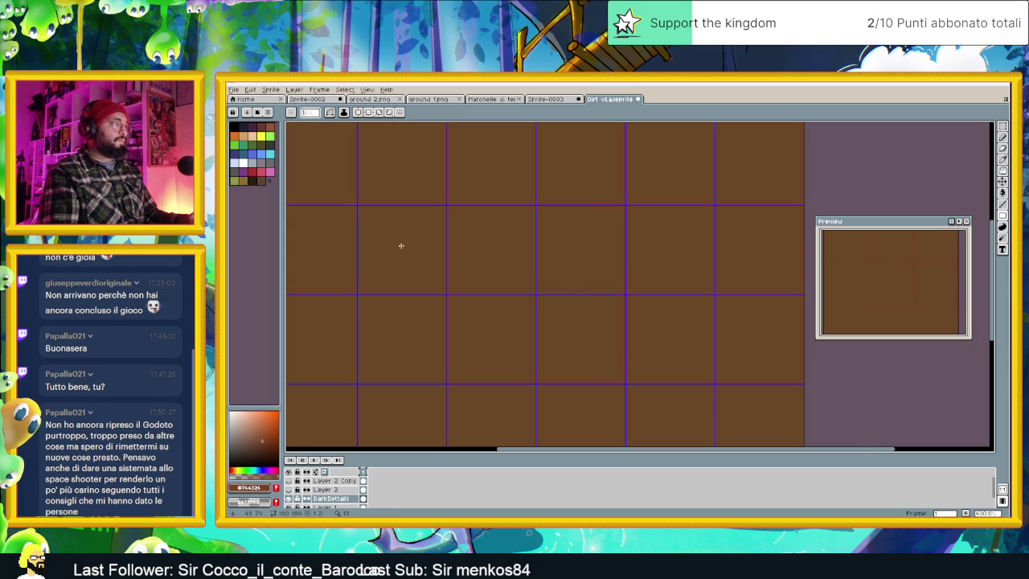
{"action": "scroll", "coordinate": [553, 234], "scroll_direction": "left", "scroll_amount": 4}
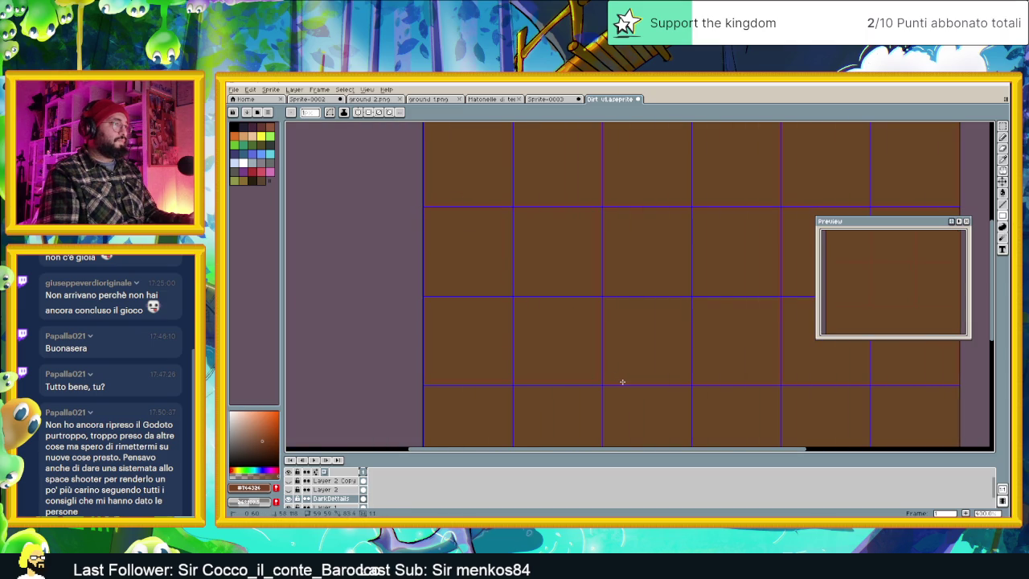
{"action": "left_click_drag", "start_coordinate": [634, 372], "coordinate": [553, 304]}
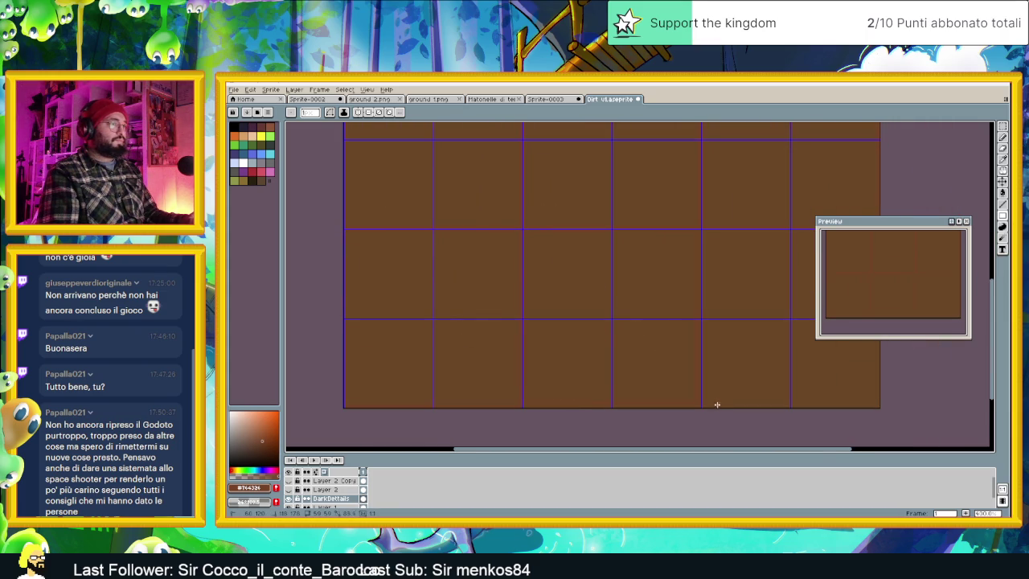
Sample the tile's brown, pick a slightly darker shade, and flood-fill the tiles with it.
{"action": "scroll", "coordinate": [643, 378], "scroll_direction": "right", "scroll_amount": 2}
{"action": "scroll", "coordinate": [575, 306], "scroll_direction": "right", "scroll_amount": 3}
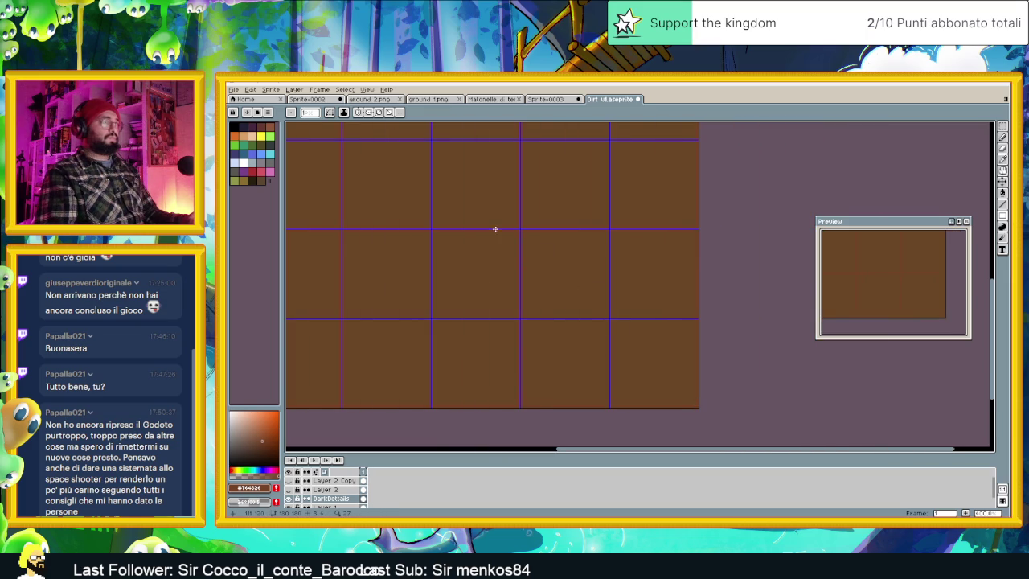
{"action": "scroll", "coordinate": [498, 227], "scroll_direction": "down", "scroll_amount": 2}
{"action": "scroll", "coordinate": [602, 228], "scroll_direction": "up", "scroll_amount": 2}
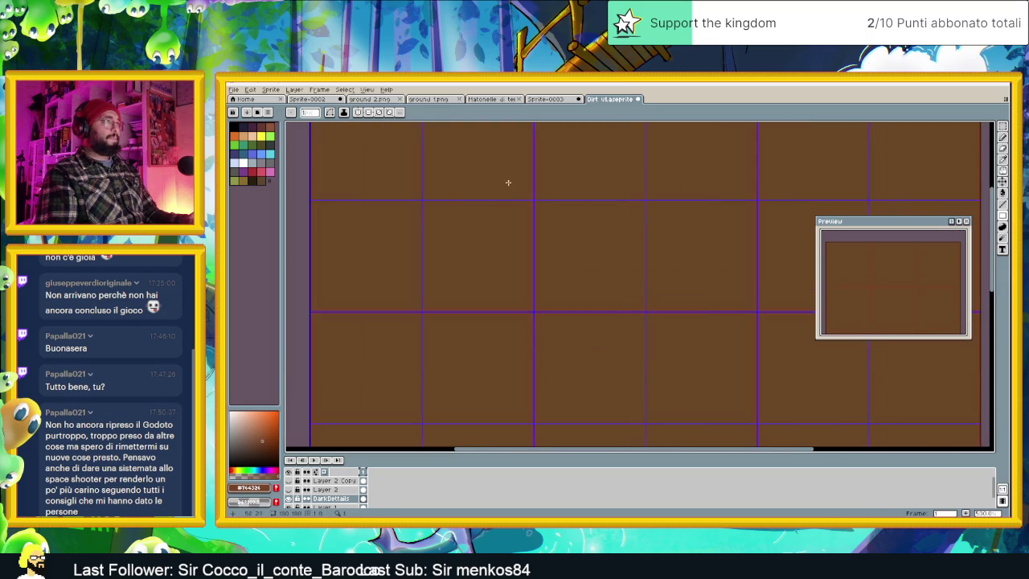
{"action": "scroll", "coordinate": [517, 236], "scroll_direction": "up", "scroll_amount": 1}
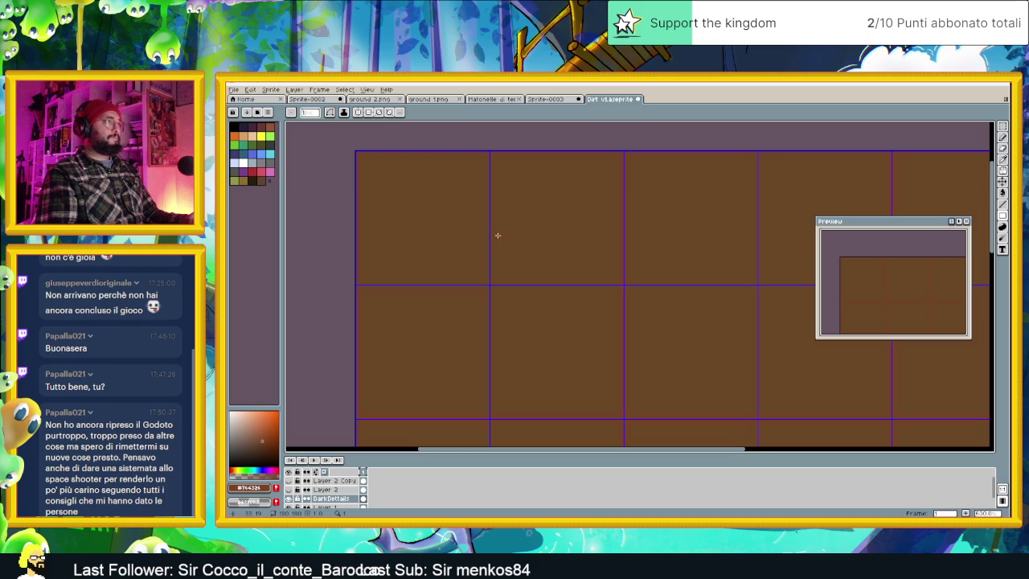
{"action": "scroll", "coordinate": [480, 168], "scroll_direction": "up", "scroll_amount": 1}
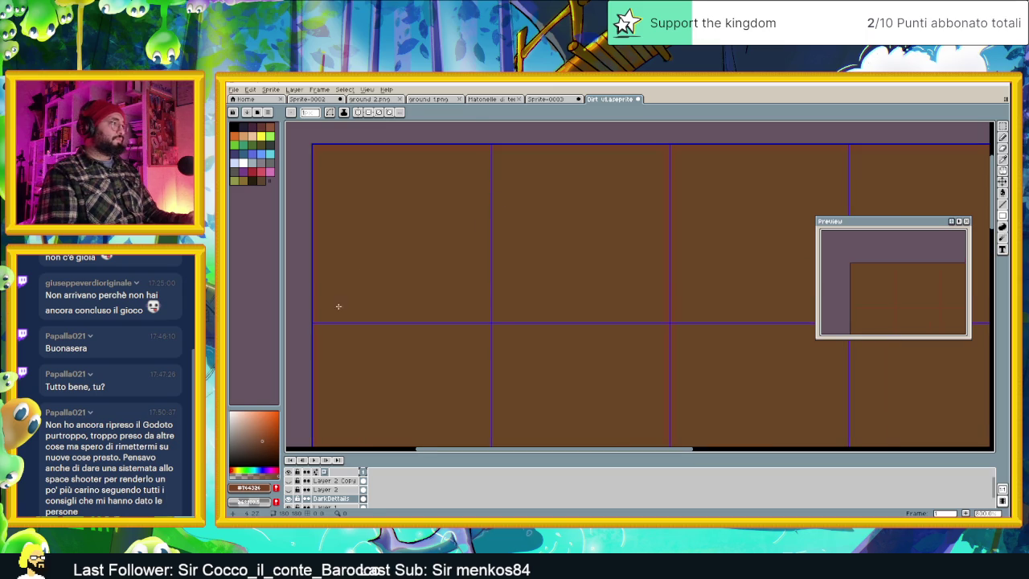
{"action": "left_click", "coordinate": [347, 263], "text": "alt"}
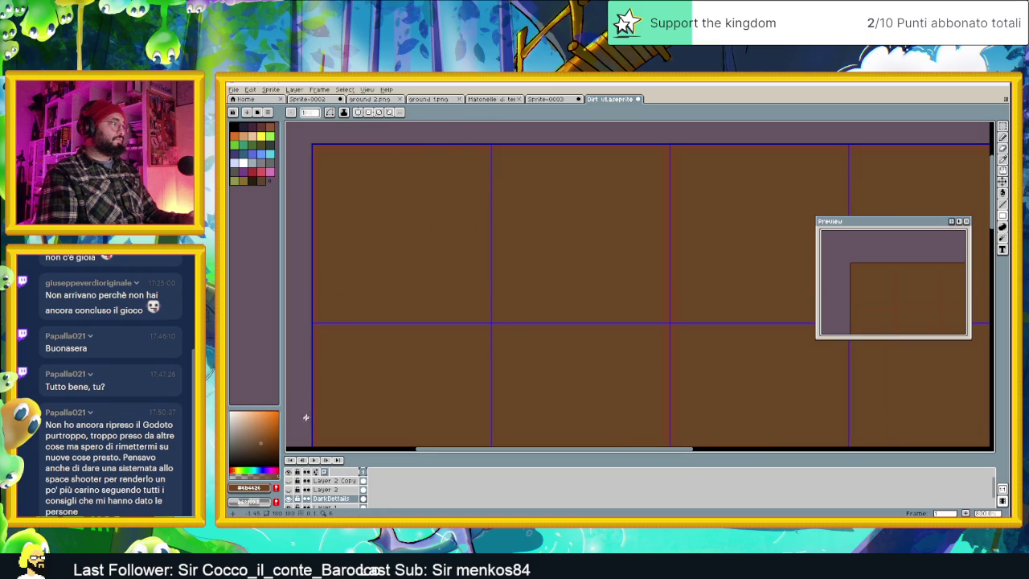
{"action": "left_click", "coordinate": [268, 444]}
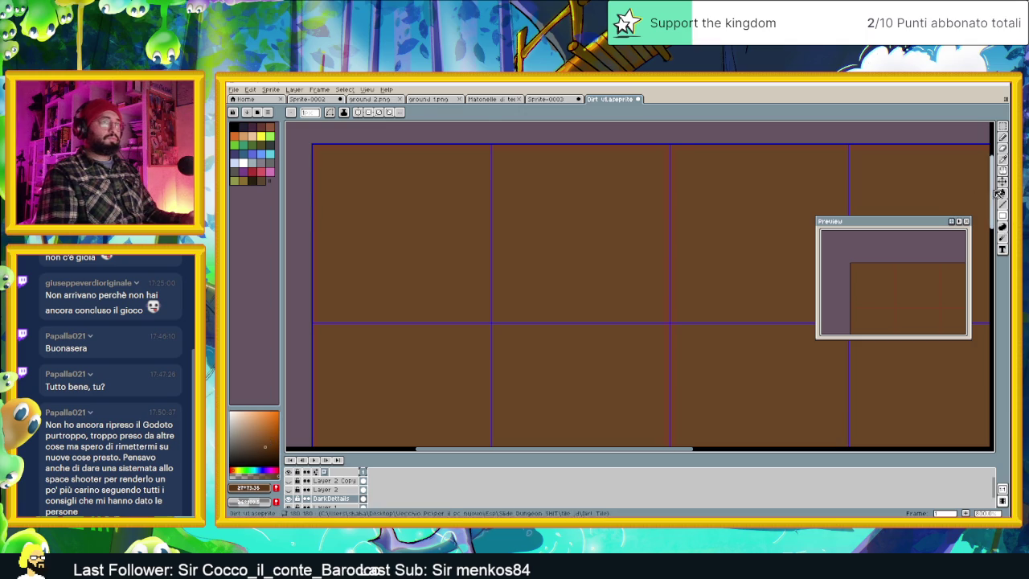
{"action": "key", "text": "g"}
{"action": "left_click", "coordinate": [667, 147]}
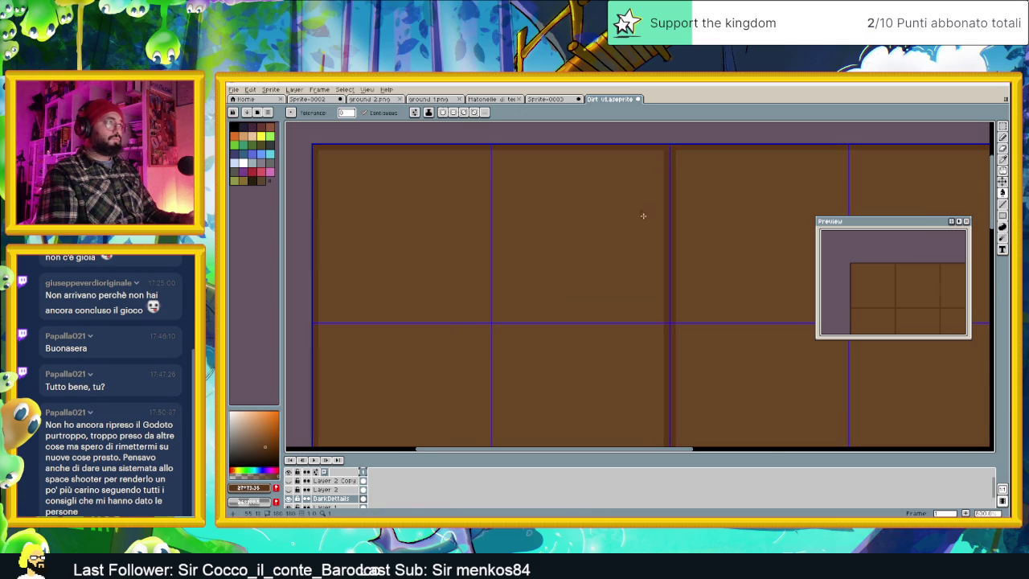
{"action": "scroll", "coordinate": [644, 213], "scroll_direction": "down", "scroll_amount": 2}
{"action": "scroll", "coordinate": [638, 230], "scroll_direction": "down", "scroll_amount": 2}
{"action": "scroll", "coordinate": [715, 253], "scroll_direction": "up", "scroll_amount": 1}
{"action": "scroll", "coordinate": [646, 259], "scroll_direction": "up", "scroll_amount": 1}
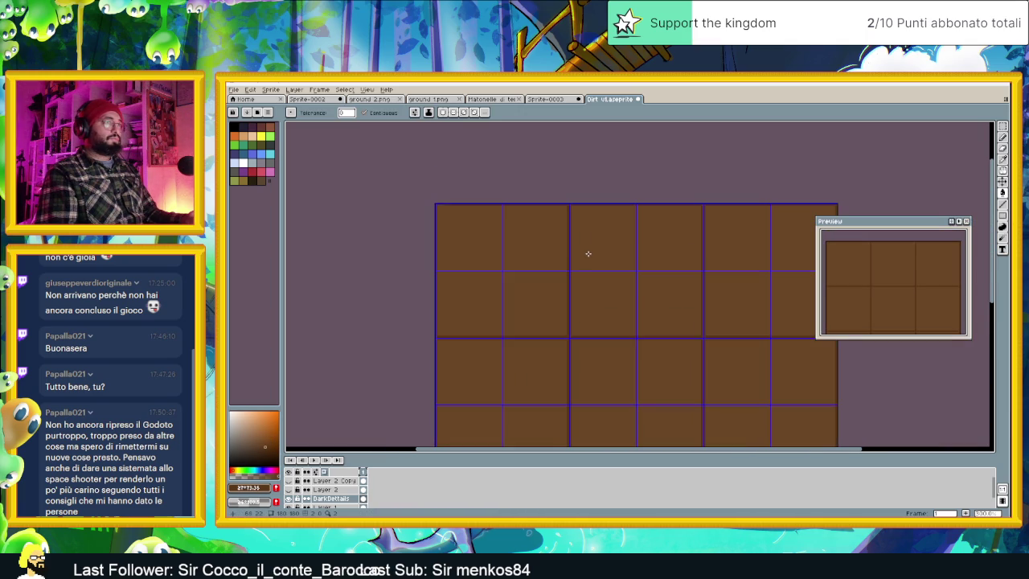
{"action": "scroll", "coordinate": [577, 254], "scroll_direction": "up", "scroll_amount": 1}
{"action": "scroll", "coordinate": [474, 207], "scroll_direction": "left", "scroll_amount": 1}
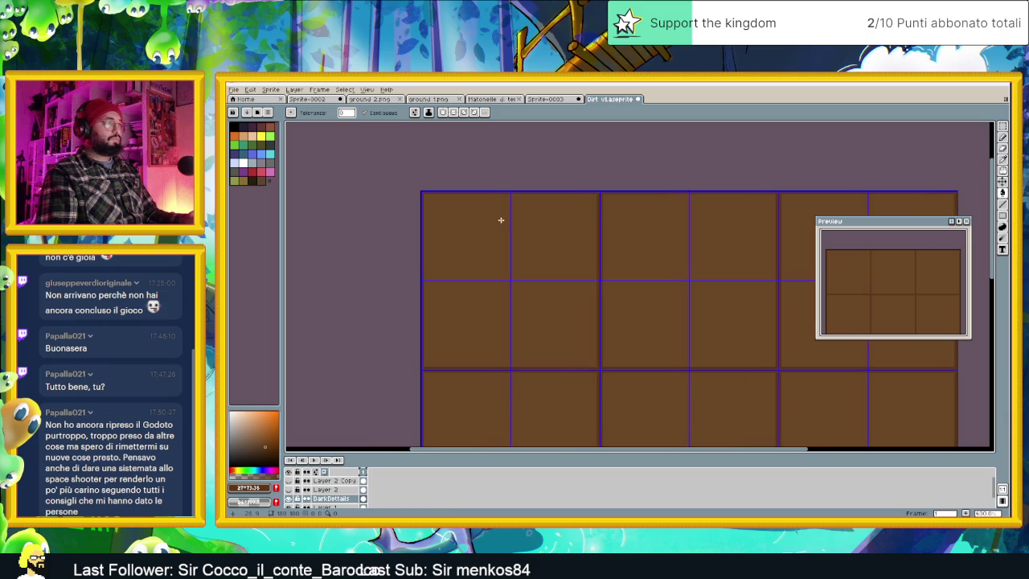
Check the view options without changes, then select the Line tool and reposition the tile grid view.
{"action": "left_click", "coordinate": [373, 89]}
{"action": "left_click", "coordinate": [372, 89]}
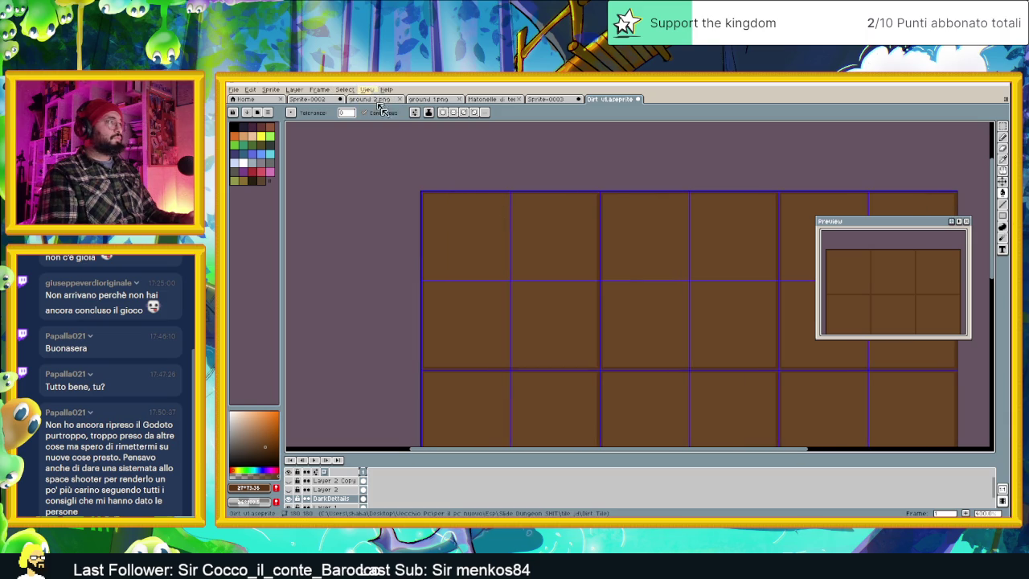
{"action": "scroll", "coordinate": [499, 242], "scroll_direction": "up", "scroll_amount": 1}
{"action": "scroll", "coordinate": [523, 228], "scroll_direction": "up", "scroll_amount": 1}
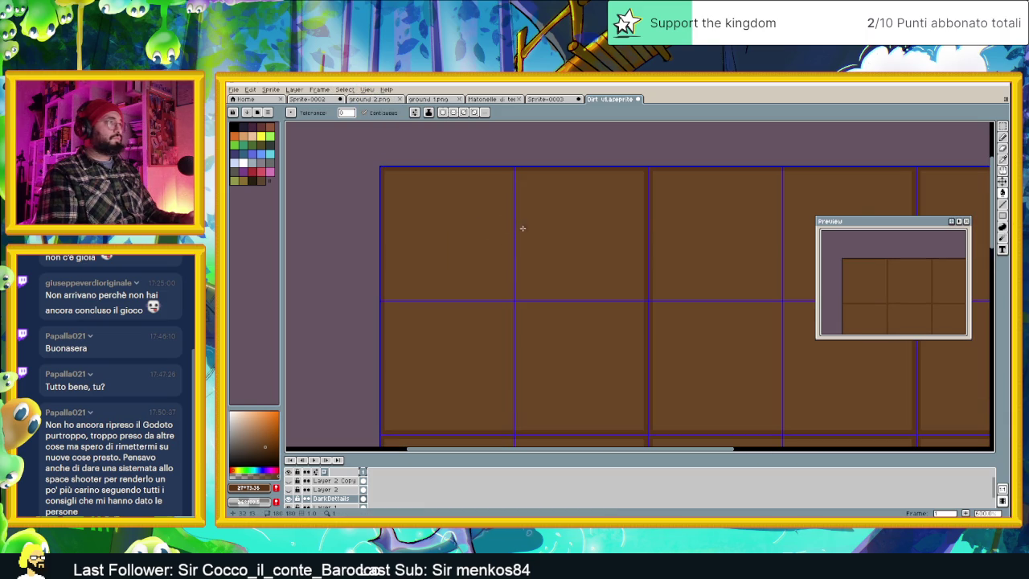
{"action": "left_click", "coordinate": [1003, 204]}
{"action": "scroll", "coordinate": [482, 170], "scroll_direction": "up", "scroll_amount": 1}
{"action": "scroll", "coordinate": [509, 165], "scroll_direction": "up", "scroll_amount": 2}
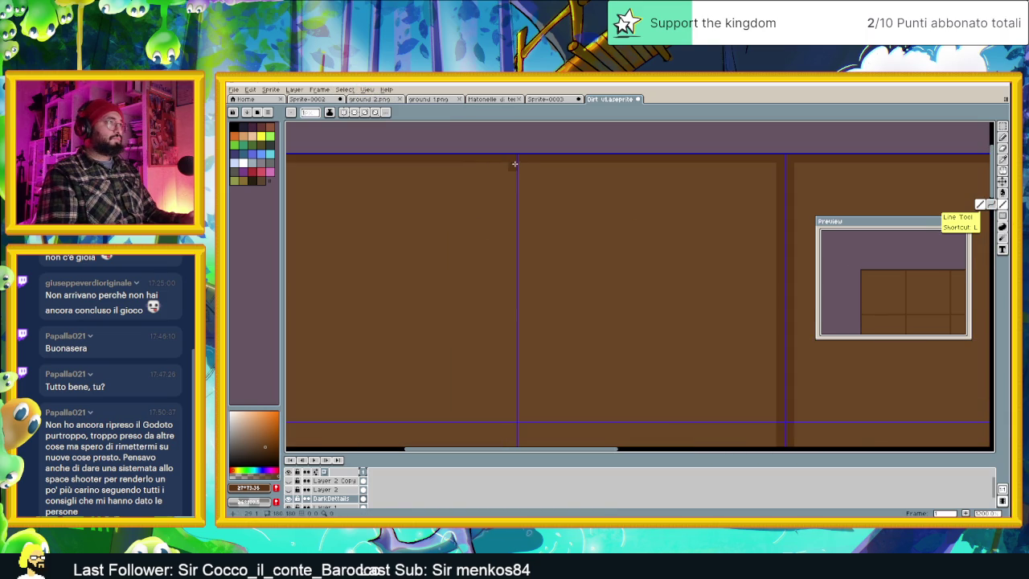
{"action": "scroll", "coordinate": [563, 233], "scroll_direction": "down", "scroll_amount": 3}
{"action": "scroll", "coordinate": [627, 310], "scroll_direction": "up", "scroll_amount": 1}
{"action": "scroll", "coordinate": [668, 345], "scroll_direction": "up", "scroll_amount": 1}
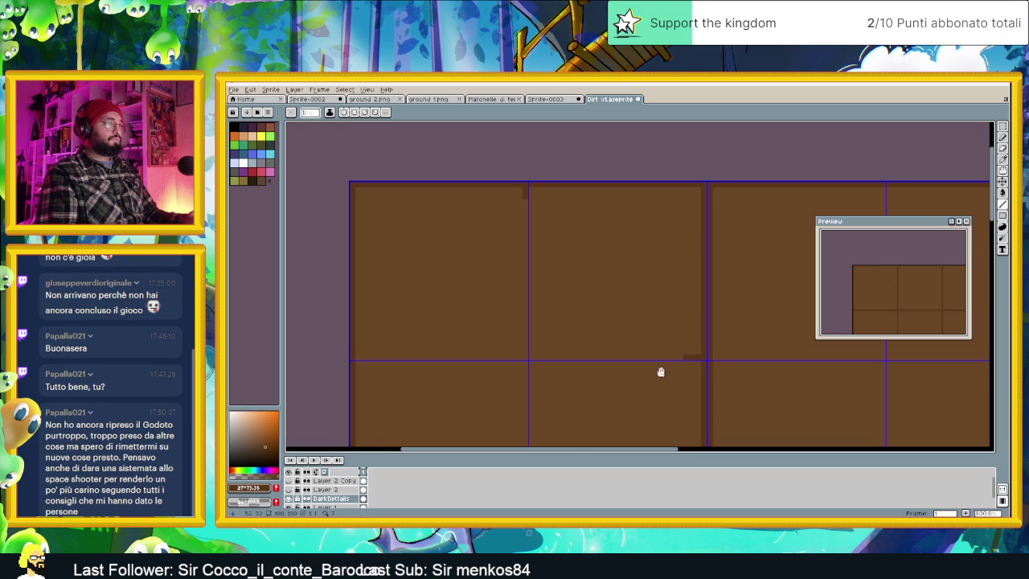
{"action": "left_click_drag", "start_coordinate": [661, 372], "coordinate": [618, 255]}
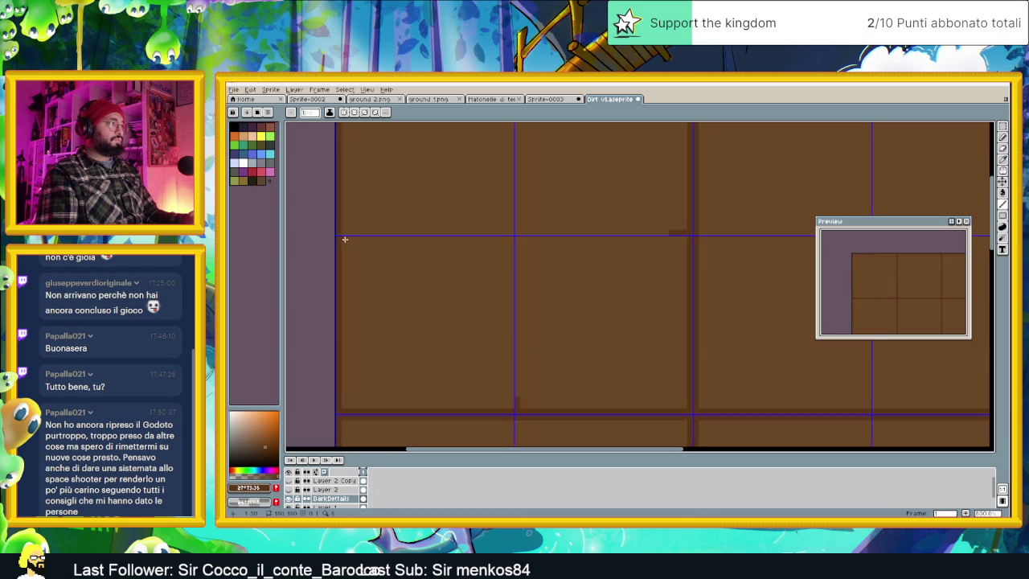
{"action": "scroll", "coordinate": [565, 275], "scroll_direction": "down", "scroll_amount": 1}
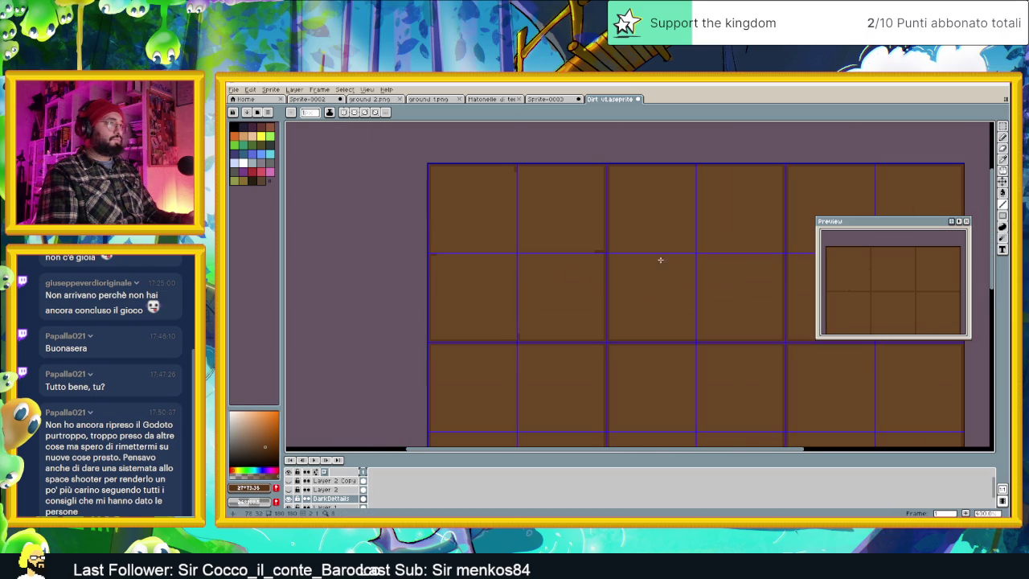
{"action": "left_click_drag", "start_coordinate": [660, 260], "coordinate": [603, 285]}
Select the top-left tile and move it one tile to the right.
{"action": "key", "text": "v"}
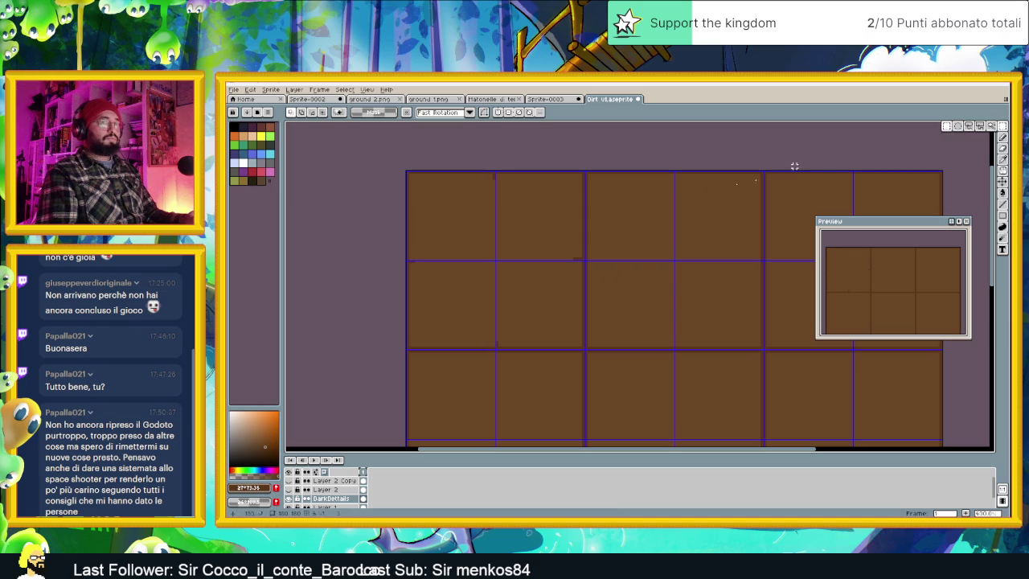
{"action": "key", "text": "m"}
{"action": "left_click_drag", "start_coordinate": [410, 175], "coordinate": [580, 341]}
{"action": "left_click_drag", "start_coordinate": [584, 344], "coordinate": [586, 351]}
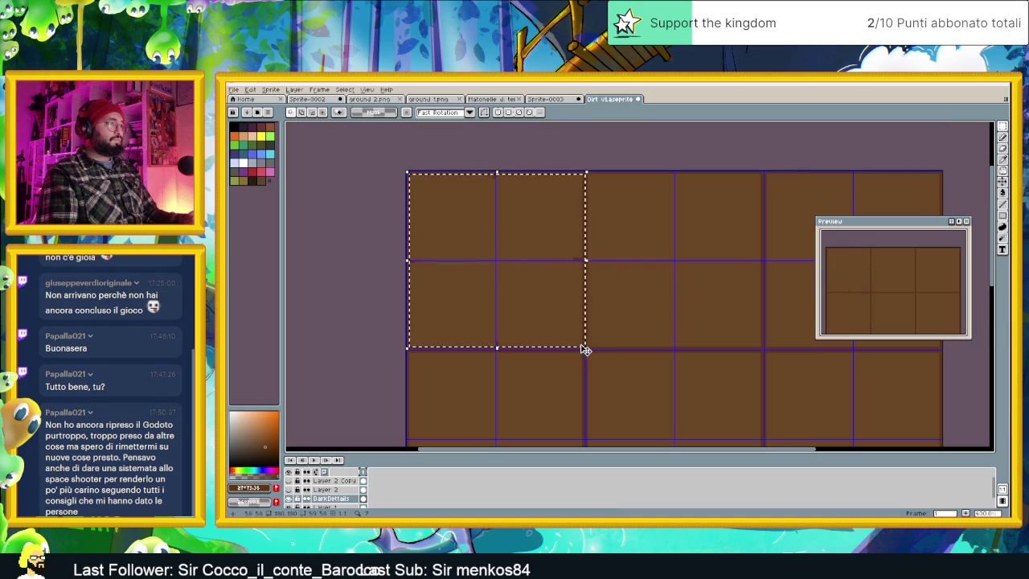
{"action": "key", "text": "ctrl+d"}
{"action": "scroll", "coordinate": [490, 228], "scroll_direction": "up", "scroll_amount": 1}
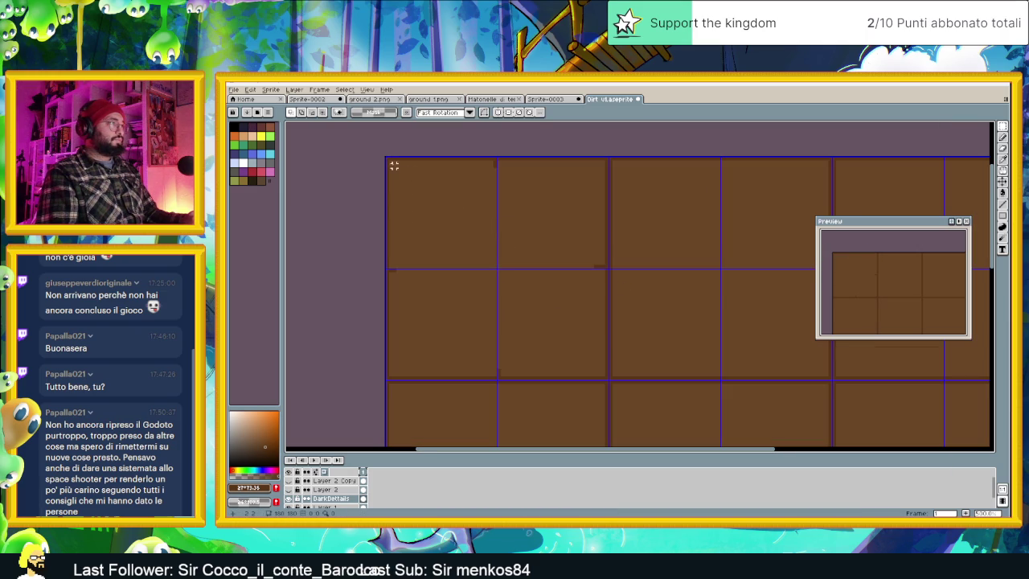
{"action": "left_click_drag", "start_coordinate": [391, 161], "coordinate": [602, 375]}
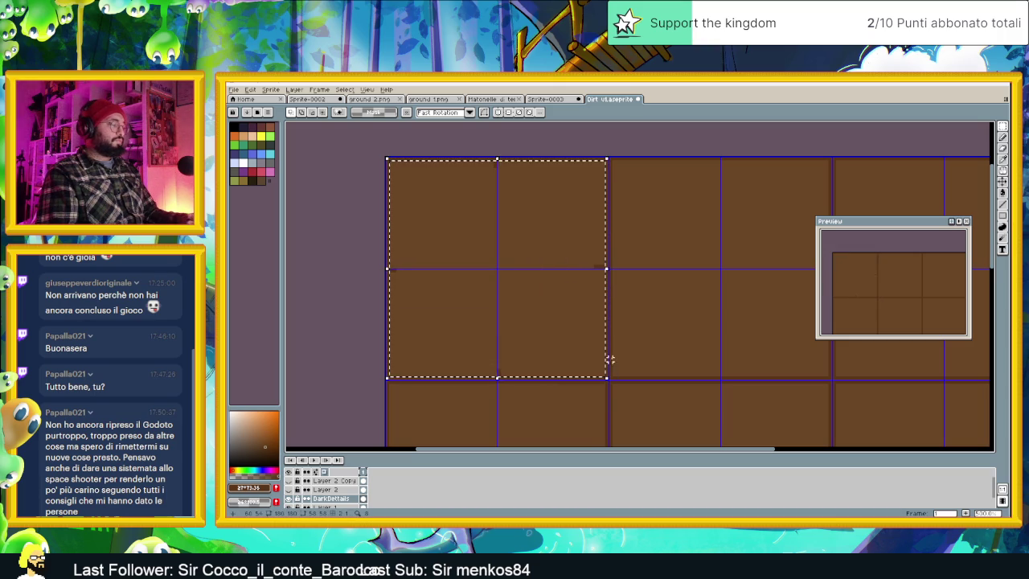
{"action": "left_click_drag", "start_coordinate": [657, 332], "coordinate": [565, 320]}
{"action": "left_click_drag", "start_coordinate": [409, 209], "coordinate": [630, 208]}
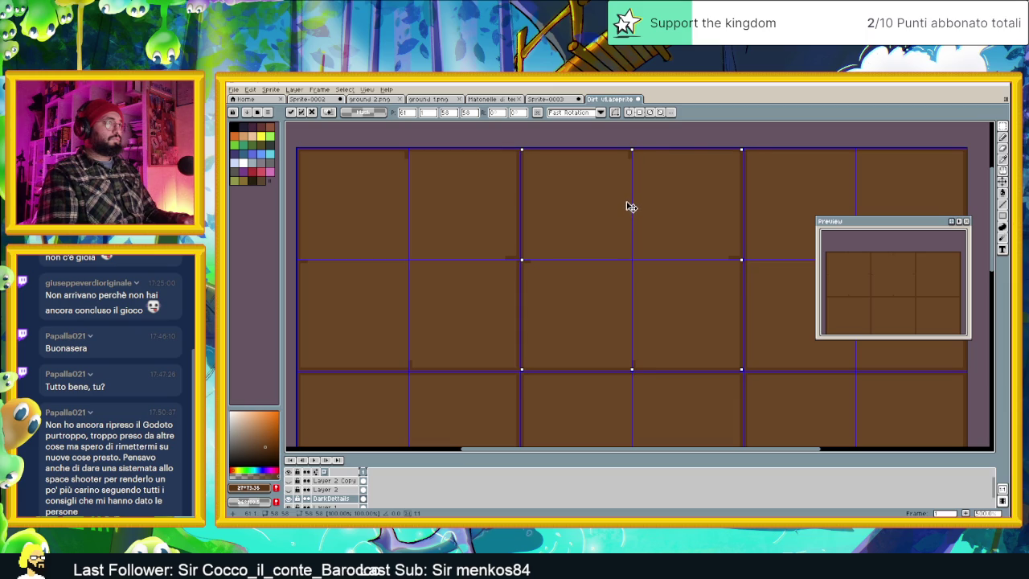
{"action": "key", "text": "ctrl+d"}
Paste copies of the tile block, placing one further down-left.
{"action": "mouse_move", "coordinate": [761, 220]}
{"action": "left_mouse_down"}
{"action": "mouse_move", "coordinate": [579, 220]}
{"action": "mouse_move", "coordinate": [654, 234]}
{"action": "left_mouse_up"}
{"action": "key", "text": "ctrl+v"}
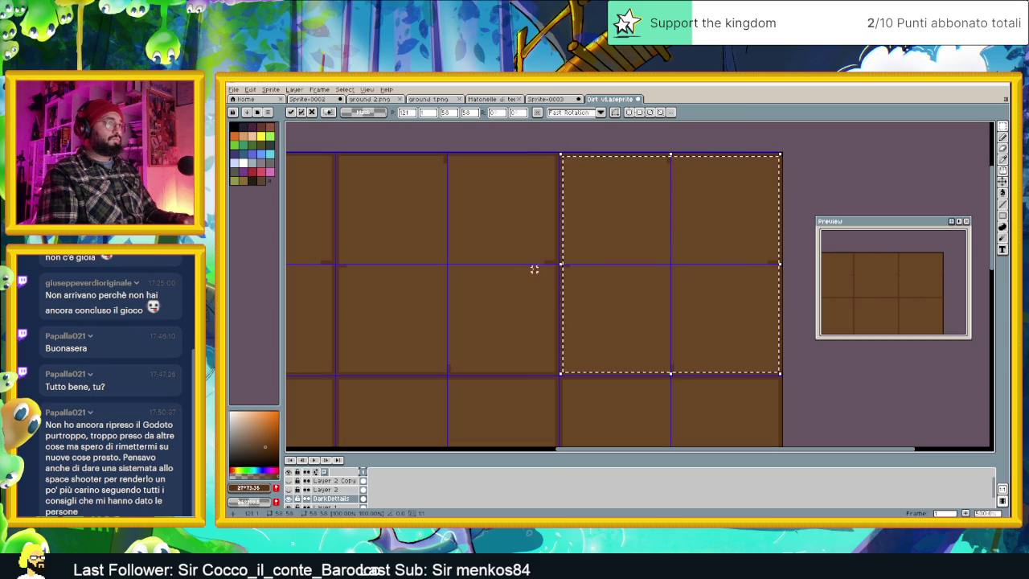
{"action": "key", "text": "ctrl+d"}
{"action": "scroll", "coordinate": [568, 409], "scroll_direction": "down", "scroll_amount": 3}
{"action": "left_click_drag", "start_coordinate": [568, 409], "coordinate": [571, 320]}
{"action": "scroll", "coordinate": [571, 320], "scroll_direction": "up", "scroll_amount": 2}
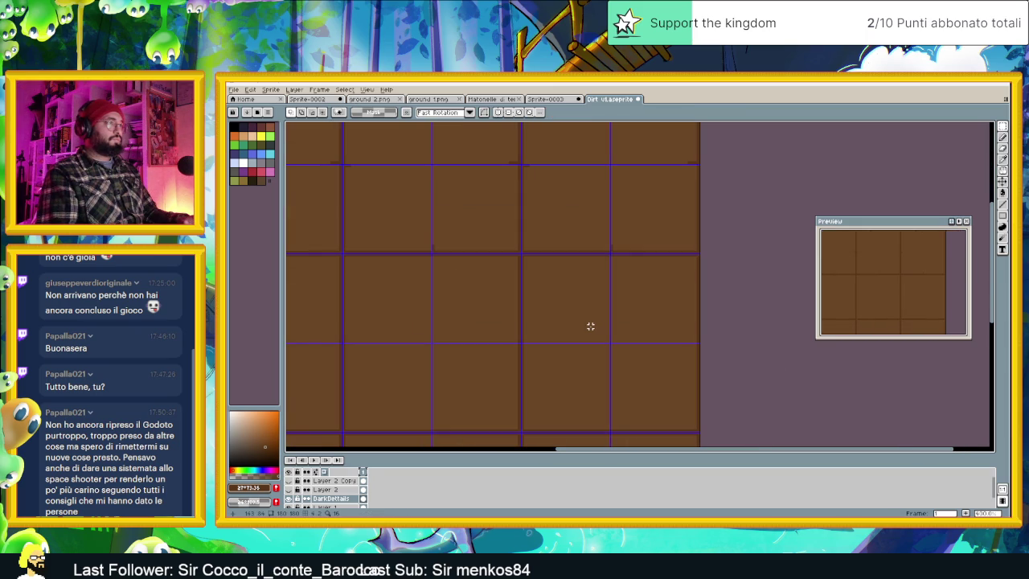
{"action": "key", "text": "ctrl+v"}
{"action": "left_click_drag", "start_coordinate": [648, 200], "coordinate": [623, 379]}
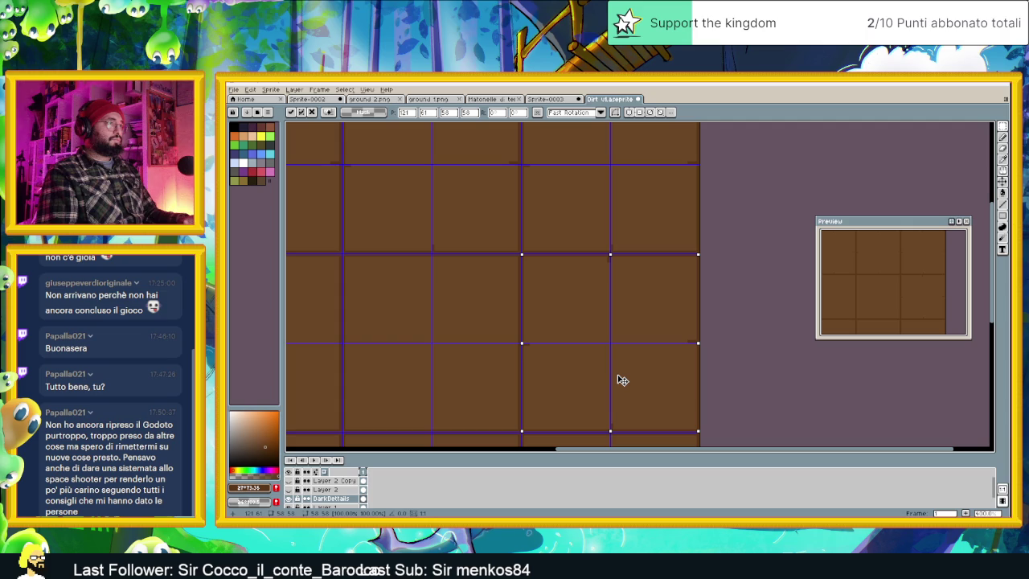
{"action": "left_click", "coordinate": [390, 383]}
Paste another tile block copy and commit it in the lower-right corner.
{"action": "scroll", "coordinate": [507, 397], "scroll_direction": "up", "scroll_amount": 2}
{"action": "key", "text": "ctrl+v"}
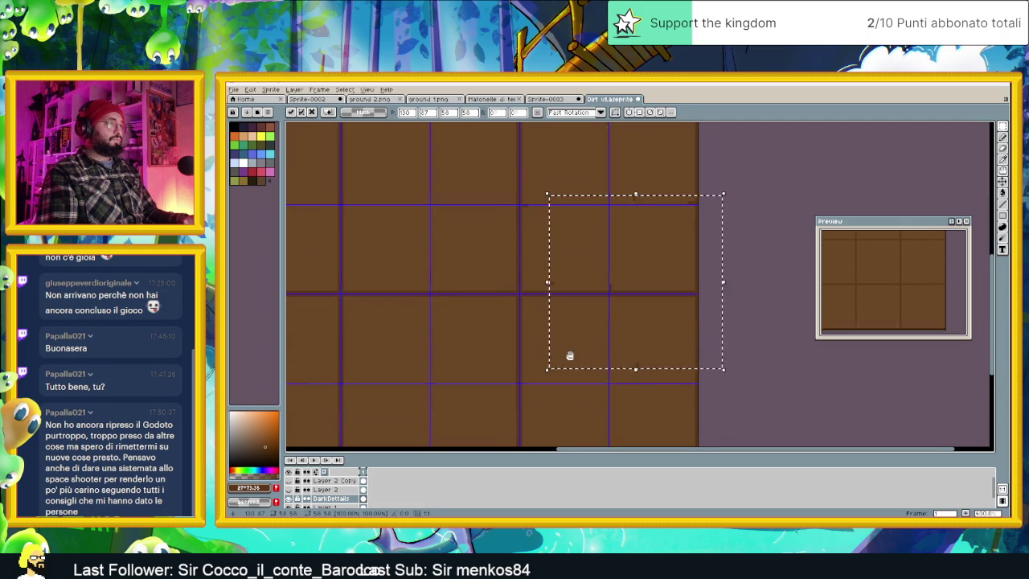
{"action": "scroll", "coordinate": [570, 358], "scroll_direction": "down", "scroll_amount": 1}
{"action": "mouse_move", "coordinate": [580, 295]}
{"action": "left_mouse_down"}
{"action": "mouse_move", "coordinate": [582, 308]}
{"action": "mouse_move", "coordinate": [597, 298]}
{"action": "left_mouse_up"}
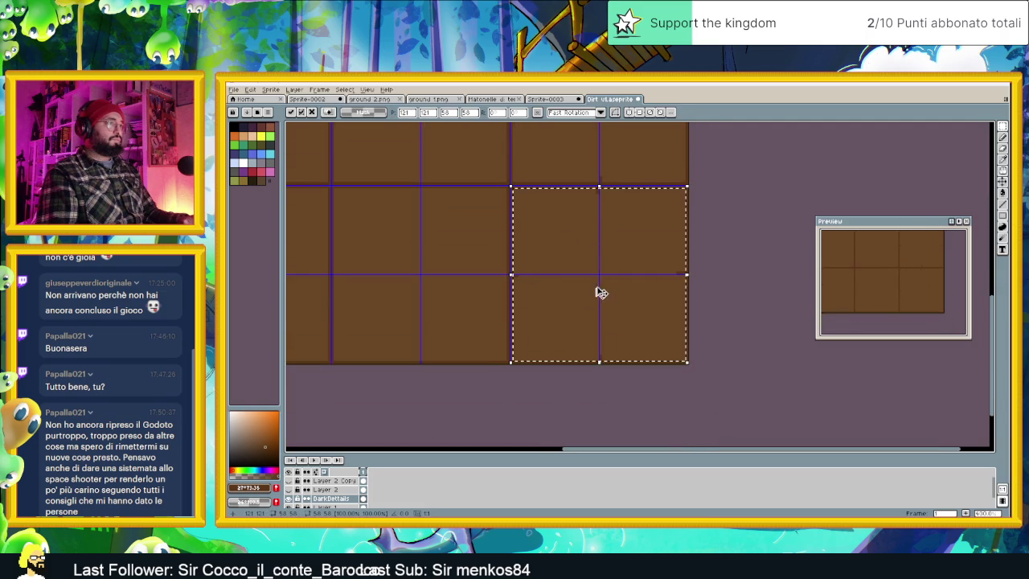
{"action": "scroll", "coordinate": [603, 289], "scroll_direction": "down", "scroll_amount": 3}
{"action": "scroll", "coordinate": [628, 222], "scroll_direction": "up", "scroll_amount": 2}
{"action": "key", "text": "Return"}
{"action": "scroll", "coordinate": [804, 201], "scroll_direction": "left", "scroll_amount": 2}
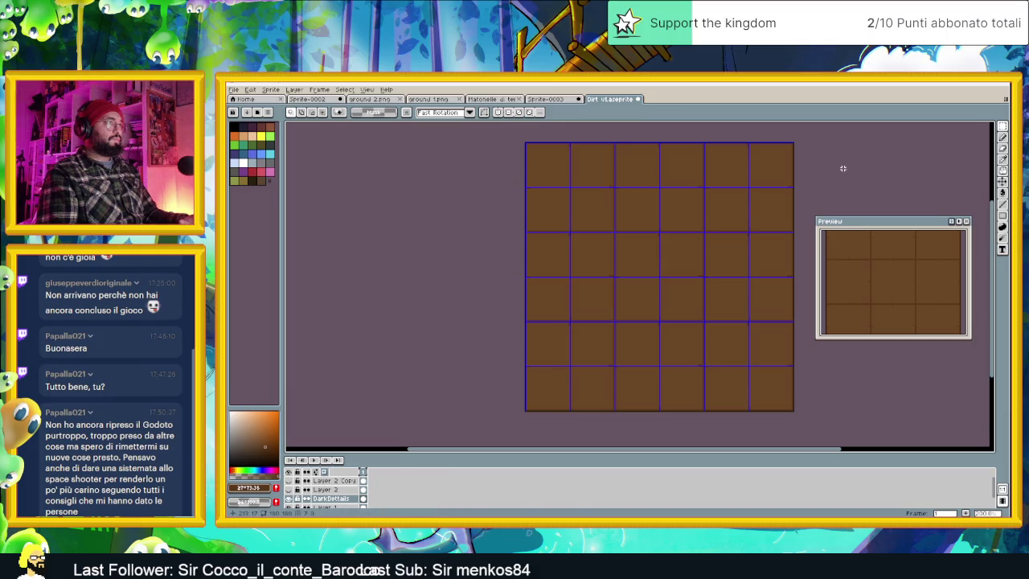
{"action": "left_click", "coordinate": [344, 89]}
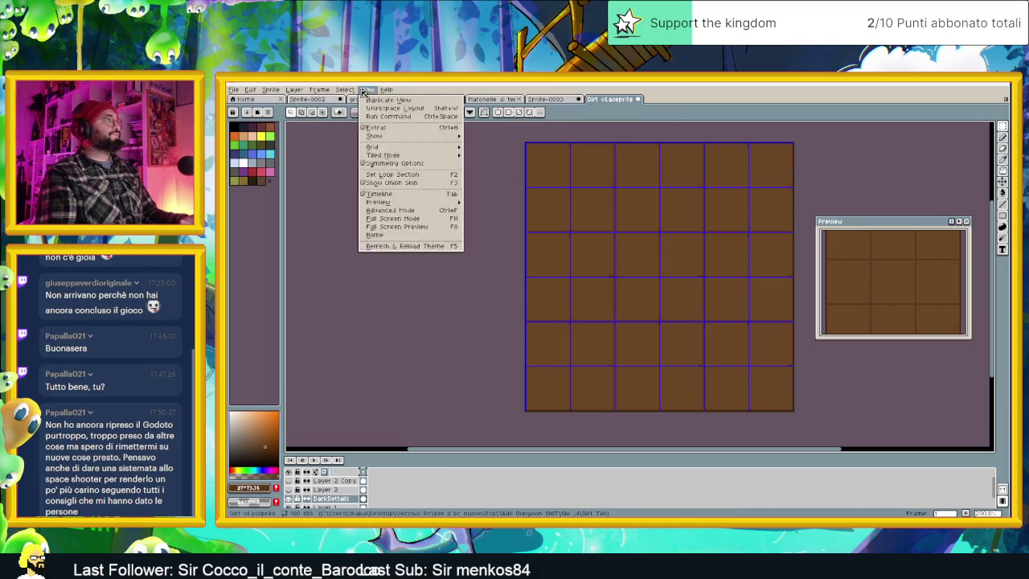
Change the grid size to 60×60 in Grid Settings and confirm with OK.
{"action": "mouse_move", "coordinate": [372, 147]}
{"action": "left_click", "coordinate": [489, 149]}
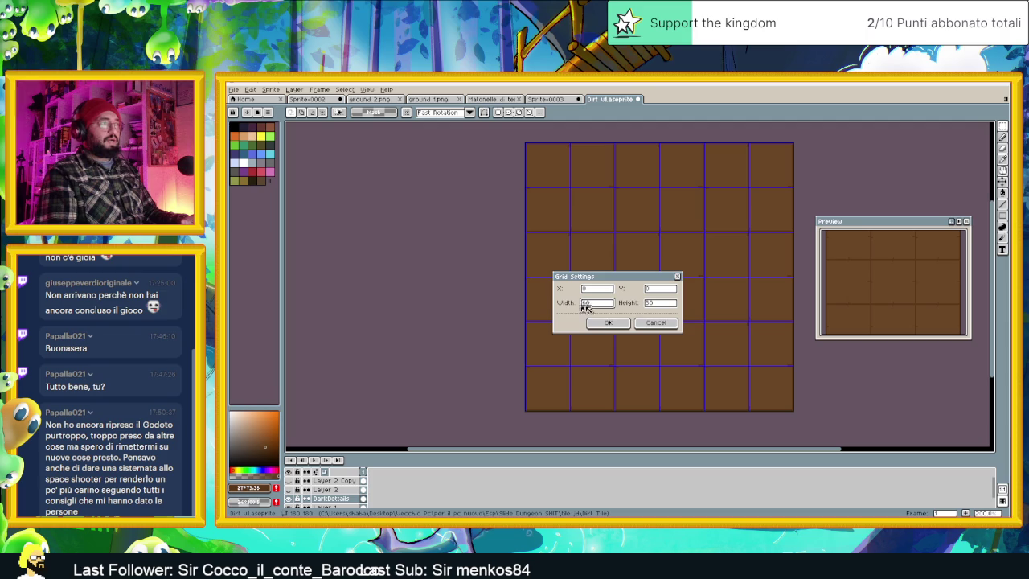
{"action": "left_click", "coordinate": [661, 303]}
{"action": "type", "text": "60"}
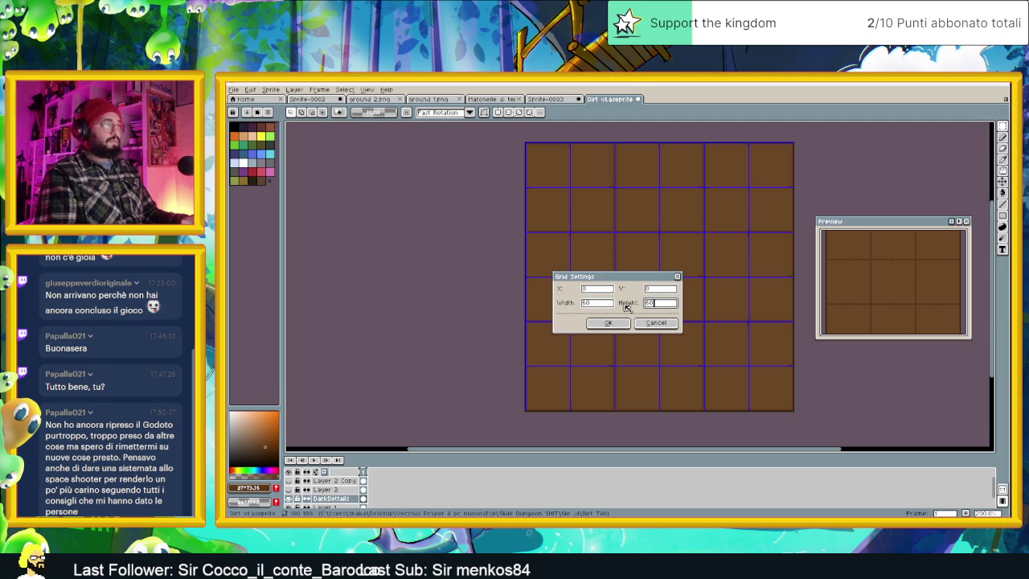
{"action": "left_click", "coordinate": [607, 322]}
{"action": "scroll", "coordinate": [664, 276], "scroll_direction": "right", "scroll_amount": 2}
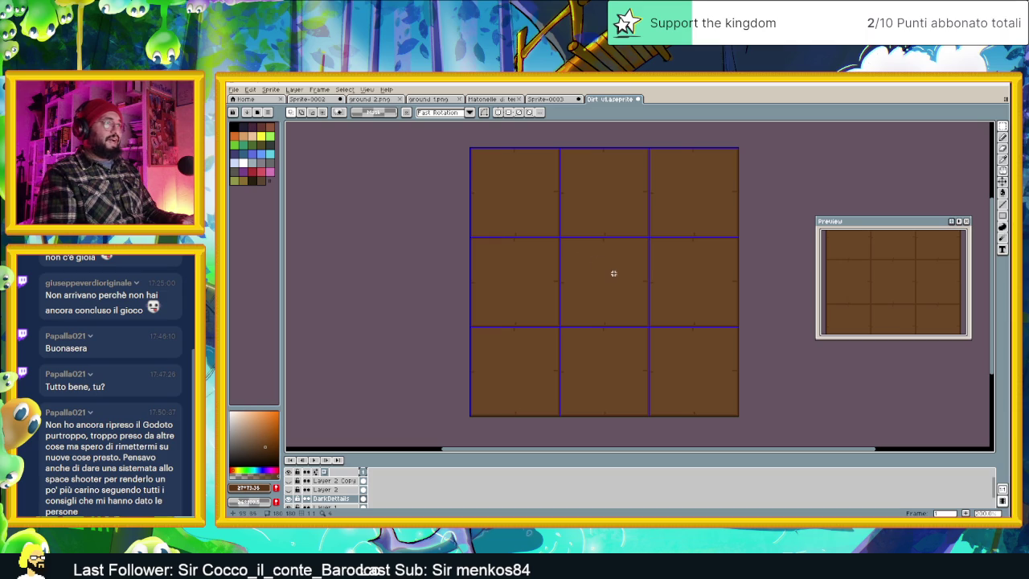
Select the Pencil tool and pan around the tile grid to find the seam crossings.
{"action": "scroll", "coordinate": [608, 211], "scroll_direction": "down", "scroll_amount": 1}
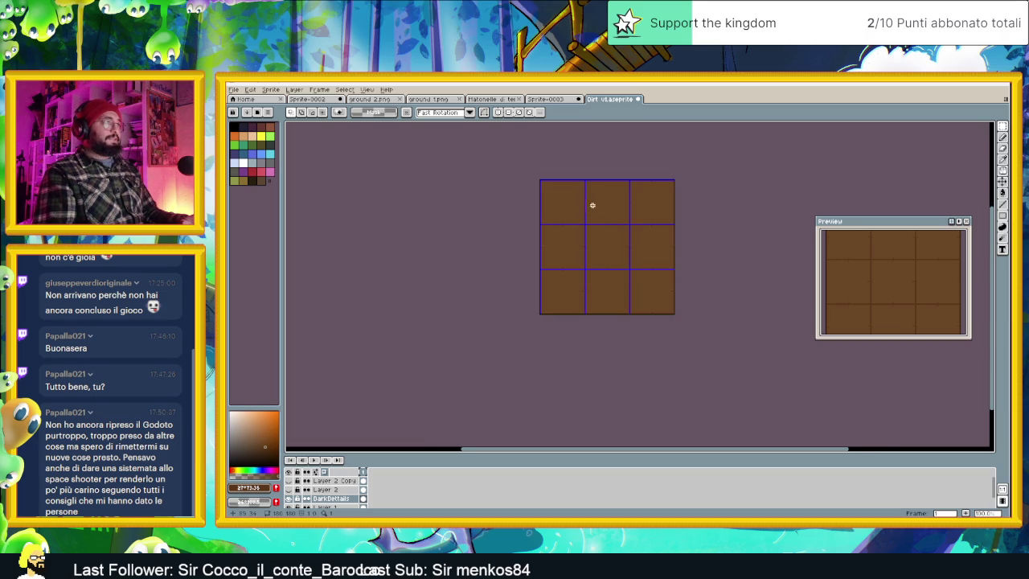
{"action": "scroll", "coordinate": [588, 204], "scroll_direction": "up", "scroll_amount": 2}
{"action": "scroll", "coordinate": [595, 214], "scroll_direction": "up", "scroll_amount": 1}
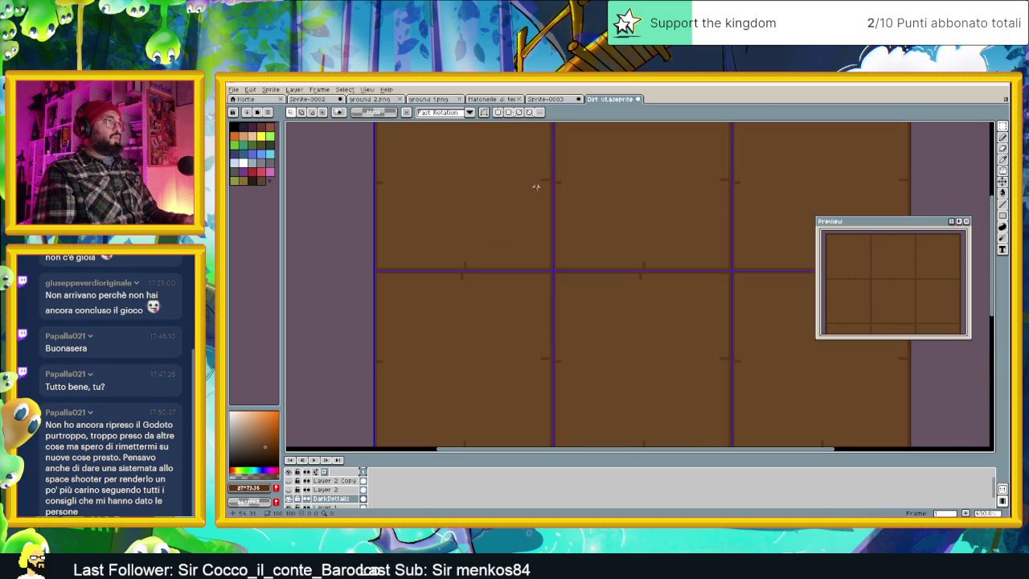
{"action": "scroll", "coordinate": [562, 242], "scroll_direction": "down", "scroll_amount": 1}
{"action": "scroll", "coordinate": [595, 322], "scroll_direction": "up", "scroll_amount": 2}
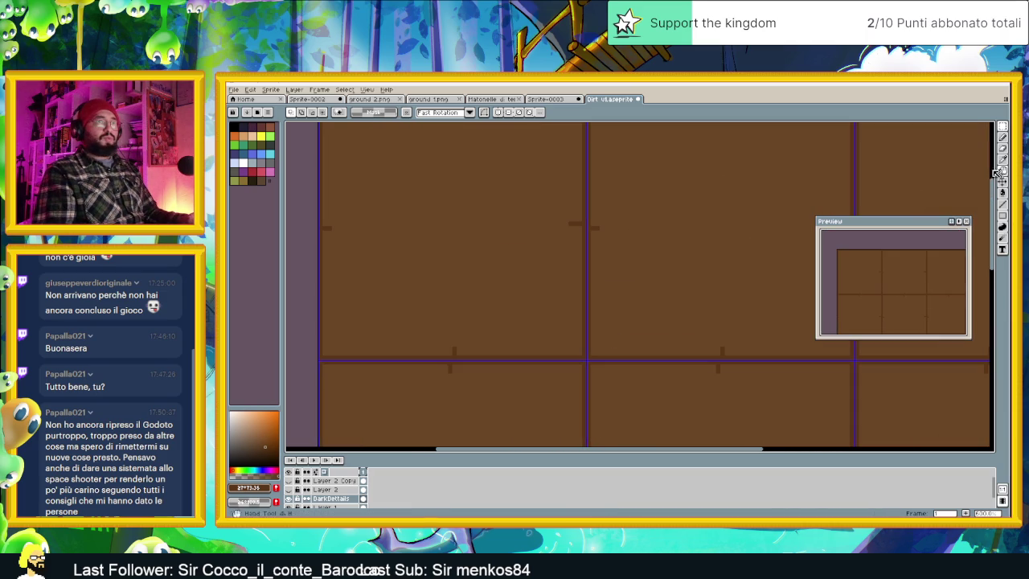
{"action": "key", "text": "b"}
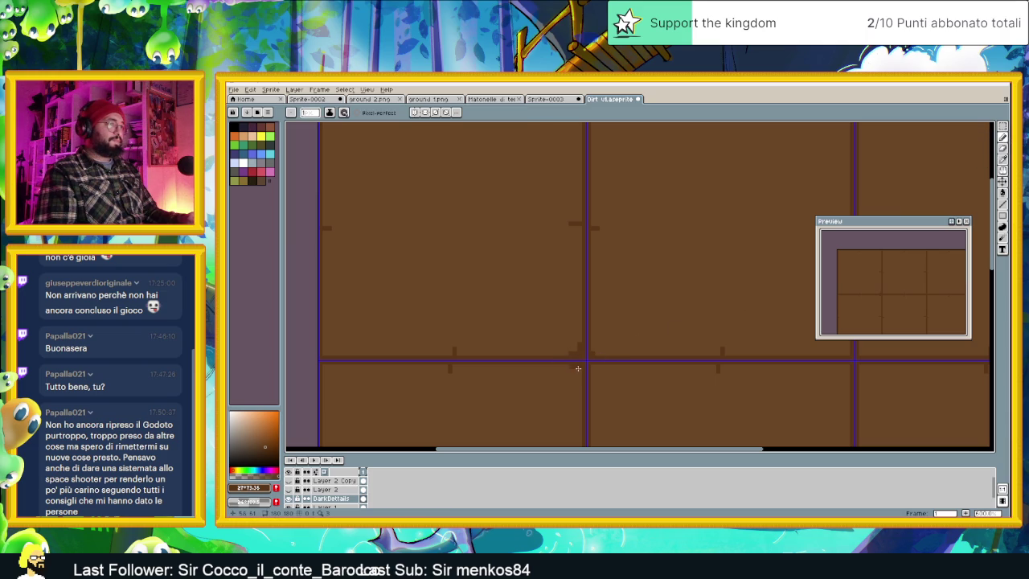
{"action": "left_click_drag", "start_coordinate": [584, 367], "coordinate": [547, 274]}
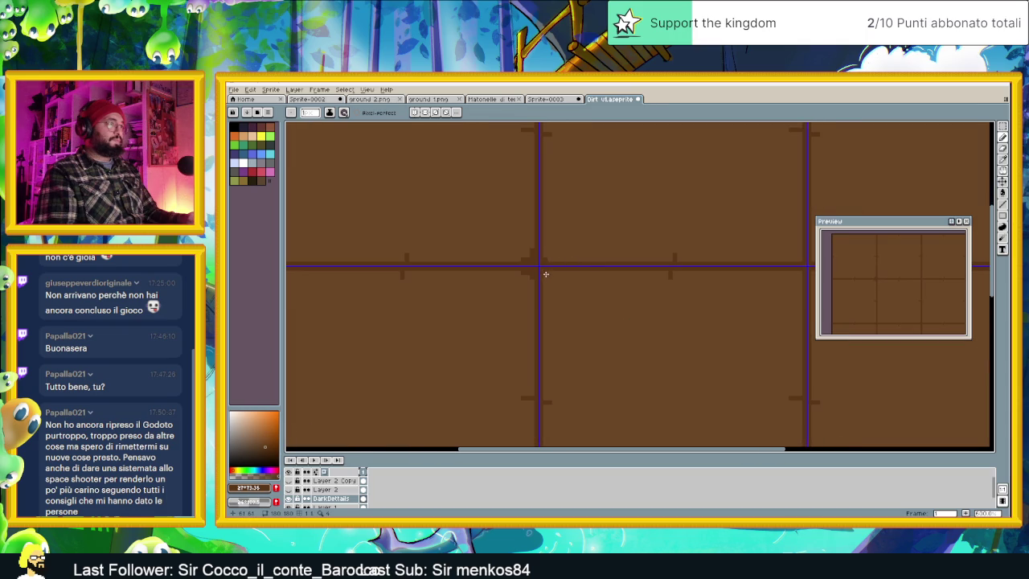
{"action": "scroll", "coordinate": [678, 282], "scroll_direction": "right", "scroll_amount": 2}
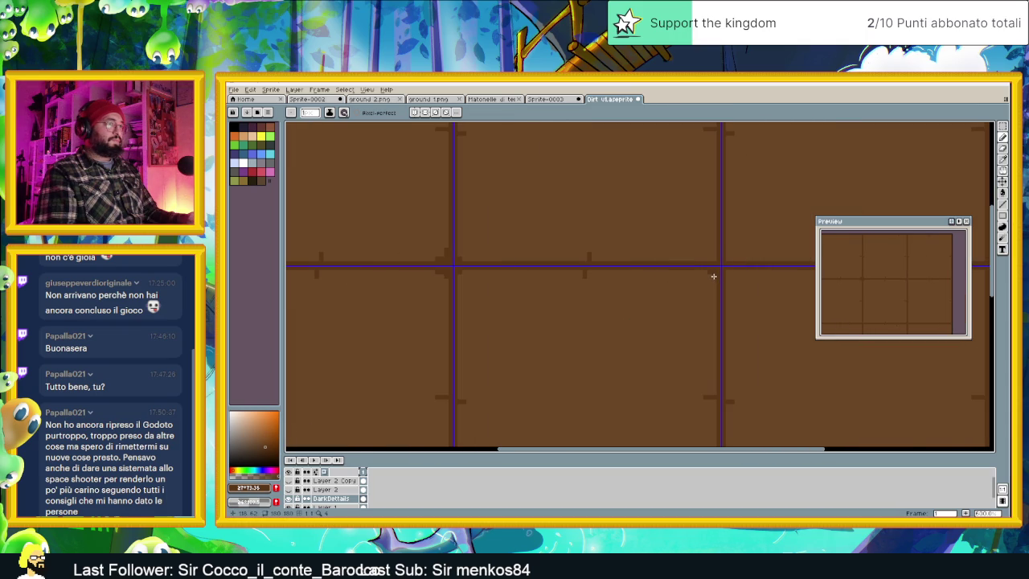
{"action": "scroll", "coordinate": [724, 281], "scroll_direction": "down", "scroll_amount": 1}
{"action": "scroll", "coordinate": [643, 307], "scroll_direction": "up", "scroll_amount": 2}
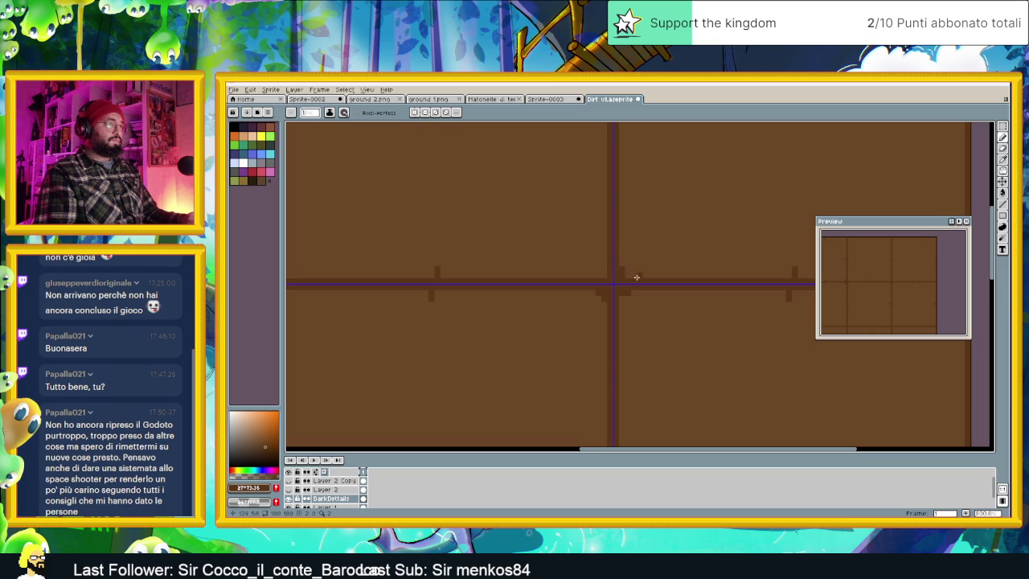
{"action": "scroll", "coordinate": [519, 265], "scroll_direction": "down", "scroll_amount": 2}
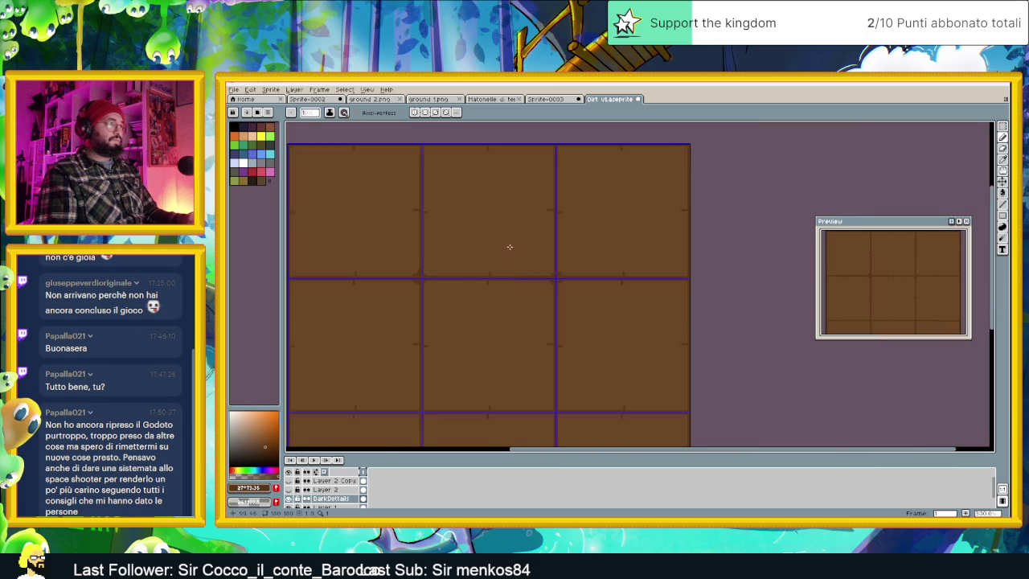
{"action": "scroll", "coordinate": [599, 241], "scroll_direction": "up", "scroll_amount": 2}
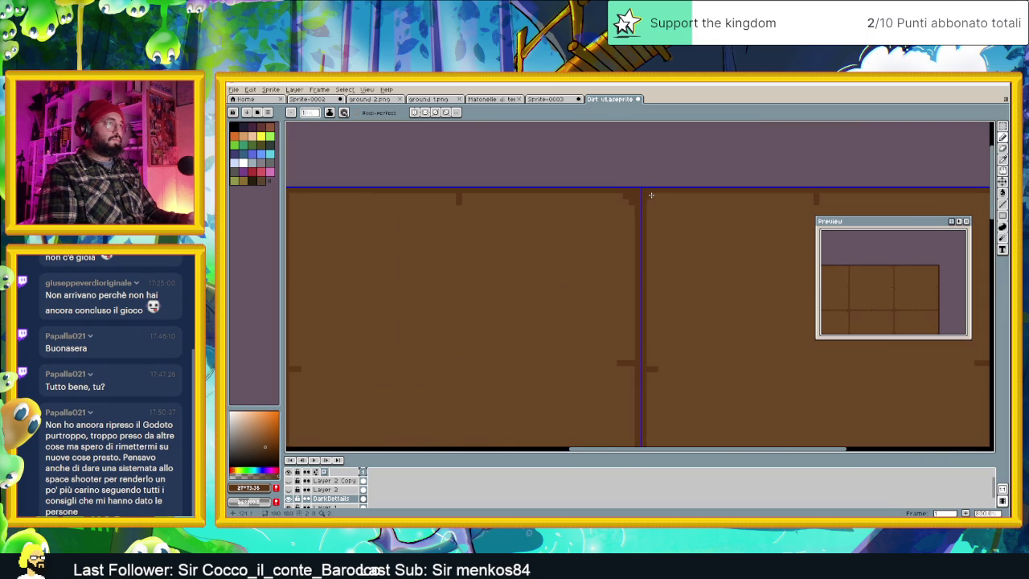
{"action": "scroll", "coordinate": [528, 246], "scroll_direction": "down", "scroll_amount": 1}
{"action": "scroll", "coordinate": [483, 241], "scroll_direction": "up", "scroll_amount": 1}
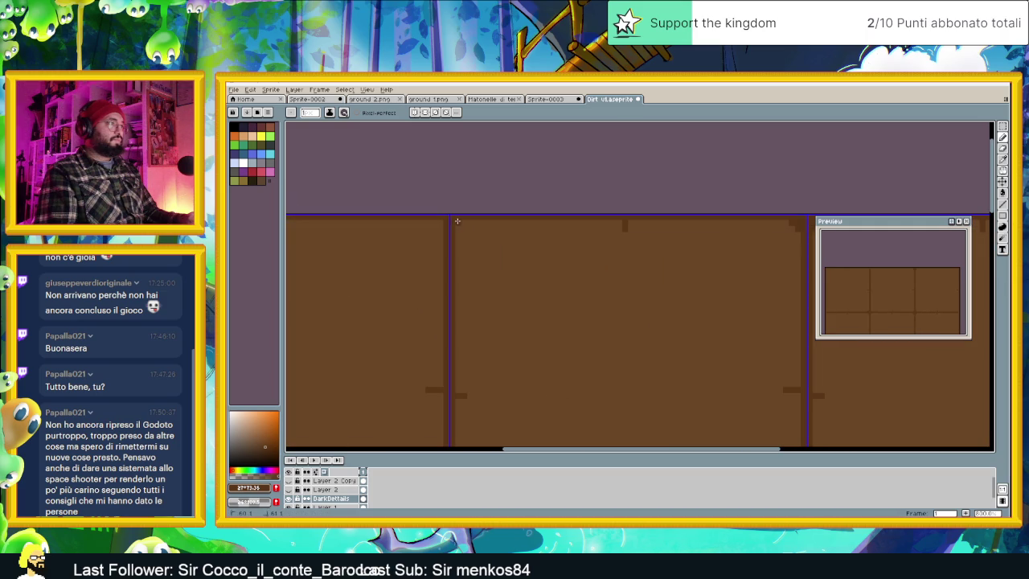
{"action": "mouse_move", "coordinate": [437, 221]}
{"action": "left_mouse_down"}
{"action": "mouse_move", "coordinate": [487, 241]}
{"action": "mouse_move", "coordinate": [616, 237]}
{"action": "left_mouse_up"}
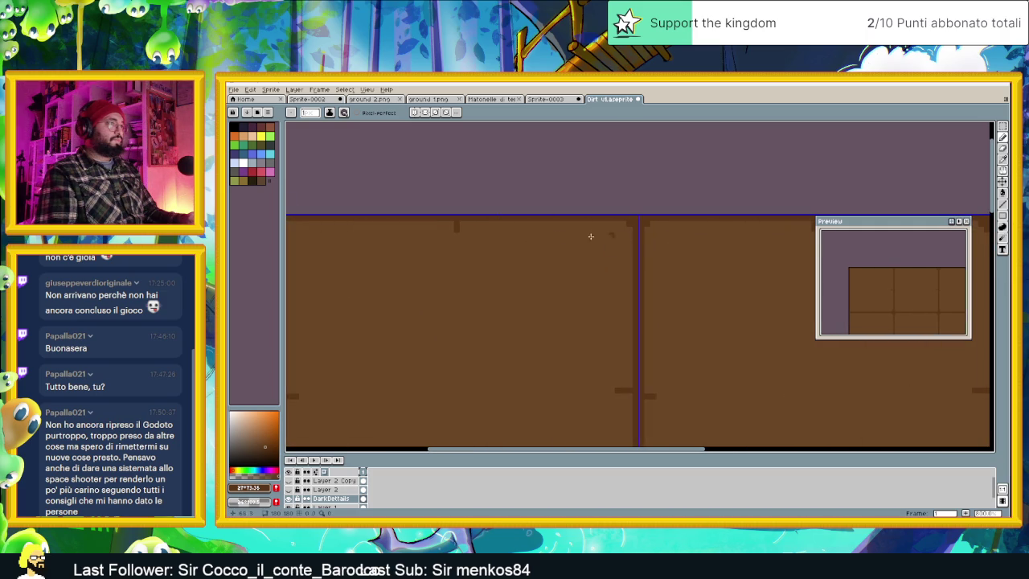
{"action": "scroll", "coordinate": [490, 238], "scroll_direction": "down", "scroll_amount": 1}
{"action": "left_click_drag", "start_coordinate": [489, 238], "coordinate": [578, 262]}
{"action": "scroll", "coordinate": [627, 262], "scroll_direction": "up", "scroll_amount": 3}
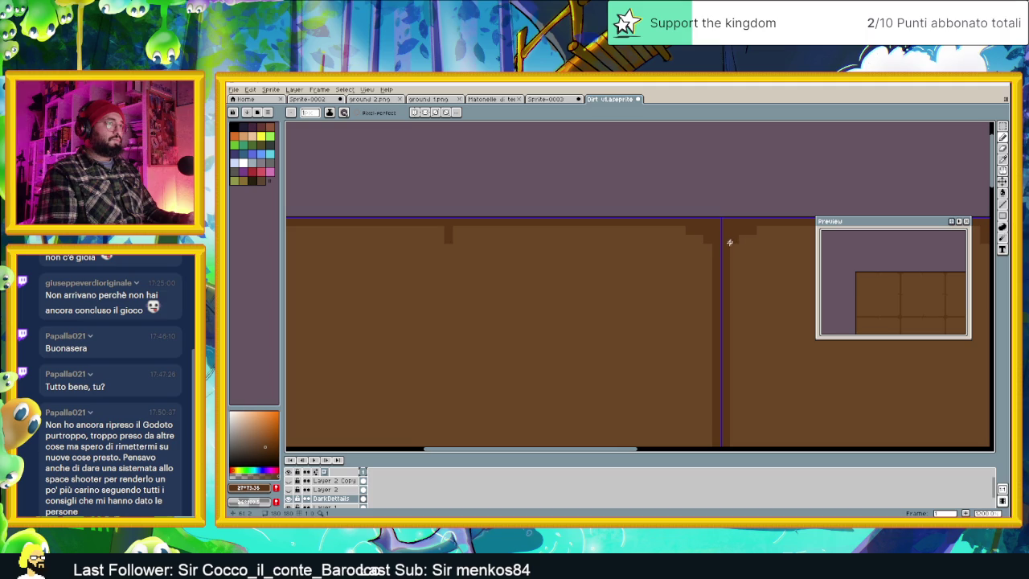
{"action": "scroll", "coordinate": [546, 239], "scroll_direction": "left", "scroll_amount": 5}
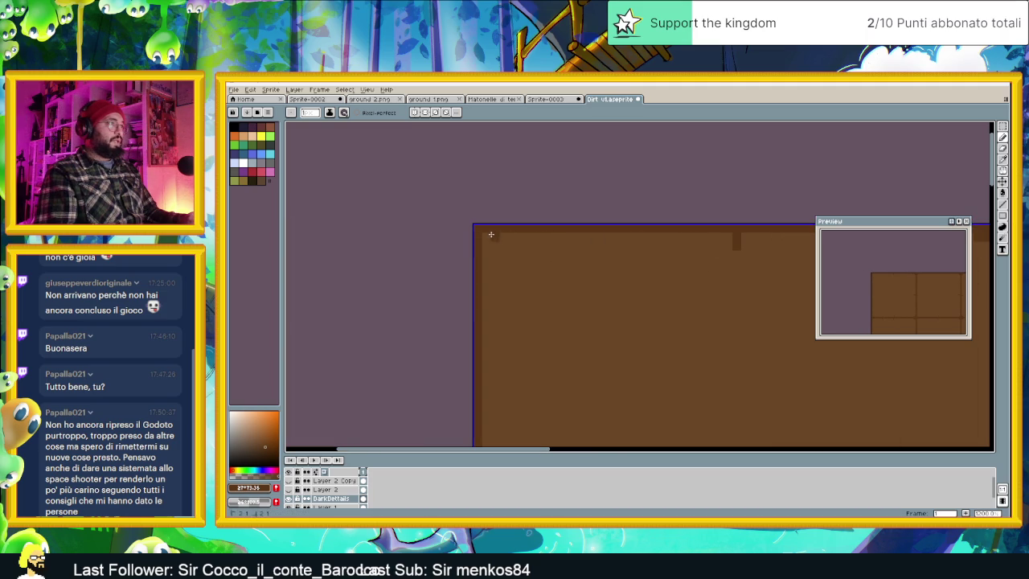
{"action": "scroll", "coordinate": [483, 242], "scroll_direction": "down", "scroll_amount": 3}
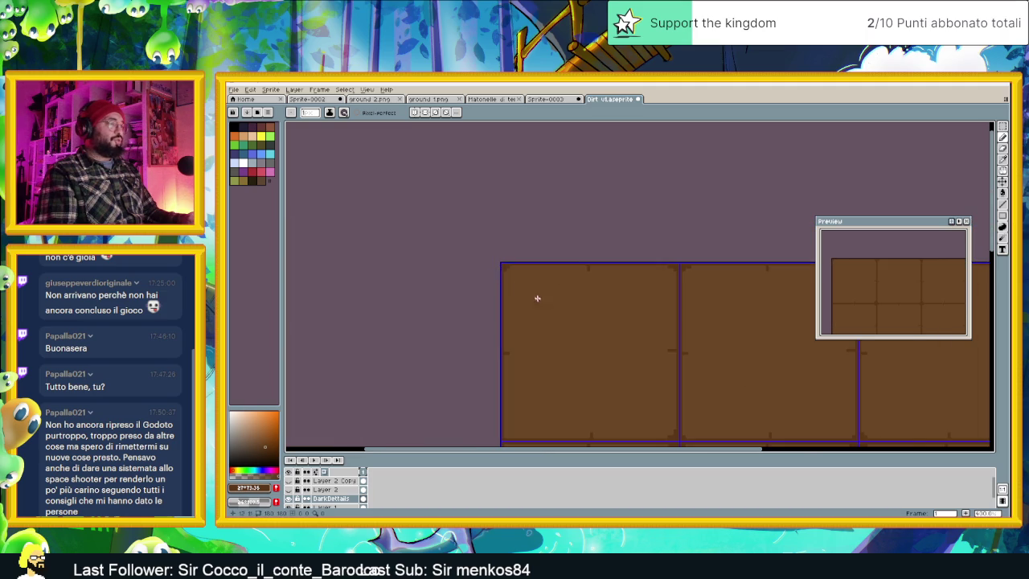
{"action": "scroll", "coordinate": [536, 296], "scroll_direction": "down", "scroll_amount": 1}
{"action": "scroll", "coordinate": [574, 292], "scroll_direction": "right", "scroll_amount": 3}
{"action": "scroll", "coordinate": [578, 293], "scroll_direction": "down", "scroll_amount": 1}
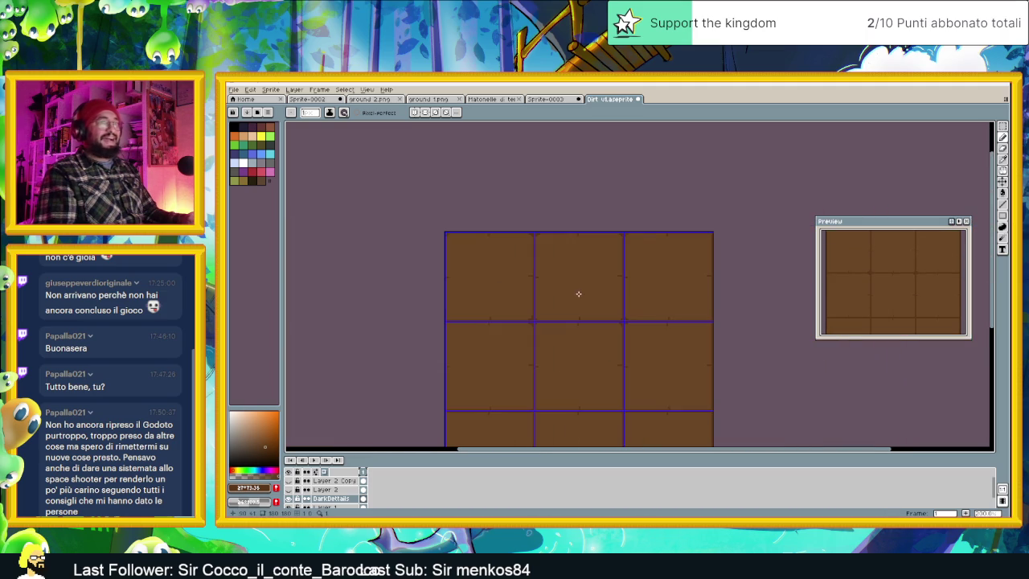
{"action": "scroll", "coordinate": [647, 330], "scroll_direction": "up", "scroll_amount": 1}
{"action": "scroll", "coordinate": [635, 314], "scroll_direction": "up", "scroll_amount": 1}
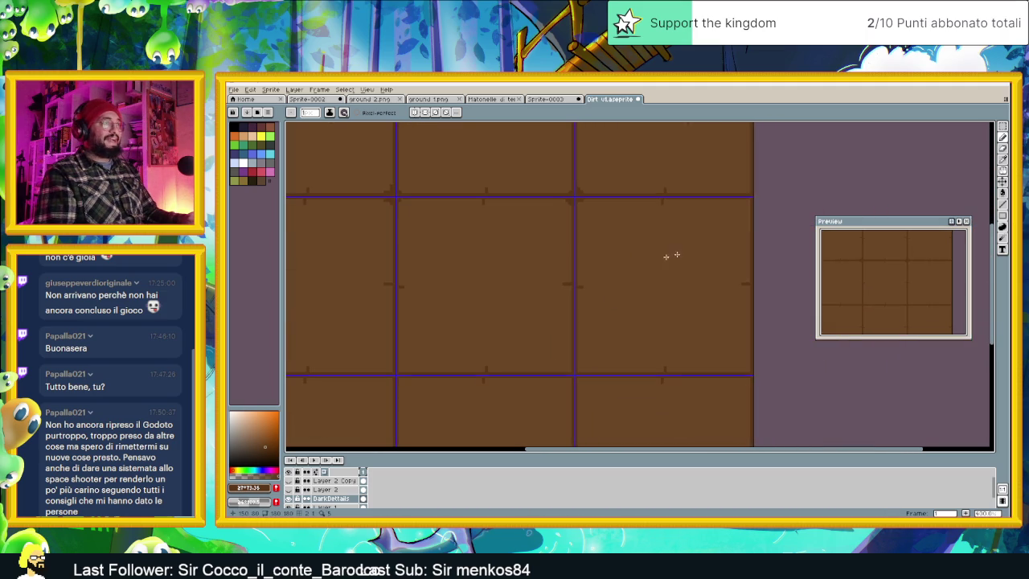
{"action": "scroll", "coordinate": [634, 261], "scroll_direction": "up", "scroll_amount": 1}
{"action": "scroll", "coordinate": [684, 260], "scroll_direction": "up", "scroll_amount": 1}
{"action": "scroll", "coordinate": [678, 177], "scroll_direction": "up", "scroll_amount": 1}
{"action": "scroll", "coordinate": [640, 211], "scroll_direction": "up", "scroll_amount": 1}
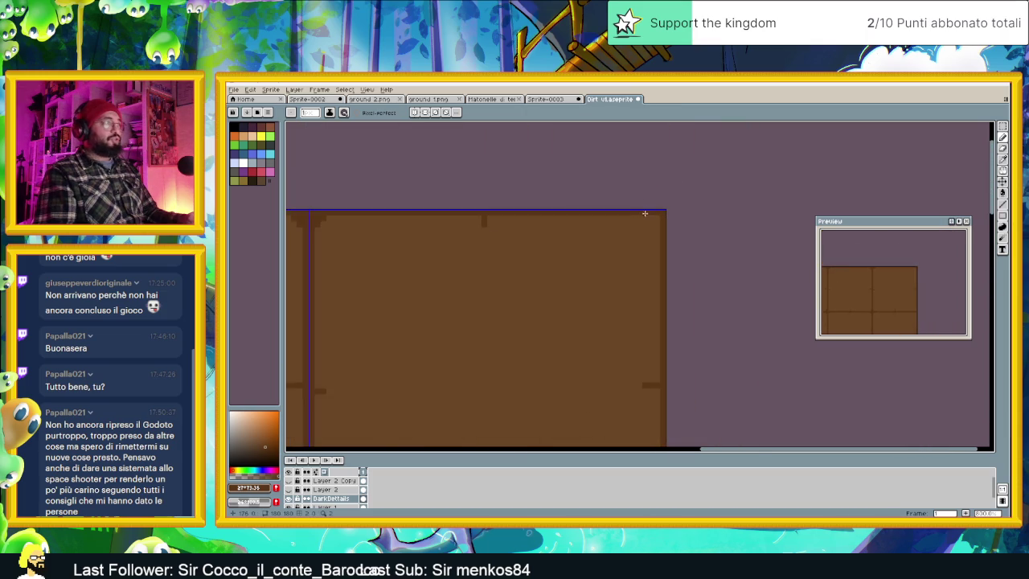
{"action": "scroll", "coordinate": [656, 290], "scroll_direction": "down", "scroll_amount": 1}
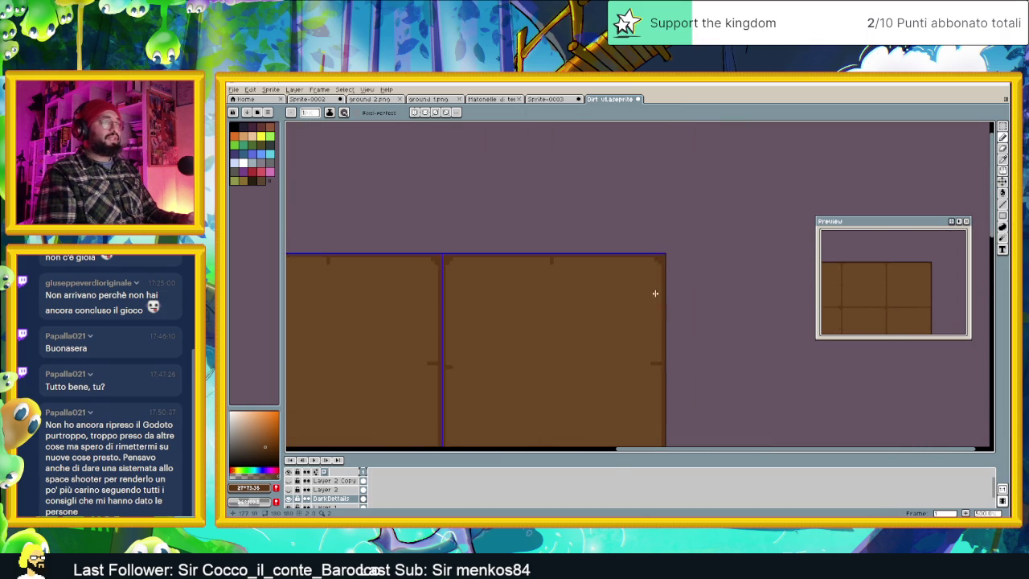
{"action": "scroll", "coordinate": [659, 241], "scroll_direction": "down", "scroll_amount": 2}
{"action": "scroll", "coordinate": [651, 370], "scroll_direction": "up", "scroll_amount": 2}
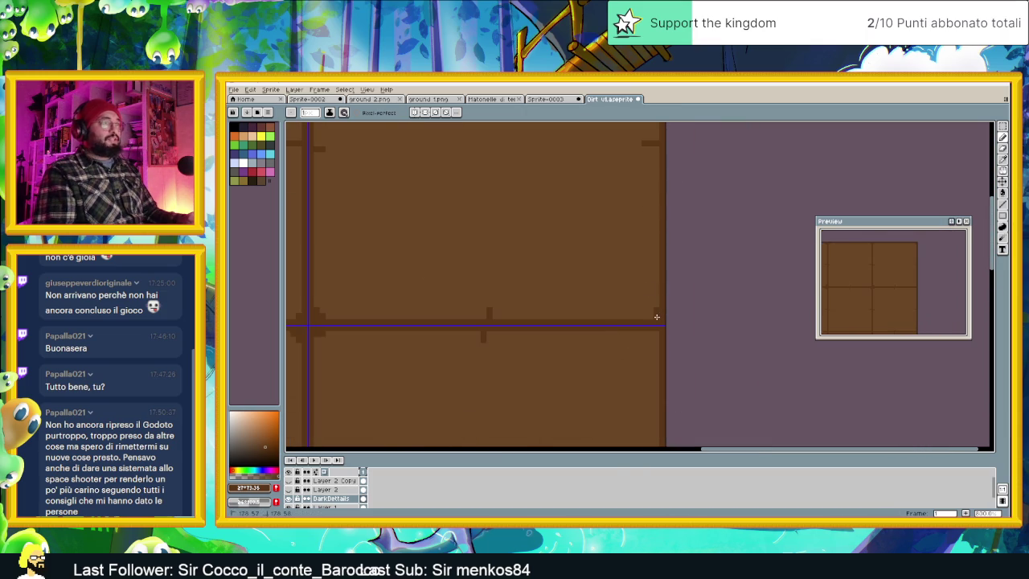
Paint dark brown notch pixels at the central seam crossing.
{"action": "left_click_drag", "start_coordinate": [670, 356], "coordinate": [650, 256]}
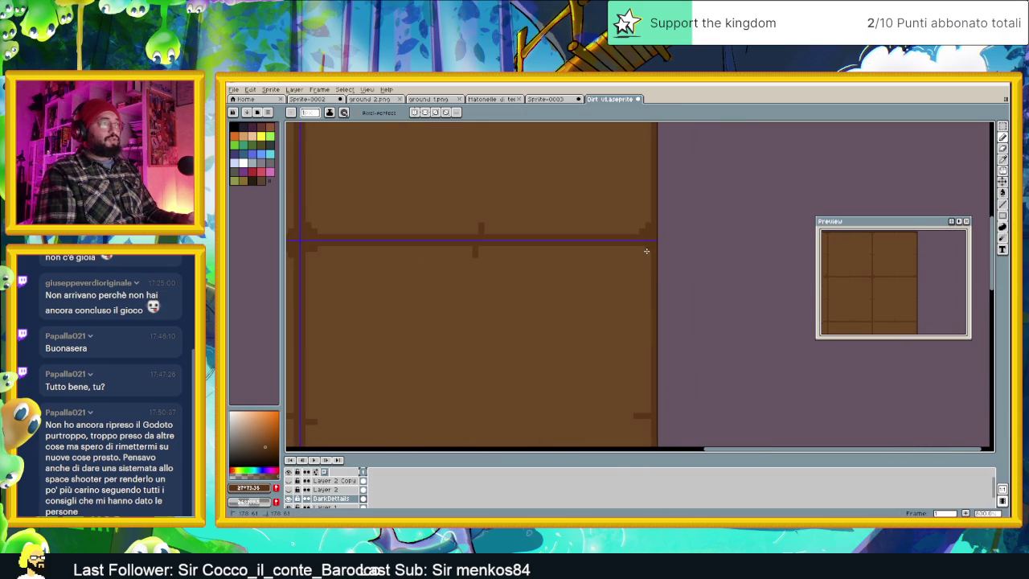
{"action": "scroll", "coordinate": [651, 338], "scroll_direction": "down", "scroll_amount": 2}
{"action": "scroll", "coordinate": [632, 317], "scroll_direction": "up", "scroll_amount": 2}
{"action": "scroll", "coordinate": [632, 303], "scroll_direction": "up", "scroll_amount": 1}
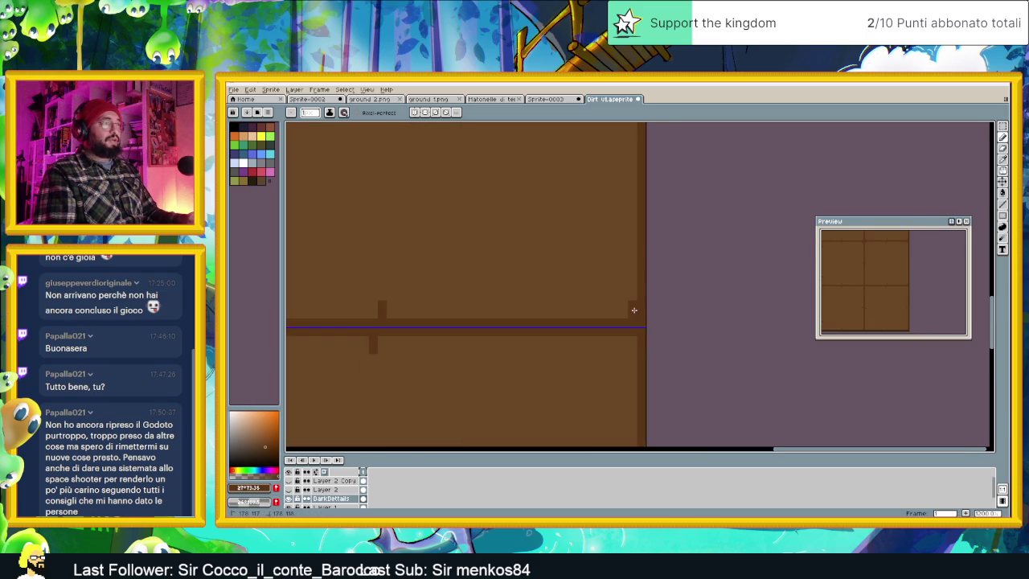
{"action": "scroll", "coordinate": [611, 308], "scroll_direction": "down", "scroll_amount": 1}
{"action": "scroll", "coordinate": [563, 303], "scroll_direction": "down", "scroll_amount": 1}
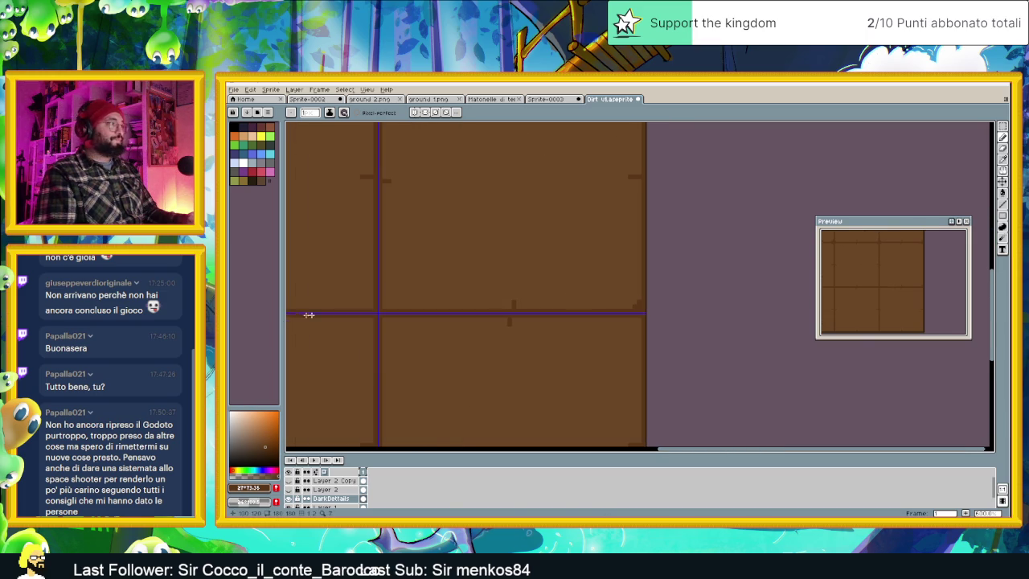
{"action": "scroll", "coordinate": [494, 282], "scroll_direction": "up", "scroll_amount": 2}
{"action": "left_click_drag", "start_coordinate": [394, 294], "coordinate": [667, 328]}
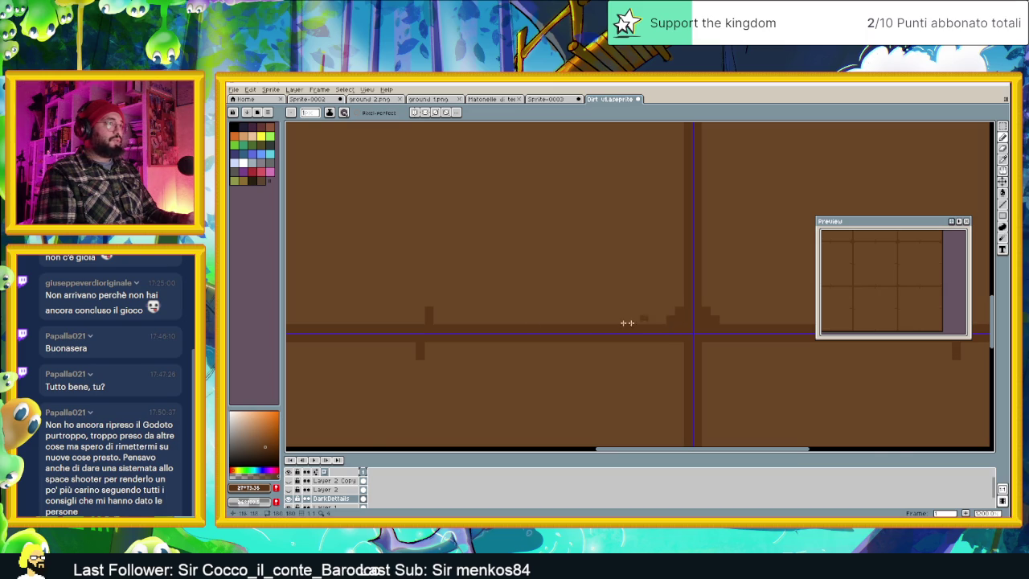
{"action": "scroll", "coordinate": [650, 321], "scroll_direction": "down", "scroll_amount": 2}
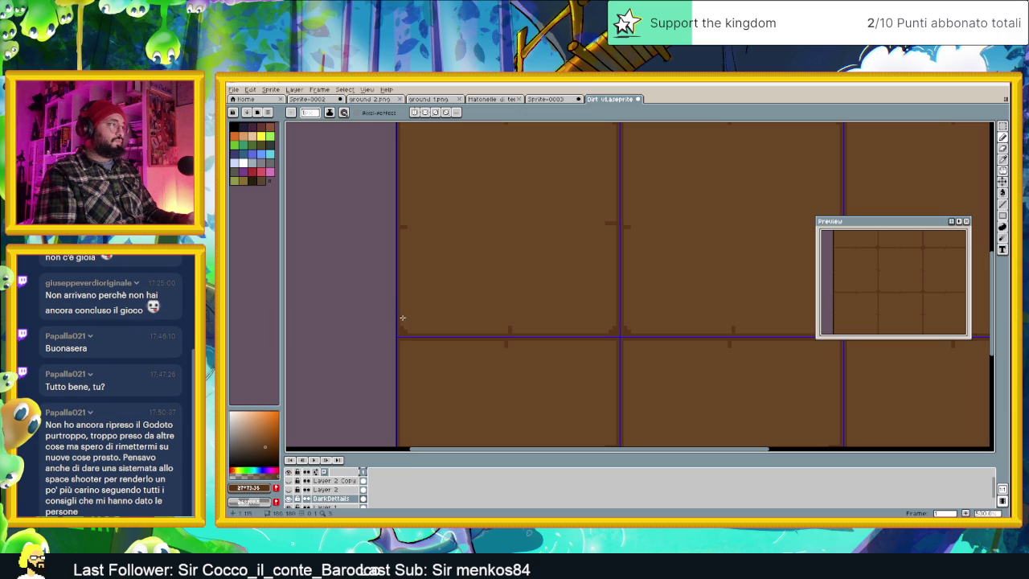
{"action": "scroll", "coordinate": [448, 324], "scroll_direction": "down", "scroll_amount": 2}
{"action": "scroll", "coordinate": [442, 265], "scroll_direction": "up", "scroll_amount": 2}
{"action": "scroll", "coordinate": [427, 218], "scroll_direction": "up", "scroll_amount": 2}
{"action": "scroll", "coordinate": [438, 188], "scroll_direction": "up", "scroll_amount": 1}
{"action": "left_click", "coordinate": [438, 187]}
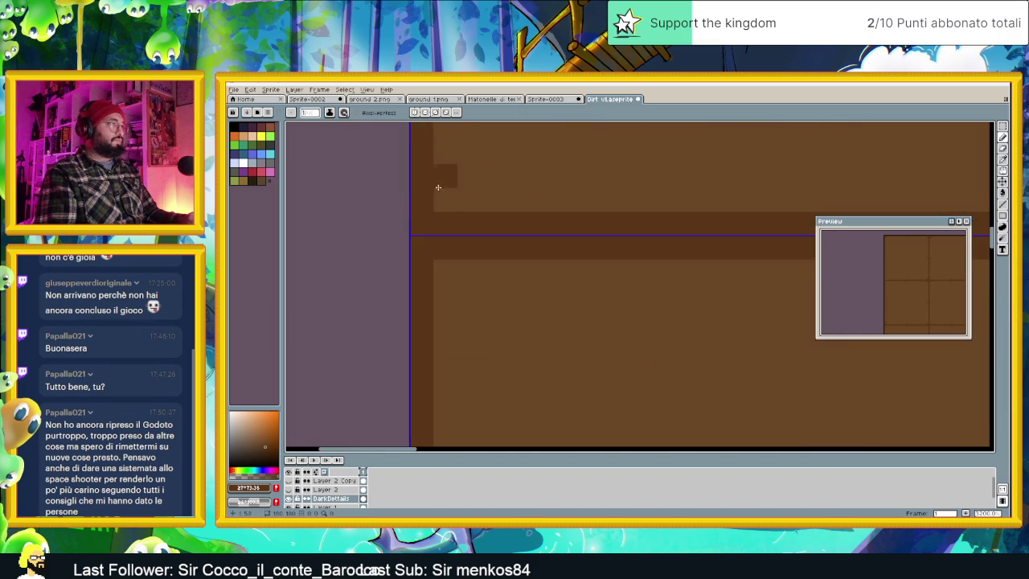
{"action": "left_click_drag", "start_coordinate": [431, 286], "coordinate": [458, 260]}
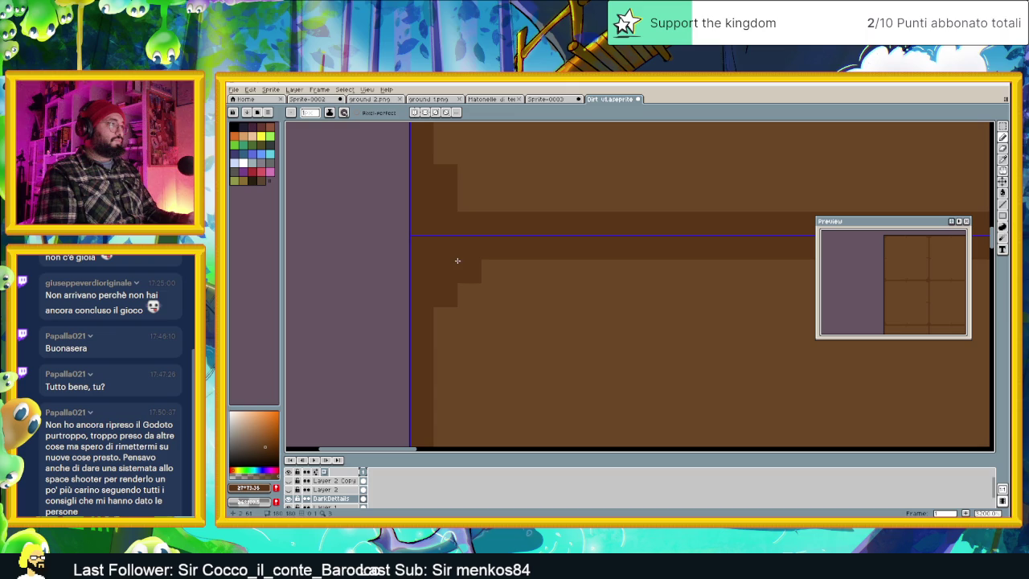
{"action": "left_click", "coordinate": [465, 211]}
Extend the dark seam with stepped pixels and zoom out to check.
{"action": "scroll", "coordinate": [547, 273], "scroll_direction": "down", "scroll_amount": 1}
{"action": "scroll", "coordinate": [556, 298], "scroll_direction": "down", "scroll_amount": 1}
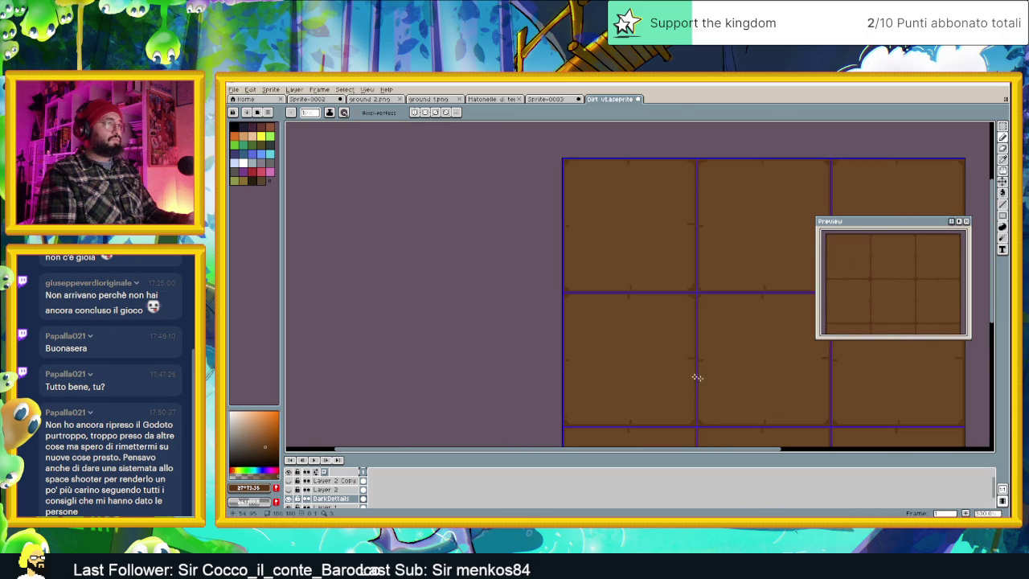
{"action": "scroll", "coordinate": [523, 296], "scroll_direction": "down", "scroll_amount": 1}
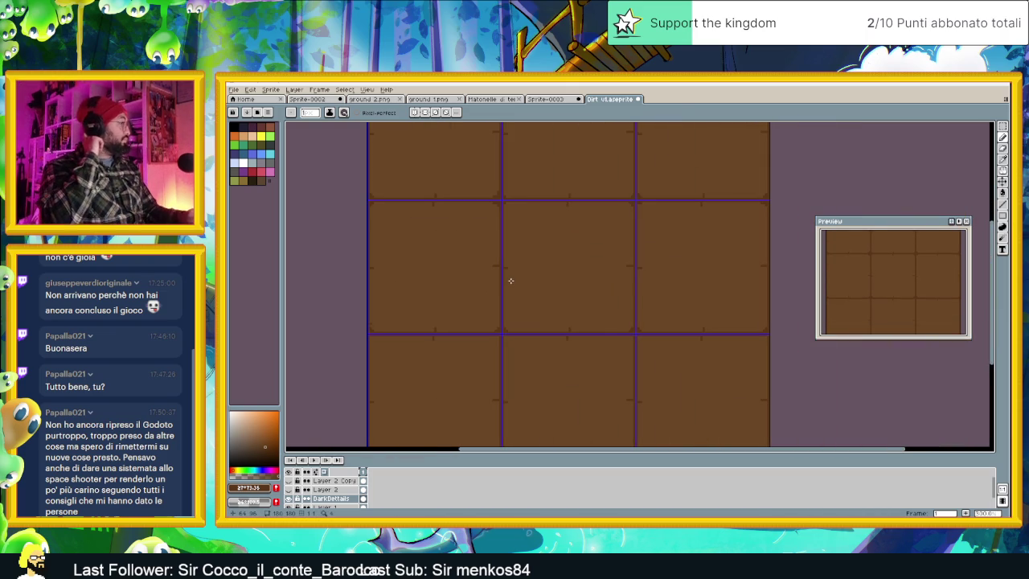
{"action": "scroll", "coordinate": [568, 285], "scroll_direction": "down", "scroll_amount": 3}
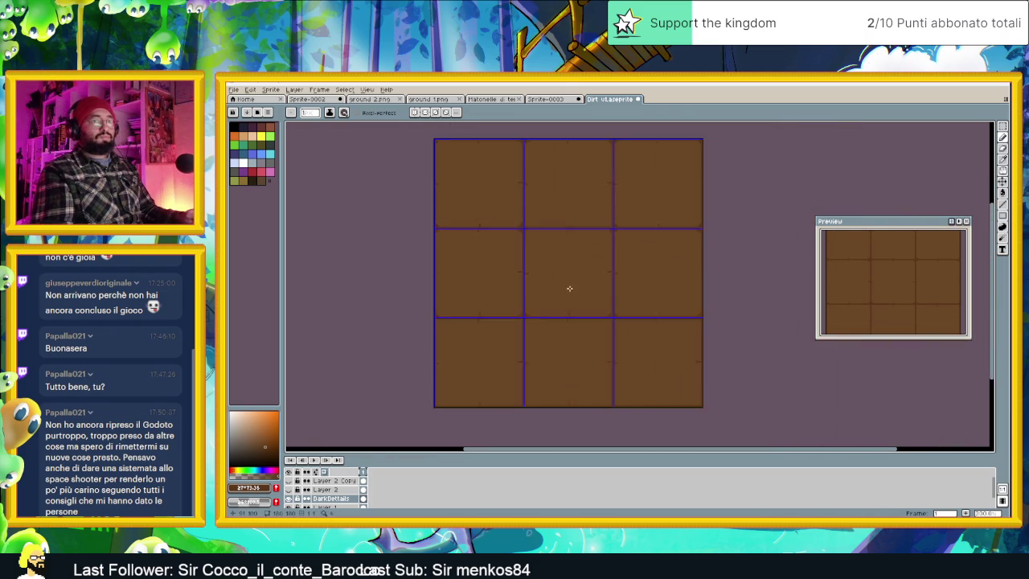
{"action": "scroll", "coordinate": [577, 305], "scroll_direction": "up", "scroll_amount": 1}
{"action": "scroll", "coordinate": [504, 298], "scroll_direction": "up", "scroll_amount": 1}
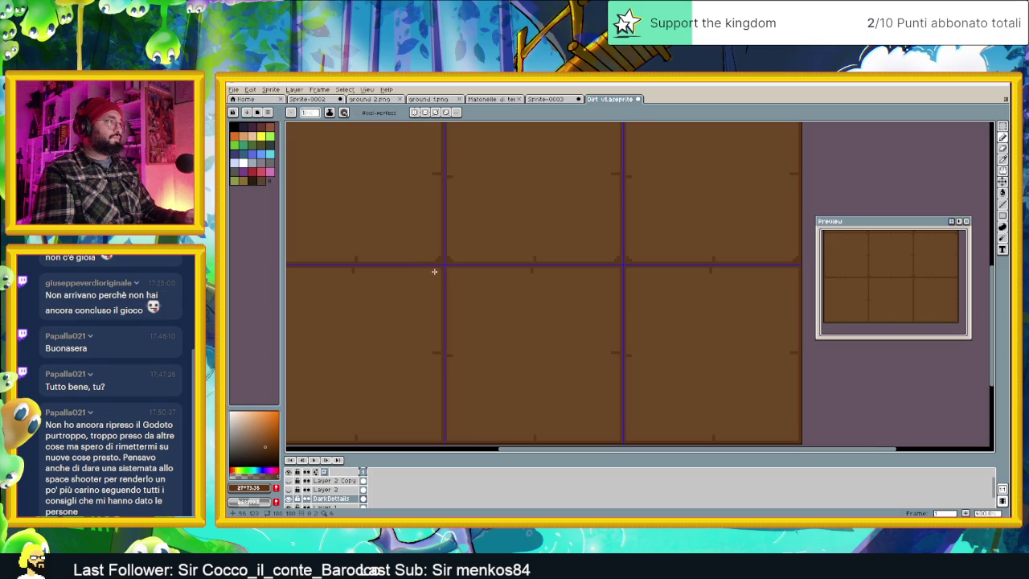
{"action": "scroll", "coordinate": [464, 265], "scroll_direction": "up", "scroll_amount": 1}
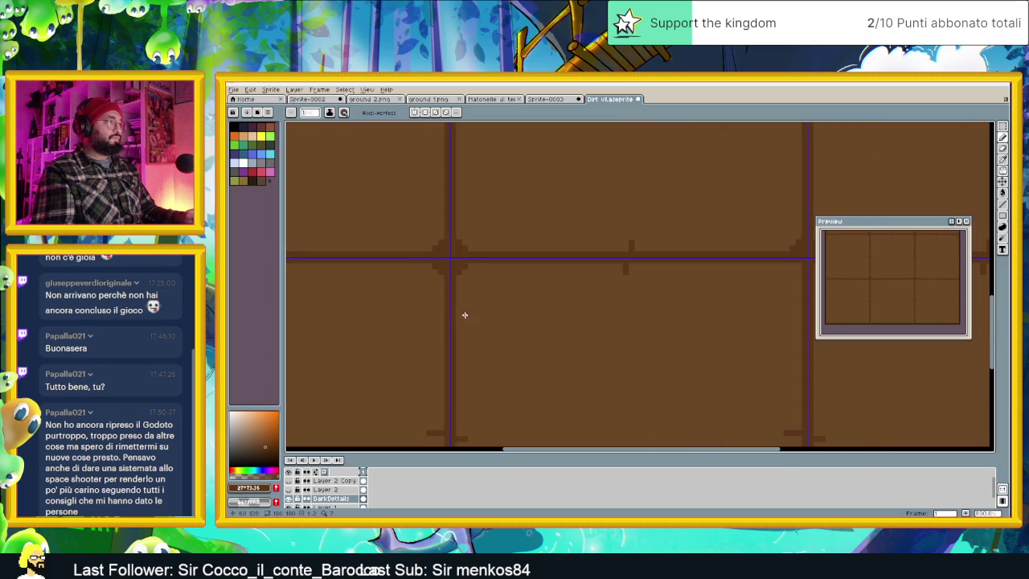
{"action": "scroll", "coordinate": [590, 312], "scroll_direction": "down", "scroll_amount": 2}
{"action": "scroll", "coordinate": [588, 294], "scroll_direction": "up", "scroll_amount": 2}
{"action": "left_click_drag", "start_coordinate": [563, 287], "coordinate": [572, 294]}
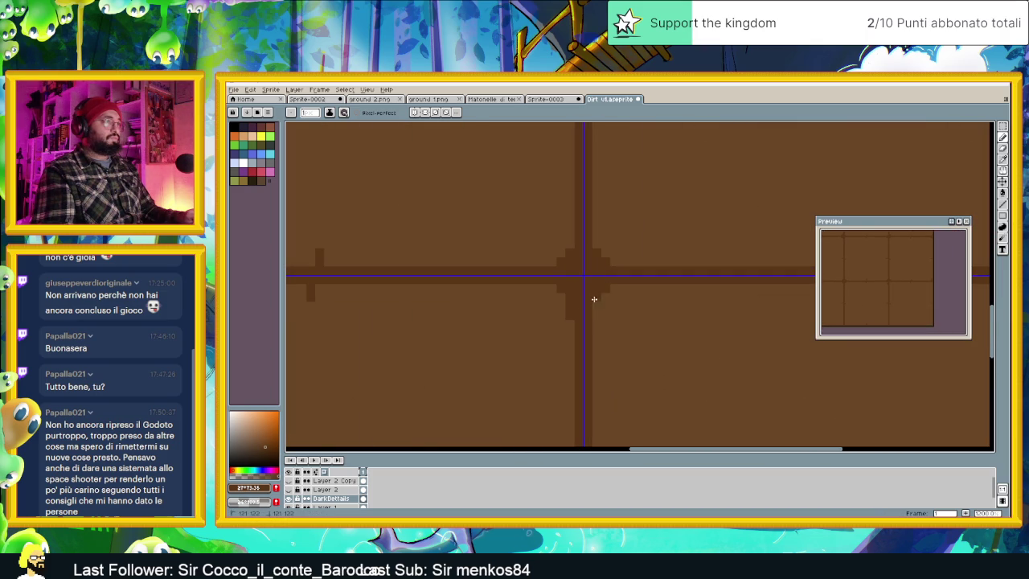
{"action": "scroll", "coordinate": [606, 333], "scroll_direction": "down", "scroll_amount": 2}
{"action": "scroll", "coordinate": [678, 335], "scroll_direction": "down", "scroll_amount": 3}
{"action": "scroll", "coordinate": [652, 356], "scroll_direction": "up", "scroll_amount": 3}
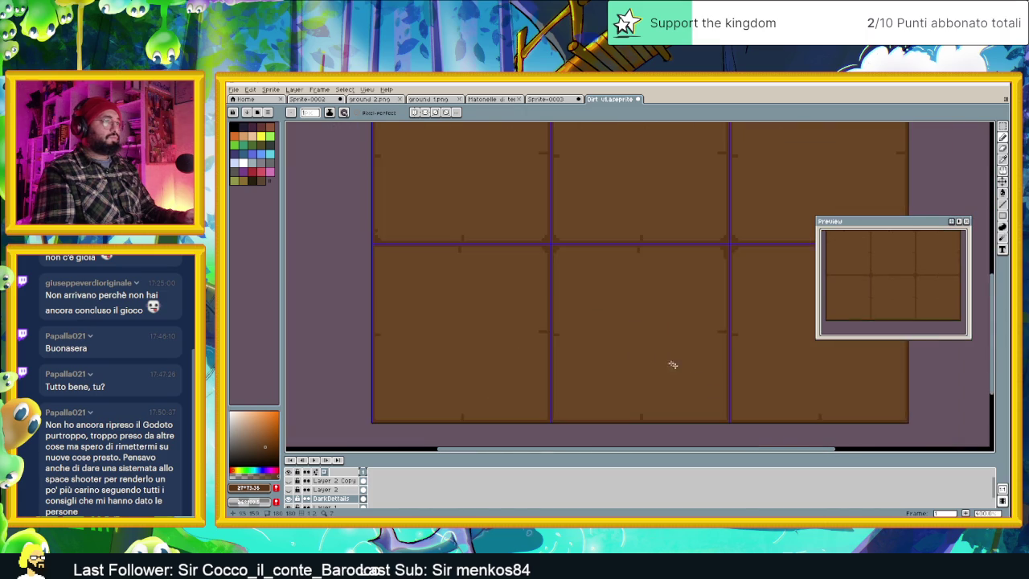
Add dark step pixels at a seam corner and on the tile's outer edge.
{"action": "scroll", "coordinate": [655, 360], "scroll_direction": "up", "scroll_amount": 1}
{"action": "scroll", "coordinate": [643, 363], "scroll_direction": "up", "scroll_amount": 1}
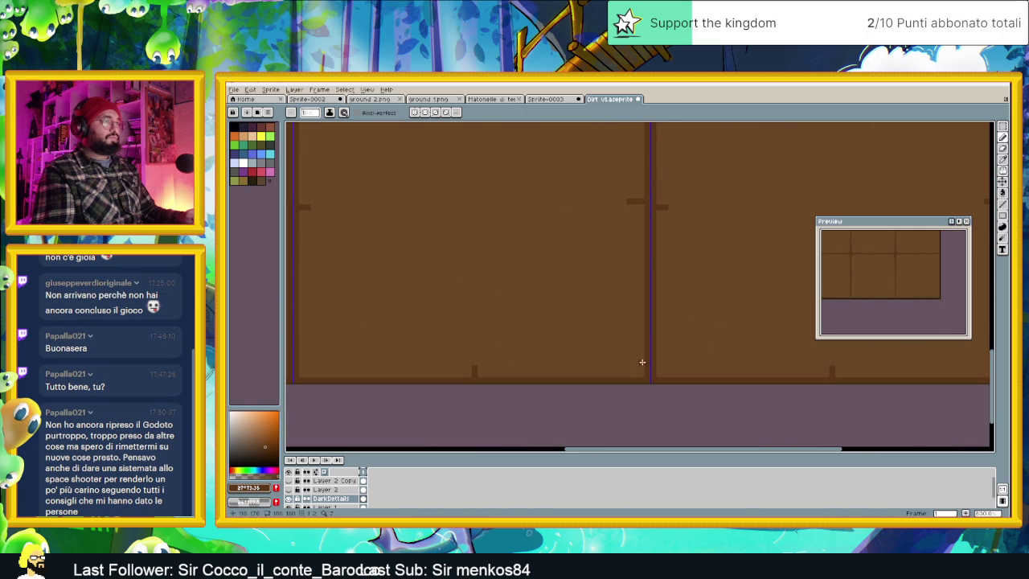
{"action": "left_click", "coordinate": [638, 373]}
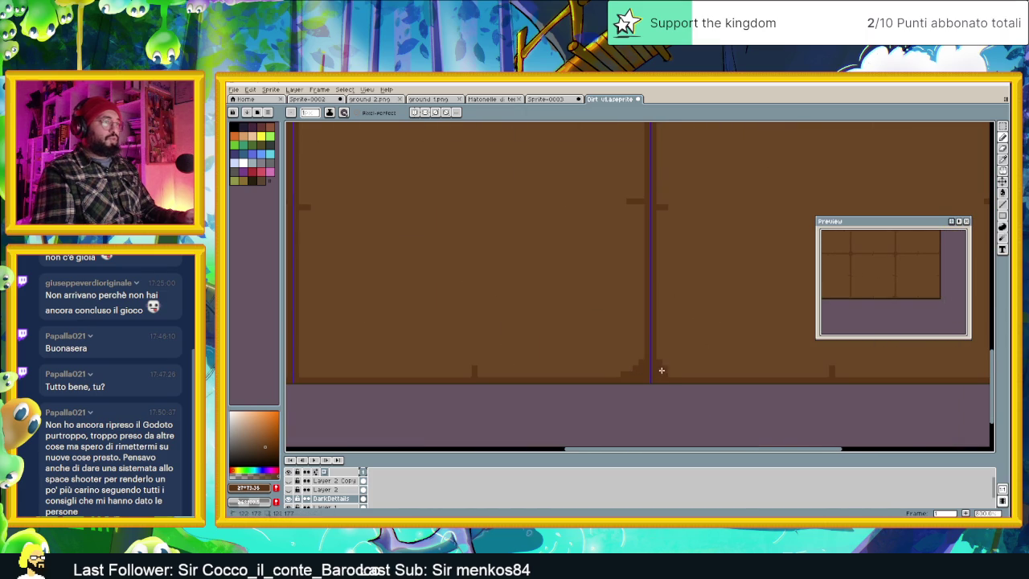
{"action": "scroll", "coordinate": [672, 375], "scroll_direction": "right", "scroll_amount": 2}
{"action": "scroll", "coordinate": [683, 372], "scroll_direction": "right", "scroll_amount": 1}
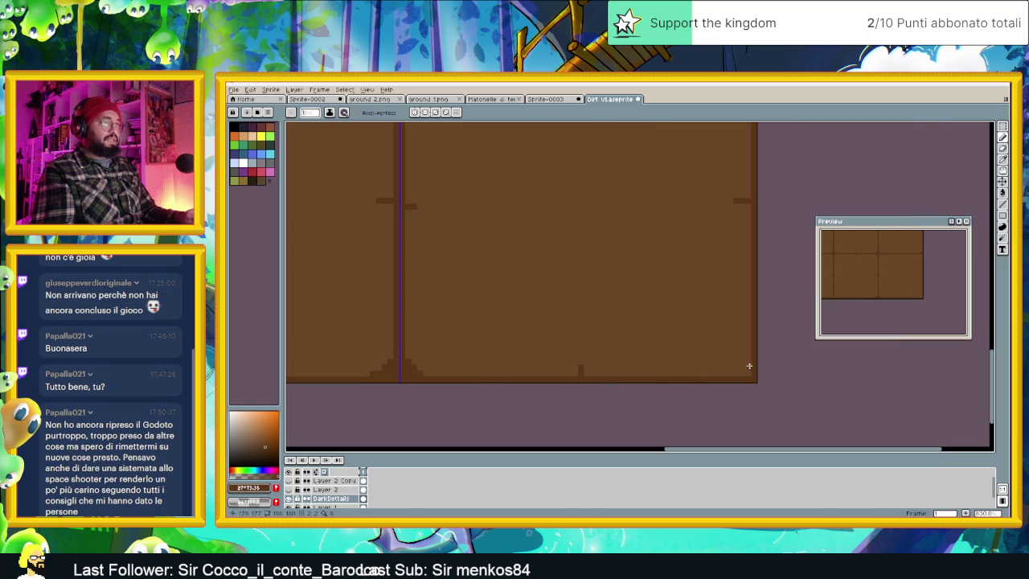
{"action": "scroll", "coordinate": [744, 374], "scroll_direction": "down", "scroll_amount": 2}
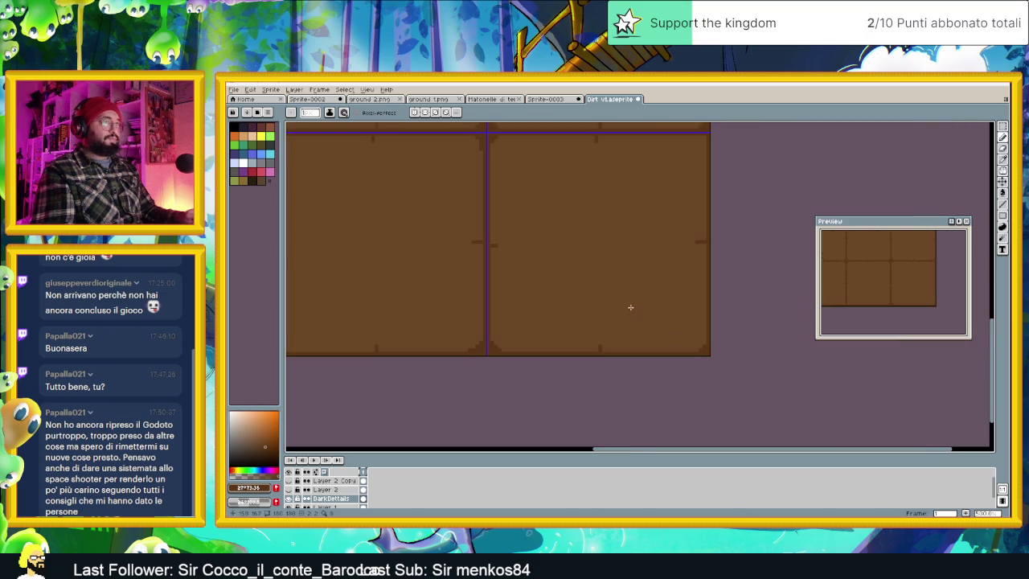
{"action": "scroll", "coordinate": [710, 250], "scroll_direction": "up", "scroll_amount": 3}
{"action": "left_click", "coordinate": [708, 262]}
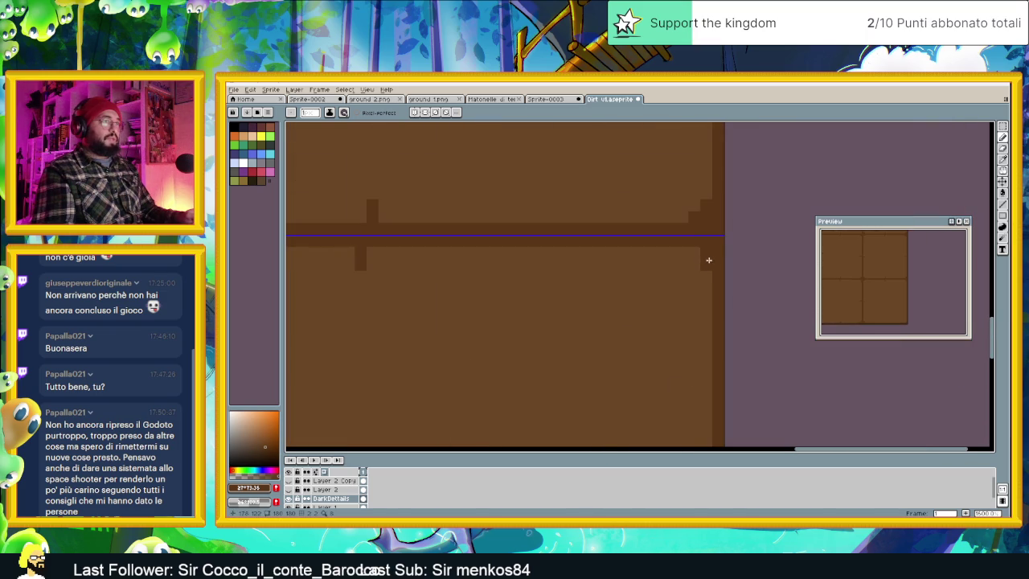
Paint stepped dark corners on both sides of the bottom seam, erasing stray pixels.
{"action": "scroll", "coordinate": [514, 294], "scroll_direction": "down", "scroll_amount": 2}
{"action": "scroll", "coordinate": [744, 246], "scroll_direction": "down", "scroll_amount": 1}
{"action": "scroll", "coordinate": [613, 294], "scroll_direction": "down", "scroll_amount": 1}
{"action": "scroll", "coordinate": [552, 334], "scroll_direction": "up", "scroll_amount": 4}
{"action": "scroll", "coordinate": [566, 334], "scroll_direction": "up", "scroll_amount": 2}
{"action": "mouse_move", "coordinate": [536, 327]}
{"action": "left_mouse_down"}
{"action": "mouse_move", "coordinate": [538, 356]}
{"action": "mouse_move", "coordinate": [573, 360]}
{"action": "left_mouse_up"}
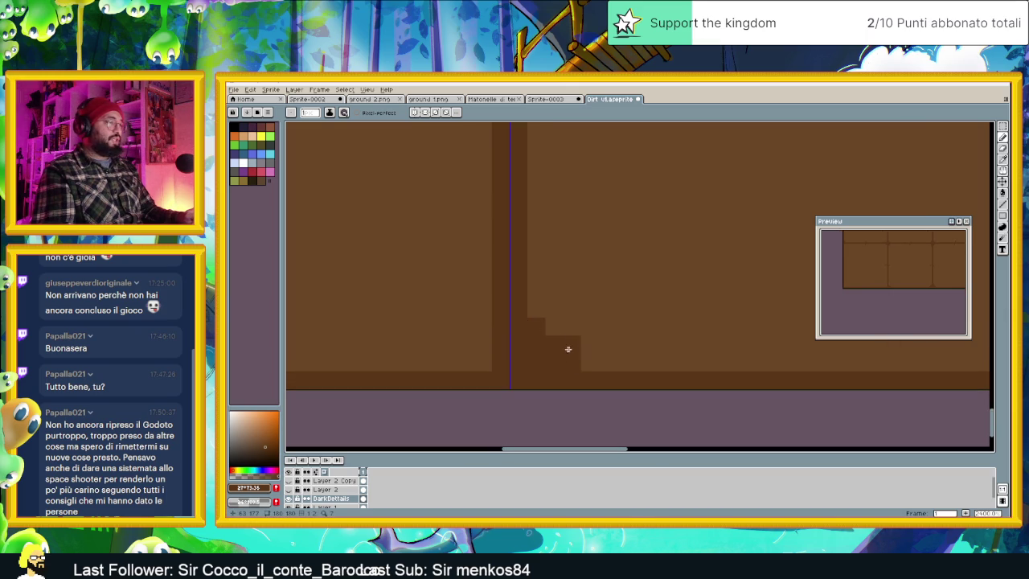
{"action": "right_click", "coordinate": [571, 363]}
{"action": "right_click", "coordinate": [534, 326]}
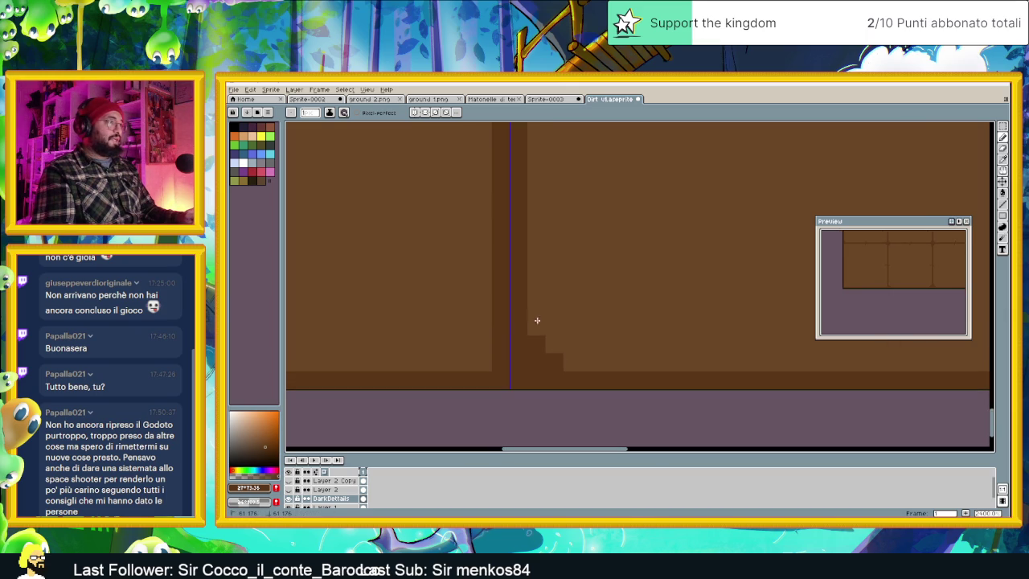
{"action": "mouse_move", "coordinate": [483, 325]}
{"action": "left_mouse_down"}
{"action": "mouse_move", "coordinate": [485, 356]}
{"action": "mouse_move", "coordinate": [447, 362]}
{"action": "left_mouse_up"}
Zoom out to review the notches and toggle the textured dirt layer to compare.
{"action": "scroll", "coordinate": [421, 348], "scroll_direction": "down", "scroll_amount": 2}
{"action": "scroll", "coordinate": [655, 324], "scroll_direction": "down", "scroll_amount": 2}
{"action": "scroll", "coordinate": [310, 329], "scroll_direction": "up", "scroll_amount": 3}
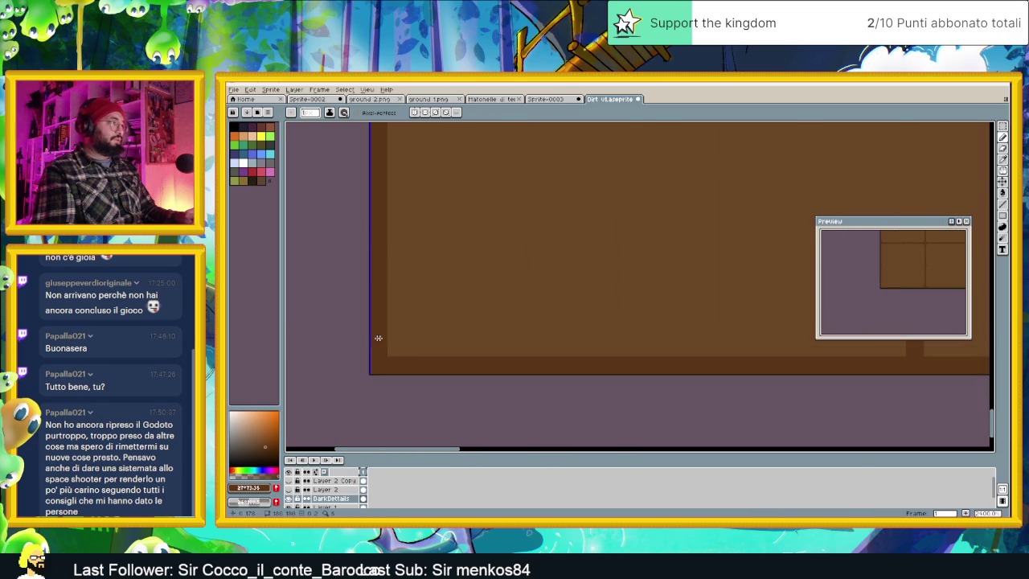
{"action": "scroll", "coordinate": [418, 321], "scroll_direction": "down", "scroll_amount": 1}
{"action": "scroll", "coordinate": [427, 294], "scroll_direction": "down", "scroll_amount": 1}
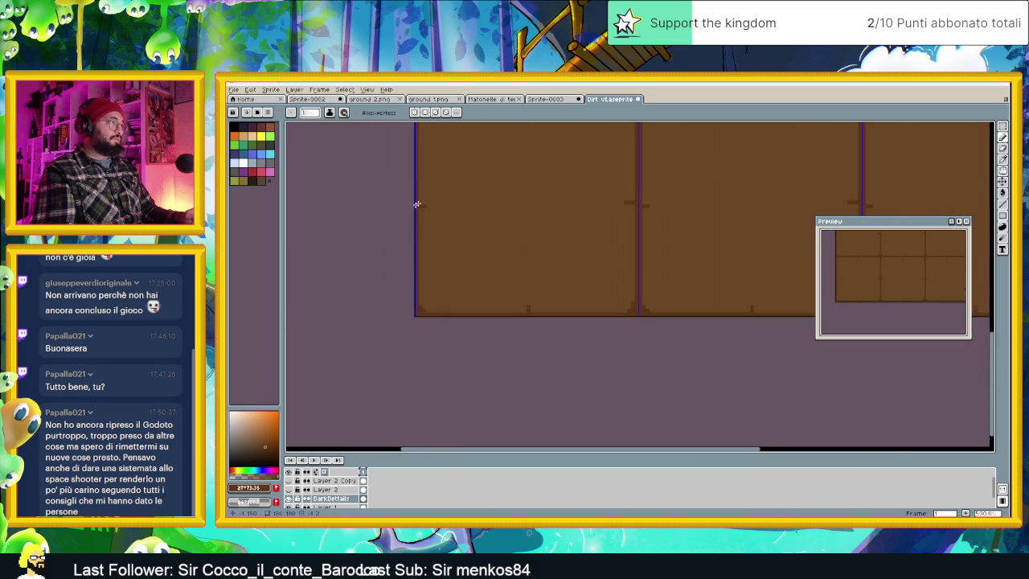
{"action": "scroll", "coordinate": [418, 205], "scroll_direction": "down", "scroll_amount": 2}
{"action": "scroll", "coordinate": [436, 201], "scroll_direction": "up", "scroll_amount": 2}
{"action": "scroll", "coordinate": [415, 276], "scroll_direction": "up", "scroll_amount": 1}
{"action": "scroll", "coordinate": [412, 290], "scroll_direction": "up", "scroll_amount": 2}
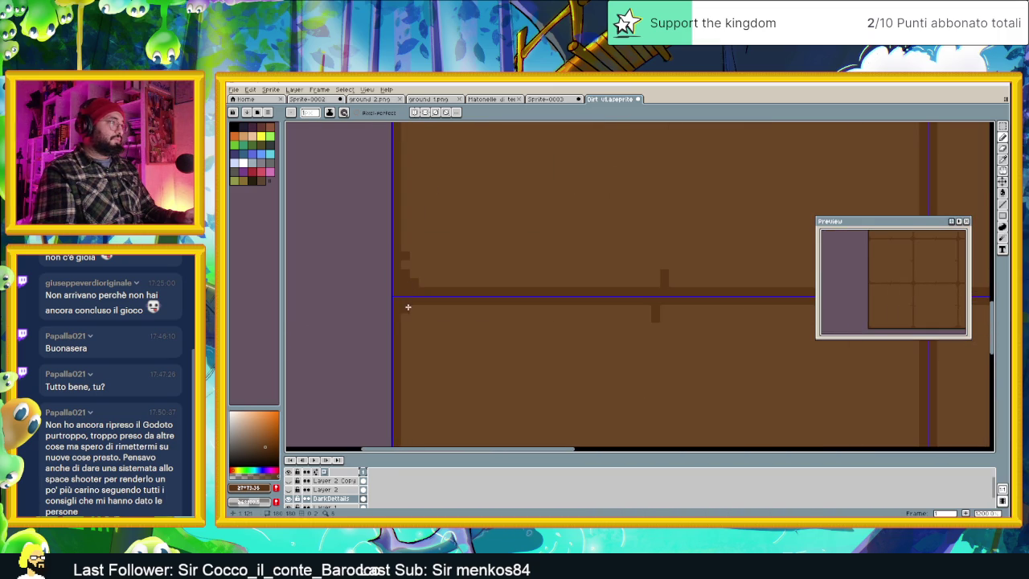
{"action": "scroll", "coordinate": [476, 319], "scroll_direction": "down", "scroll_amount": 2}
{"action": "scroll", "coordinate": [584, 308], "scroll_direction": "down", "scroll_amount": 1}
{"action": "scroll", "coordinate": [641, 298], "scroll_direction": "up", "scroll_amount": 1}
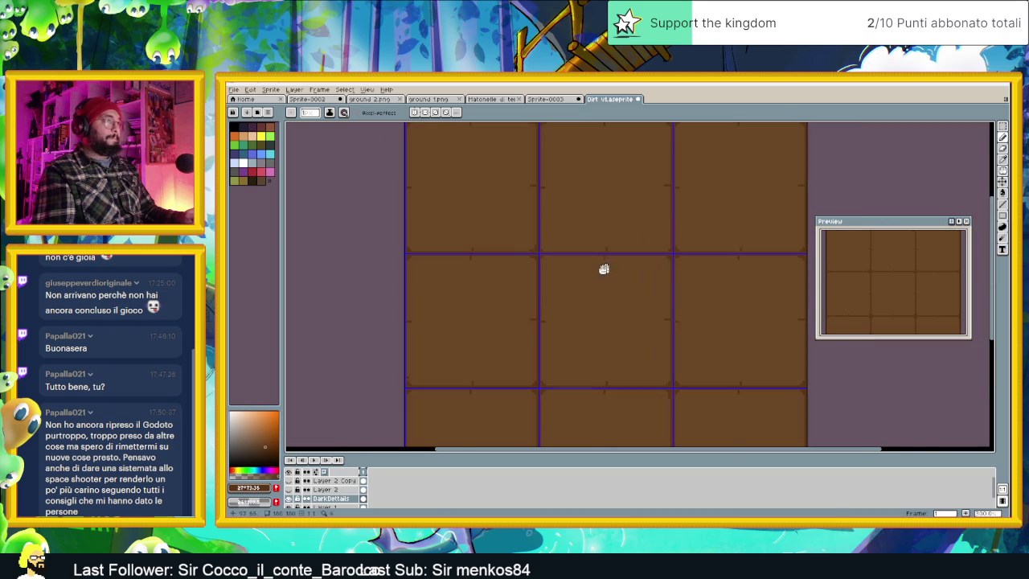
{"action": "scroll", "coordinate": [616, 265], "scroll_direction": "up", "scroll_amount": 1}
{"action": "scroll", "coordinate": [491, 300], "scroll_direction": "down", "scroll_amount": 1}
{"action": "scroll", "coordinate": [478, 304], "scroll_direction": "up", "scroll_amount": 4}
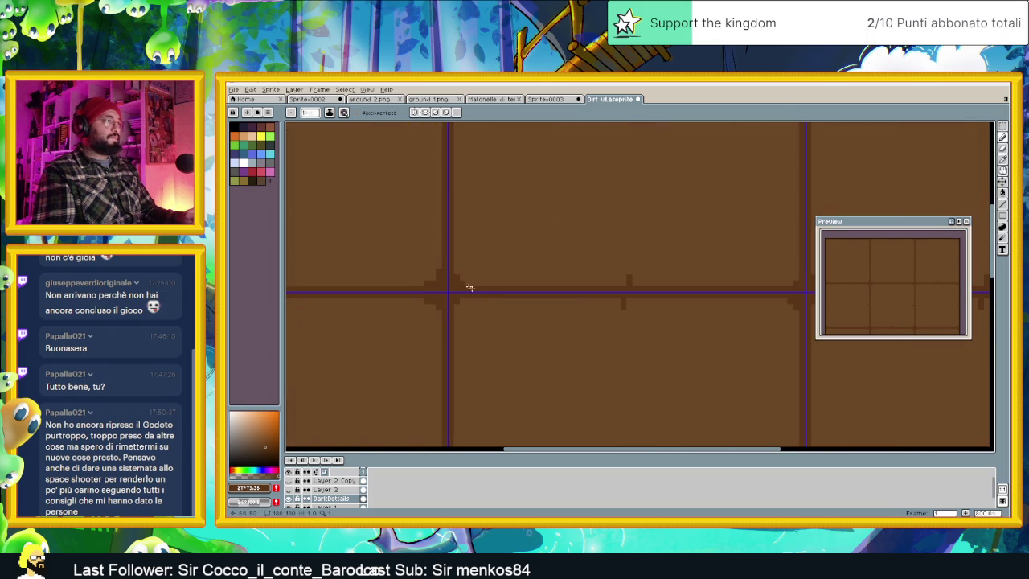
{"action": "scroll", "coordinate": [515, 311], "scroll_direction": "down", "scroll_amount": 3}
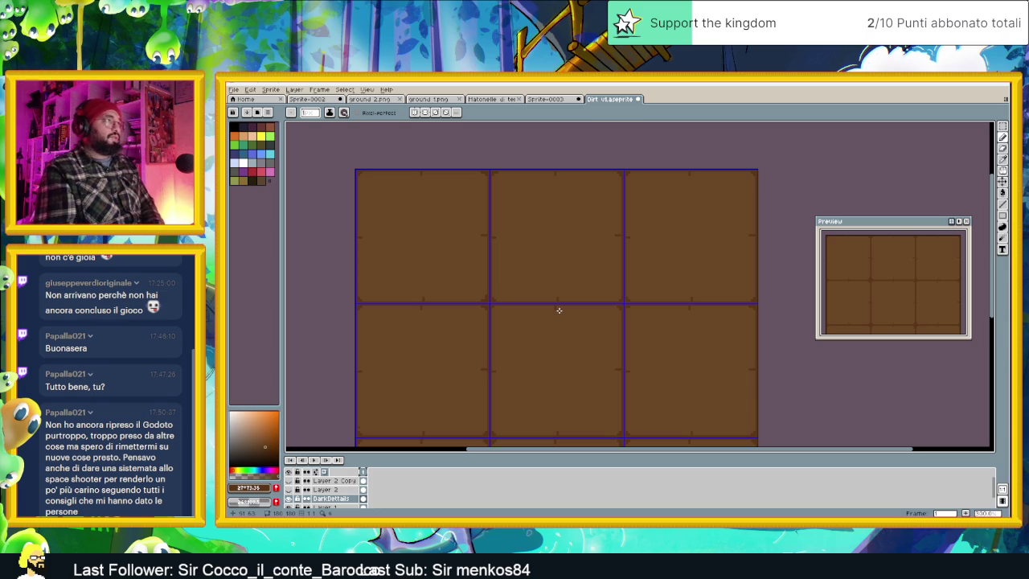
{"action": "scroll", "coordinate": [559, 312], "scroll_direction": "down", "scroll_amount": 5}
{"action": "scroll", "coordinate": [560, 314], "scroll_direction": "up", "scroll_amount": 3}
{"action": "left_click", "coordinate": [288, 489]}
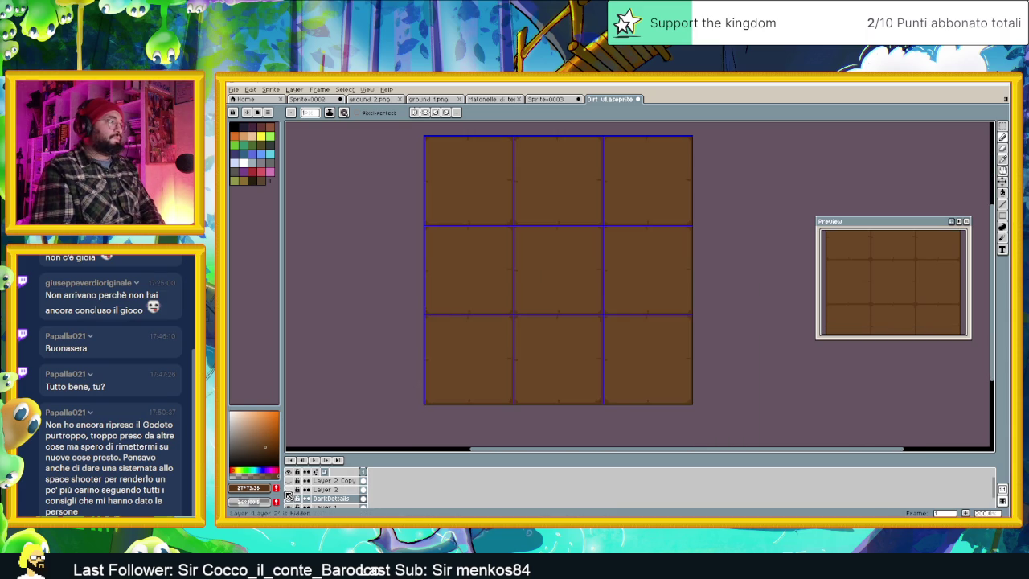
{"action": "left_click", "coordinate": [290, 489]}
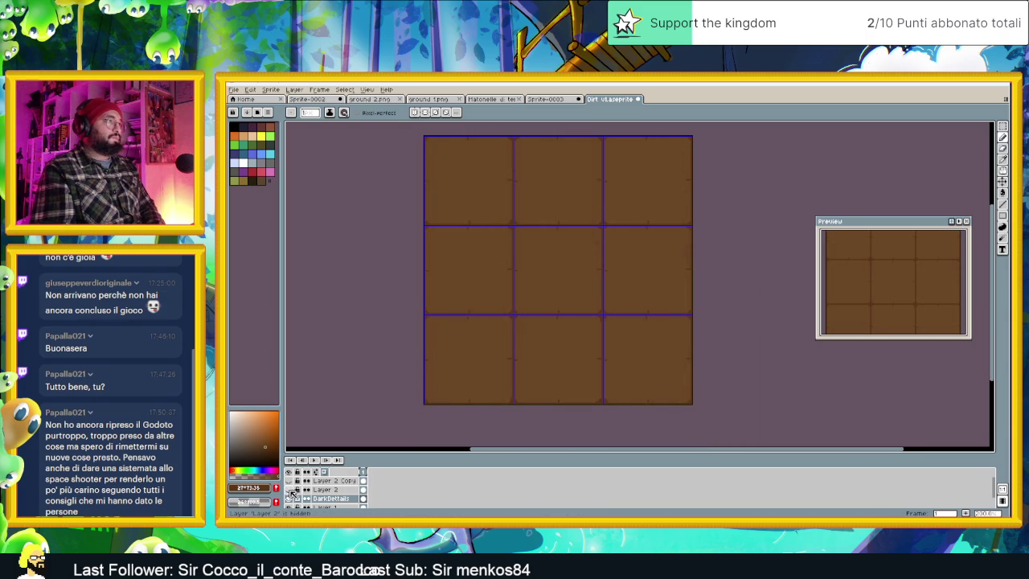
{"action": "left_click", "coordinate": [289, 490]}
{"action": "left_click", "coordinate": [290, 490]}
{"action": "left_click", "coordinate": [289, 491]}
{"action": "left_click", "coordinate": [289, 490]}
{"action": "left_click", "coordinate": [290, 490]}
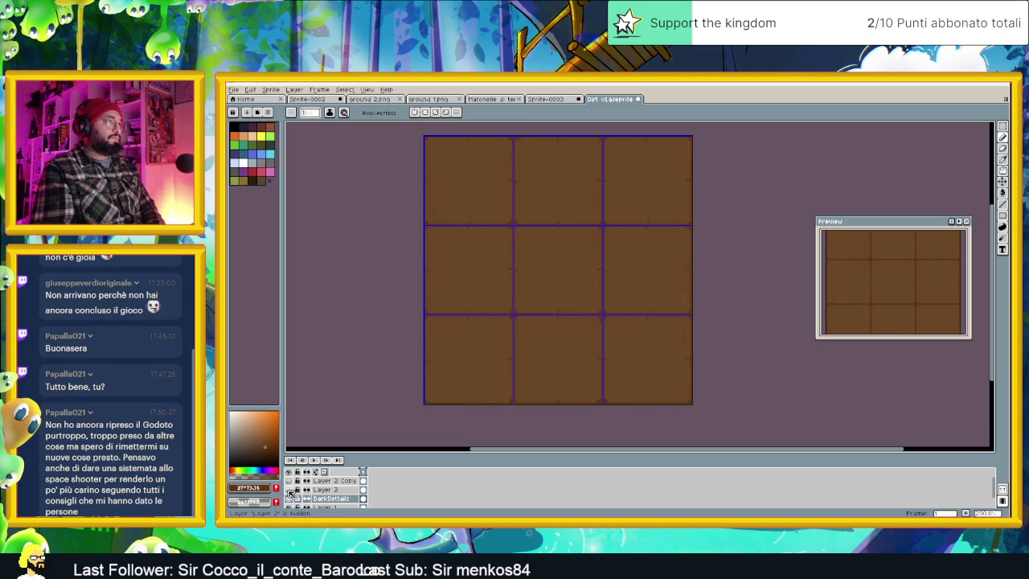
{"action": "left_click", "coordinate": [289, 490]}
{"action": "left_click", "coordinate": [289, 490]}
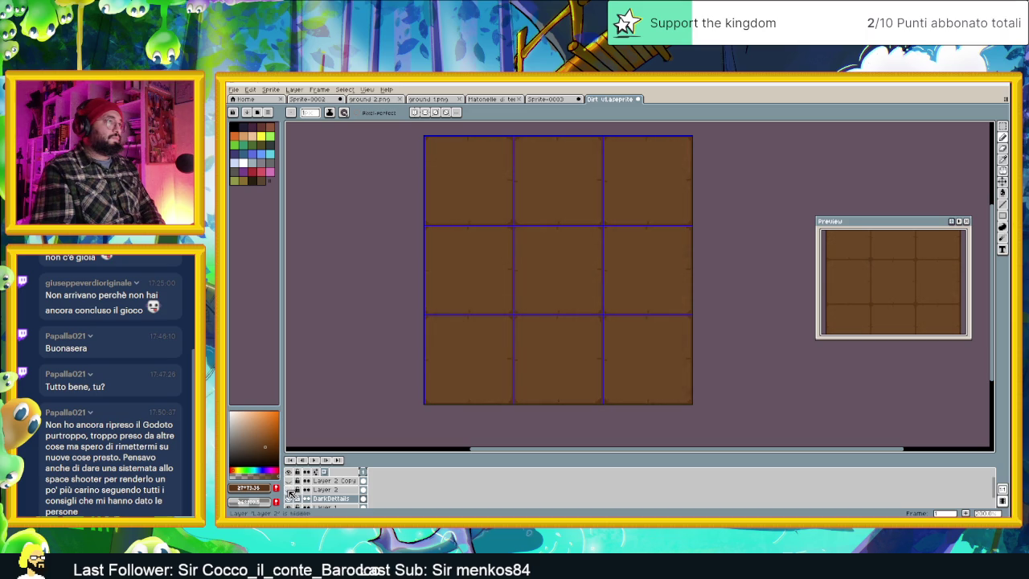
{"action": "left_click", "coordinate": [289, 490]}
{"action": "left_click", "coordinate": [289, 488]}
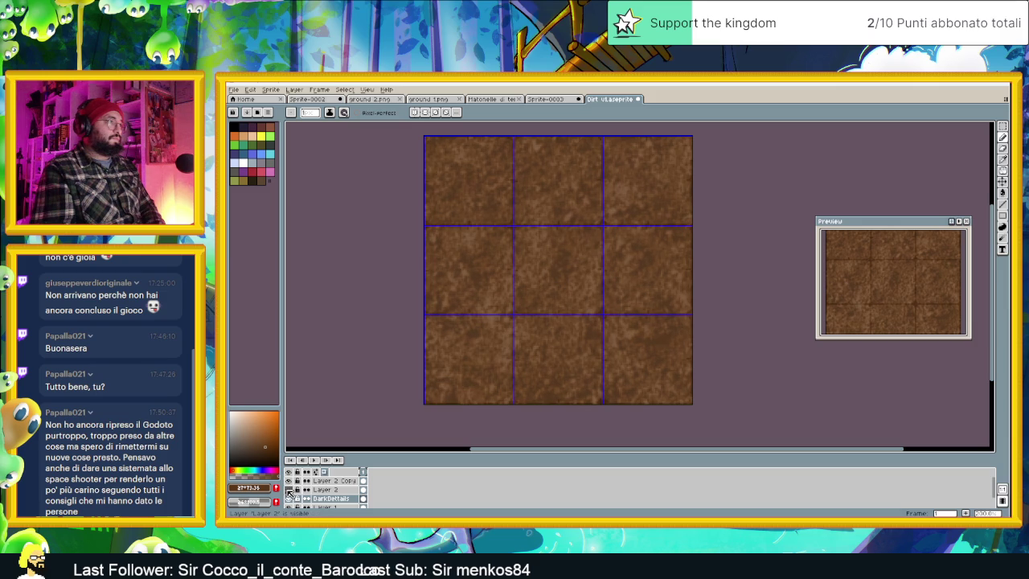
{"action": "left_click", "coordinate": [289, 480]}
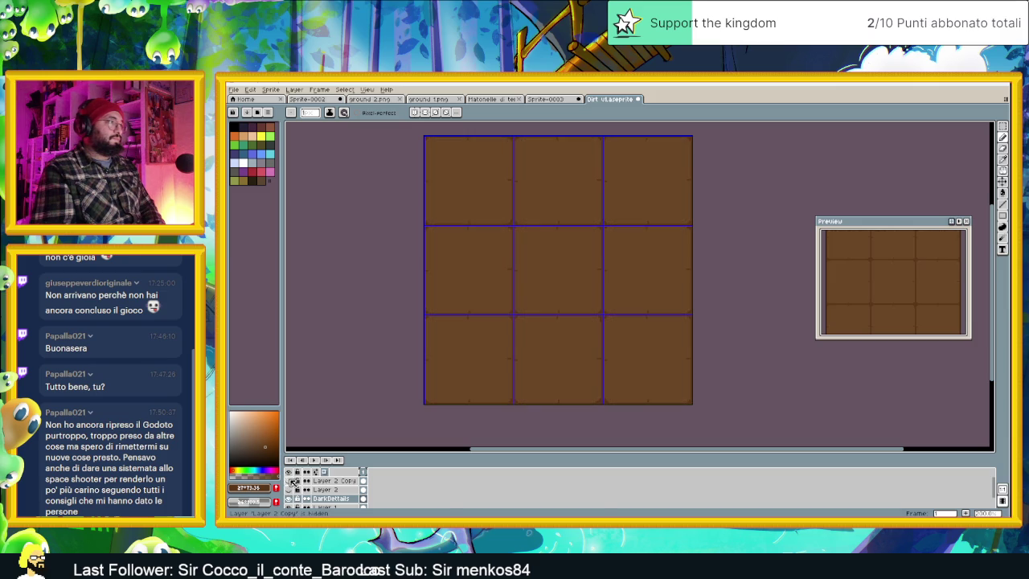
{"action": "scroll", "coordinate": [530, 265], "scroll_direction": "down", "scroll_amount": 2}
{"action": "scroll", "coordinate": [554, 230], "scroll_direction": "up", "scroll_amount": 1}
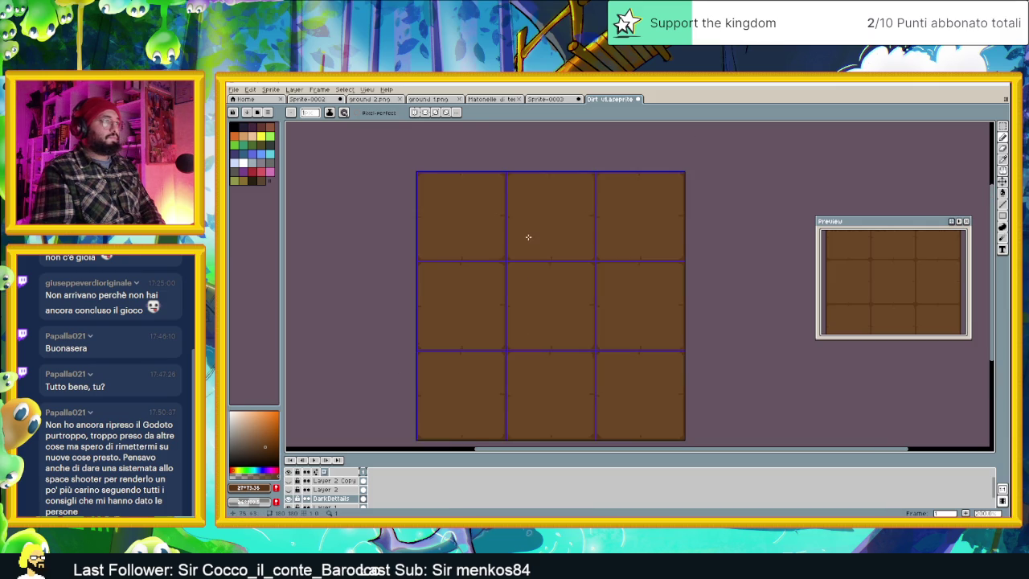
{"action": "scroll", "coordinate": [528, 233], "scroll_direction": "up", "scroll_amount": 1}
{"action": "scroll", "coordinate": [453, 332], "scroll_direction": "up", "scroll_amount": 1}
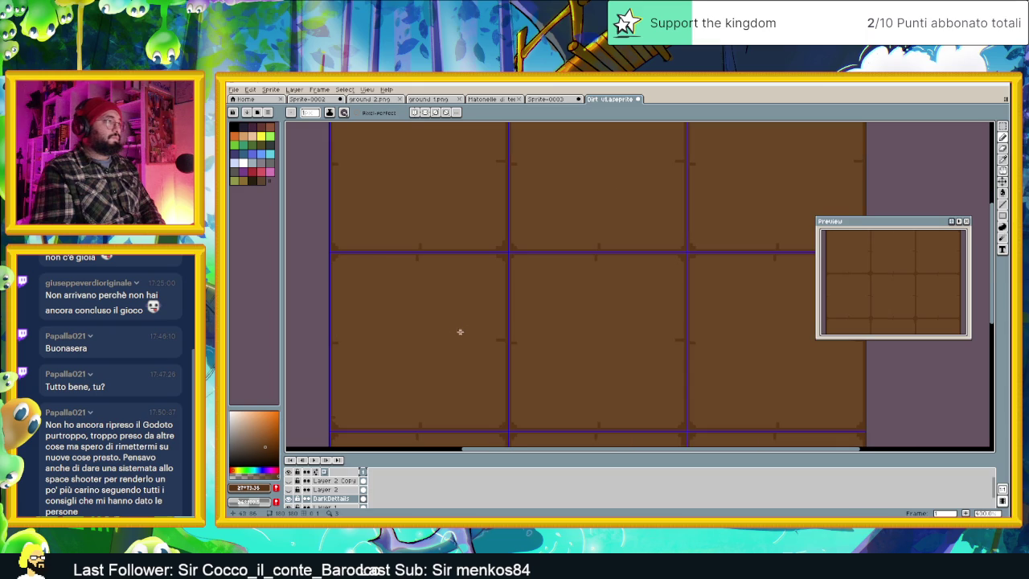
{"action": "scroll", "coordinate": [554, 291], "scroll_direction": "up", "scroll_amount": 1}
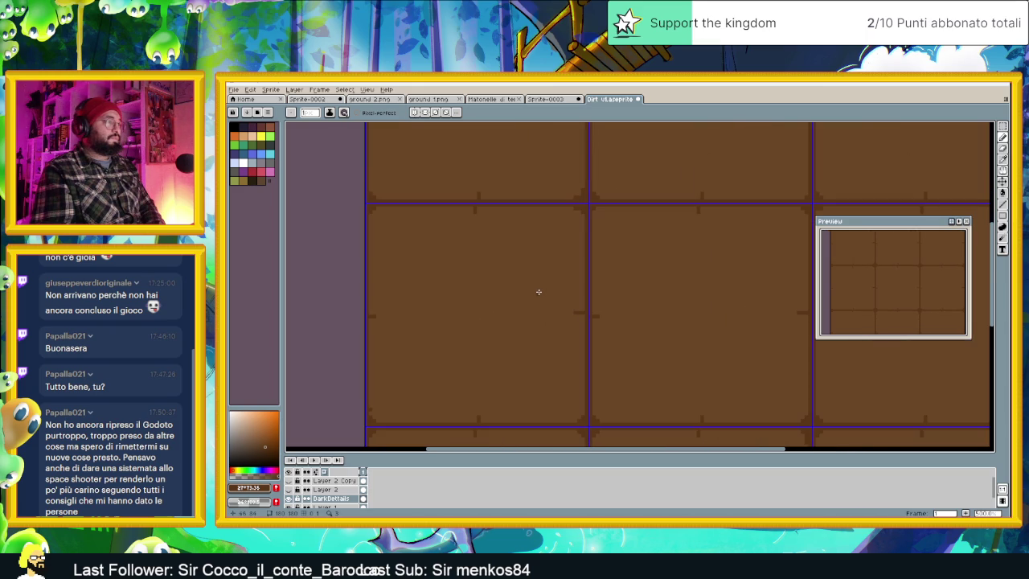
{"action": "scroll", "coordinate": [536, 291], "scroll_direction": "down", "scroll_amount": 1}
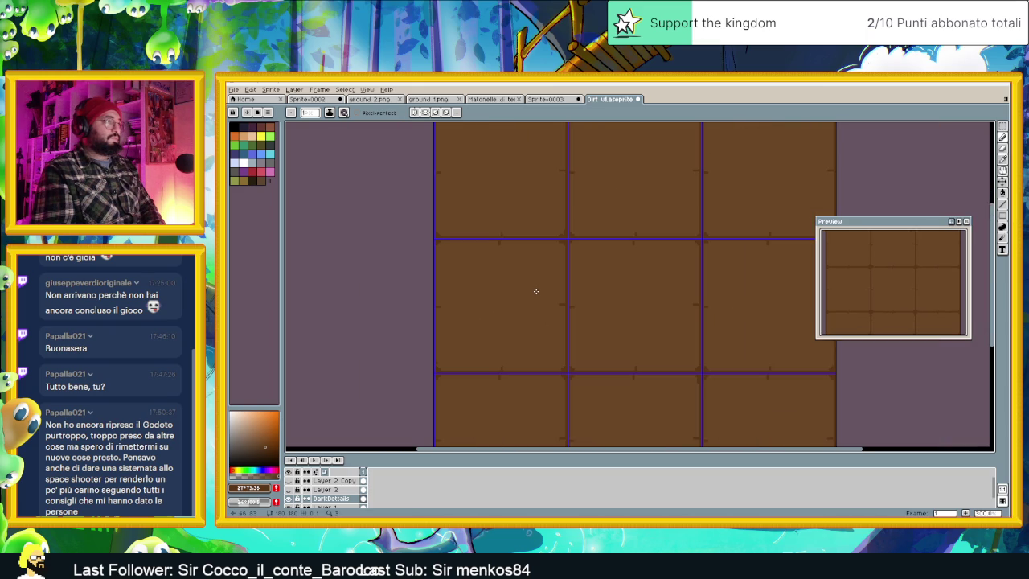
Create a new layer above DarkDetails and name it 'Squadramento'.
{"action": "scroll", "coordinate": [533, 291], "scroll_direction": "up", "scroll_amount": 1}
{"action": "scroll", "coordinate": [532, 291], "scroll_direction": "down", "scroll_amount": 1}
{"action": "scroll", "coordinate": [532, 291], "scroll_direction": "down", "scroll_amount": 1}
{"action": "scroll", "coordinate": [339, 498], "scroll_direction": "down", "scroll_amount": 1}
{"action": "right_click", "coordinate": [339, 486]}
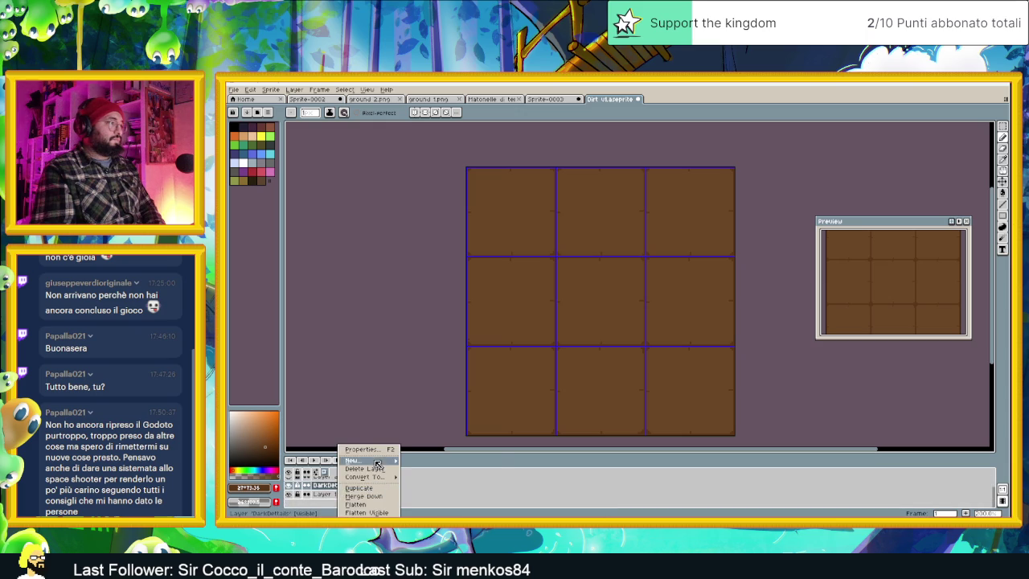
{"action": "left_click", "coordinate": [434, 463]}
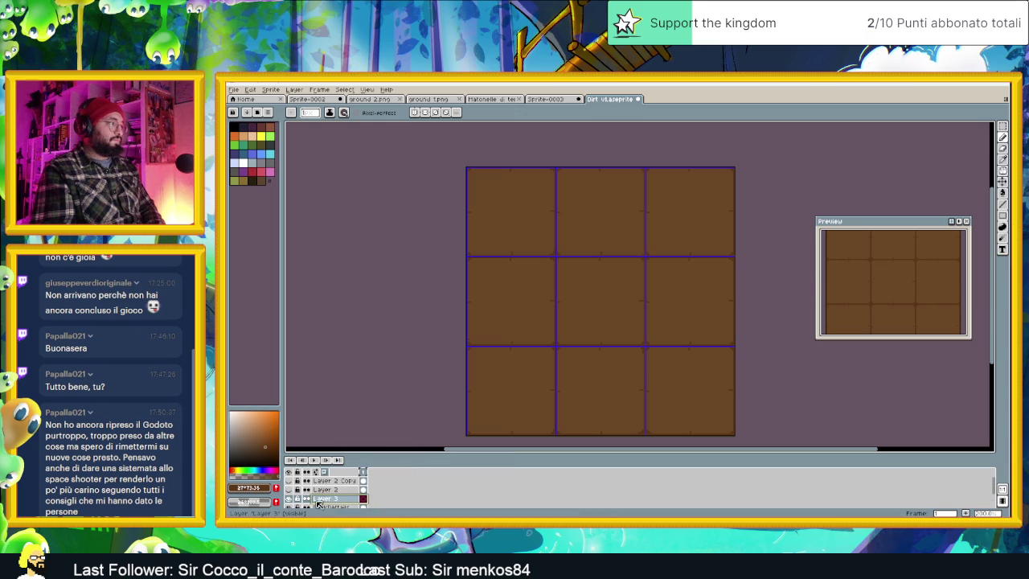
{"action": "double_click", "coordinate": [334, 500]}
{"action": "type", "text": "Square"}
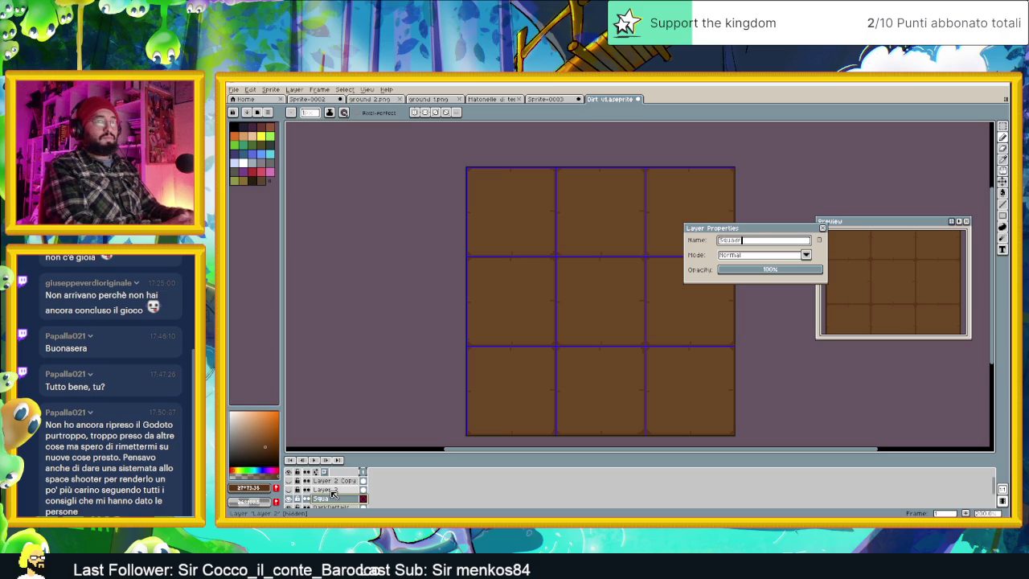
{"action": "key", "text": "BackSpace"}
{"action": "key", "text": "BackSpace"}
{"action": "type", "text": "dramento"}
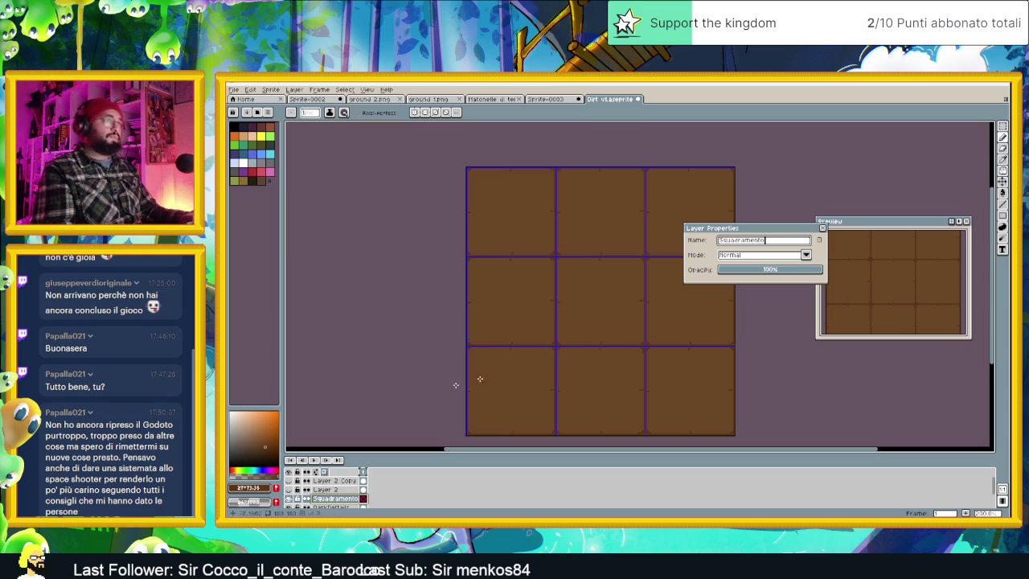
{"action": "key", "text": "Return"}
{"action": "scroll", "coordinate": [583, 182], "scroll_direction": "up", "scroll_amount": 1}
Zoom into the top-left tile and eyedrop a darker brown.
{"action": "scroll", "coordinate": [483, 197], "scroll_direction": "up", "scroll_amount": 2}
{"action": "scroll", "coordinate": [463, 210], "scroll_direction": "up", "scroll_amount": 1}
{"action": "scroll", "coordinate": [543, 279], "scroll_direction": "up", "scroll_amount": 1}
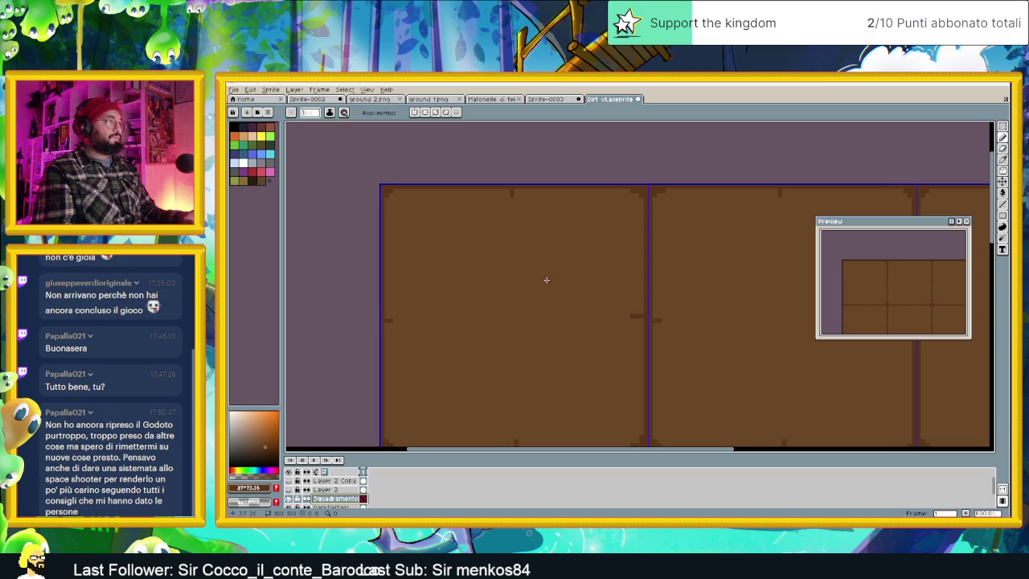
{"action": "left_click_drag", "start_coordinate": [545, 280], "coordinate": [578, 252]}
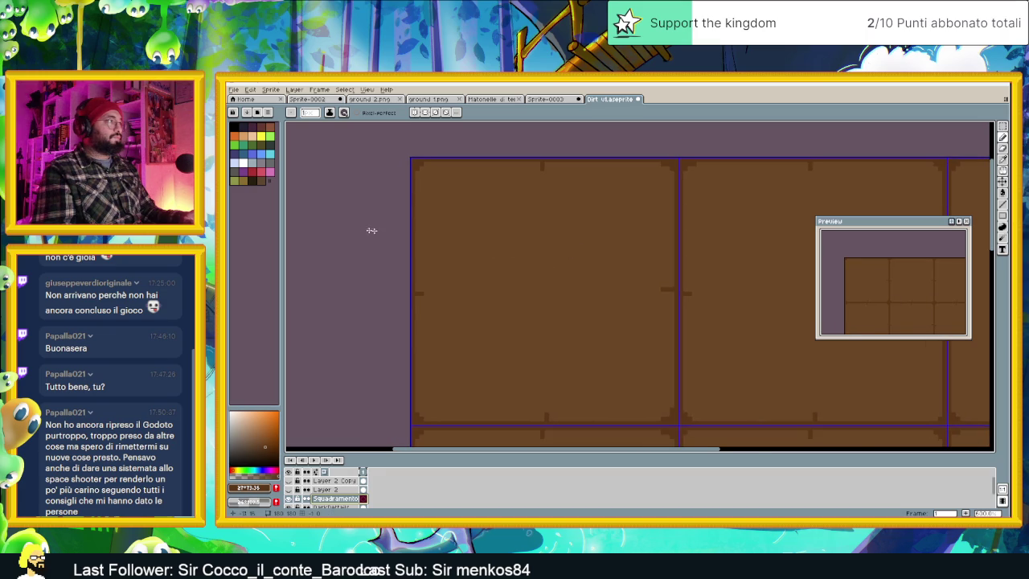
{"action": "scroll", "coordinate": [434, 236], "scroll_direction": "down", "scroll_amount": 1}
{"action": "scroll", "coordinate": [488, 238], "scroll_direction": "up", "scroll_amount": 1}
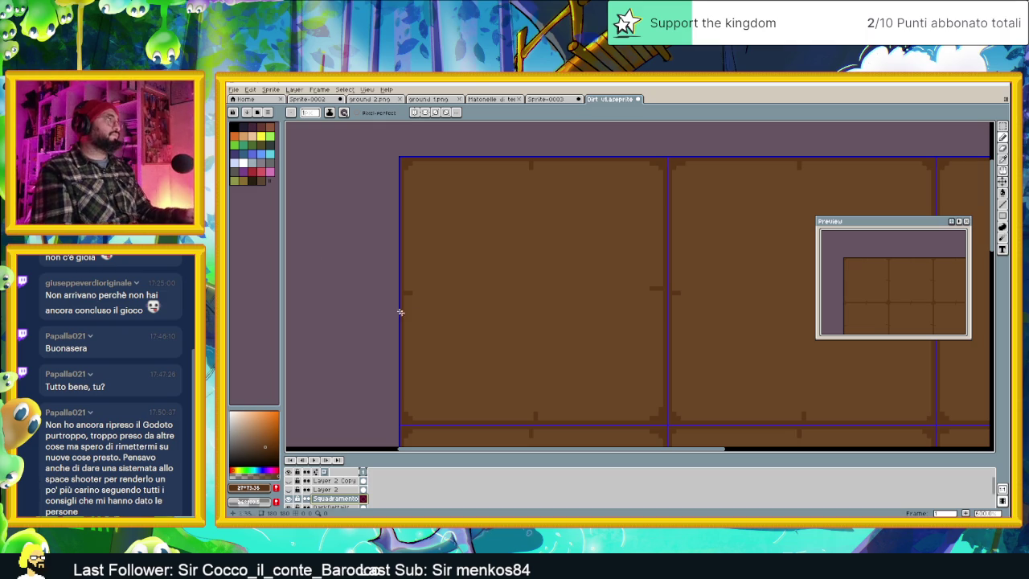
{"action": "left_click", "coordinate": [472, 229], "text": "alt"}
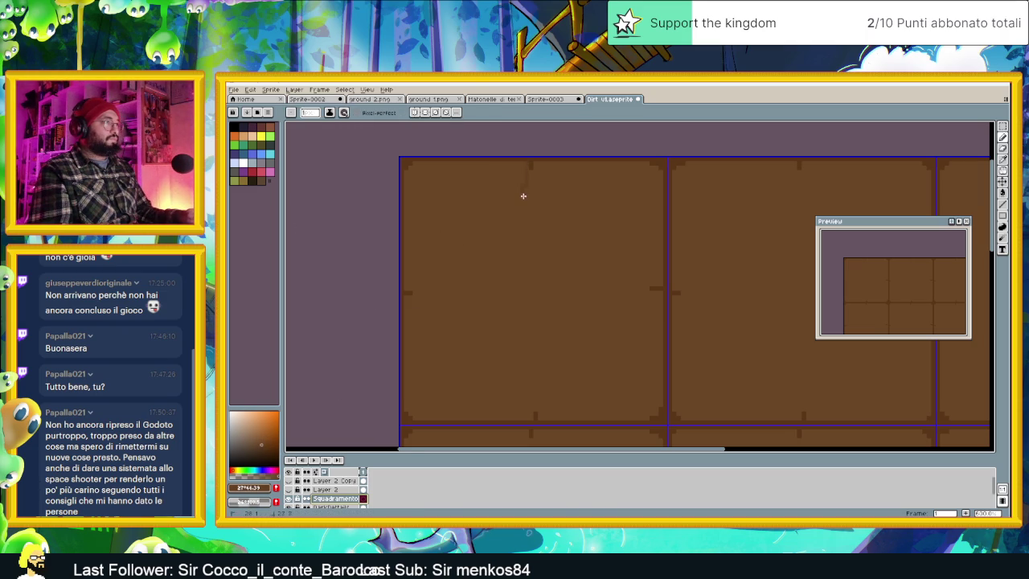
Draw a dark horizontal dividing line across the top-left tile with the Line tool.
{"action": "key", "text": "l"}
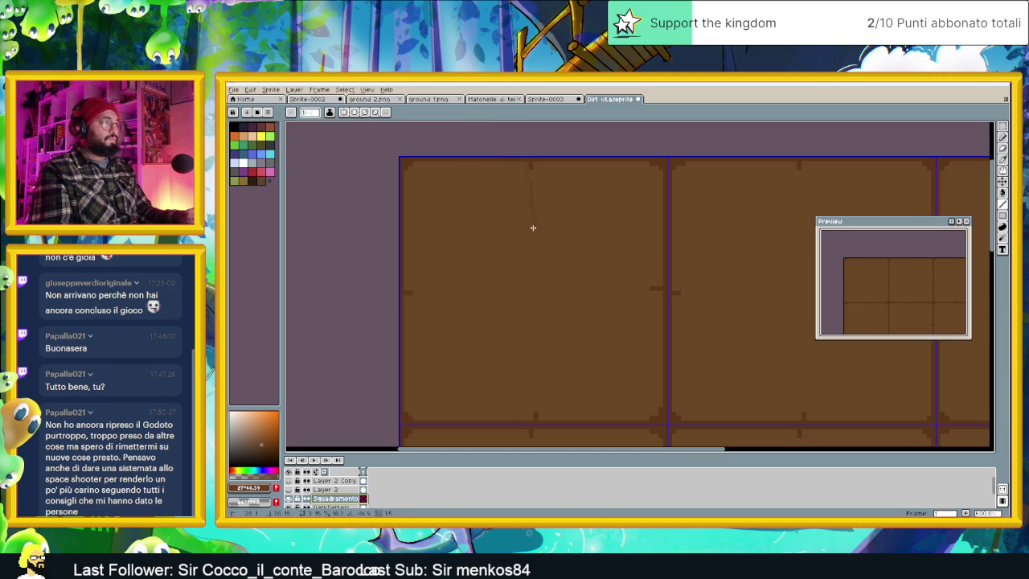
{"action": "key", "text": "ctrl+z"}
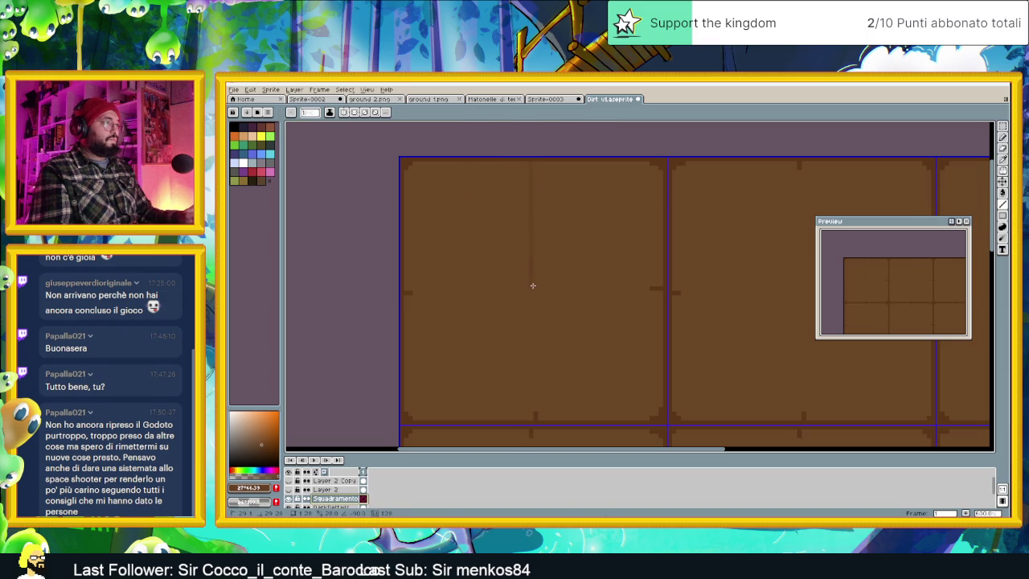
{"action": "left_click_drag", "start_coordinate": [533, 288], "coordinate": [486, 287]}
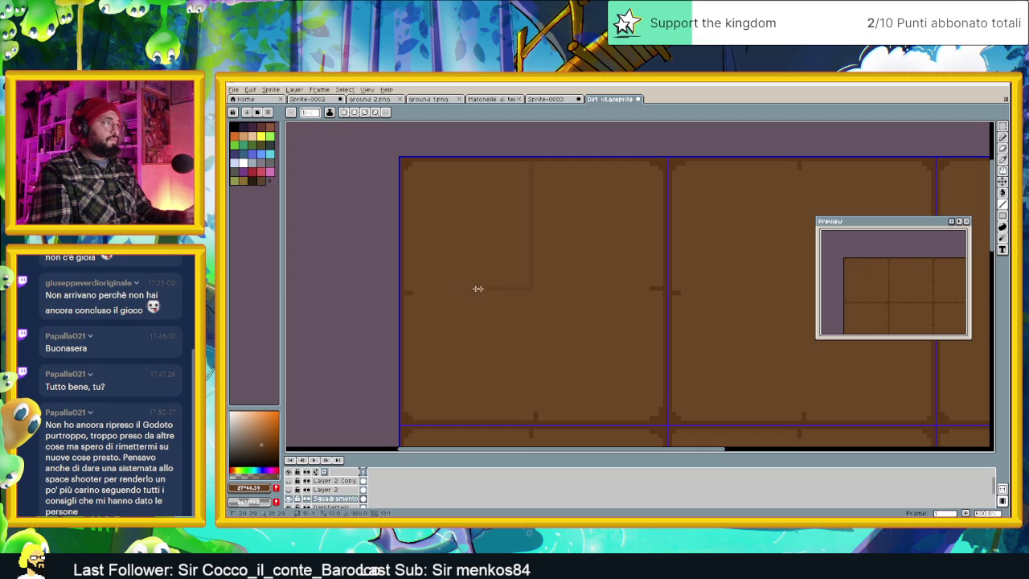
{"action": "key", "text": "ctrl+z"}
{"action": "left_click_drag", "start_coordinate": [406, 293], "coordinate": [505, 294]}
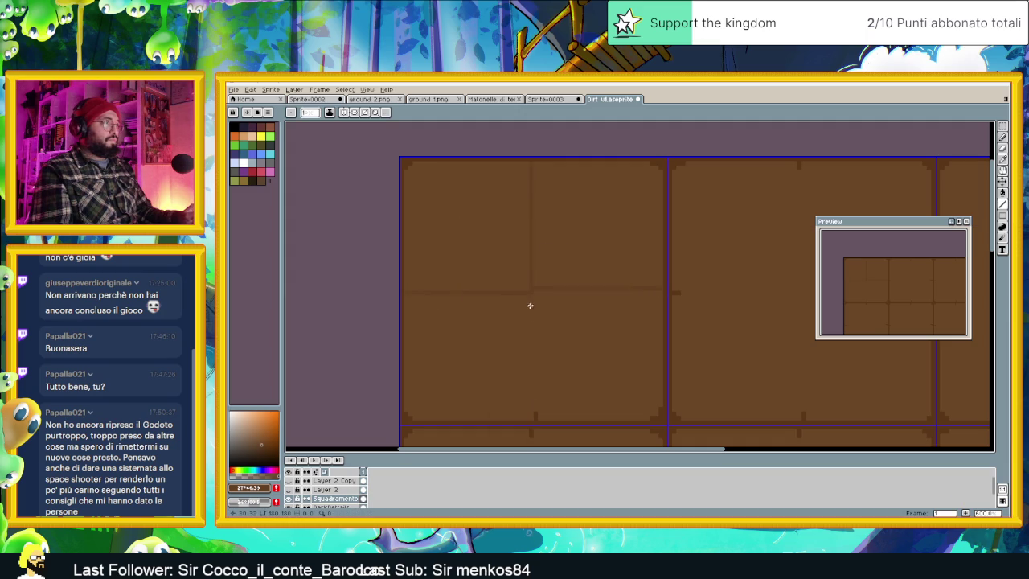
{"action": "left_click_drag", "start_coordinate": [606, 336], "coordinate": [545, 284]}
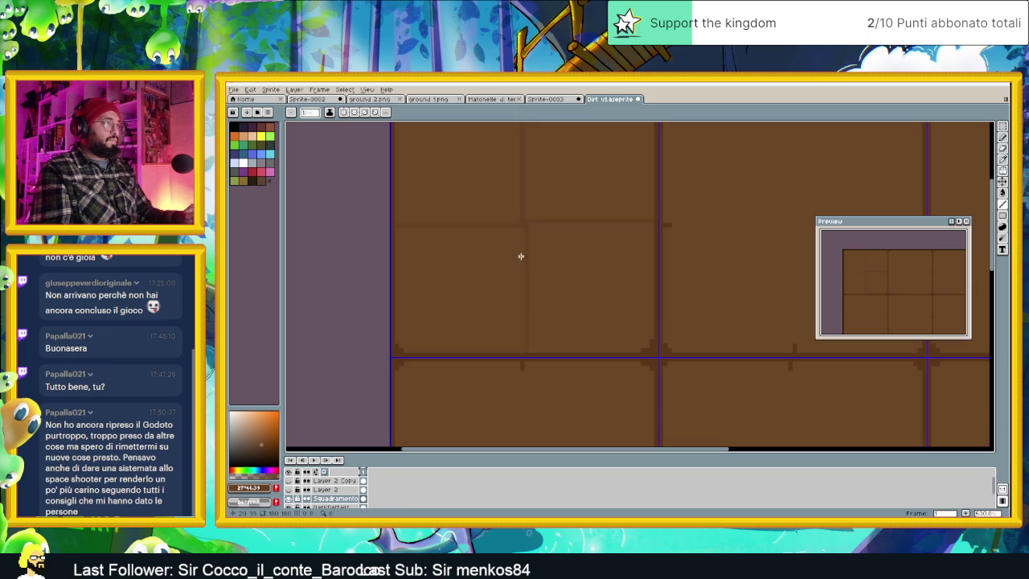
{"action": "scroll", "coordinate": [579, 281], "scroll_direction": "down", "scroll_amount": 3}
{"action": "scroll", "coordinate": [611, 269], "scroll_direction": "up", "scroll_amount": 1}
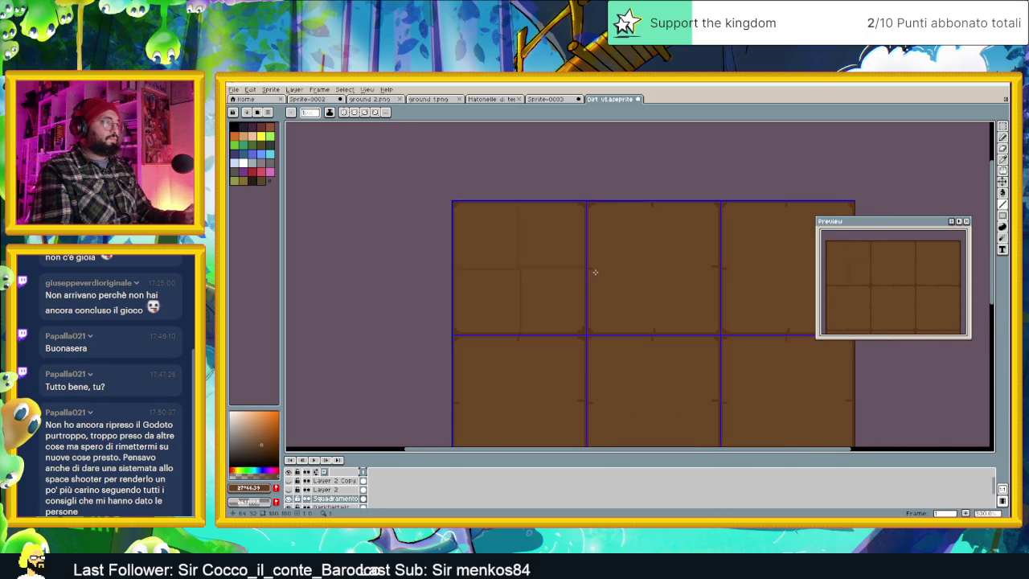
{"action": "scroll", "coordinate": [591, 269], "scroll_direction": "up", "scroll_amount": 1}
{"action": "scroll", "coordinate": [487, 266], "scroll_direction": "up", "scroll_amount": 1}
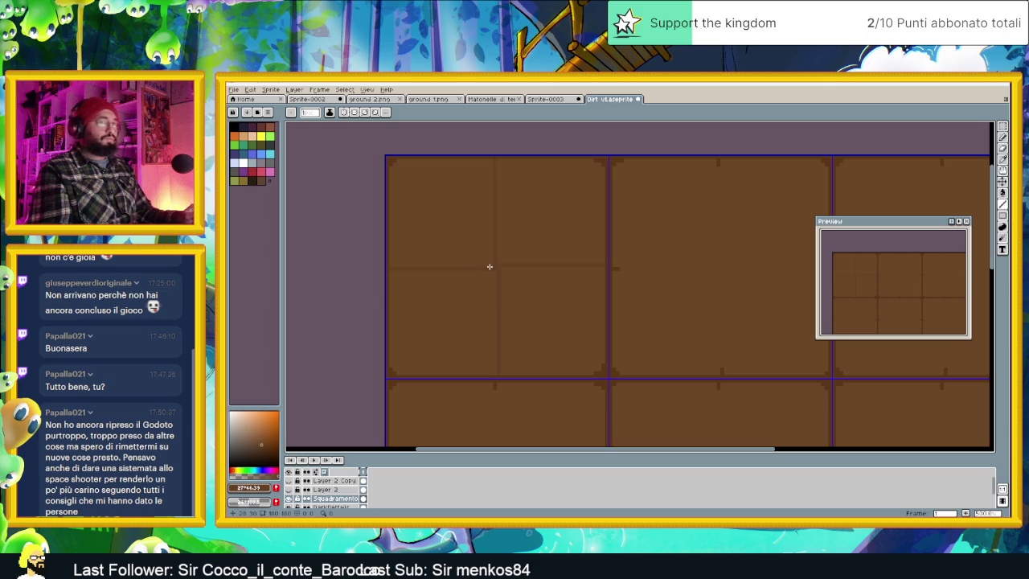
{"action": "scroll", "coordinate": [489, 264], "scroll_direction": "down", "scroll_amount": 1}
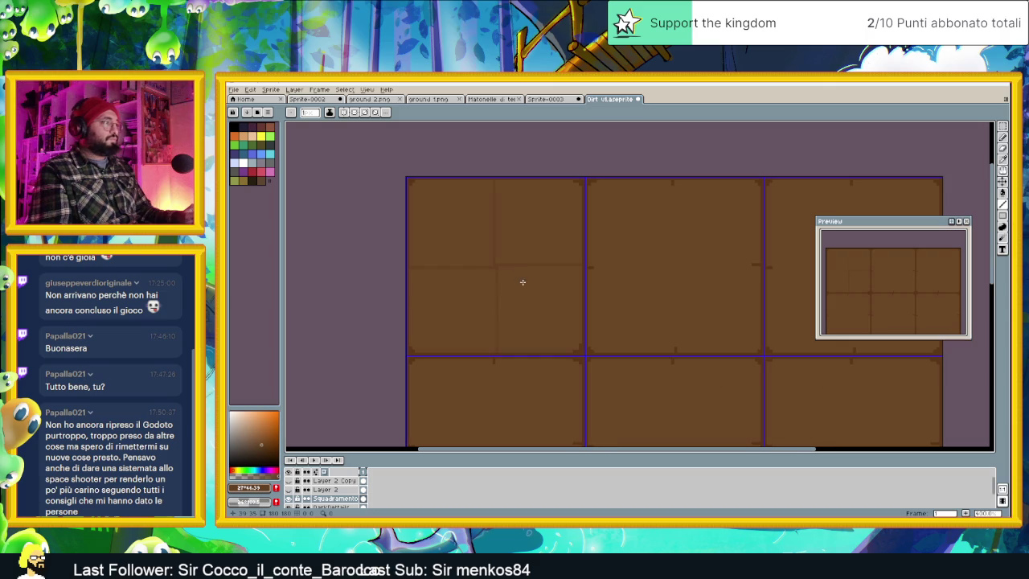
{"action": "scroll", "coordinate": [553, 323], "scroll_direction": "down", "scroll_amount": 1}
{"action": "scroll", "coordinate": [458, 261], "scroll_direction": "down", "scroll_amount": 1}
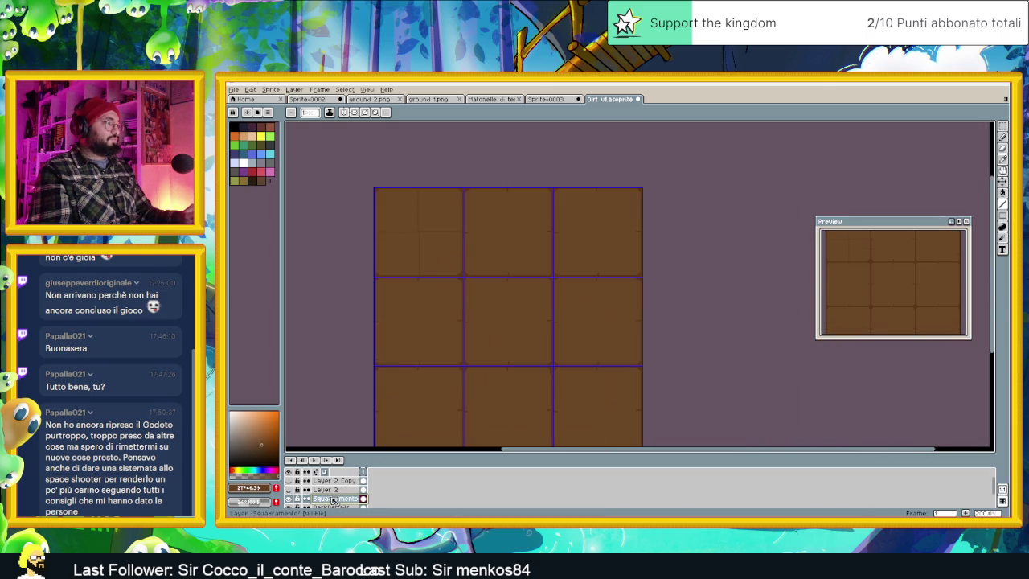
Select the top-left block of tiles and shift it one tile to the right.
{"action": "key", "text": "v"}
{"action": "key", "text": "ctrl+a"}
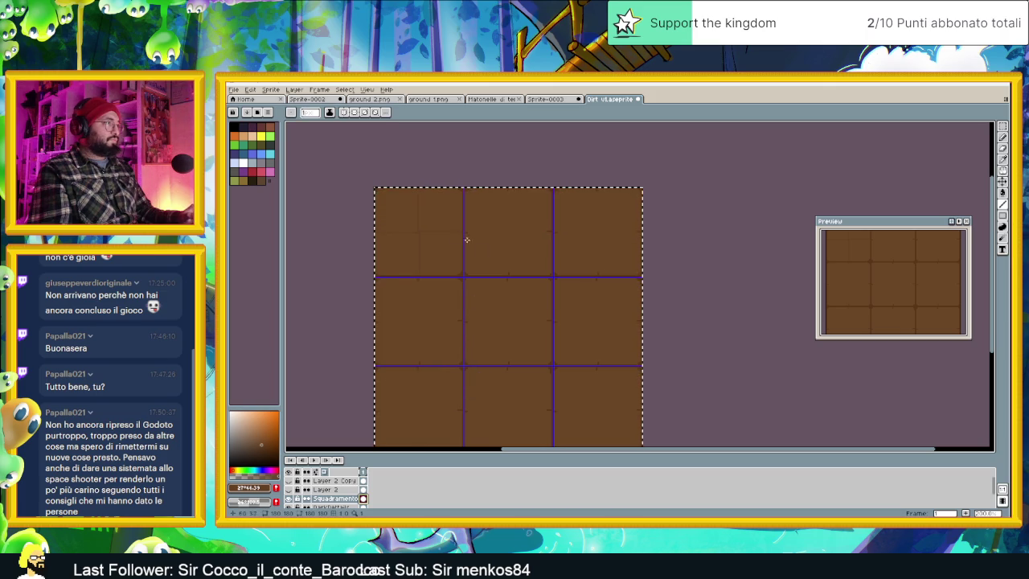
{"action": "left_click", "coordinate": [382, 211]}
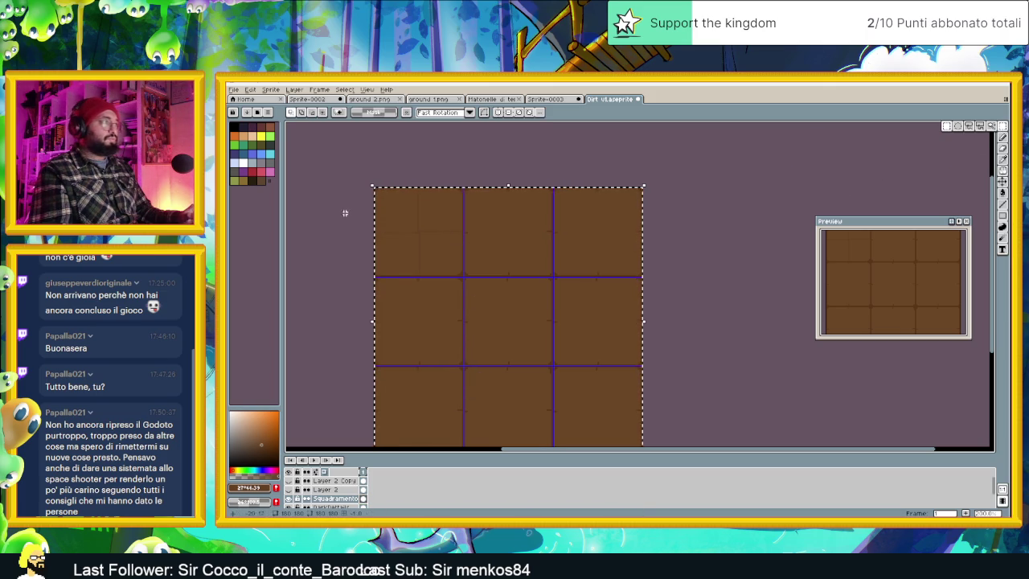
{"action": "left_click_drag", "start_coordinate": [339, 169], "coordinate": [534, 339]}
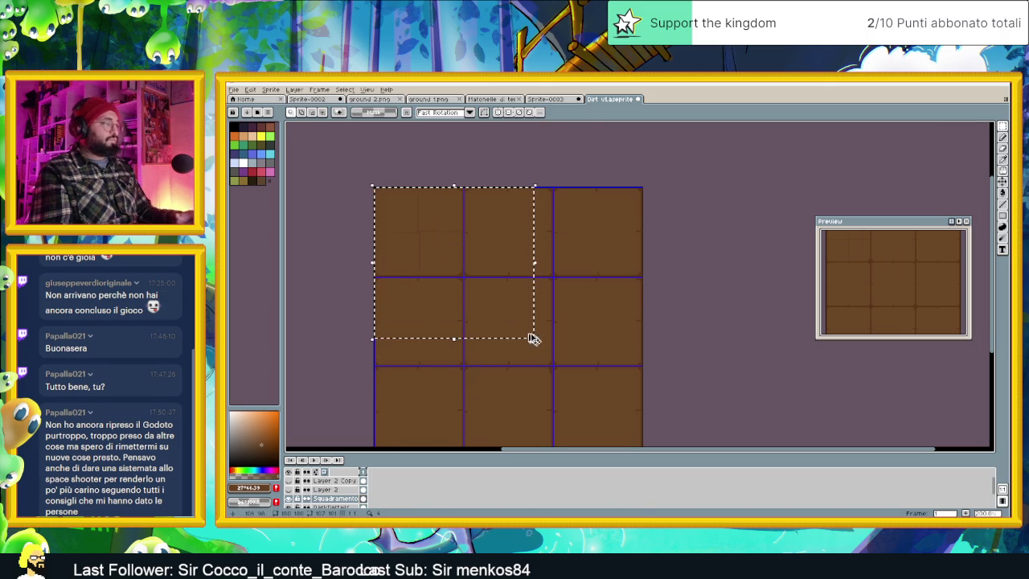
{"action": "left_click_drag", "start_coordinate": [439, 244], "coordinate": [519, 237]}
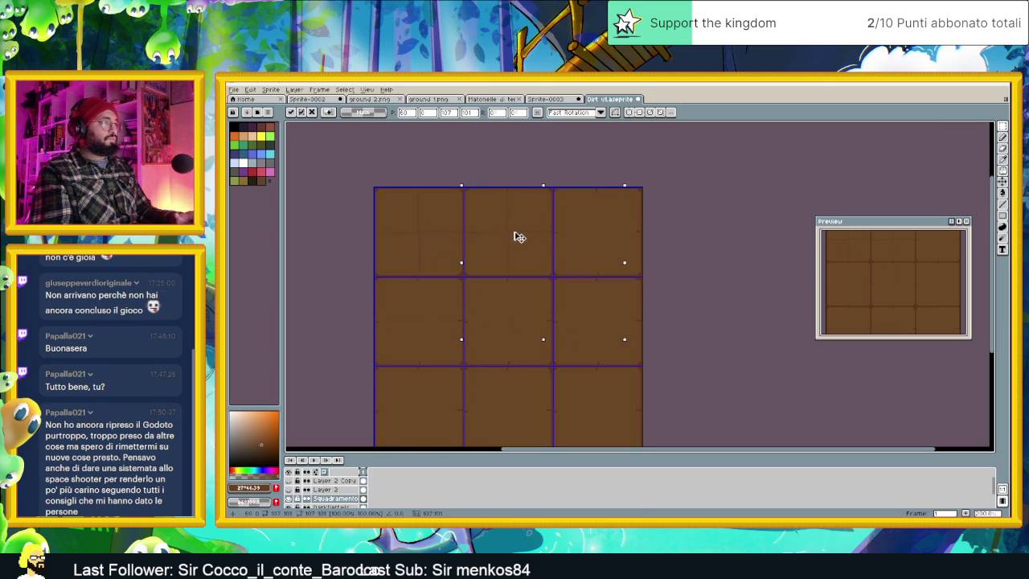
{"action": "scroll", "coordinate": [551, 201], "scroll_direction": "up", "scroll_amount": 1}
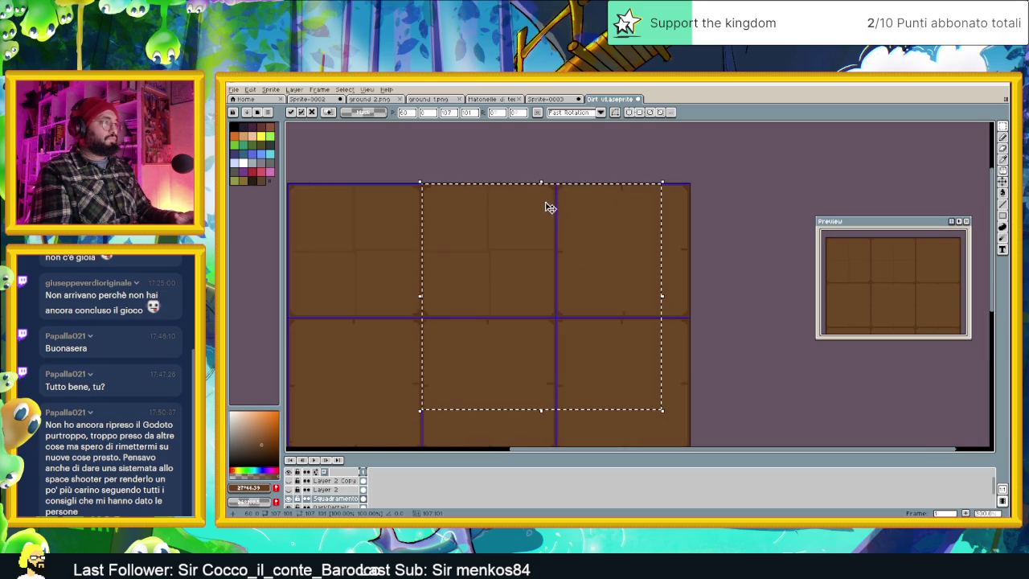
{"action": "left_click", "coordinate": [711, 180]}
Paste the copied dark lines and align them over the neighbouring upper tiles.
{"action": "key", "text": "ctrl+v"}
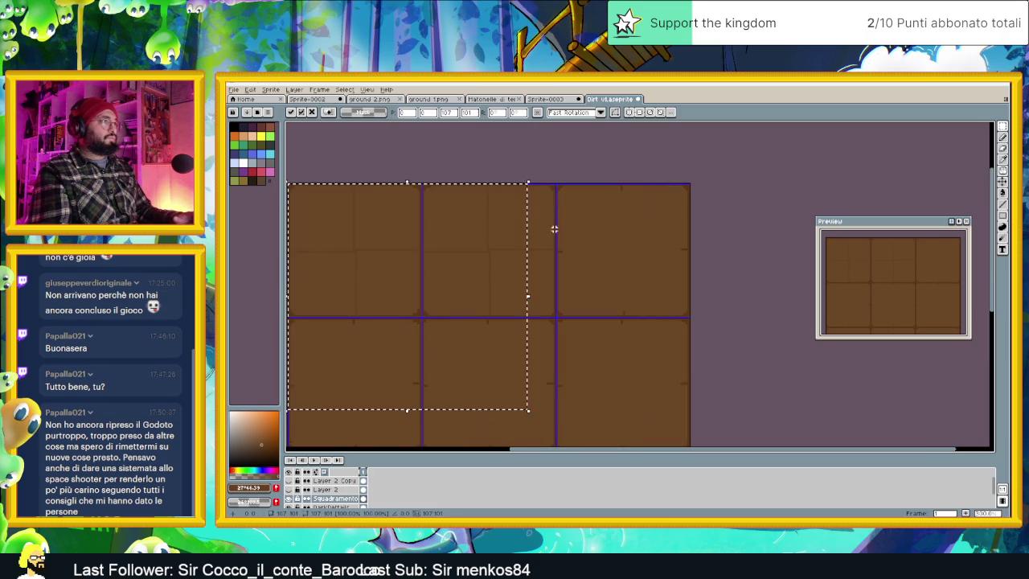
{"action": "left_click_drag", "start_coordinate": [364, 259], "coordinate": [633, 259]}
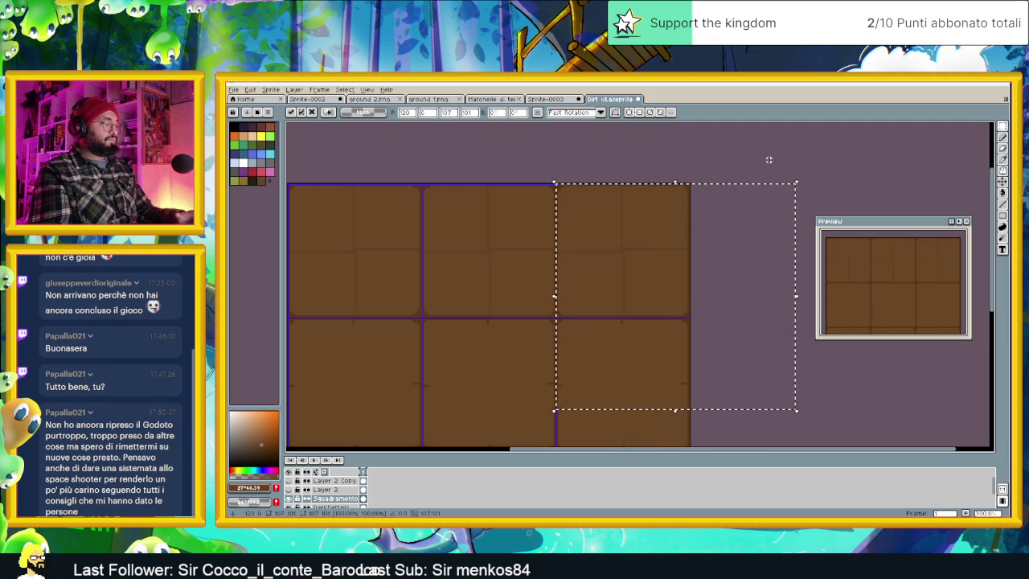
{"action": "left_click_drag", "start_coordinate": [652, 250], "coordinate": [624, 252]}
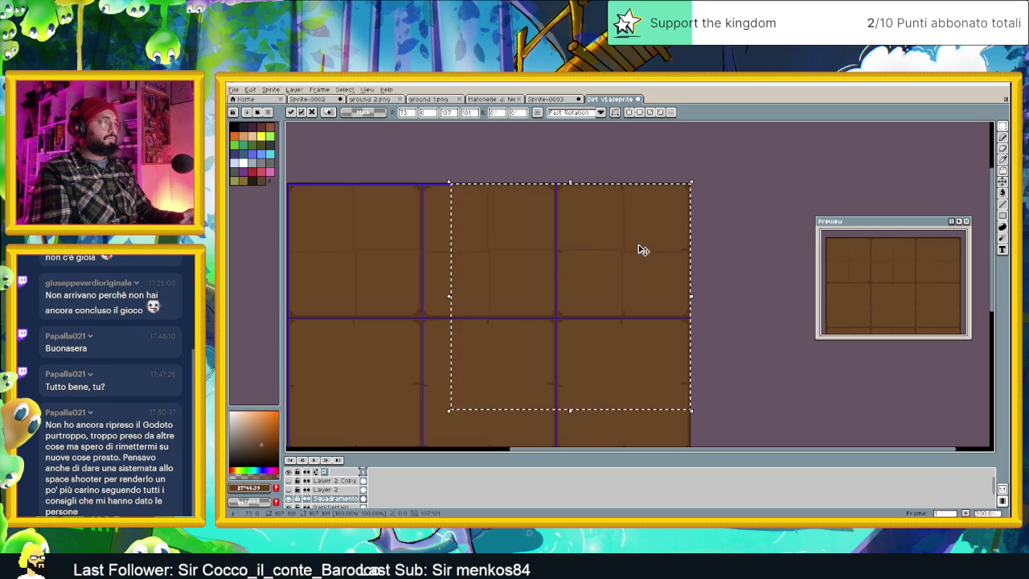
{"action": "key", "text": "Escape"}
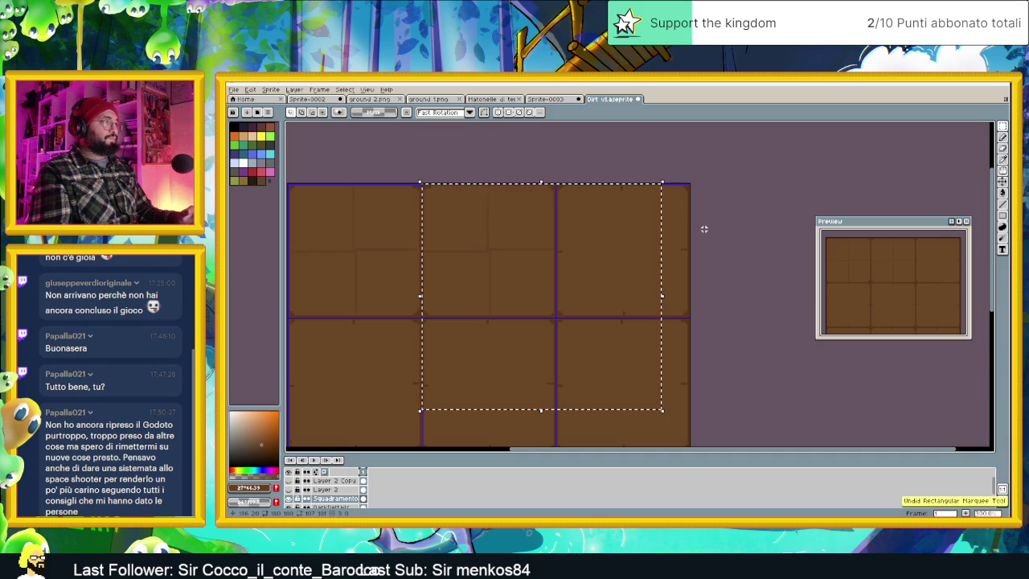
{"action": "left_click", "coordinate": [648, 246]}
{"action": "left_click_drag", "start_coordinate": [613, 255], "coordinate": [544, 256]}
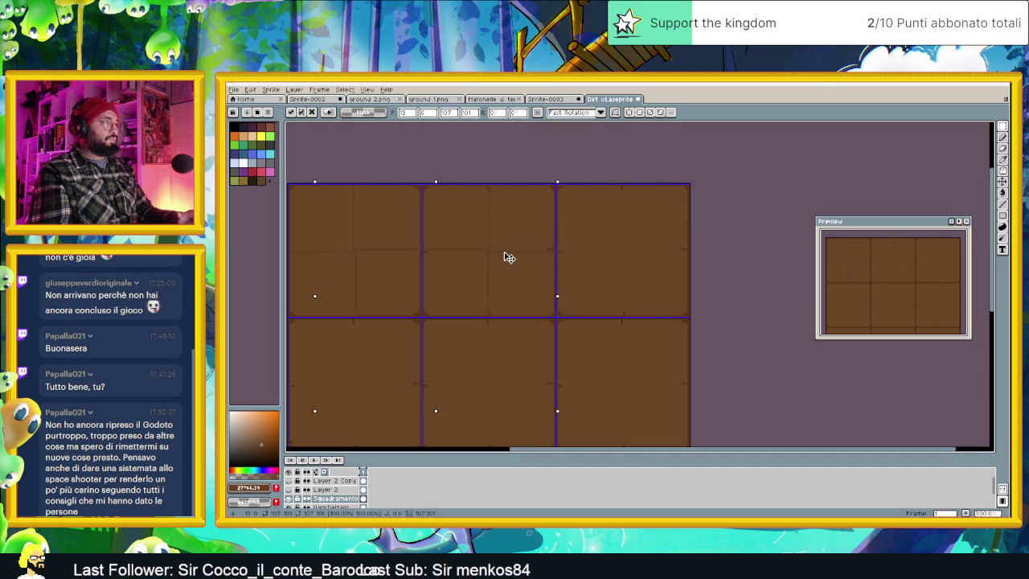
{"action": "left_click_drag", "start_coordinate": [509, 257], "coordinate": [510, 256]}
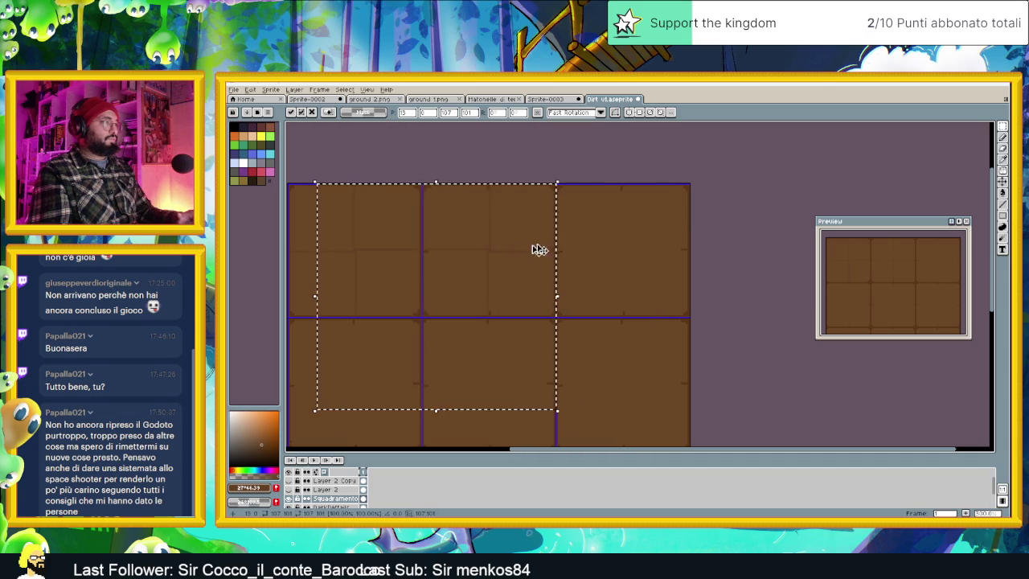
{"action": "left_click", "coordinate": [623, 234]}
Paste the lines again over the right-hand tiles and deselect.
{"action": "key", "text": "ctrl+v"}
{"action": "left_click_drag", "start_coordinate": [489, 246], "coordinate": [687, 245]}
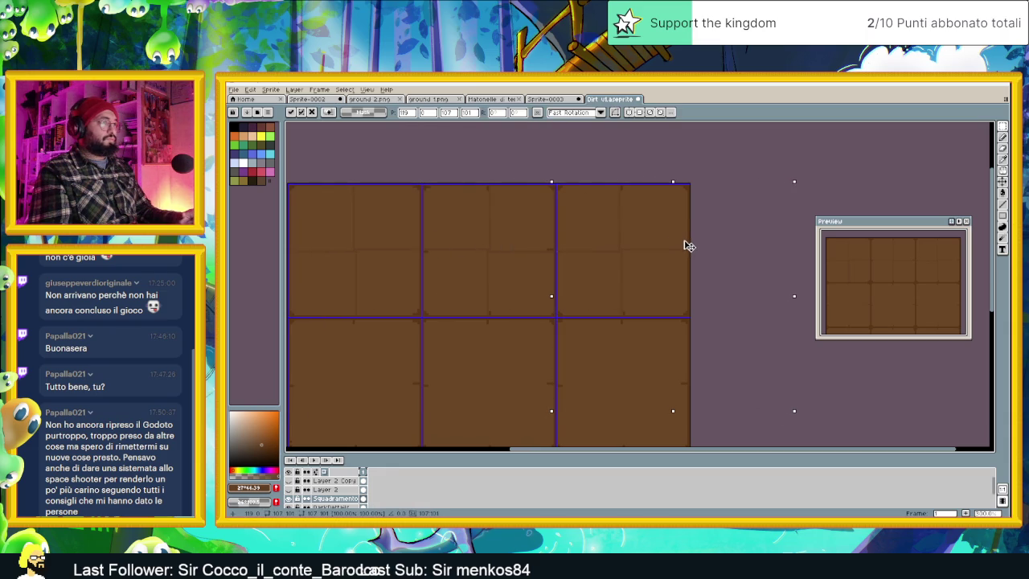
{"action": "left_click", "coordinate": [809, 193]}
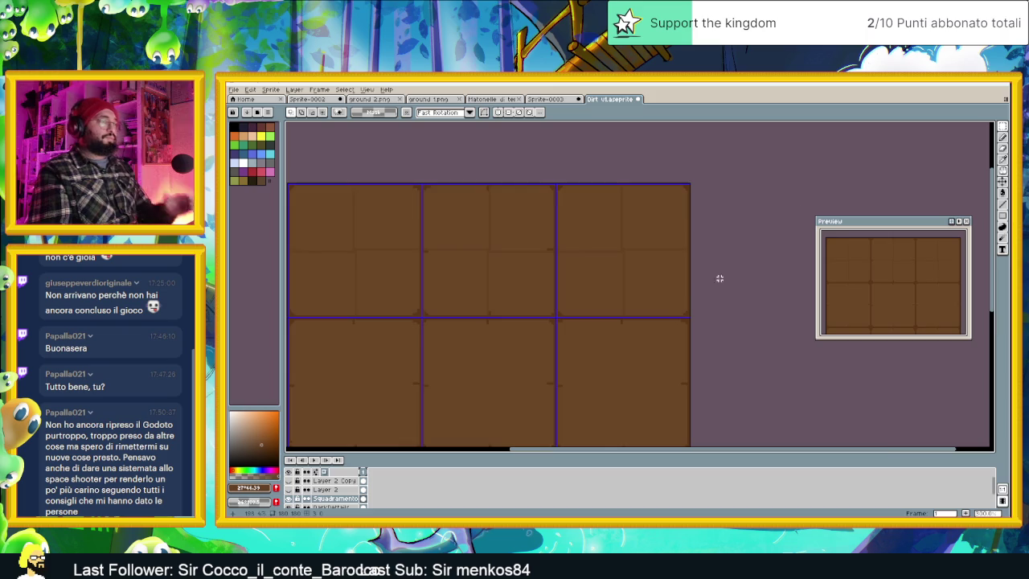
Select the top rows of tiles, shift them downward, then deselect and recentre the grid.
{"action": "scroll", "coordinate": [672, 302], "scroll_direction": "down", "scroll_amount": 3}
{"action": "scroll", "coordinate": [672, 302], "scroll_direction": "up", "scroll_amount": 1}
{"action": "mouse_move", "coordinate": [471, 179]}
{"action": "left_mouse_down"}
{"action": "mouse_move", "coordinate": [811, 328]}
{"action": "mouse_move", "coordinate": [748, 328]}
{"action": "left_mouse_up"}
{"action": "left_click_drag", "start_coordinate": [616, 274], "coordinate": [619, 354]}
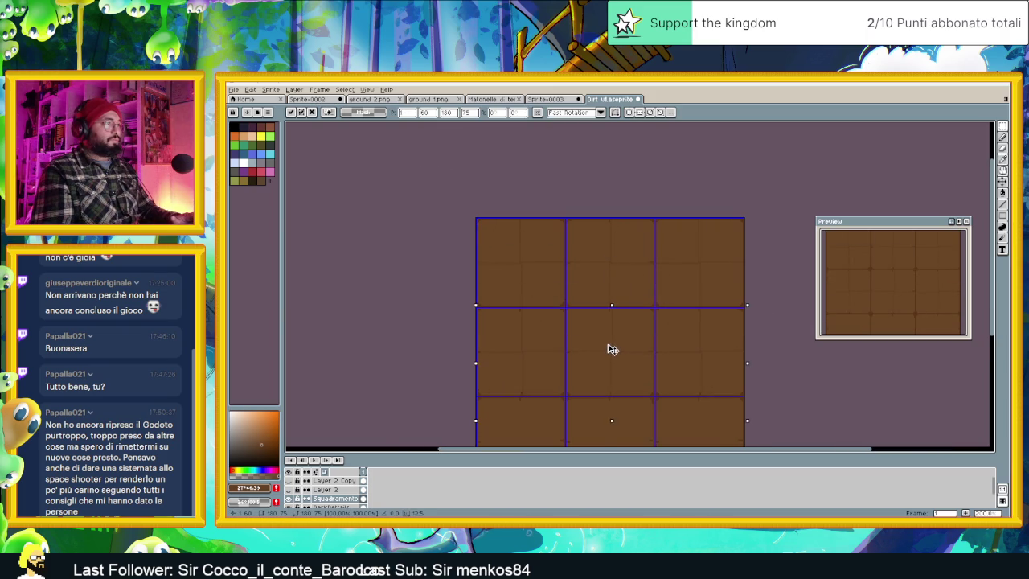
{"action": "scroll", "coordinate": [612, 349], "scroll_direction": "up", "scroll_amount": 1}
{"action": "scroll", "coordinate": [528, 335], "scroll_direction": "up", "scroll_amount": 3}
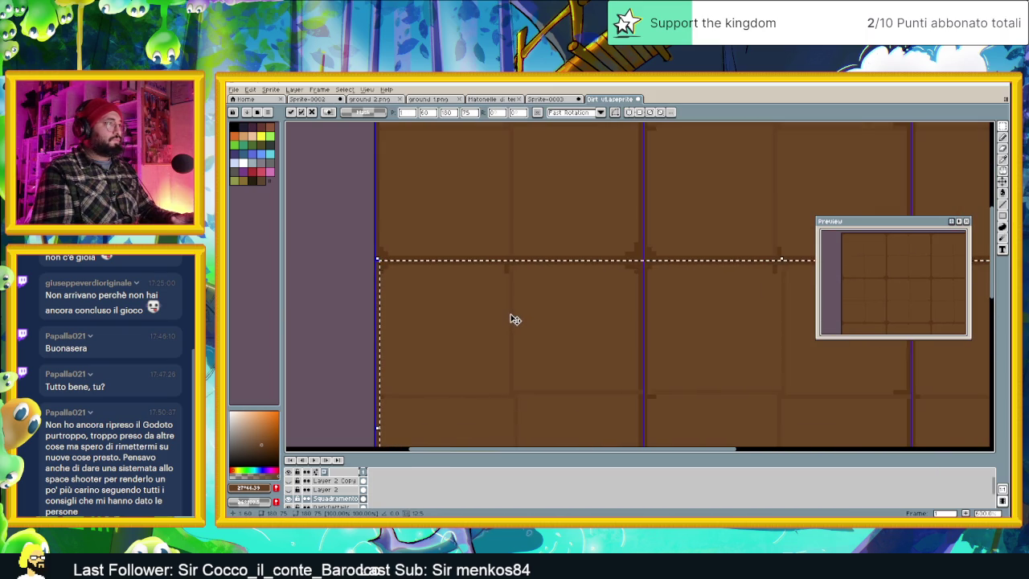
{"action": "scroll", "coordinate": [514, 320], "scroll_direction": "down", "scroll_amount": 1}
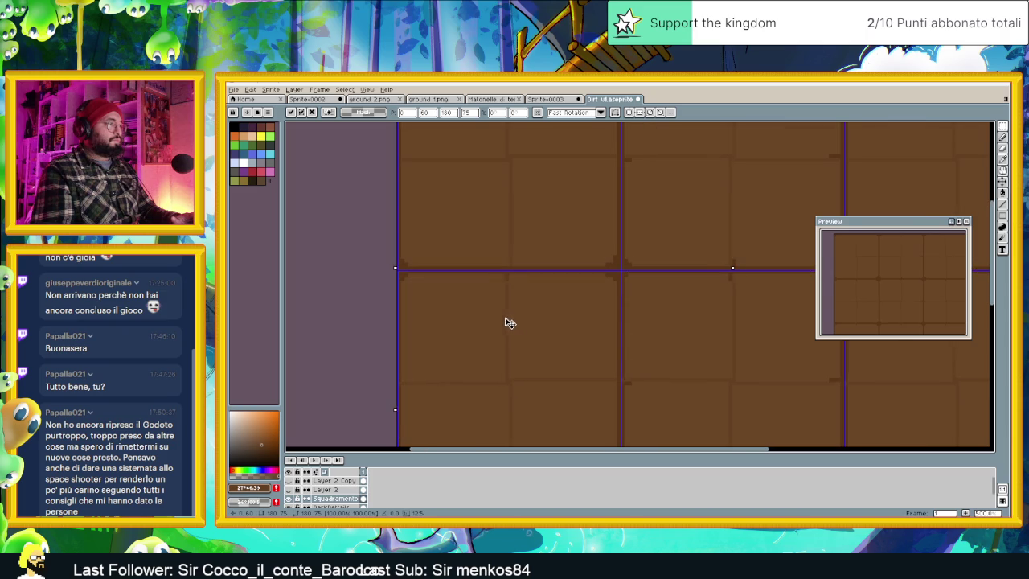
{"action": "scroll", "coordinate": [626, 342], "scroll_direction": "down", "scroll_amount": 1}
{"action": "scroll", "coordinate": [632, 343], "scroll_direction": "down", "scroll_amount": 1}
{"action": "scroll", "coordinate": [634, 343], "scroll_direction": "down", "scroll_amount": 1}
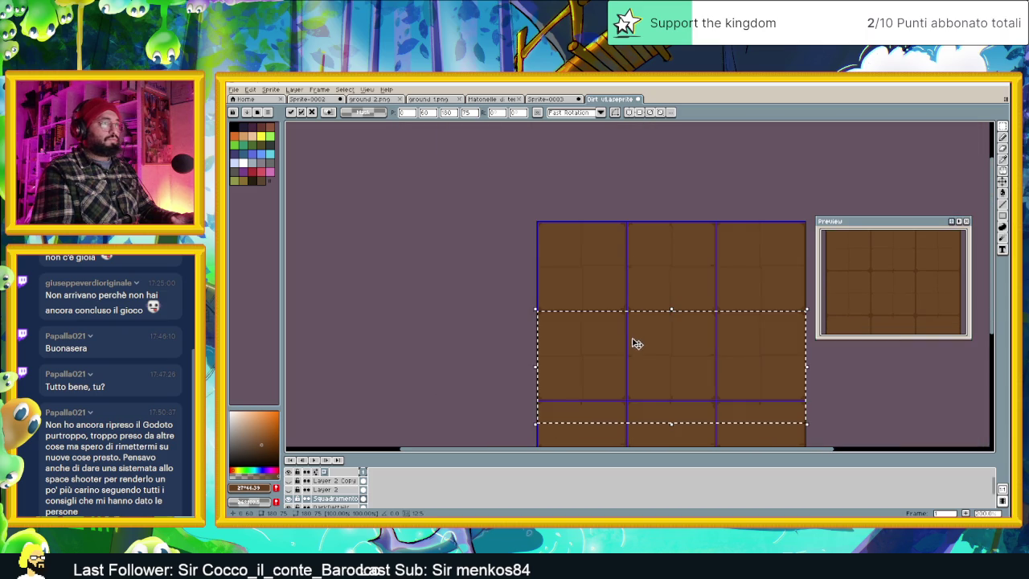
{"action": "key", "text": "ctrl+d"}
{"action": "left_click_drag", "start_coordinate": [841, 414], "coordinate": [731, 321]}
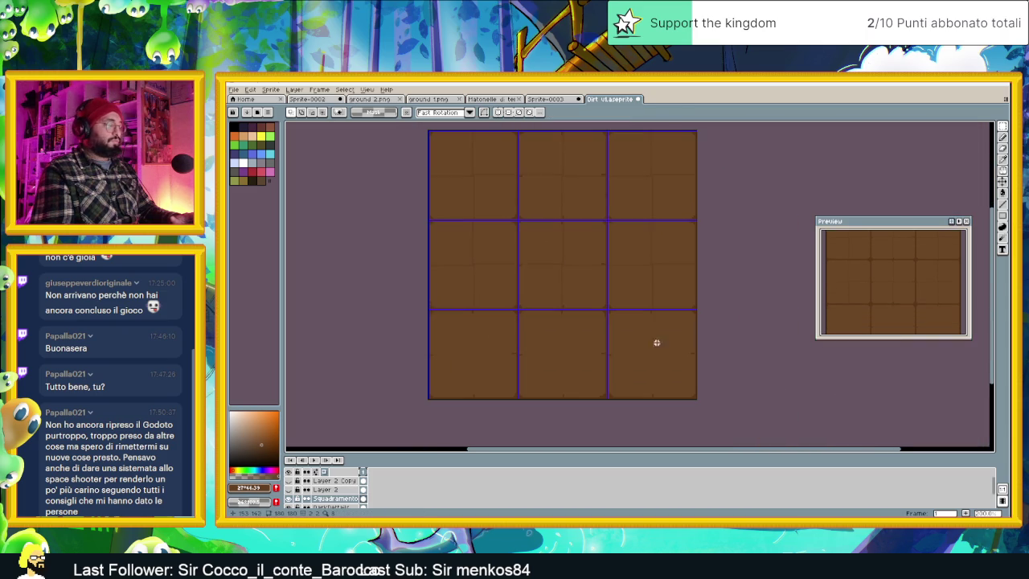
Paste the copied row onto the grid's bottom row, commit it and deselect.
{"action": "key", "text": "ctrl+shift+d"}
{"action": "left_click_drag", "start_coordinate": [570, 225], "coordinate": [567, 363]}
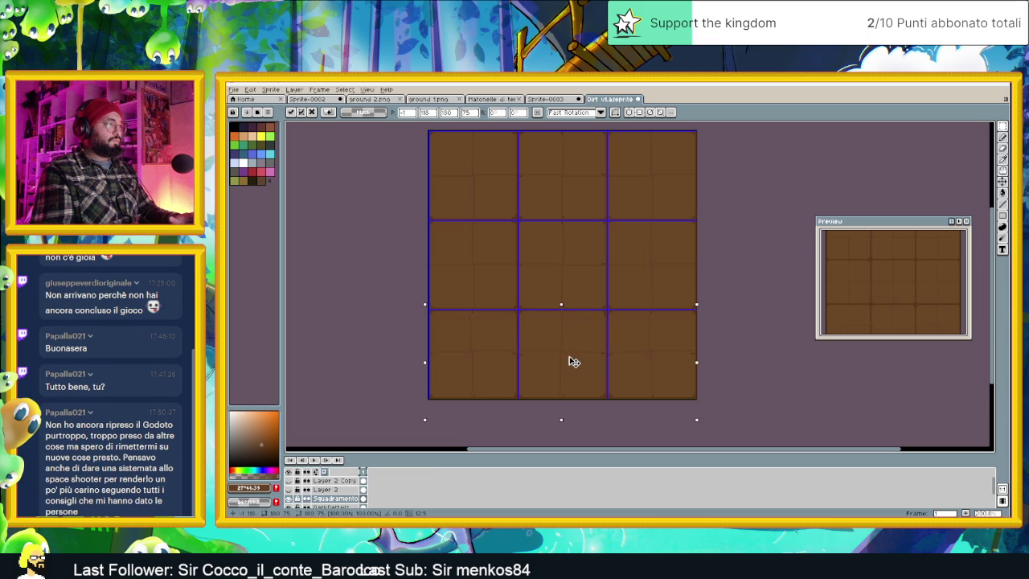
{"action": "key", "text": "Return"}
{"action": "scroll", "coordinate": [574, 362], "scroll_direction": "up", "scroll_amount": 1}
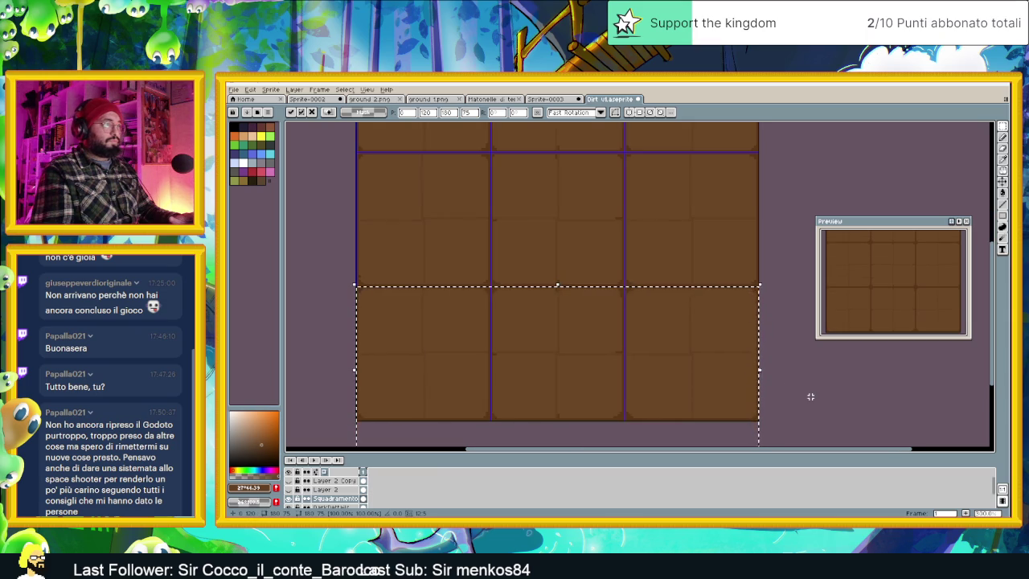
{"action": "key", "text": "ctrl+d"}
Save the sprite and zoom back in on the tile grid.
{"action": "key", "text": "ctrl+s"}
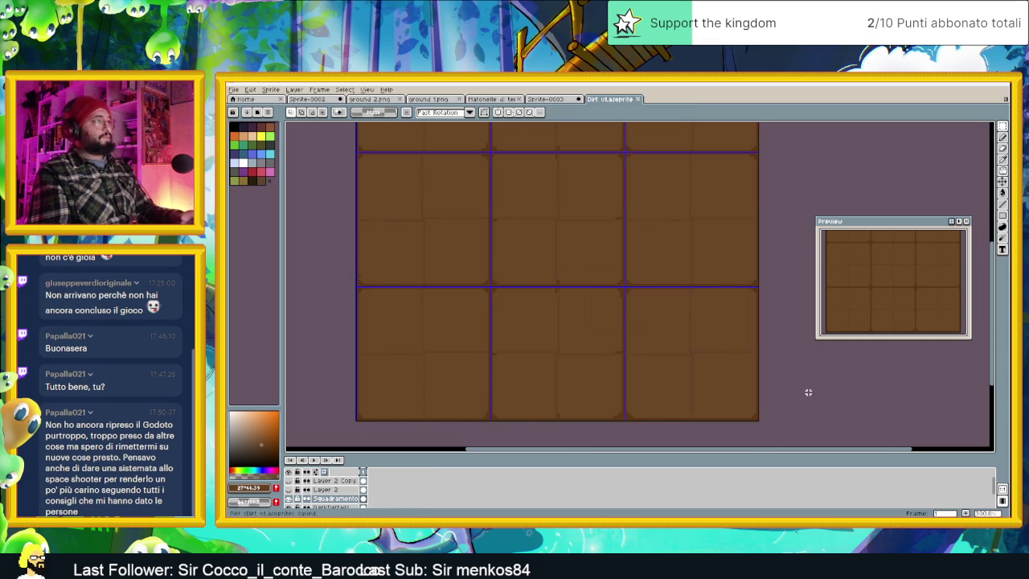
{"action": "scroll", "coordinate": [761, 378], "scroll_direction": "down", "scroll_amount": 1}
{"action": "scroll", "coordinate": [757, 353], "scroll_direction": "up", "scroll_amount": 2}
{"action": "scroll", "coordinate": [715, 340], "scroll_direction": "right", "scroll_amount": 1}
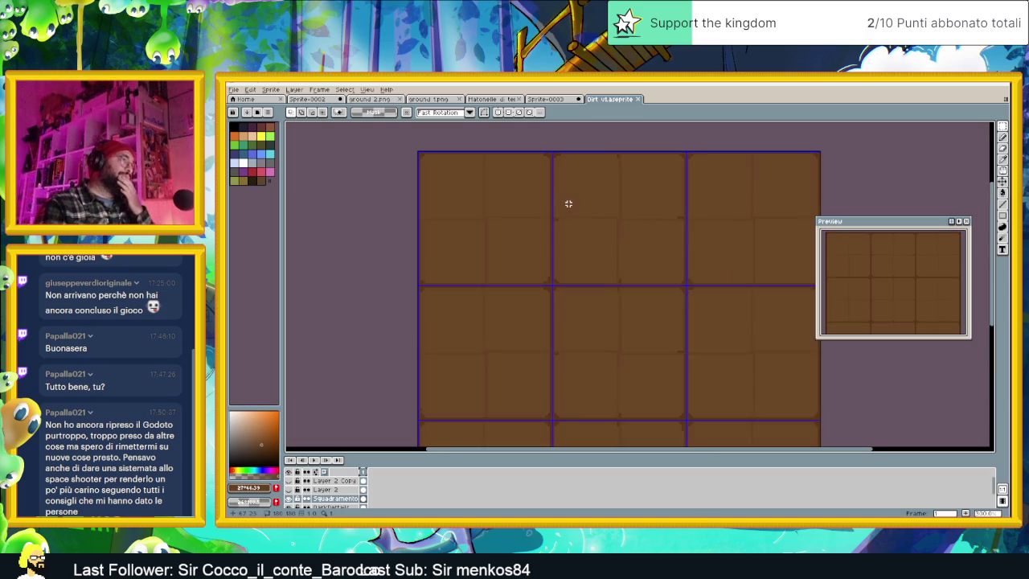
{"action": "scroll", "coordinate": [570, 202], "scroll_direction": "up", "scroll_amount": 1}
{"action": "scroll", "coordinate": [578, 213], "scroll_direction": "up", "scroll_amount": 1}
{"action": "scroll", "coordinate": [615, 236], "scroll_direction": "up", "scroll_amount": 1}
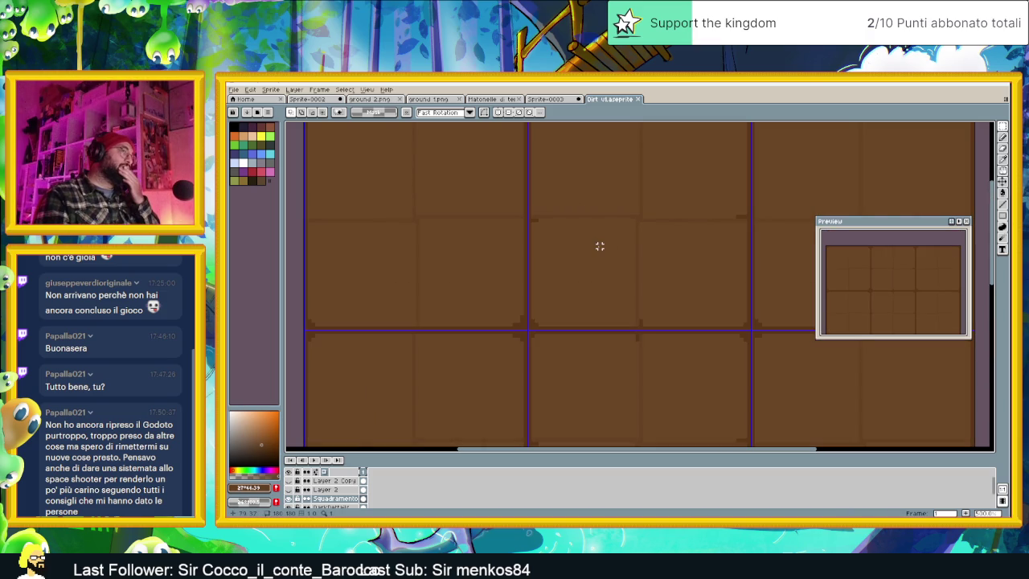
{"action": "scroll", "coordinate": [664, 238], "scroll_direction": "up", "scroll_amount": 1}
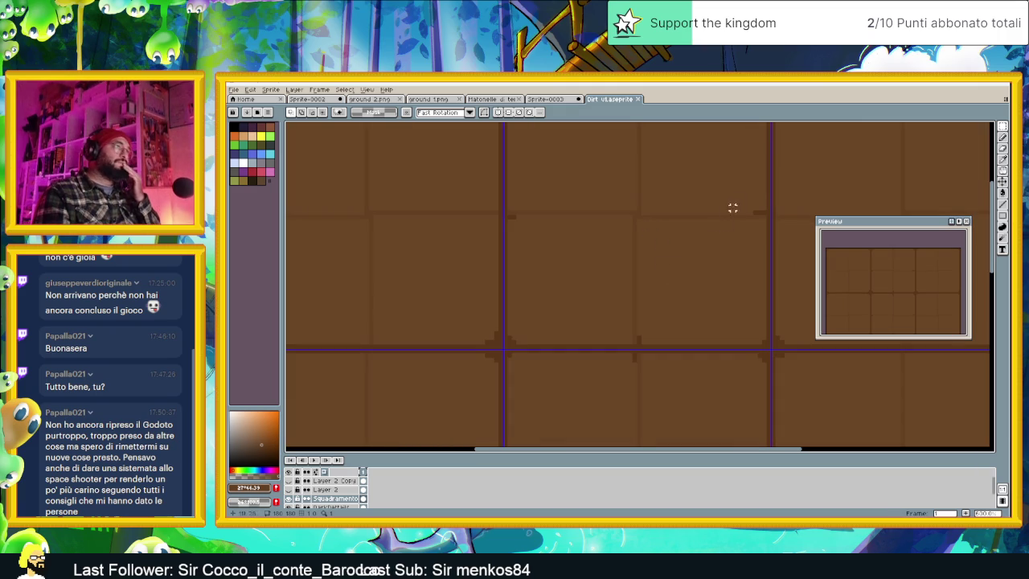
Draw a trial pencil stroke across the top-left tile, then undo it.
{"action": "left_click", "coordinate": [1003, 137]}
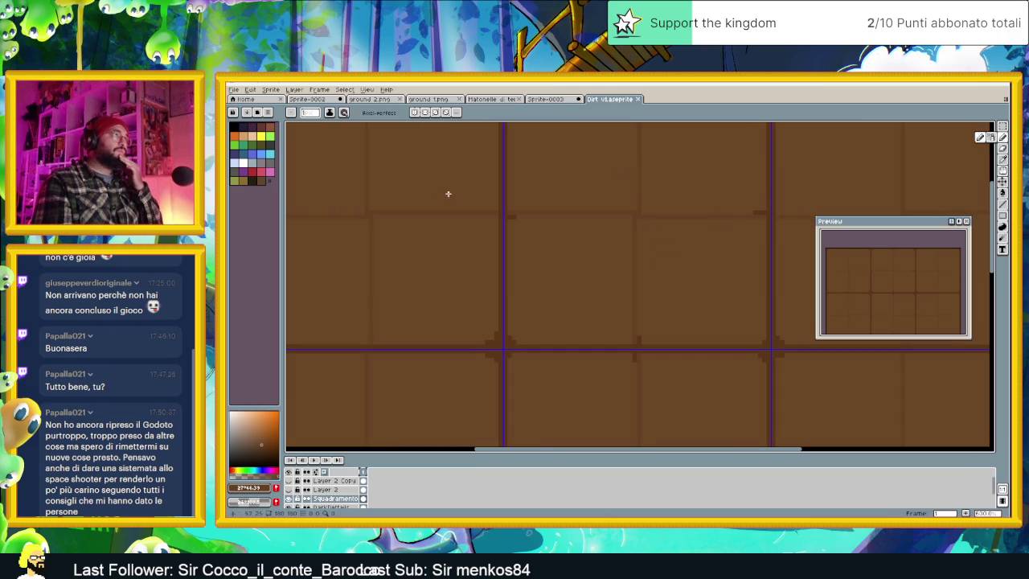
{"action": "scroll", "coordinate": [390, 206], "scroll_direction": "down", "scroll_amount": 1}
{"action": "scroll", "coordinate": [489, 269], "scroll_direction": "down", "scroll_amount": 2}
{"action": "scroll", "coordinate": [448, 268], "scroll_direction": "up", "scroll_amount": 3}
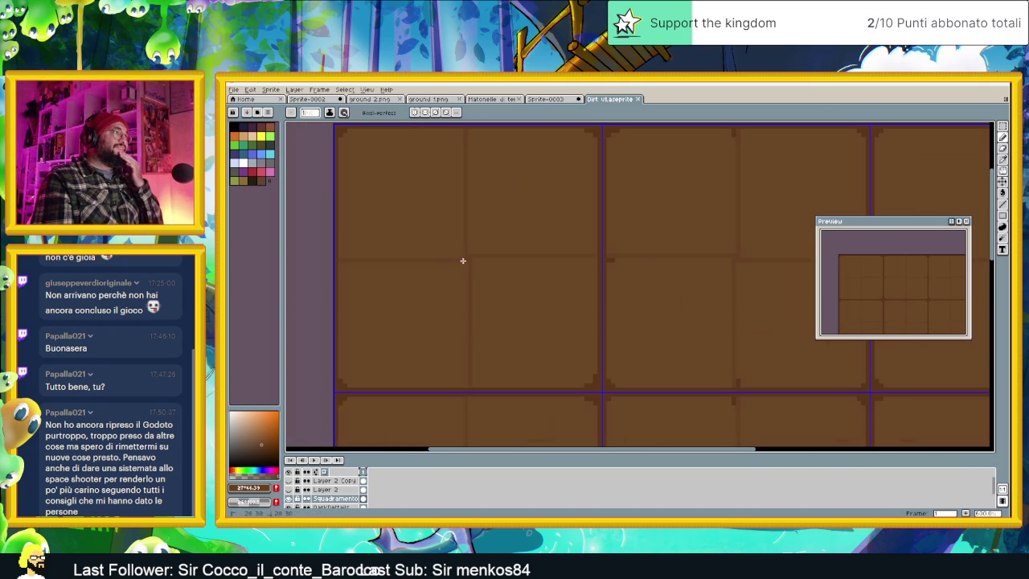
{"action": "left_click_drag", "start_coordinate": [462, 260], "coordinate": [494, 257]}
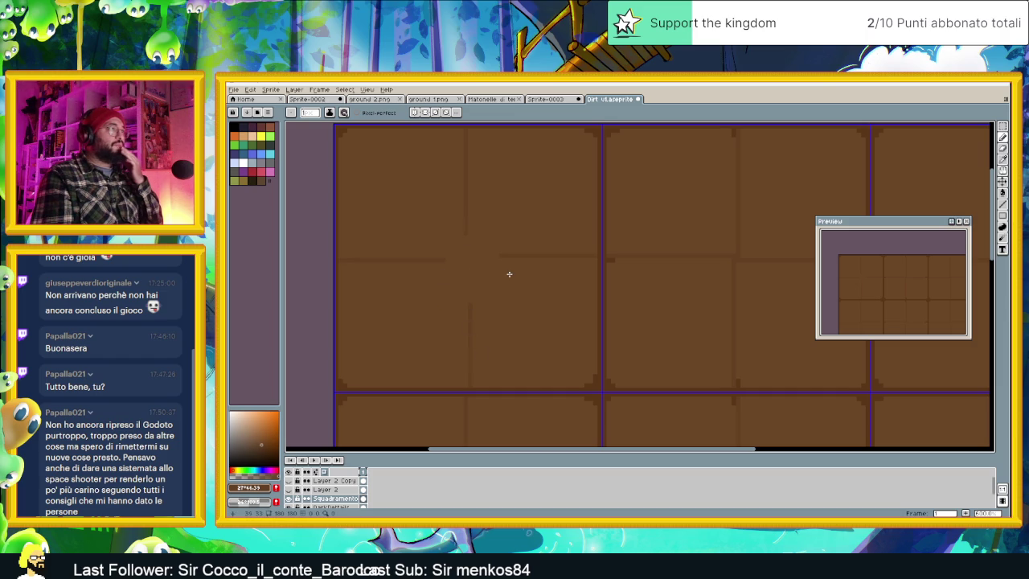
{"action": "scroll", "coordinate": [595, 284], "scroll_direction": "down", "scroll_amount": 2}
{"action": "scroll", "coordinate": [623, 285], "scroll_direction": "down", "scroll_amount": 1}
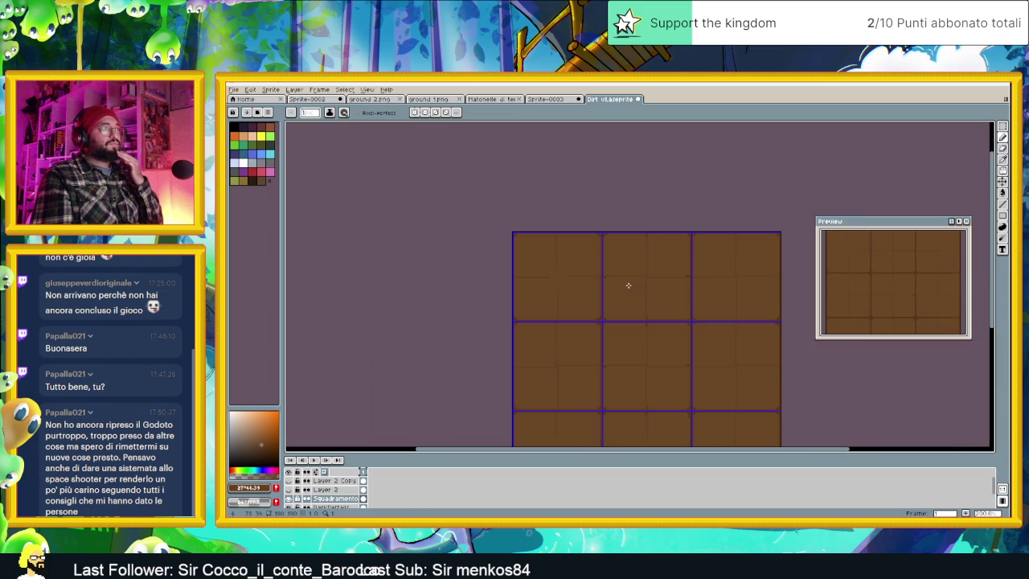
{"action": "left_click_drag", "start_coordinate": [617, 279], "coordinate": [545, 289]}
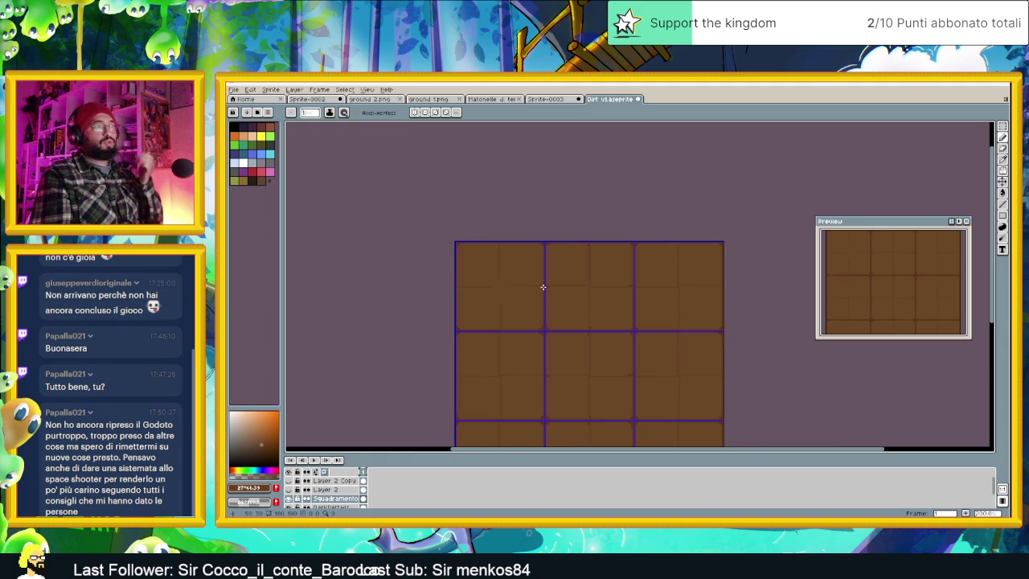
{"action": "key", "text": "ctrl+z"}
{"action": "key", "text": "ctrl+z"}
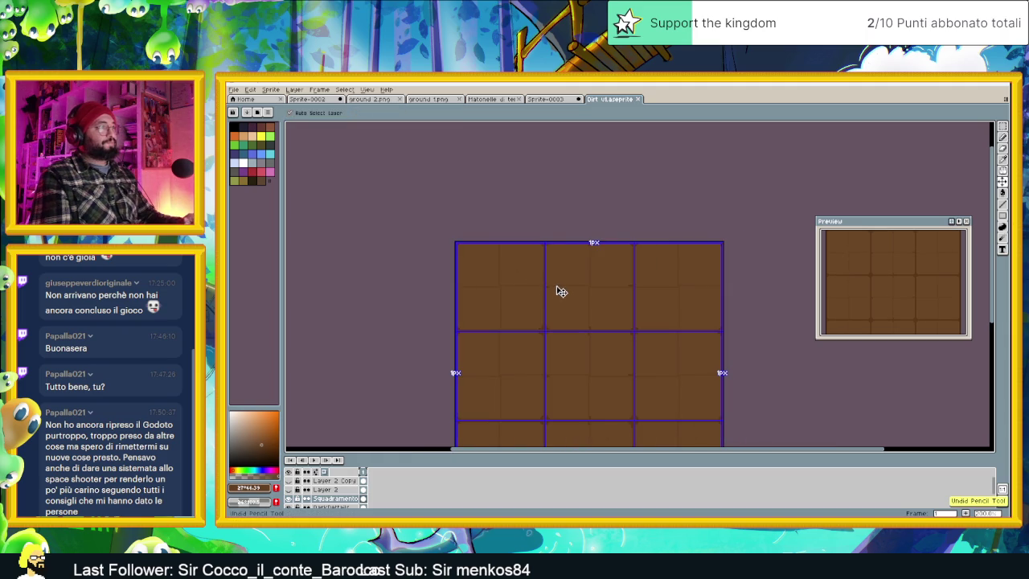
Sample the dirt tile's brown with the Eyedropper as the drawing colour.
{"action": "key", "text": "b"}
{"action": "scroll", "coordinate": [536, 282], "scroll_direction": "up", "scroll_amount": 1}
{"action": "scroll", "coordinate": [549, 285], "scroll_direction": "up", "scroll_amount": 1}
{"action": "scroll", "coordinate": [501, 294], "scroll_direction": "up", "scroll_amount": 1}
{"action": "scroll", "coordinate": [448, 310], "scroll_direction": "up", "scroll_amount": 1}
{"action": "key", "text": "i"}
{"action": "left_click", "coordinate": [483, 298]}
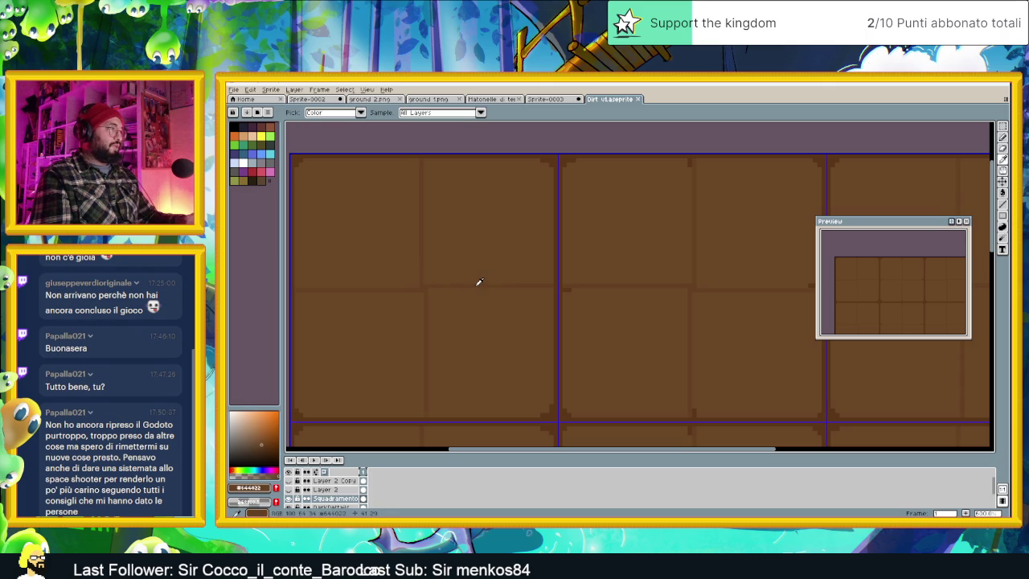
Undo the stray stroke and dab a brown pixel onto the tile's inner line.
{"action": "key", "text": "b"}
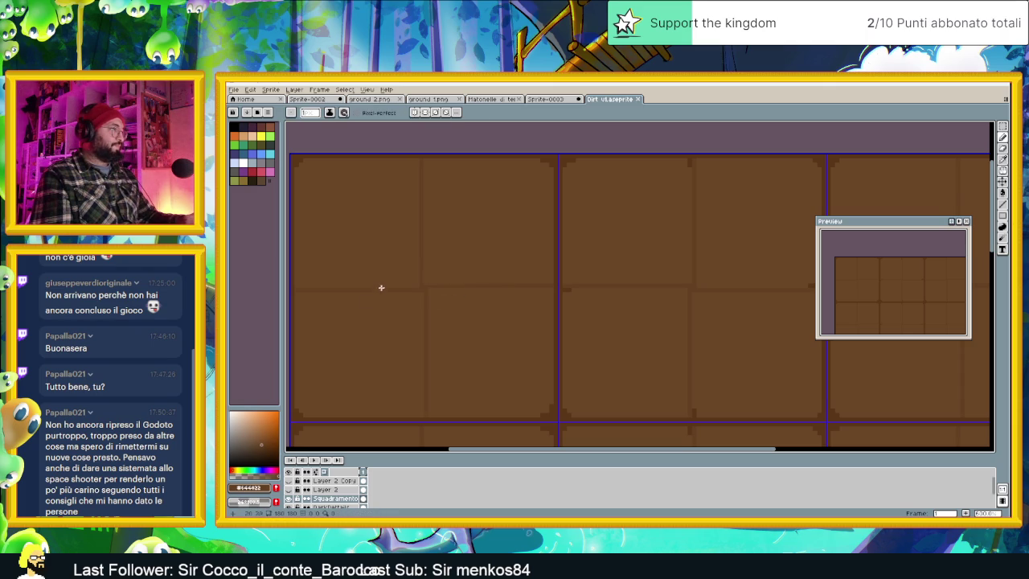
{"action": "scroll", "coordinate": [448, 289], "scroll_direction": "up", "scroll_amount": 1}
{"action": "scroll", "coordinate": [471, 290], "scroll_direction": "up", "scroll_amount": 1}
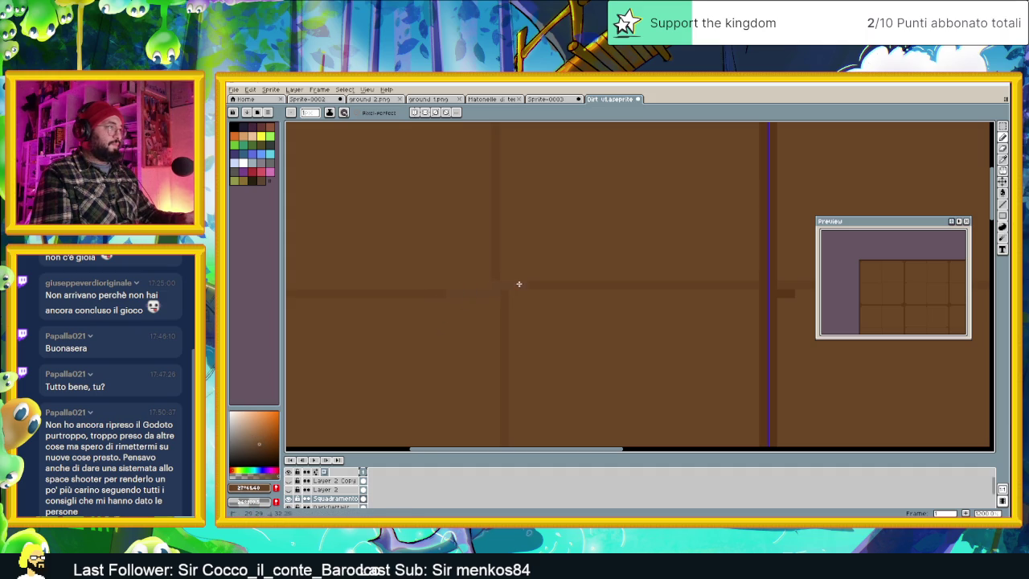
{"action": "key", "text": "ctrl+z"}
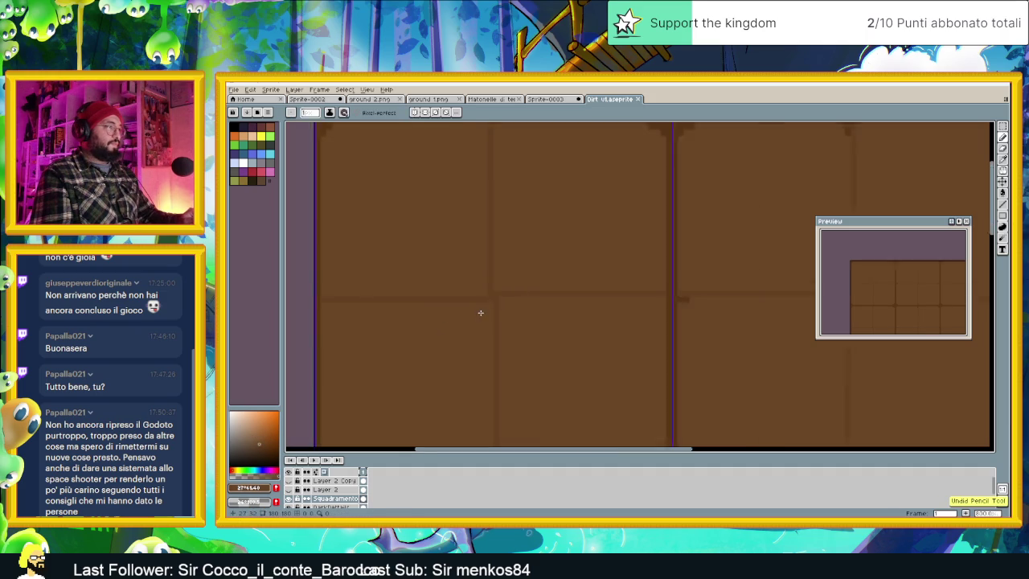
{"action": "scroll", "coordinate": [477, 311], "scroll_direction": "down", "scroll_amount": 2}
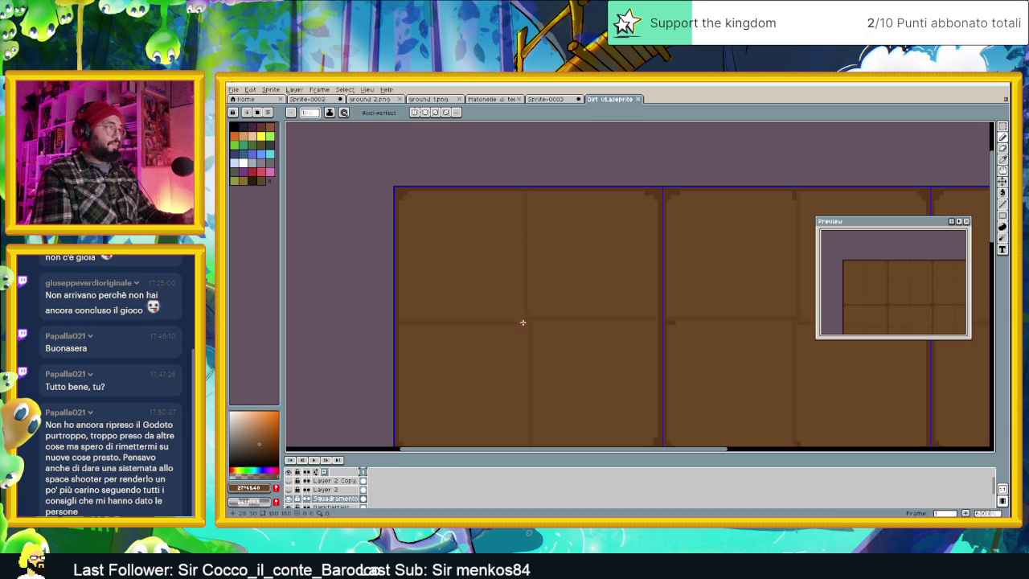
{"action": "left_click", "coordinate": [454, 326]}
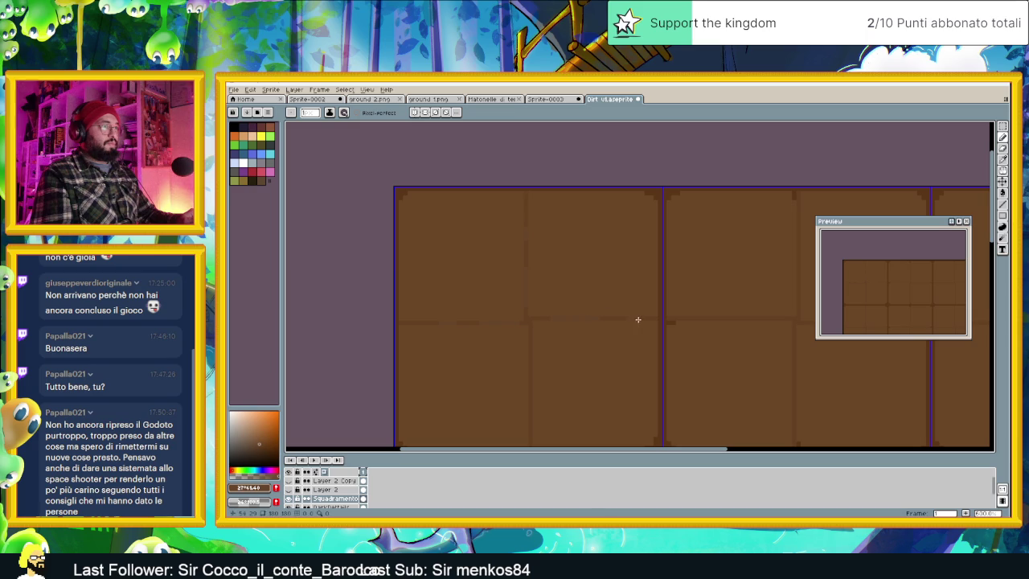
Recentre the full tile grid in view and save the sprite.
{"action": "left_click_drag", "start_coordinate": [529, 394], "coordinate": [511, 280]}
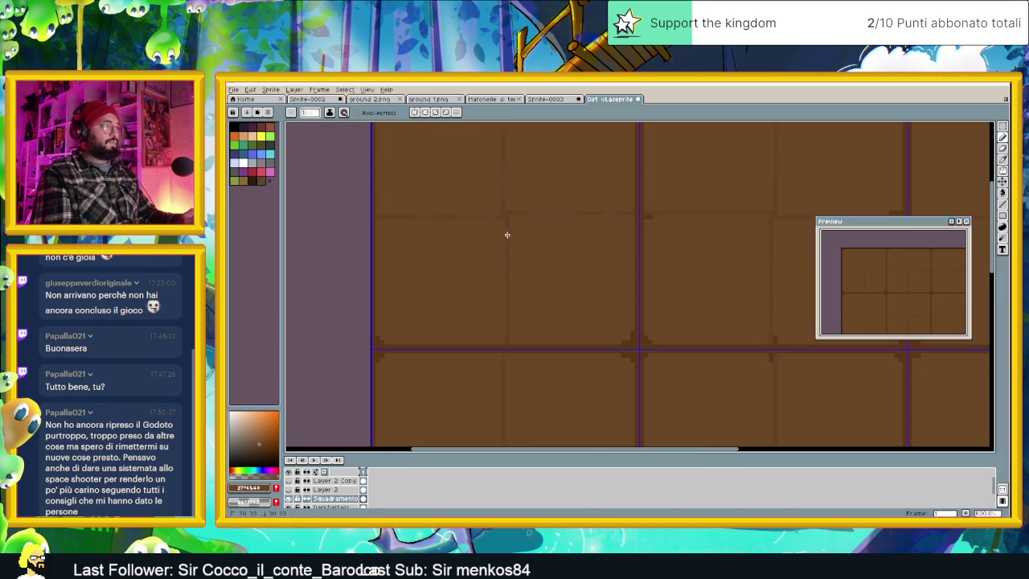
{"action": "scroll", "coordinate": [549, 327], "scroll_direction": "down", "scroll_amount": 2}
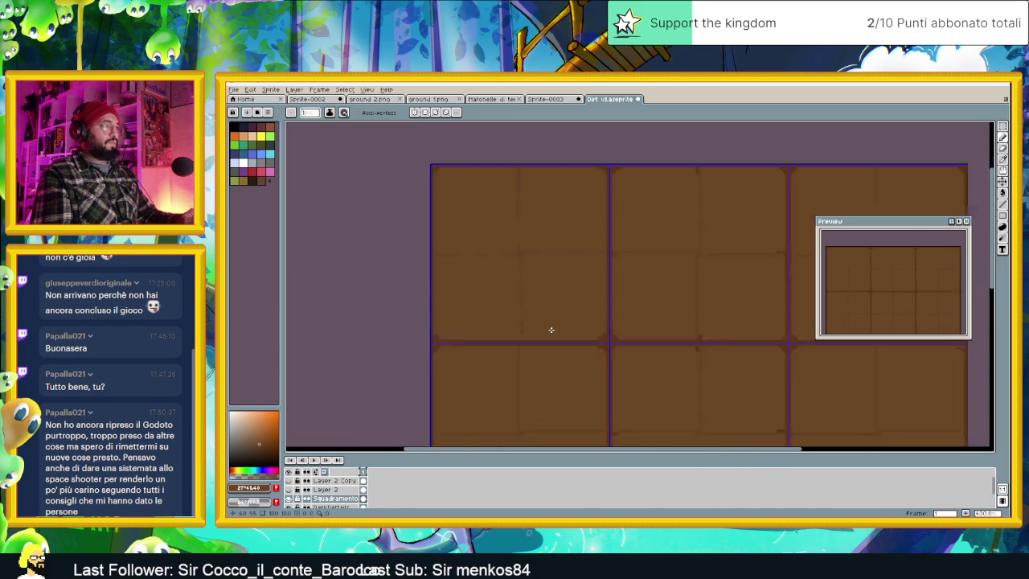
{"action": "scroll", "coordinate": [621, 296], "scroll_direction": "down", "scroll_amount": 1}
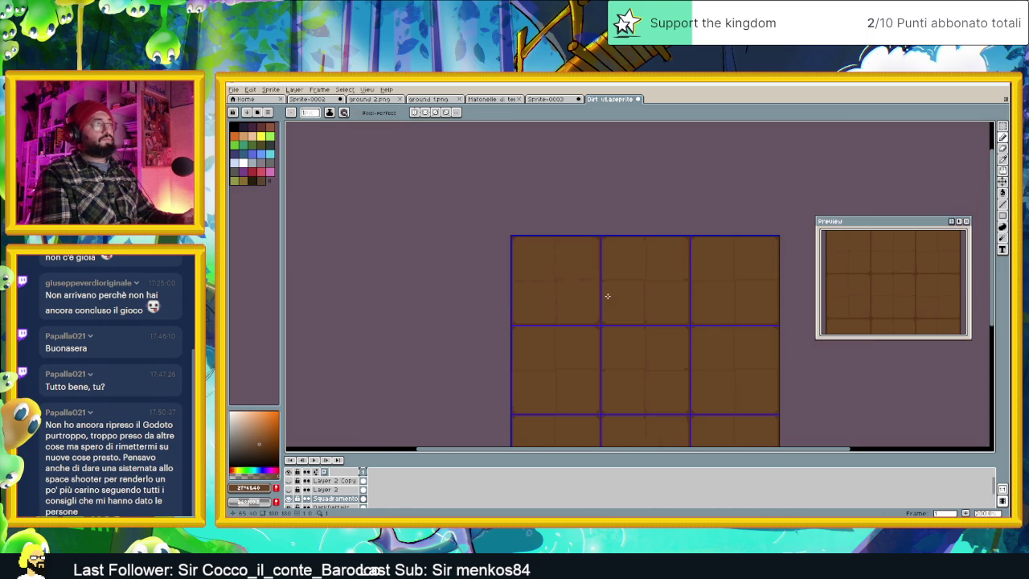
{"action": "scroll", "coordinate": [607, 296], "scroll_direction": "down", "scroll_amount": 1}
{"action": "scroll", "coordinate": [606, 294], "scroll_direction": "up", "scroll_amount": 1}
{"action": "mouse_move", "coordinate": [615, 291]}
{"action": "left_mouse_down"}
{"action": "mouse_move", "coordinate": [581, 303]}
{"action": "mouse_move", "coordinate": [562, 292]}
{"action": "left_mouse_up"}
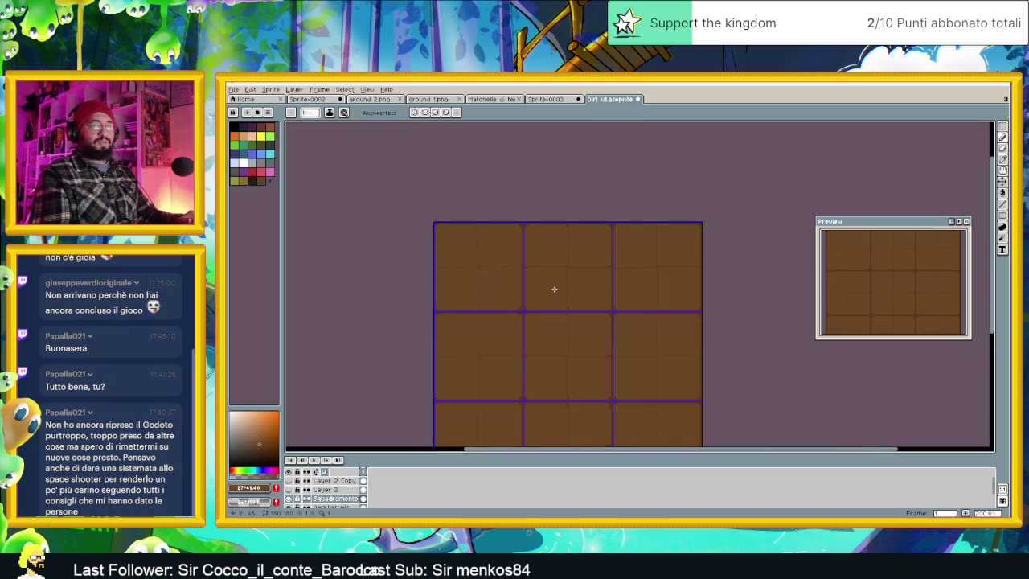
{"action": "key", "text": "ctrl+s"}
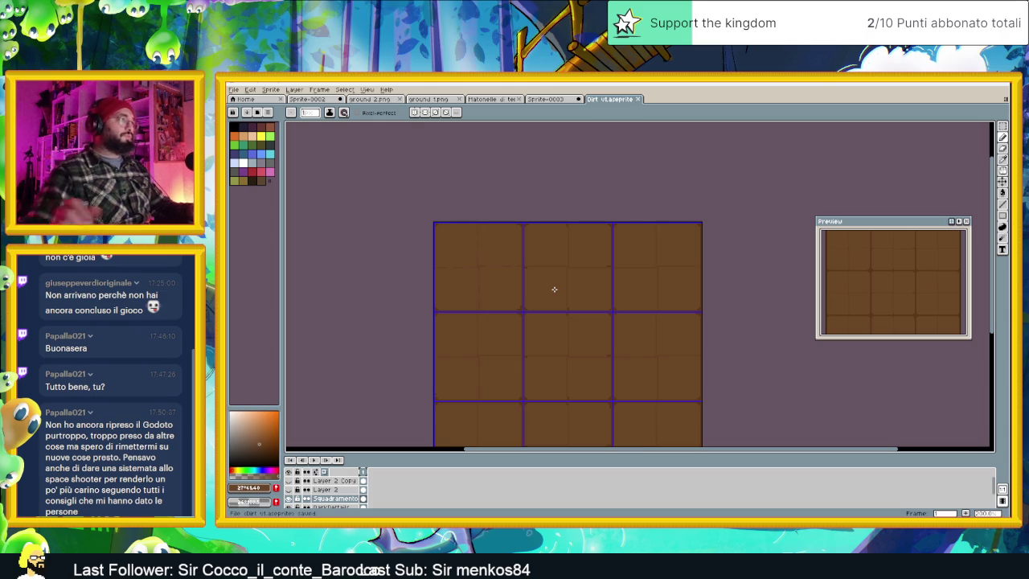
Zoom the view in on the dirt tile.
{"action": "scroll", "coordinate": [469, 244], "scroll_direction": "up", "scroll_amount": 1}
Zoom in and draw a horizontal line along a tile subdivision.
{"action": "scroll", "coordinate": [469, 243], "scroll_direction": "up", "scroll_amount": 1}
{"action": "scroll", "coordinate": [473, 255], "scroll_direction": "up", "scroll_amount": 1}
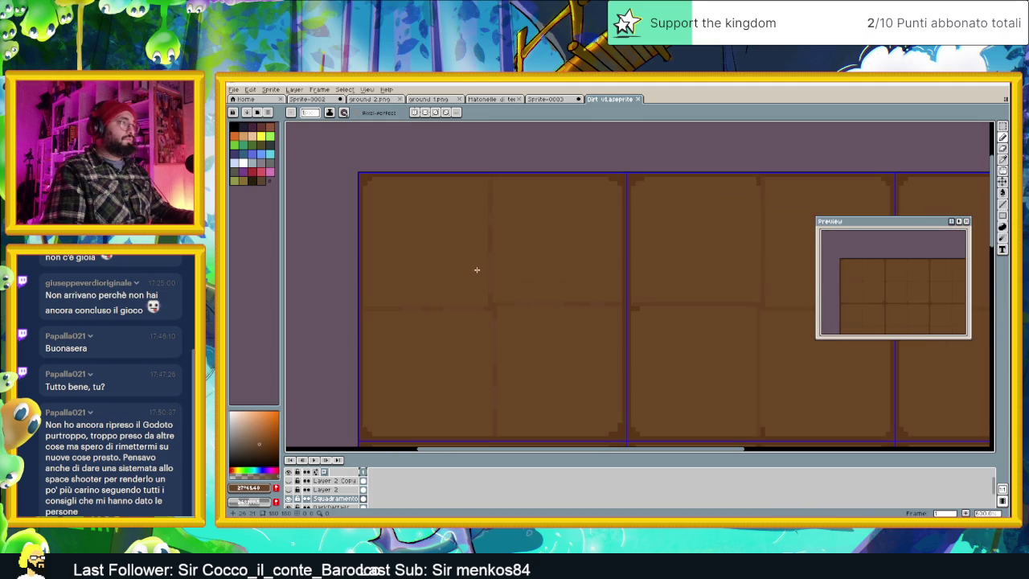
{"action": "scroll", "coordinate": [627, 280], "scroll_direction": "right", "scroll_amount": 2}
{"action": "scroll", "coordinate": [420, 278], "scroll_direction": "up", "scroll_amount": 1}
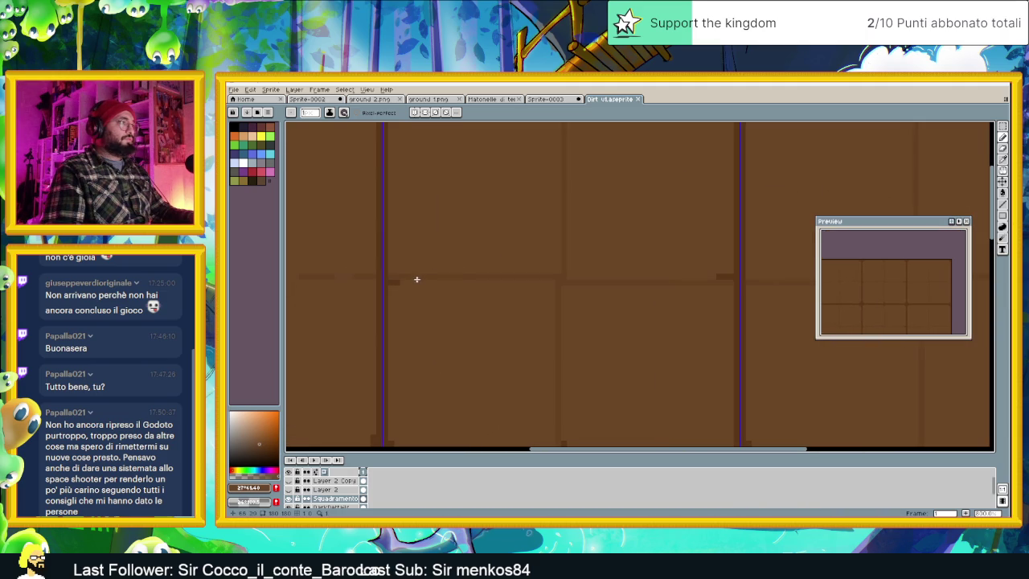
{"action": "left_click_drag", "start_coordinate": [421, 276], "coordinate": [494, 275]}
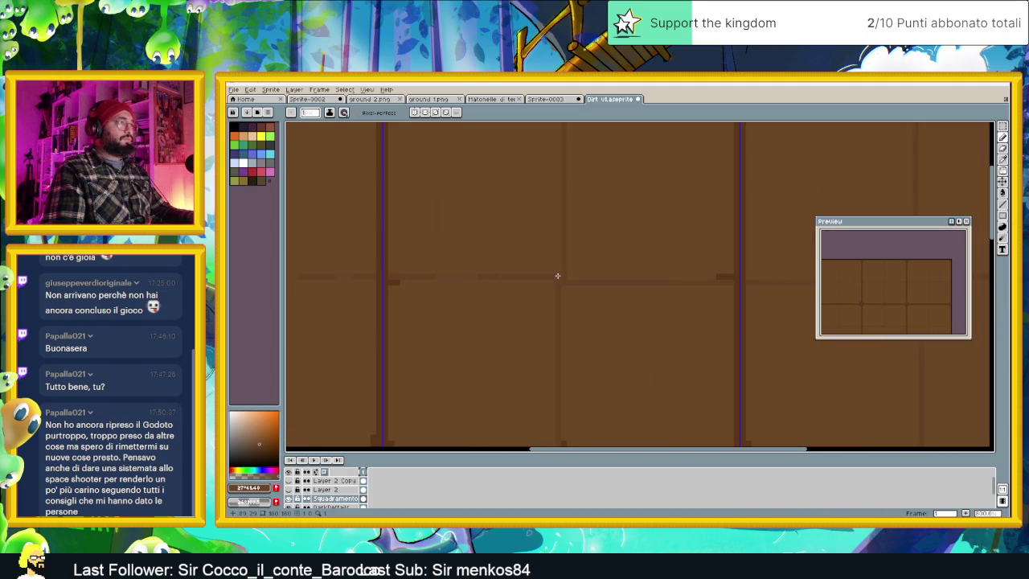
{"action": "scroll", "coordinate": [594, 302], "scroll_direction": "up", "scroll_amount": 2}
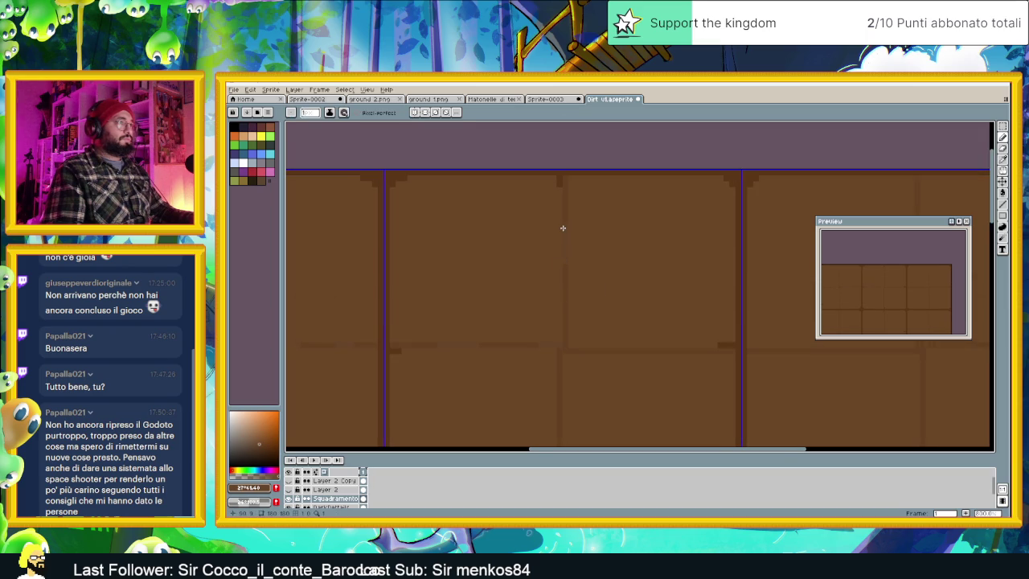
{"action": "left_click_drag", "start_coordinate": [645, 349], "coordinate": [555, 329]}
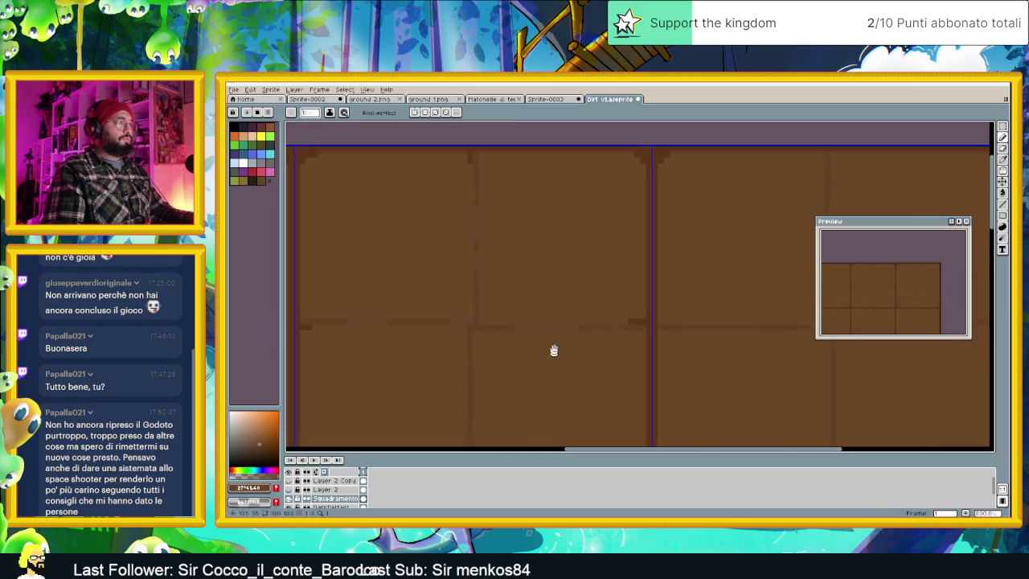
Inspect the quartered tiles by zooming and panning, then save Dirt v1.aseprite.
{"action": "scroll", "coordinate": [551, 356], "scroll_direction": "down", "scroll_amount": 2}
{"action": "scroll", "coordinate": [511, 335], "scroll_direction": "up", "scroll_amount": 1}
{"action": "scroll", "coordinate": [512, 335], "scroll_direction": "up", "scroll_amount": 1}
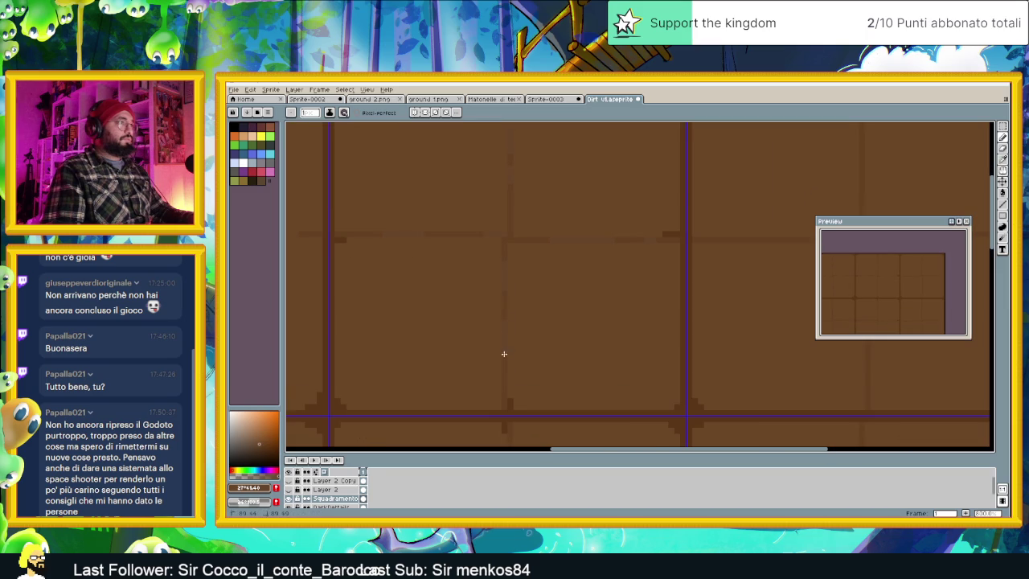
{"action": "scroll", "coordinate": [504, 352], "scroll_direction": "down", "scroll_amount": 3}
{"action": "scroll", "coordinate": [619, 314], "scroll_direction": "up", "scroll_amount": 1}
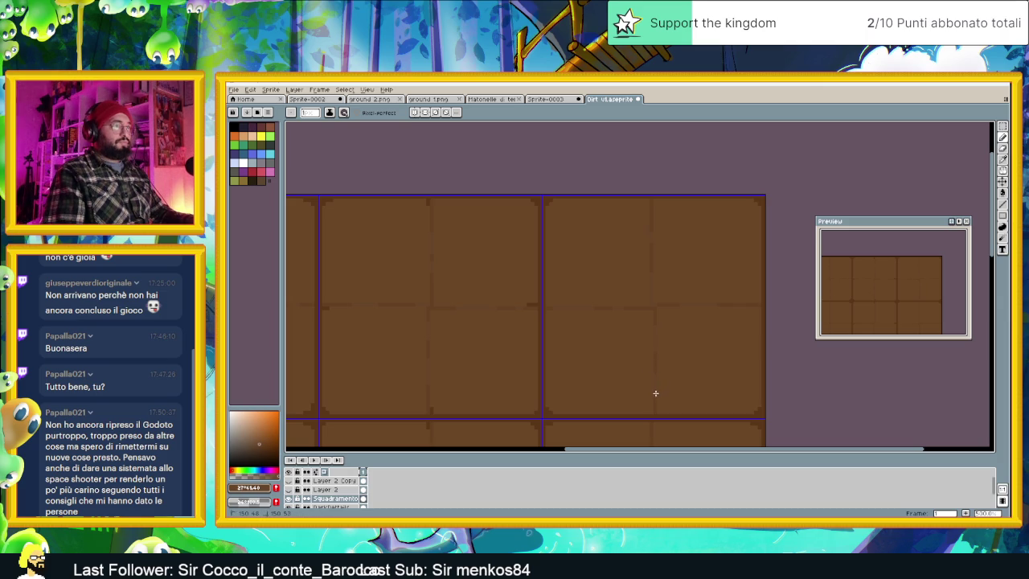
{"action": "scroll", "coordinate": [724, 338], "scroll_direction": "down", "scroll_amount": 3}
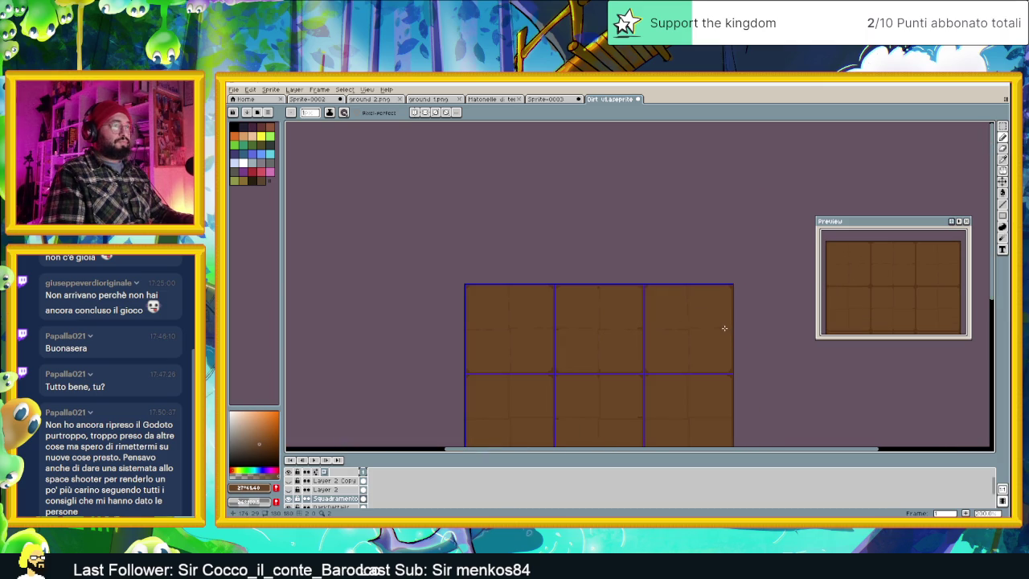
{"action": "scroll", "coordinate": [724, 328], "scroll_direction": "up", "scroll_amount": 2}
{"action": "scroll", "coordinate": [726, 326], "scroll_direction": "up", "scroll_amount": 1}
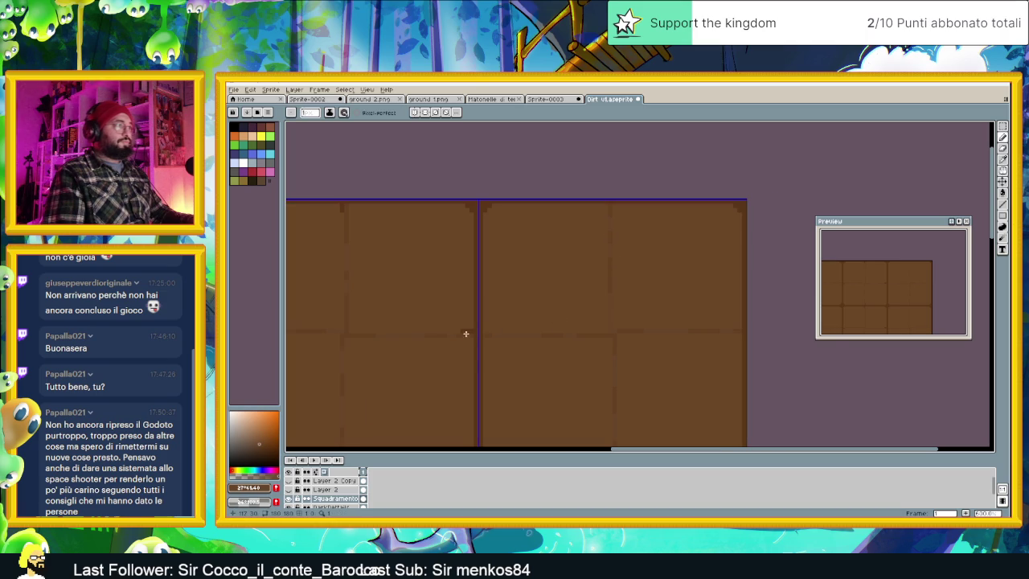
{"action": "scroll", "coordinate": [619, 301], "scroll_direction": "down", "scroll_amount": 1}
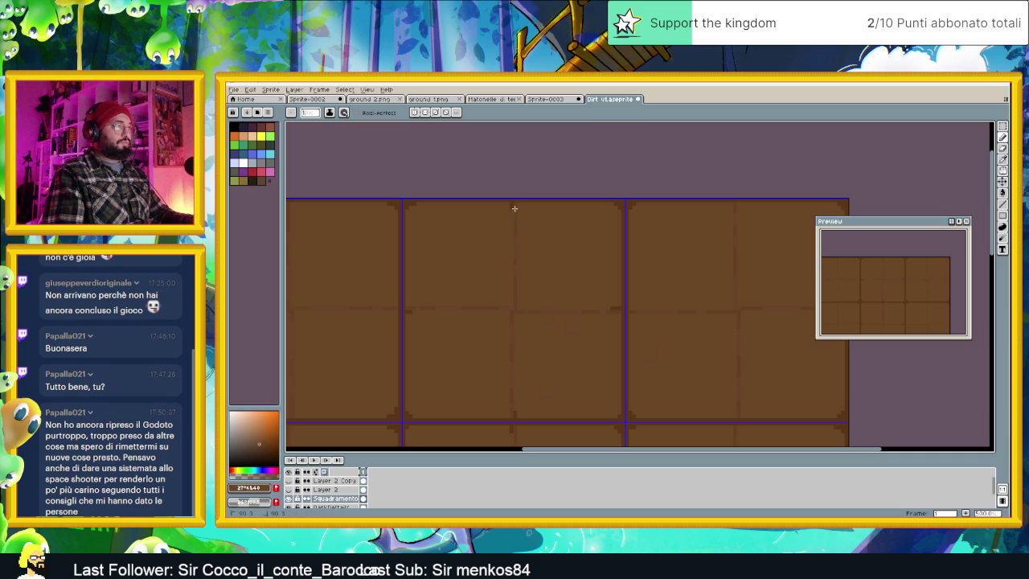
{"action": "scroll", "coordinate": [528, 275], "scroll_direction": "down", "scroll_amount": 2}
{"action": "scroll", "coordinate": [490, 288], "scroll_direction": "up", "scroll_amount": 1}
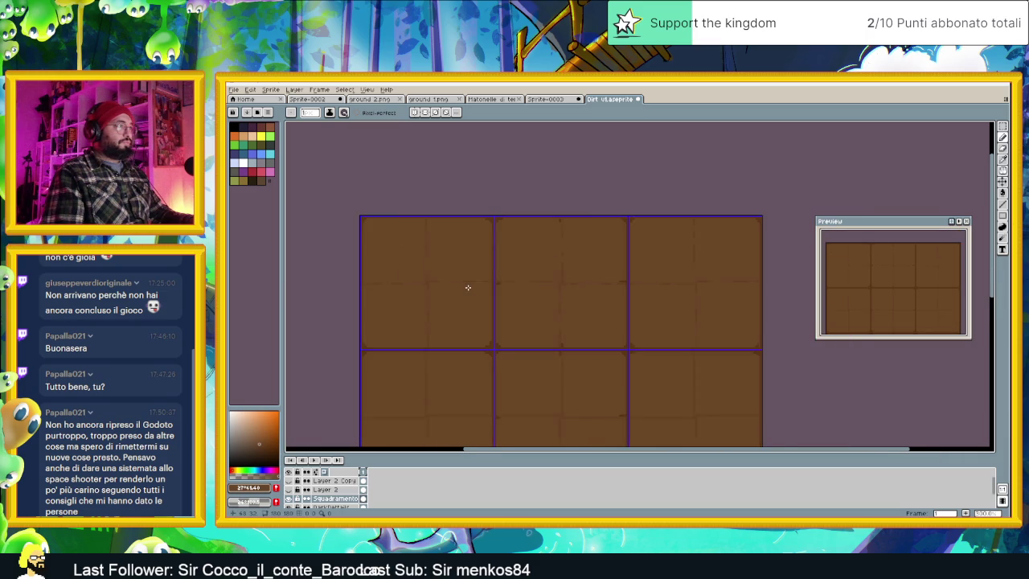
{"action": "scroll", "coordinate": [469, 287], "scroll_direction": "up", "scroll_amount": 1}
{"action": "left_click_drag", "start_coordinate": [730, 316], "coordinate": [608, 309]}
{"action": "scroll", "coordinate": [609, 310], "scroll_direction": "down", "scroll_amount": 1}
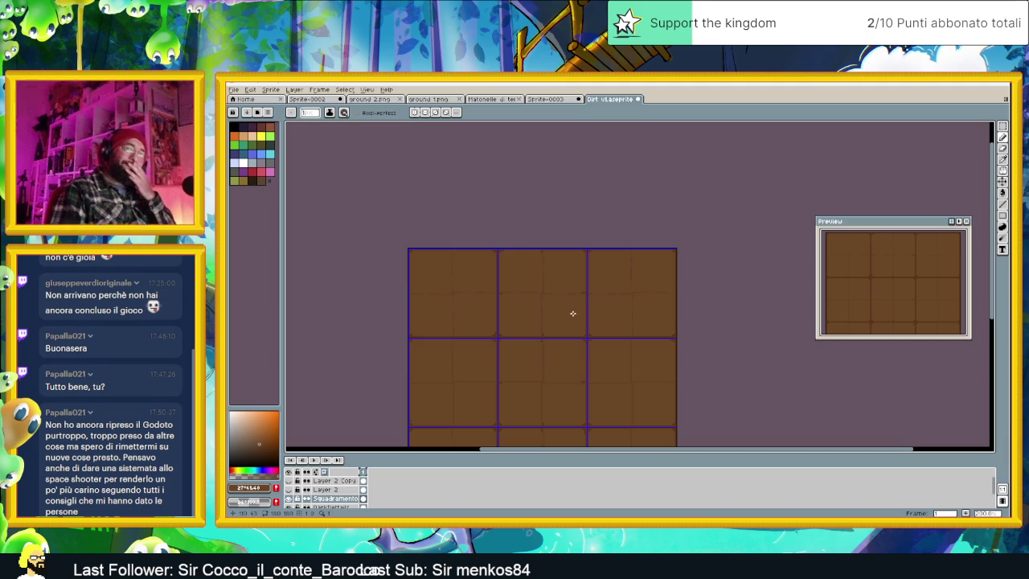
{"action": "scroll", "coordinate": [490, 307], "scroll_direction": "up", "scroll_amount": 2}
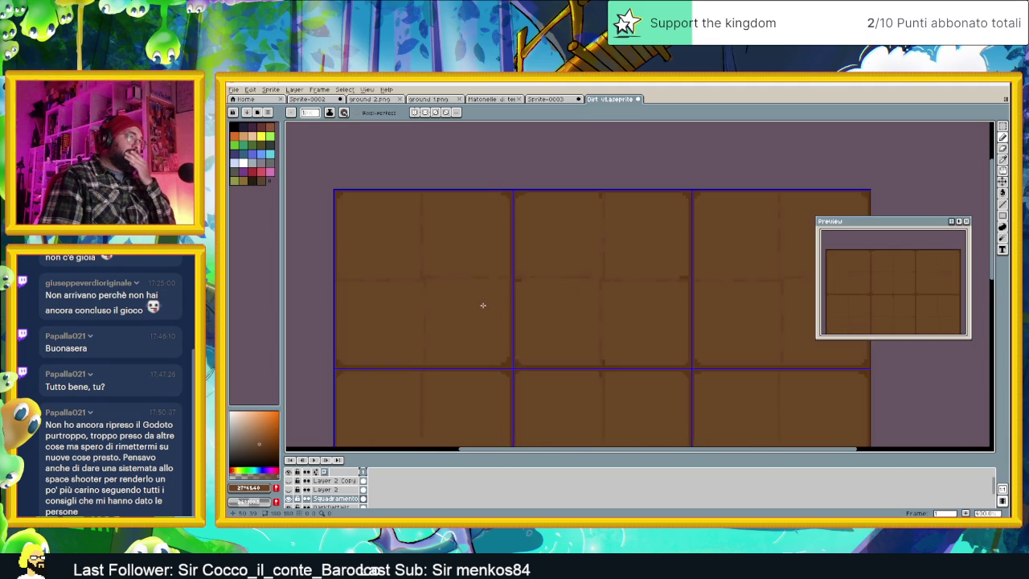
{"action": "scroll", "coordinate": [483, 304], "scroll_direction": "up", "scroll_amount": 1}
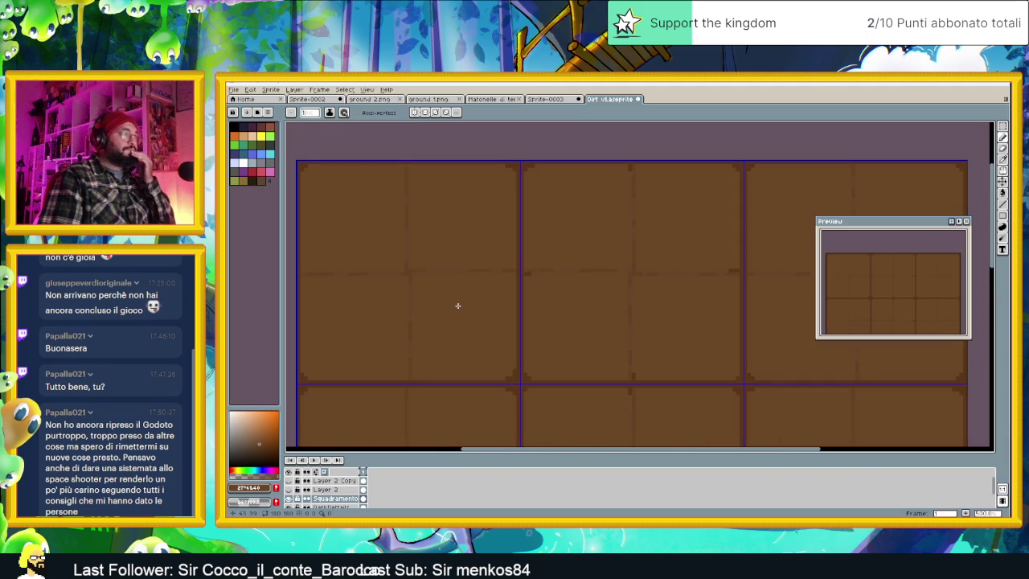
{"action": "scroll", "coordinate": [436, 314], "scroll_direction": "up", "scroll_amount": 1}
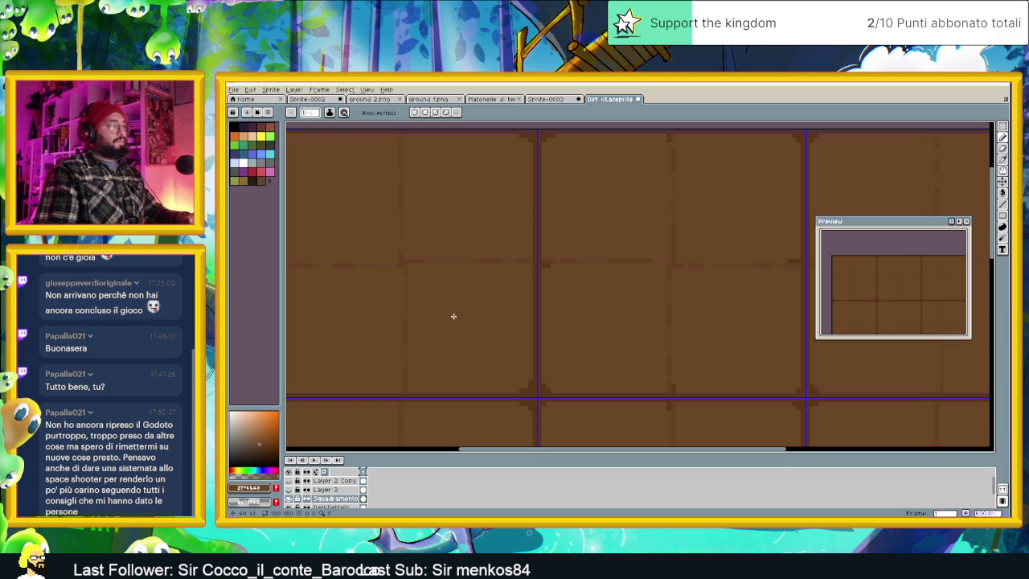
{"action": "key", "text": "ctrl+s"}
{"action": "scroll", "coordinate": [458, 316], "scroll_direction": "down", "scroll_amount": 1}
{"action": "scroll", "coordinate": [458, 313], "scroll_direction": "down", "scroll_amount": 1}
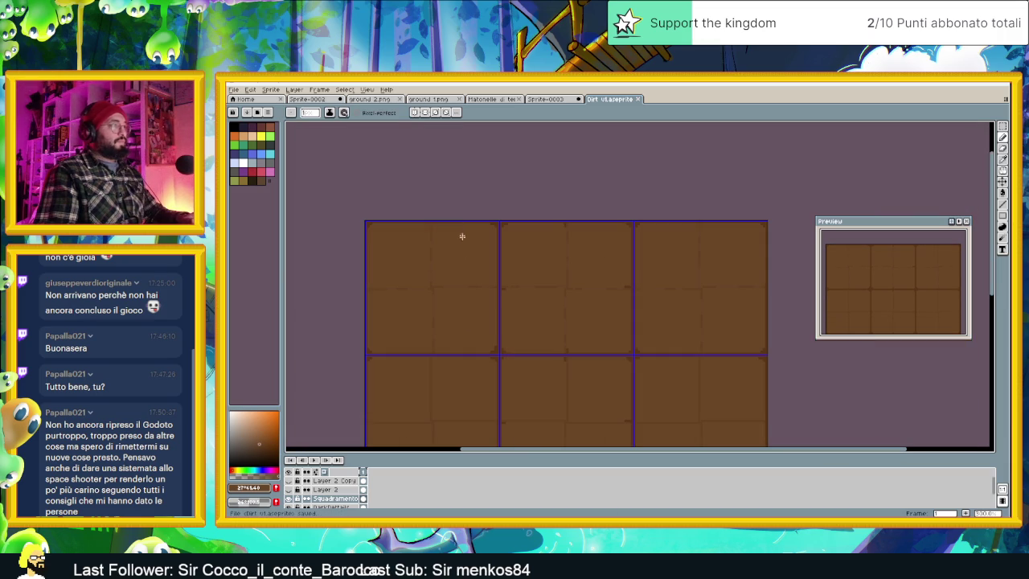
Start Replace Color, sampling the tile brown as From and another brown as To.
{"action": "key", "text": "shift+r"}
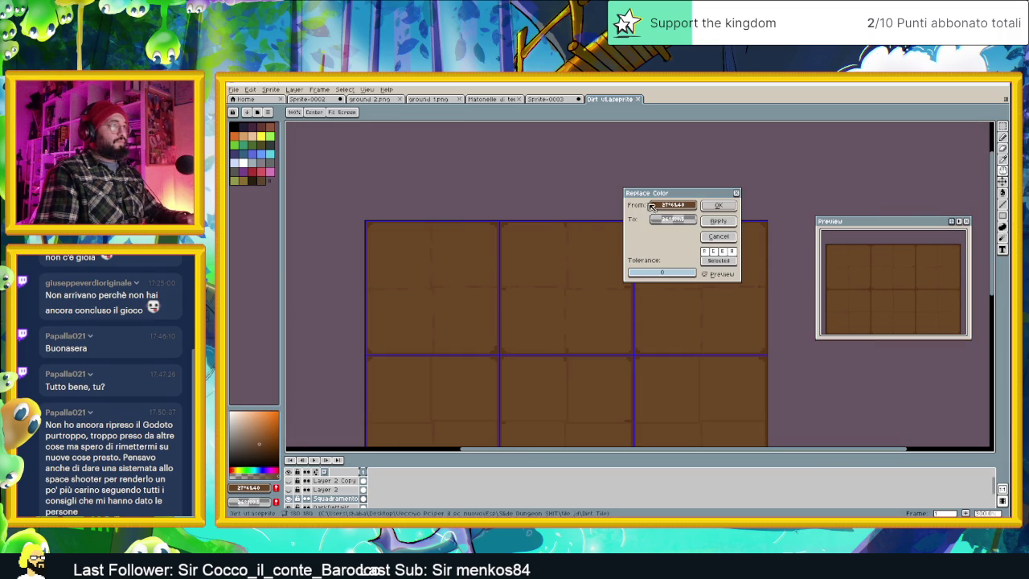
{"action": "left_click_drag", "start_coordinate": [656, 207], "coordinate": [573, 259]}
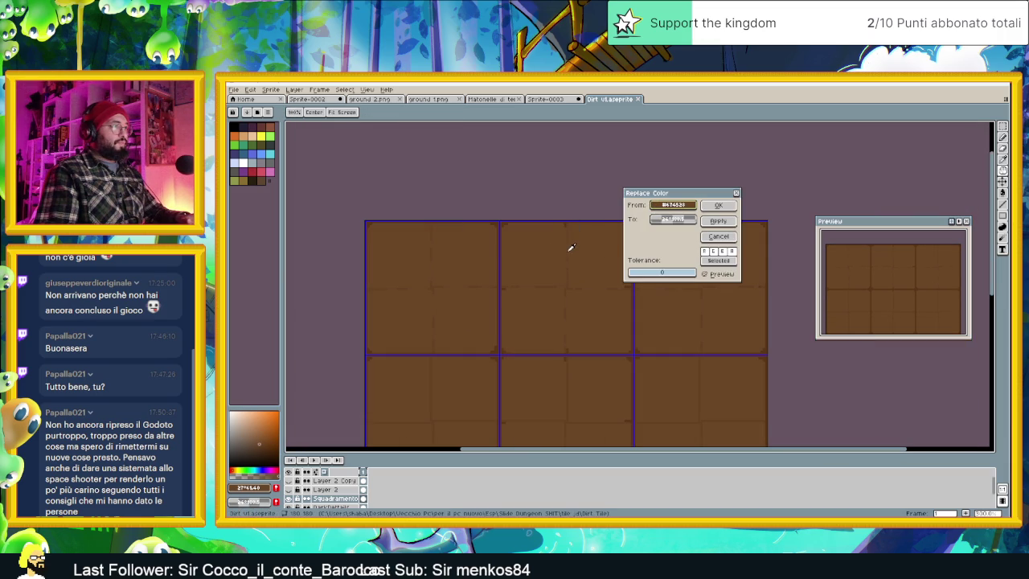
{"action": "left_click_drag", "start_coordinate": [571, 248], "coordinate": [578, 229]}
{"action": "scroll", "coordinate": [576, 239], "scroll_direction": "up", "scroll_amount": 1}
{"action": "scroll", "coordinate": [586, 243], "scroll_direction": "up", "scroll_amount": 2}
Set the replacement colour's HSV saturation to 64 and value to 40.
{"action": "left_click", "coordinate": [668, 220]}
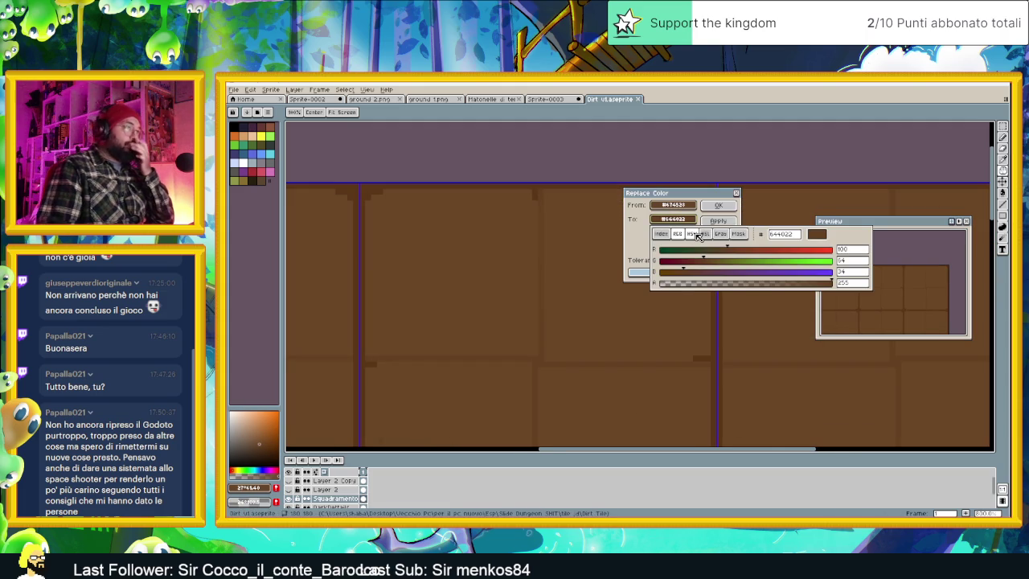
{"action": "left_click", "coordinate": [693, 234]}
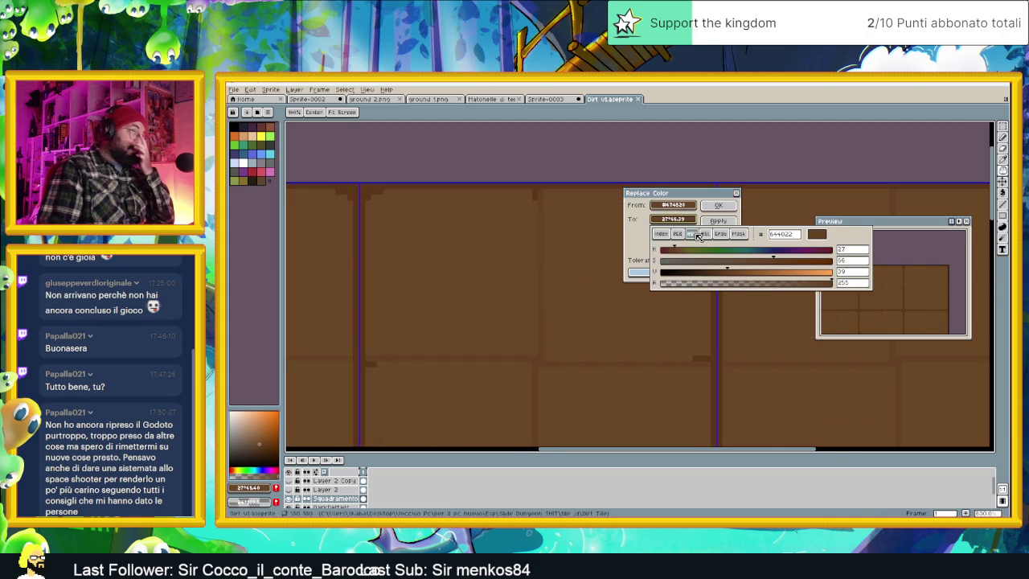
{"action": "left_click", "coordinate": [851, 262]}
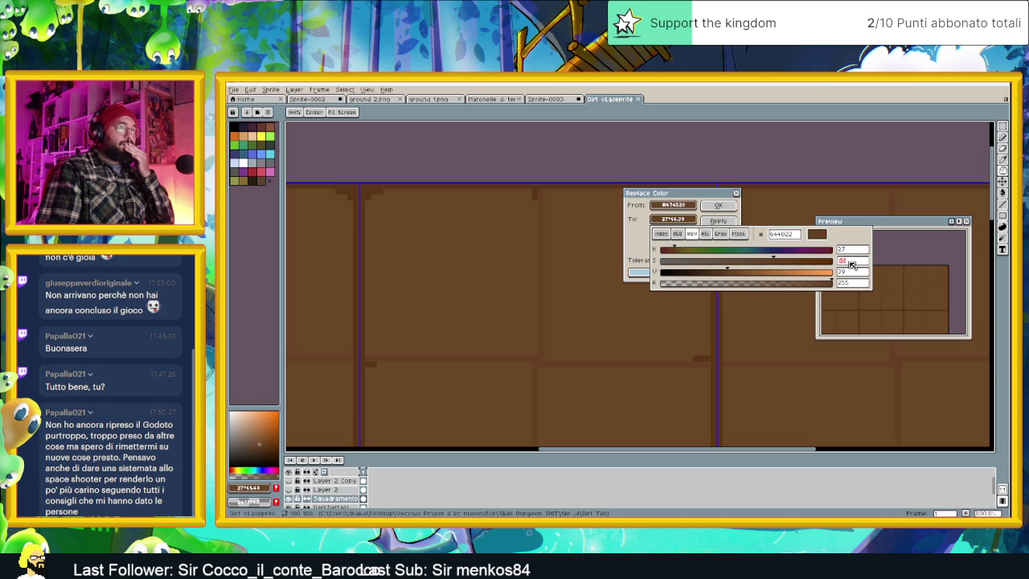
{"action": "type", "text": "64"}
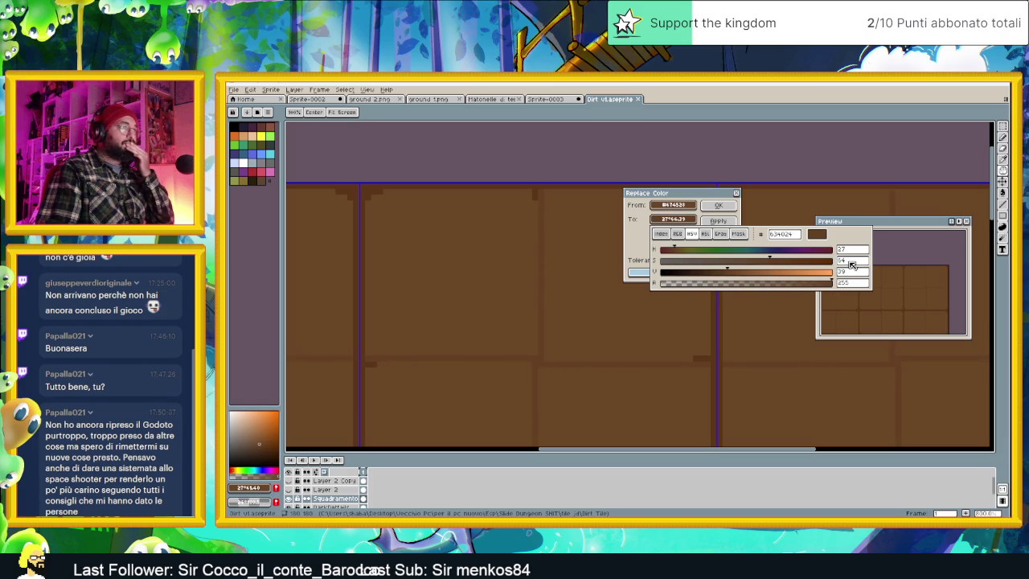
{"action": "left_click", "coordinate": [853, 273]}
{"action": "double_click", "coordinate": [853, 273]}
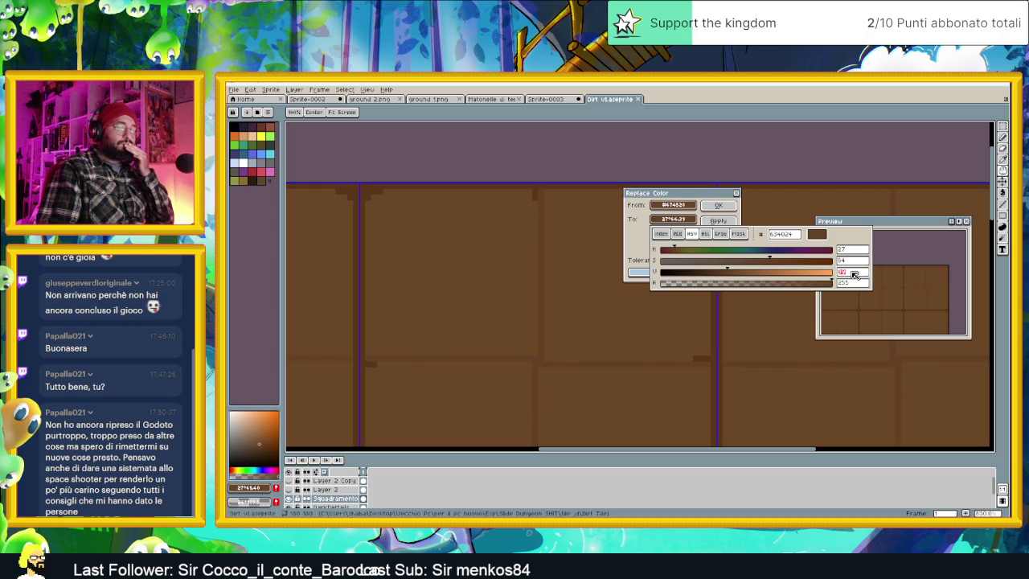
{"action": "type", "text": "41"}
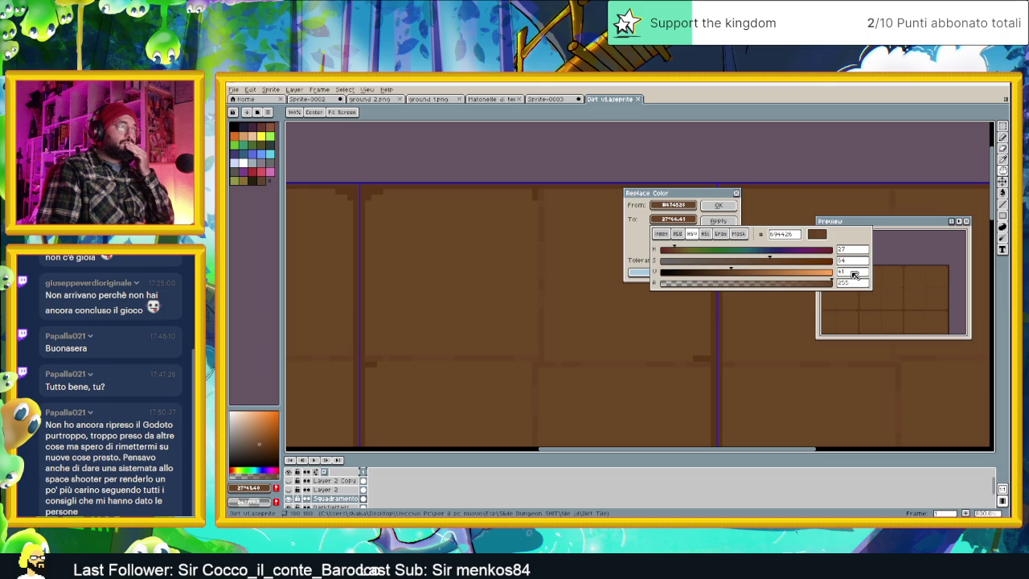
{"action": "key", "text": "BackSpace"}
{"action": "type", "text": "0"}
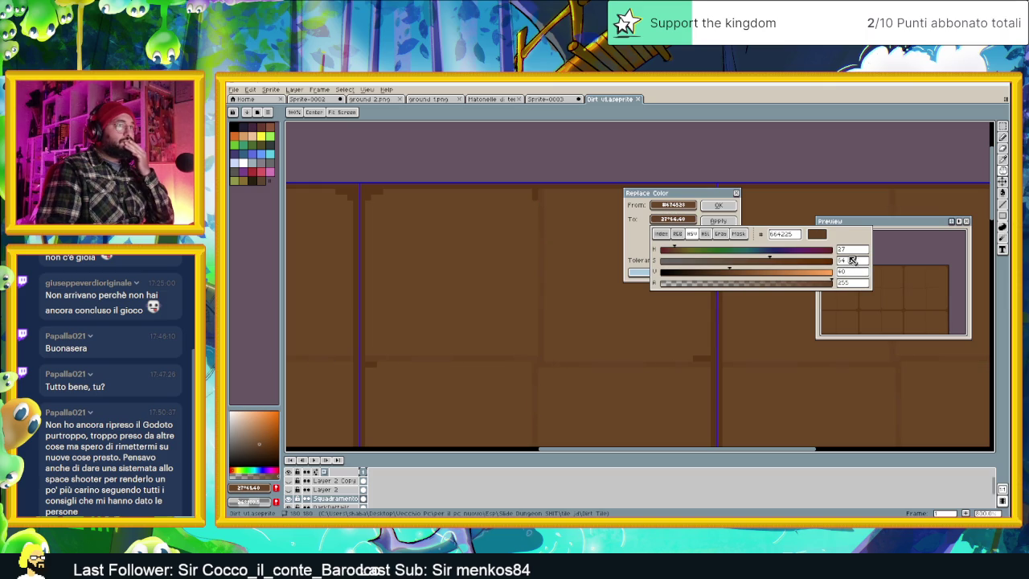
{"action": "scroll", "coordinate": [671, 370], "scroll_direction": "down", "scroll_amount": 3}
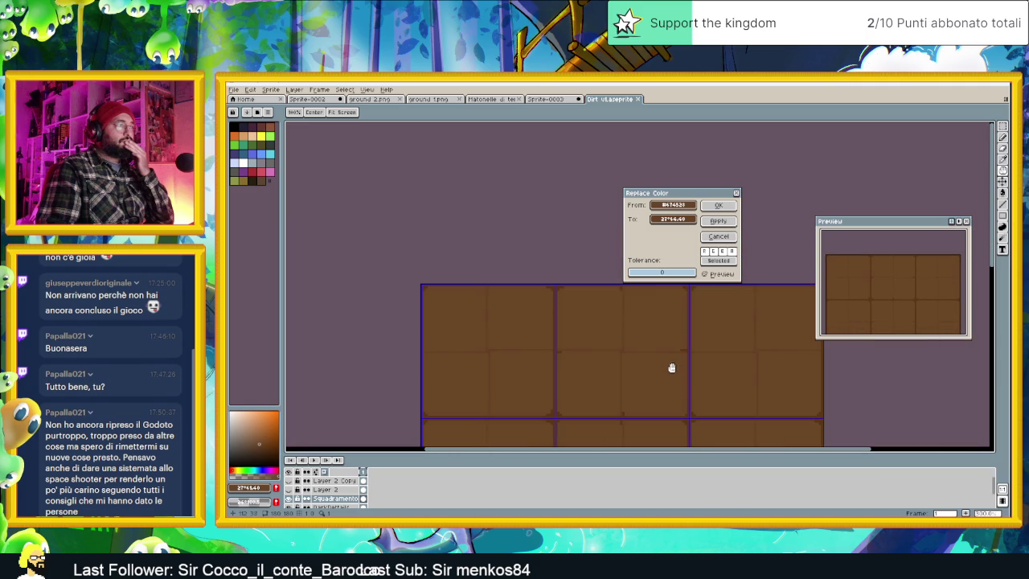
{"action": "scroll", "coordinate": [672, 353], "scroll_direction": "up", "scroll_amount": 3}
Adjust the replacement colour to value 40 and saturation 61, then close the dialog.
{"action": "left_click", "coordinate": [683, 219]}
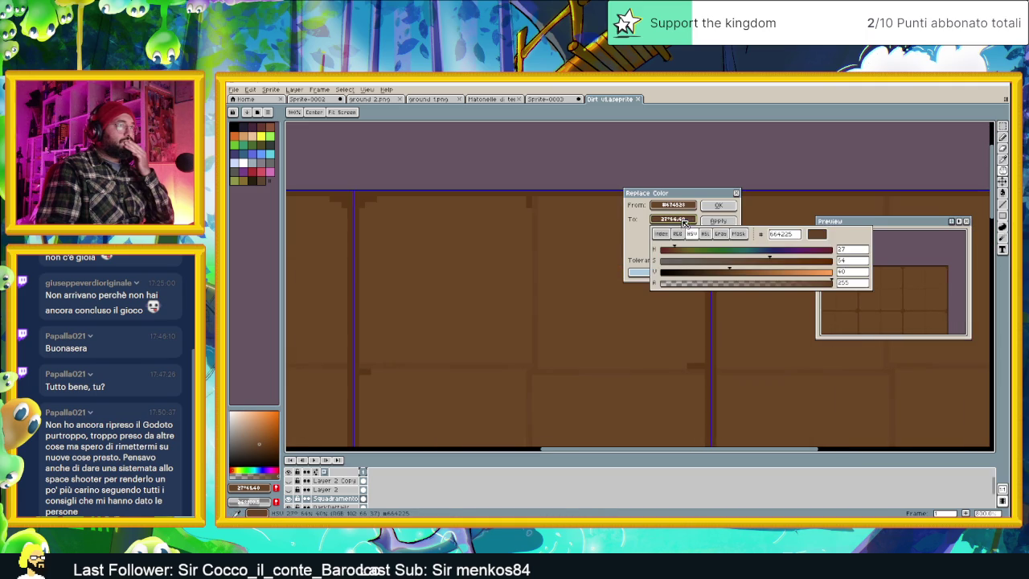
{"action": "left_click", "coordinate": [850, 273]}
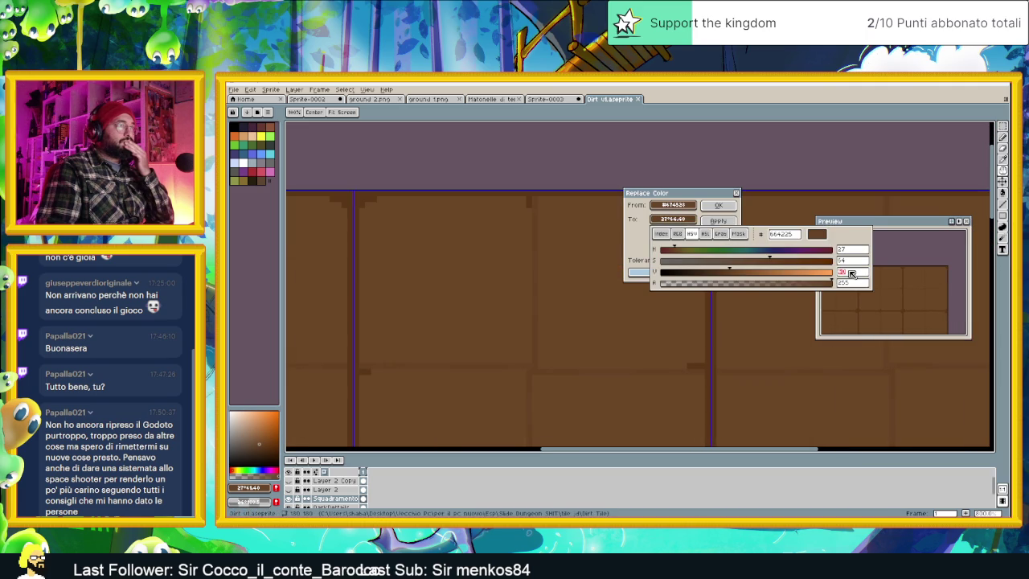
{"action": "type", "text": "42"}
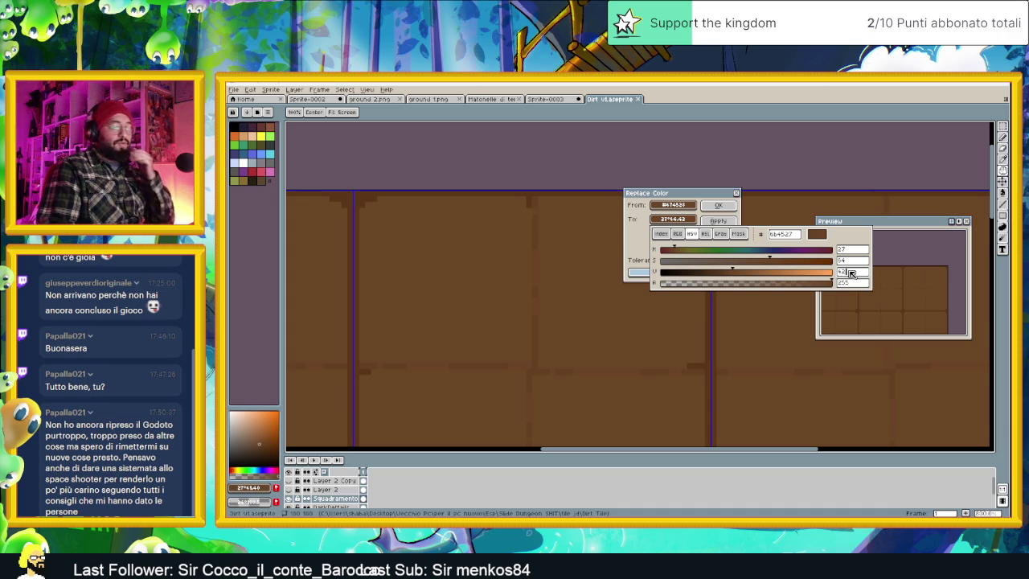
{"action": "key", "text": "BackSpace"}
{"action": "type", "text": "0"}
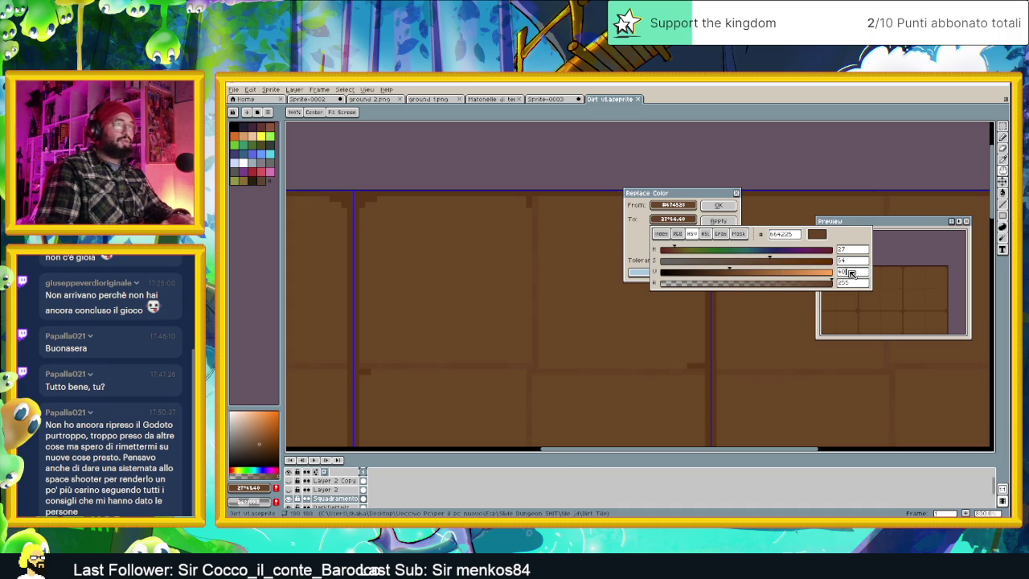
{"action": "left_click", "coordinate": [851, 262]}
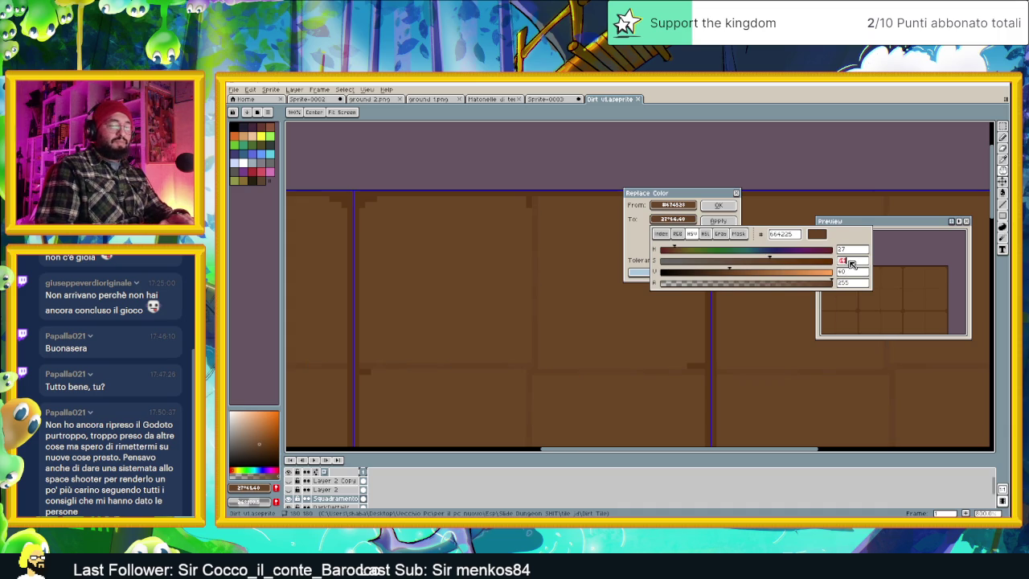
{"action": "type", "text": "62"}
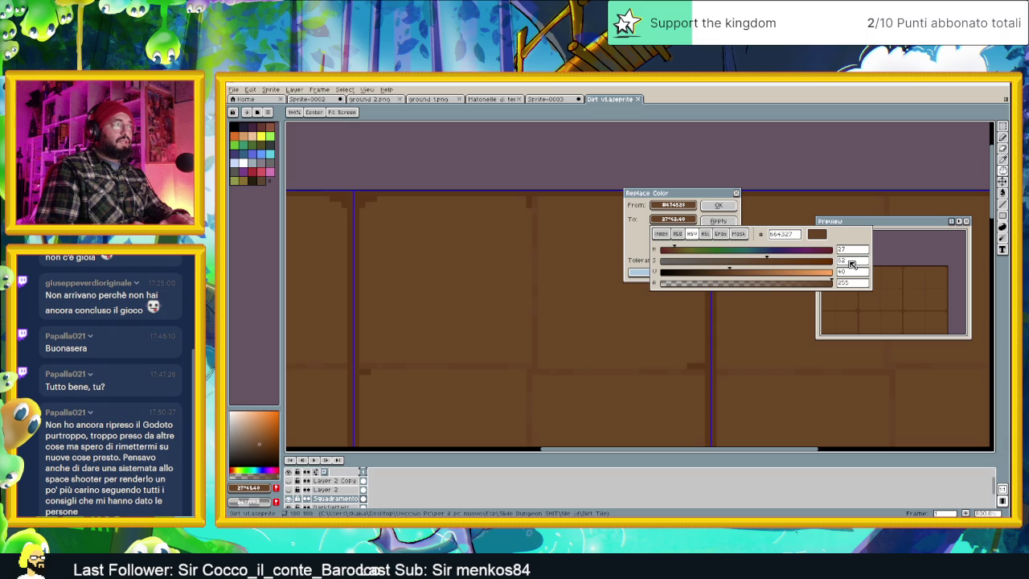
{"action": "key", "text": "BackSpace"}
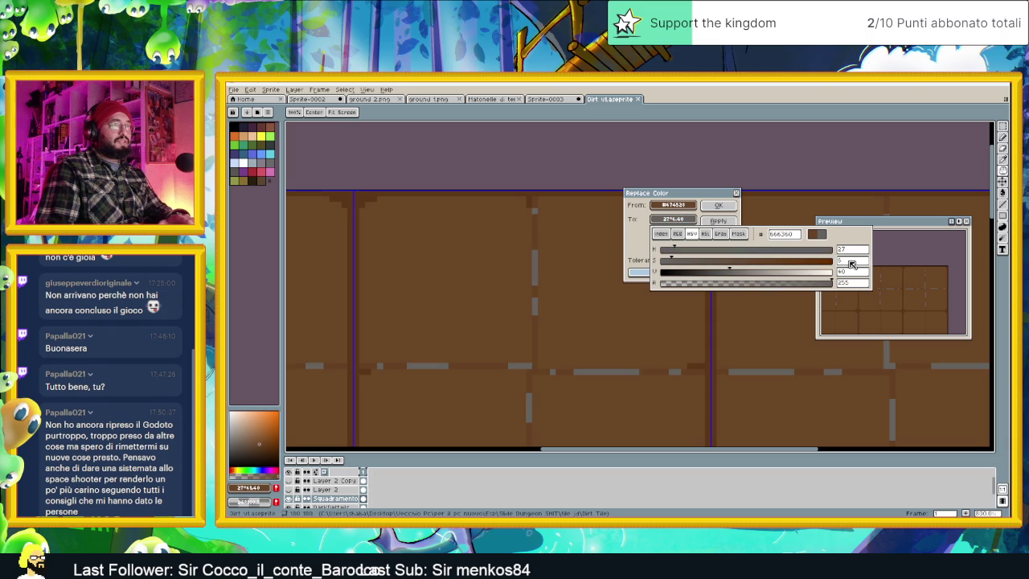
{"action": "type", "text": "1"}
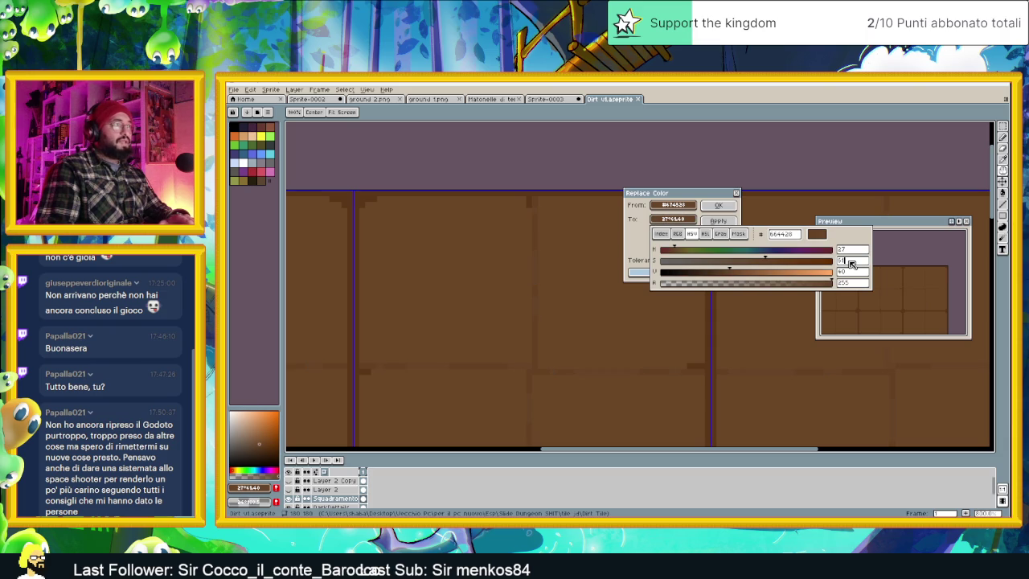
{"action": "scroll", "coordinate": [711, 313], "scroll_direction": "down", "scroll_amount": 2}
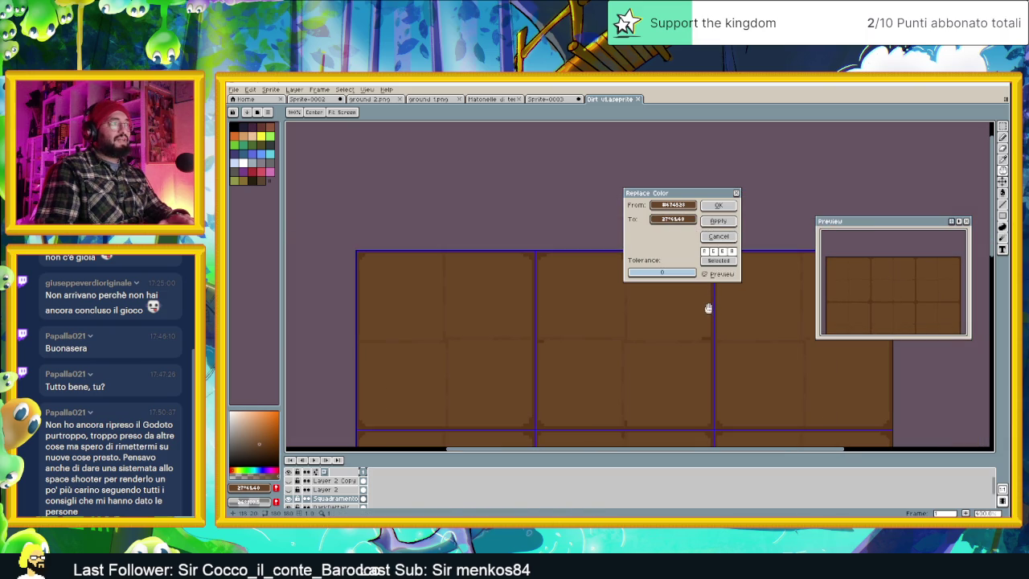
{"action": "left_click", "coordinate": [717, 205]}
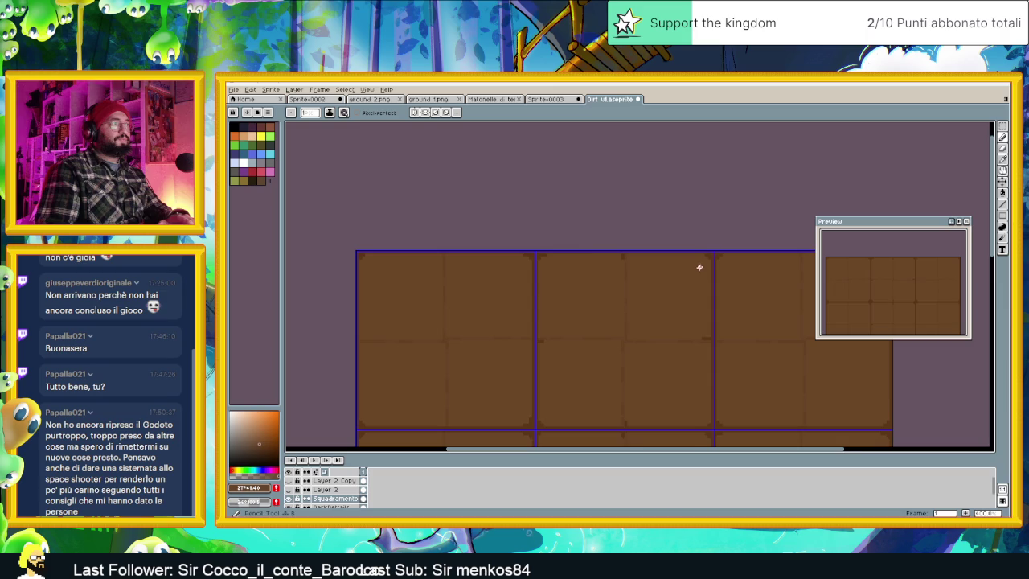
Select the top row of dirt tiles with the Rectangular Marquee and drag it down.
{"action": "scroll", "coordinate": [702, 261], "scroll_direction": "down", "scroll_amount": 1}
{"action": "scroll", "coordinate": [687, 285], "scroll_direction": "down", "scroll_amount": 1}
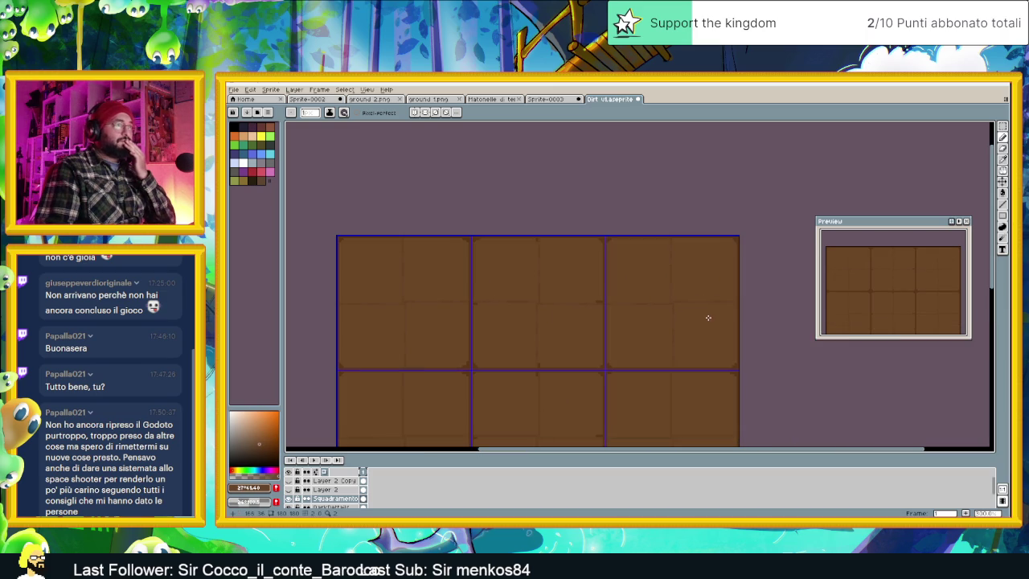
{"action": "left_click", "coordinate": [1002, 126]}
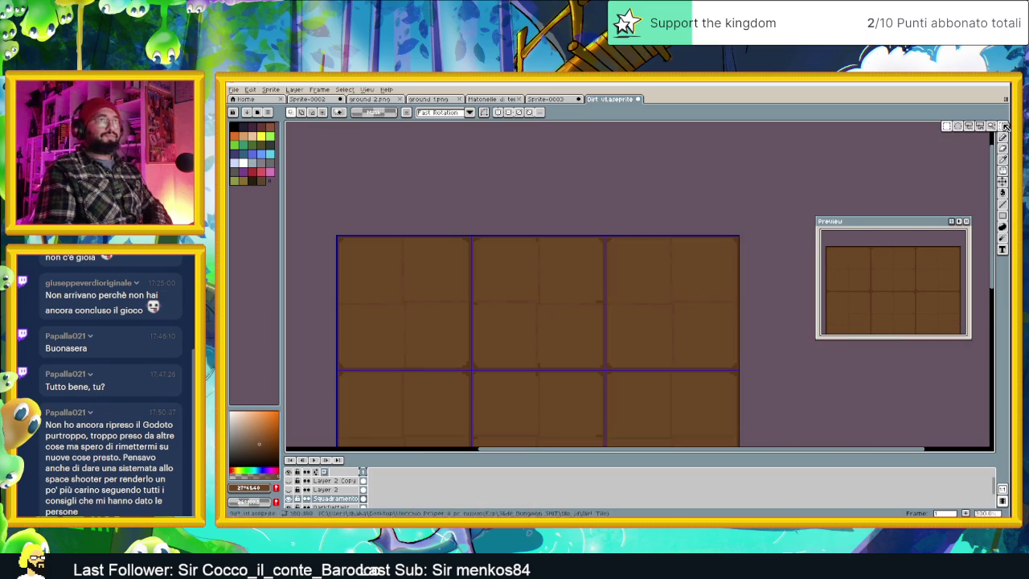
{"action": "mouse_move", "coordinate": [311, 218]}
{"action": "left_mouse_down"}
{"action": "mouse_move", "coordinate": [662, 360]}
{"action": "mouse_move", "coordinate": [741, 371]}
{"action": "left_mouse_up"}
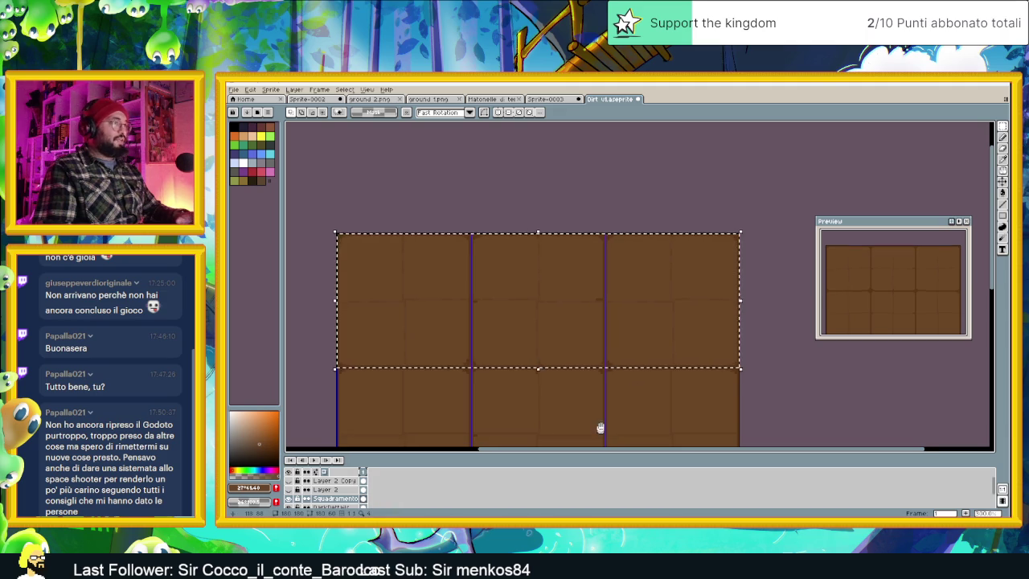
{"action": "scroll", "coordinate": [599, 429], "scroll_direction": "down", "scroll_amount": 3}
{"action": "mouse_move", "coordinate": [581, 200]}
{"action": "left_mouse_down"}
{"action": "mouse_move", "coordinate": [586, 260]}
{"action": "mouse_move", "coordinate": [571, 329]}
{"action": "left_mouse_up"}
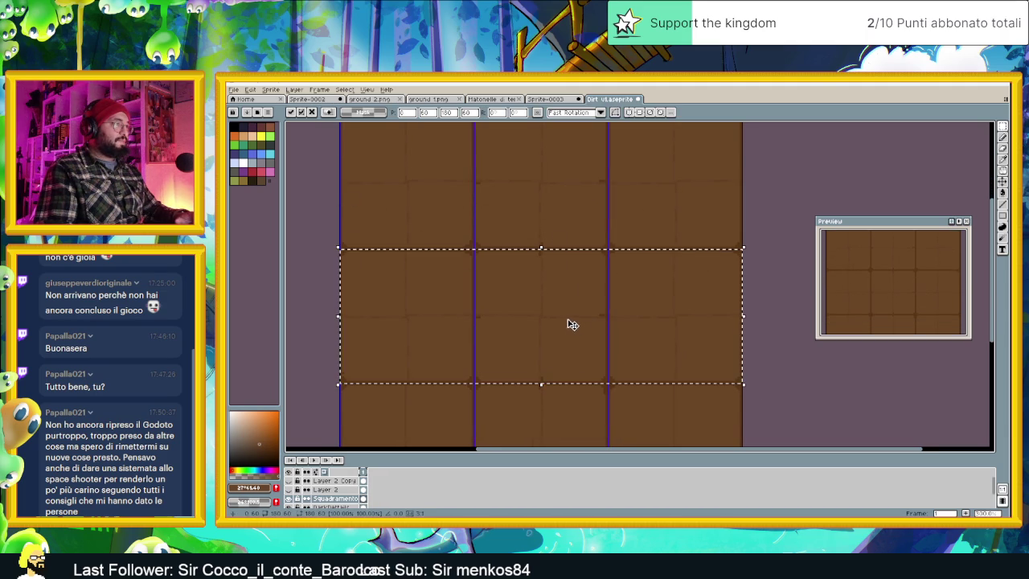
{"action": "key", "text": "ctrl+d"}
Restore the tile-row selection, nudge it up slightly onto the grid, commit and deselect.
{"action": "left_click_drag", "start_coordinate": [769, 402], "coordinate": [760, 278]}
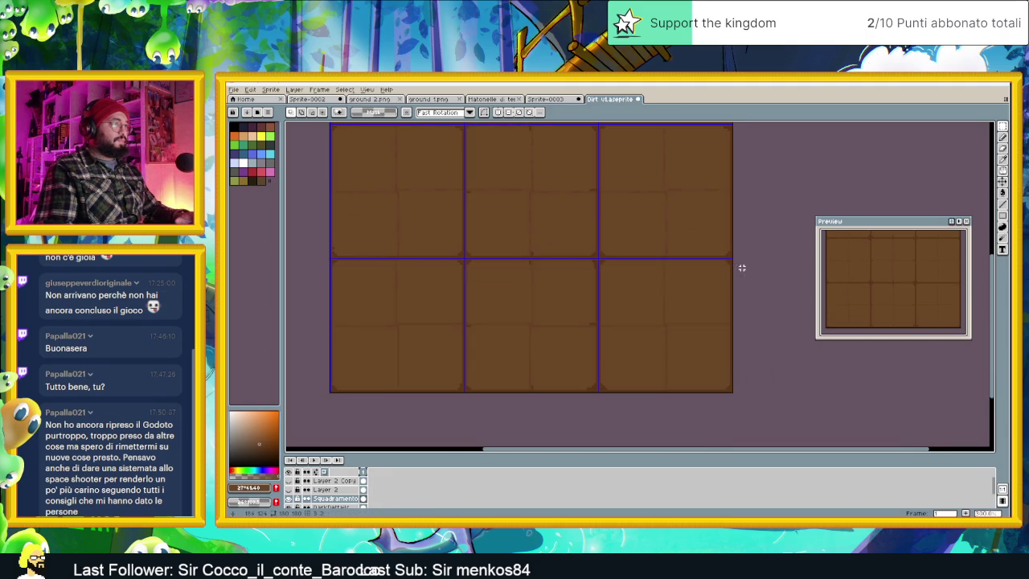
{"action": "key", "text": "ctrl+shift+d"}
{"action": "left_click_drag", "start_coordinate": [553, 302], "coordinate": [555, 295]}
{"action": "key", "text": "Return"}
{"action": "key", "text": "ctrl+d"}
Zoom and pan to view the whole realigned 3x3 tile grid.
{"action": "scroll", "coordinate": [735, 368], "scroll_direction": "down", "scroll_amount": 1}
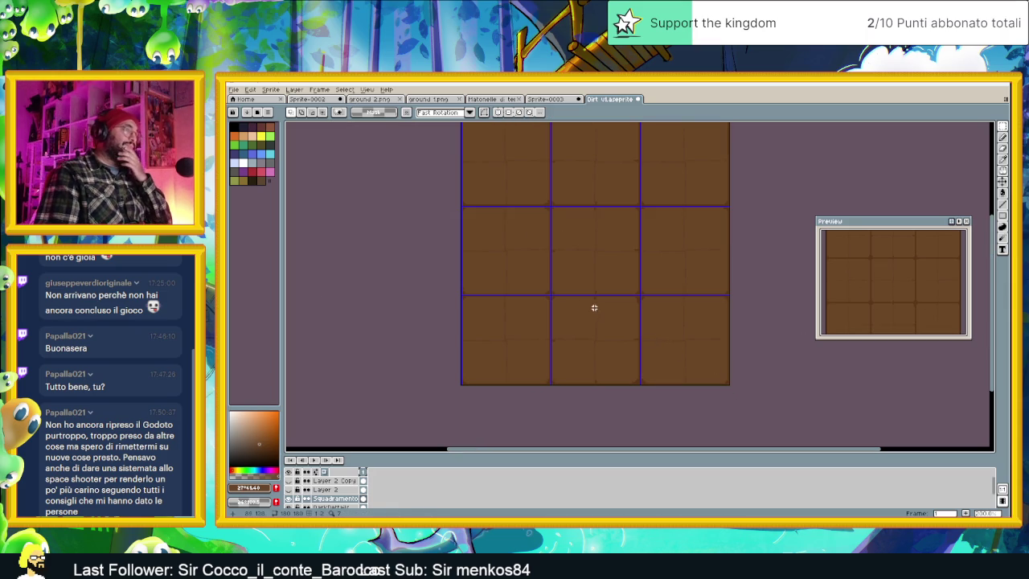
{"action": "left_click_drag", "start_coordinate": [627, 255], "coordinate": [623, 314]}
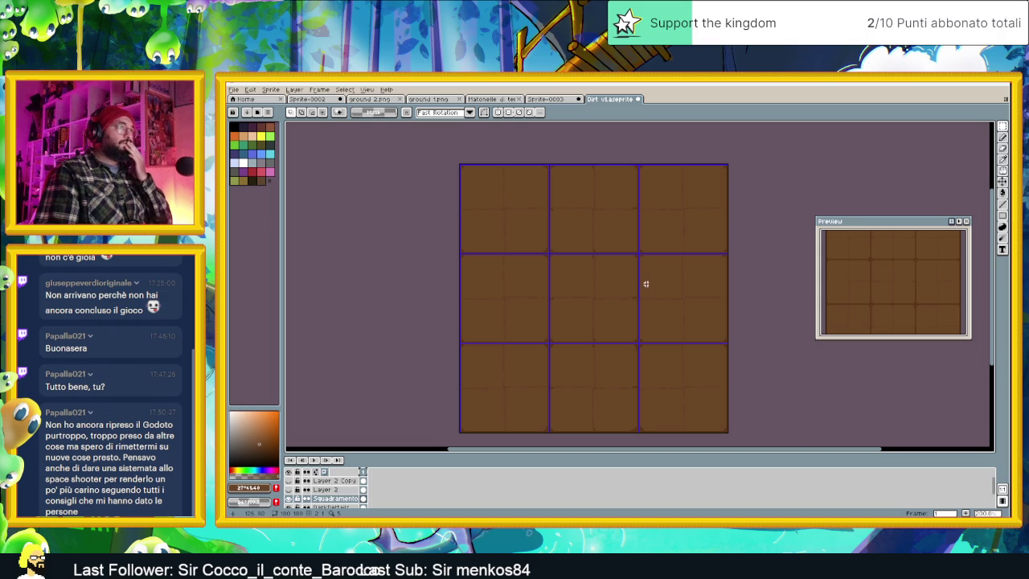
{"action": "scroll", "coordinate": [602, 273], "scroll_direction": "up", "scroll_amount": 1}
{"action": "scroll", "coordinate": [584, 266], "scroll_direction": "up", "scroll_amount": 1}
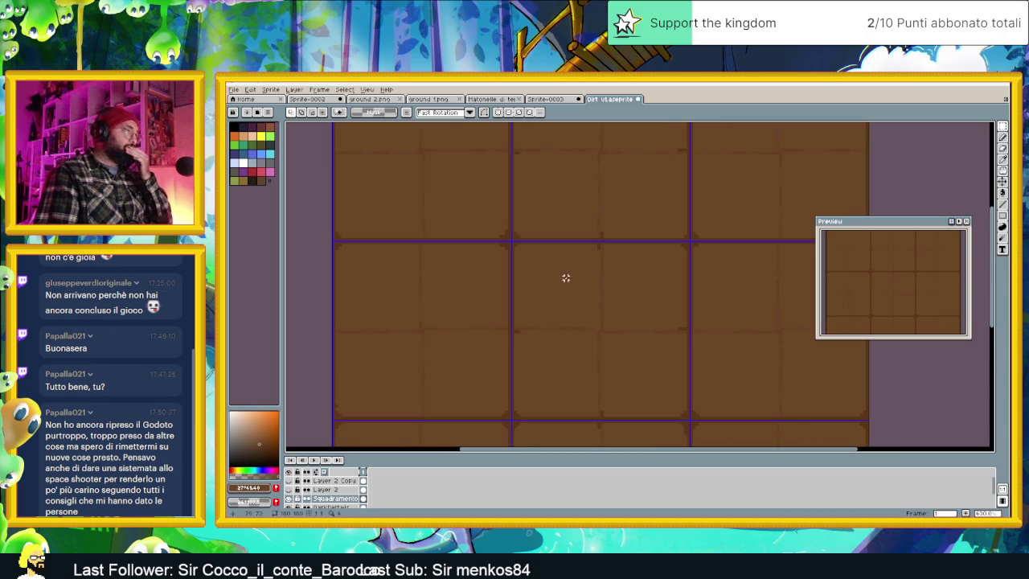
{"action": "scroll", "coordinate": [512, 268], "scroll_direction": "up", "scroll_amount": 1}
{"action": "scroll", "coordinate": [541, 320], "scroll_direction": "up", "scroll_amount": 1}
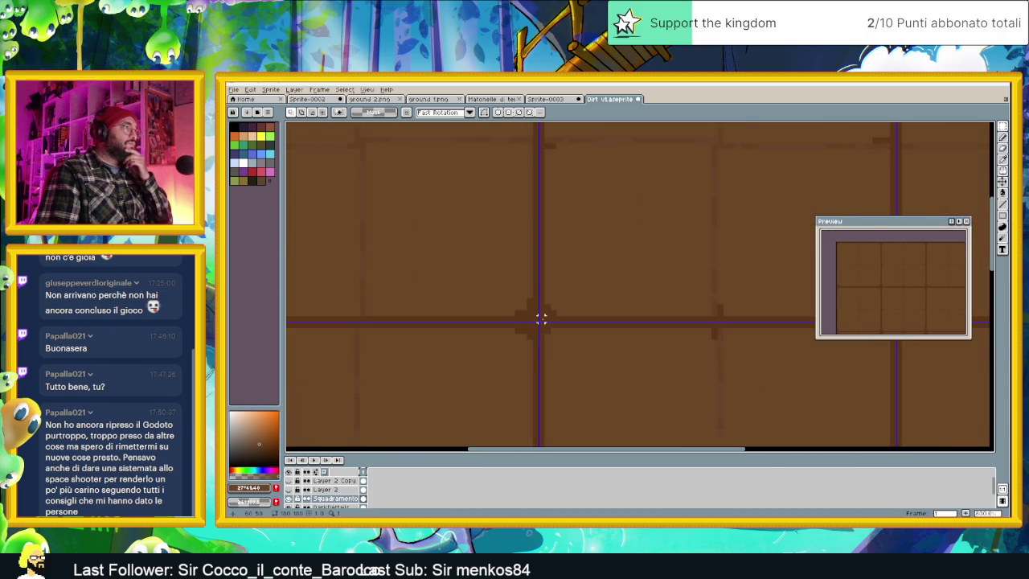
{"action": "scroll", "coordinate": [541, 320], "scroll_direction": "down", "scroll_amount": 2}
{"action": "scroll", "coordinate": [336, 489], "scroll_direction": "down", "scroll_amount": 1}
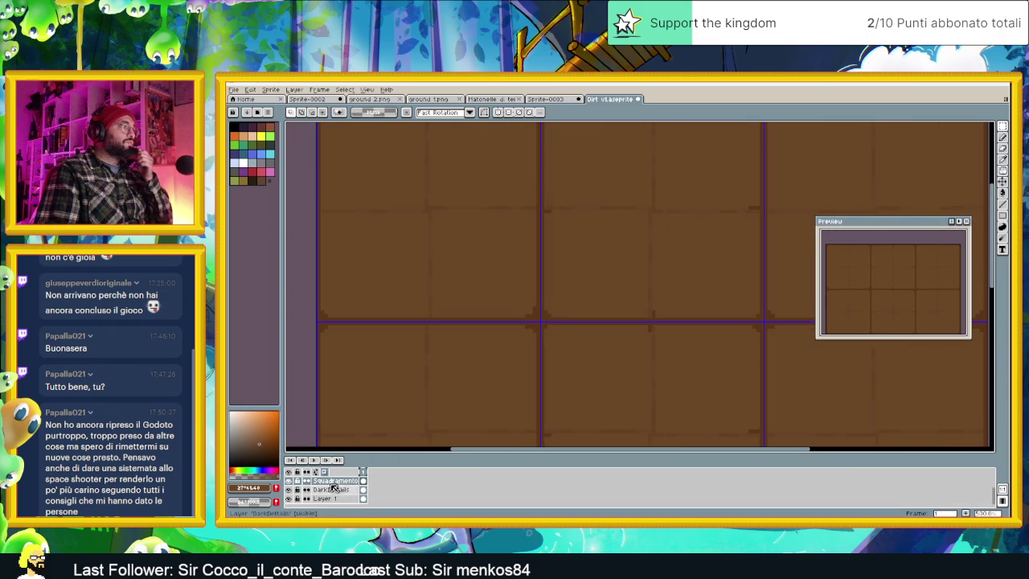
Make DarkDetails the active layer and toggle its visibility to compare, leaving it hidden.
{"action": "left_click", "coordinate": [331, 489]}
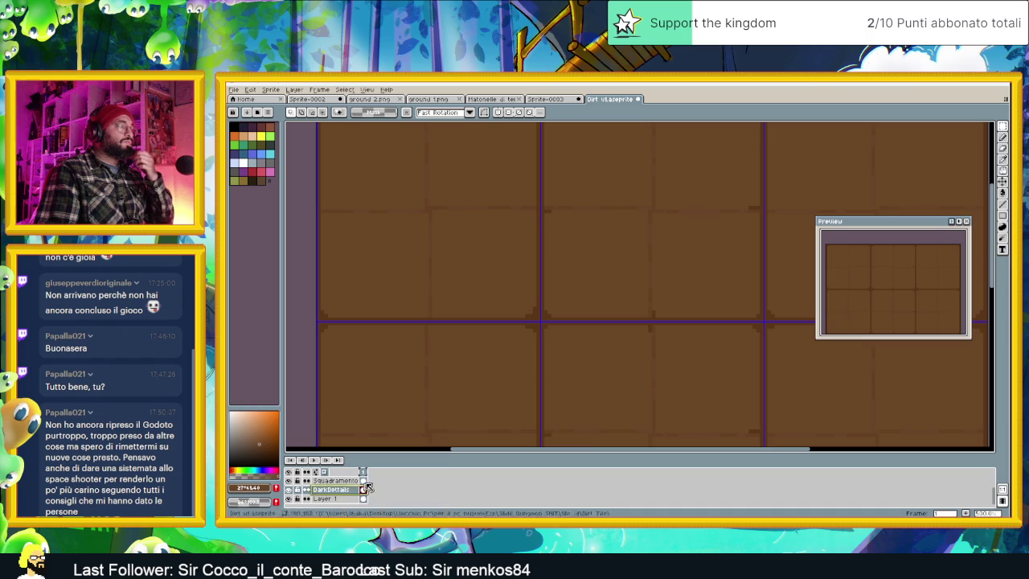
{"action": "left_click", "coordinate": [289, 489]}
{"action": "left_click", "coordinate": [290, 490]}
{"action": "left_click", "coordinate": [290, 489]}
{"action": "left_click", "coordinate": [290, 490]}
{"action": "left_click", "coordinate": [289, 489]}
{"action": "left_click", "coordinate": [290, 489]}
{"action": "left_click", "coordinate": [289, 490]}
Uncheck Grid in the display options to remove the grid overlay.
{"action": "scroll", "coordinate": [471, 335], "scroll_direction": "down", "scroll_amount": 1}
{"action": "scroll", "coordinate": [473, 337], "scroll_direction": "down", "scroll_amount": 1}
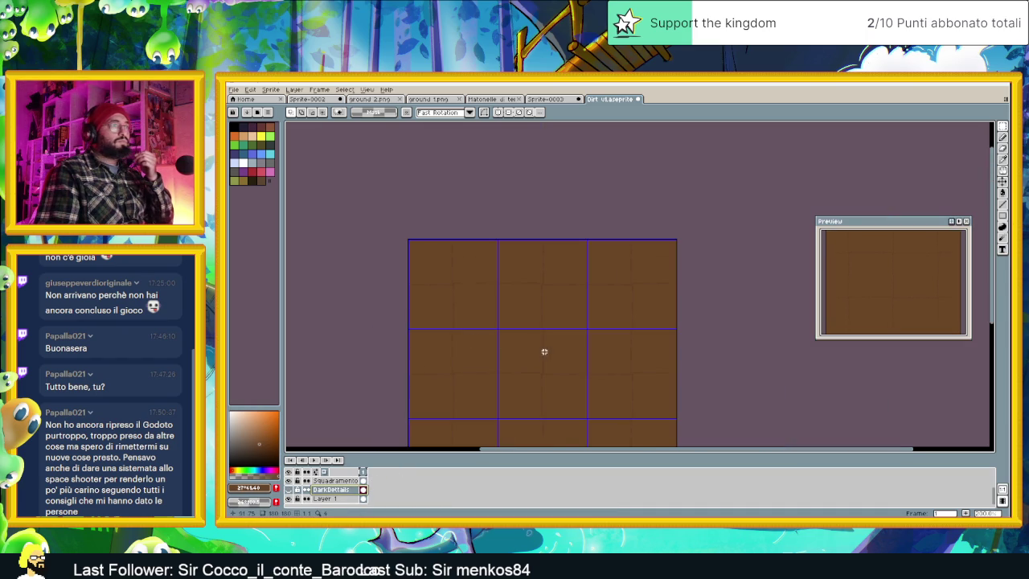
{"action": "scroll", "coordinate": [544, 351], "scroll_direction": "down", "scroll_amount": 1}
{"action": "scroll", "coordinate": [919, 266], "scroll_direction": "down", "scroll_amount": 1}
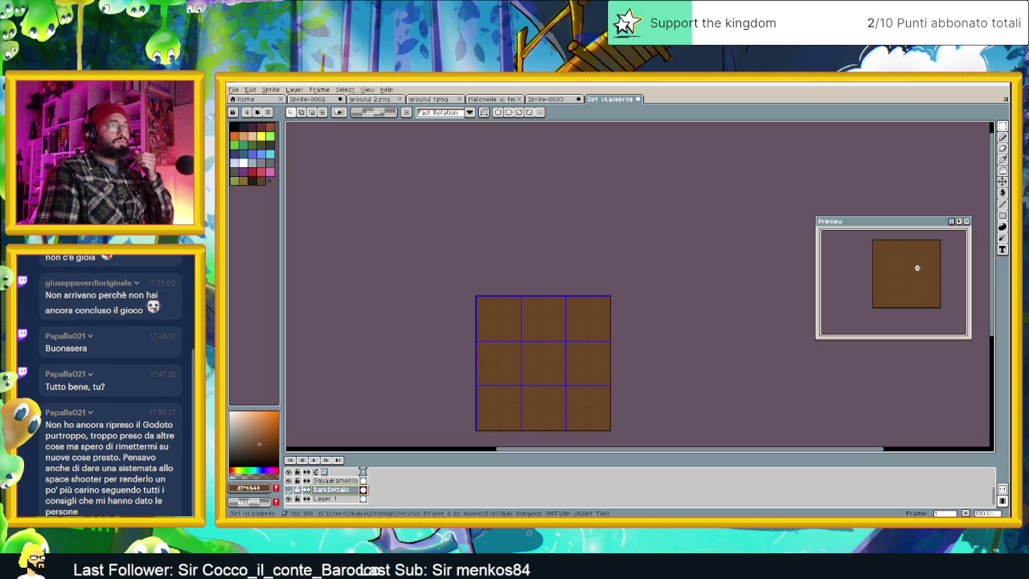
{"action": "scroll", "coordinate": [915, 270], "scroll_direction": "up", "scroll_amount": 2}
{"action": "scroll", "coordinate": [914, 270], "scroll_direction": "down", "scroll_amount": 2}
{"action": "scroll", "coordinate": [909, 262], "scroll_direction": "up", "scroll_amount": 2}
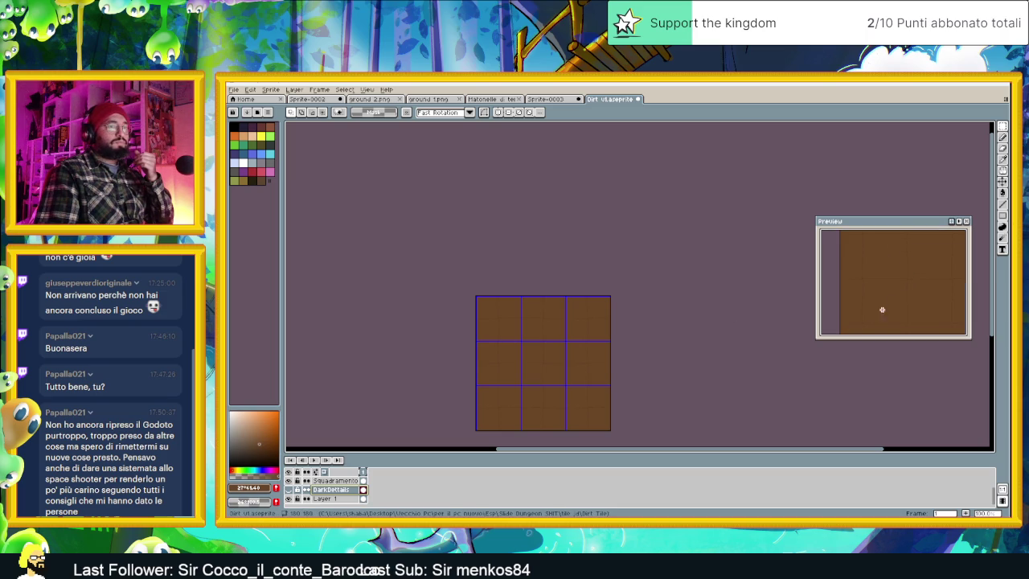
{"action": "left_click_drag", "start_coordinate": [615, 360], "coordinate": [645, 321]}
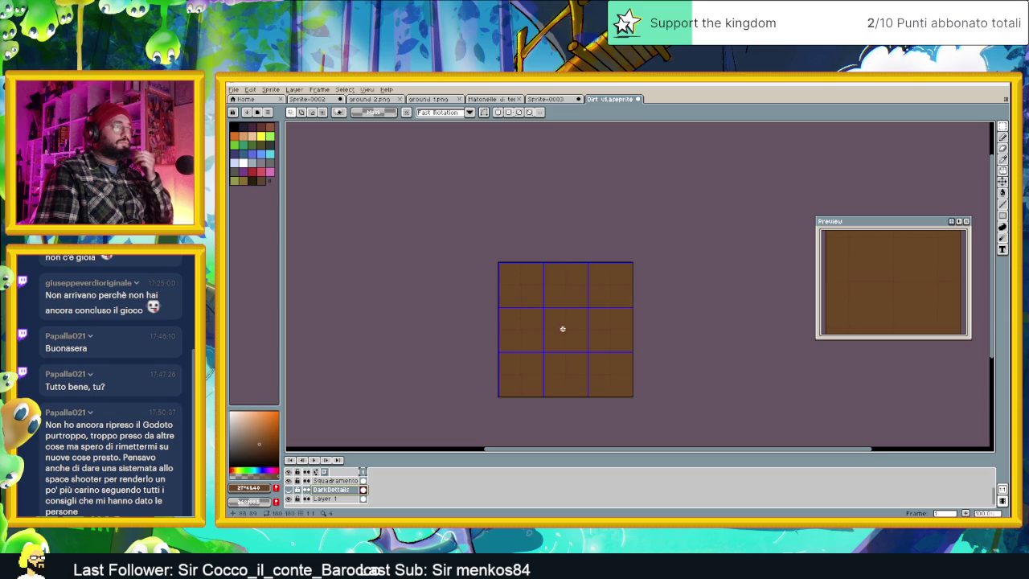
{"action": "scroll", "coordinate": [553, 322], "scroll_direction": "up", "scroll_amount": 2}
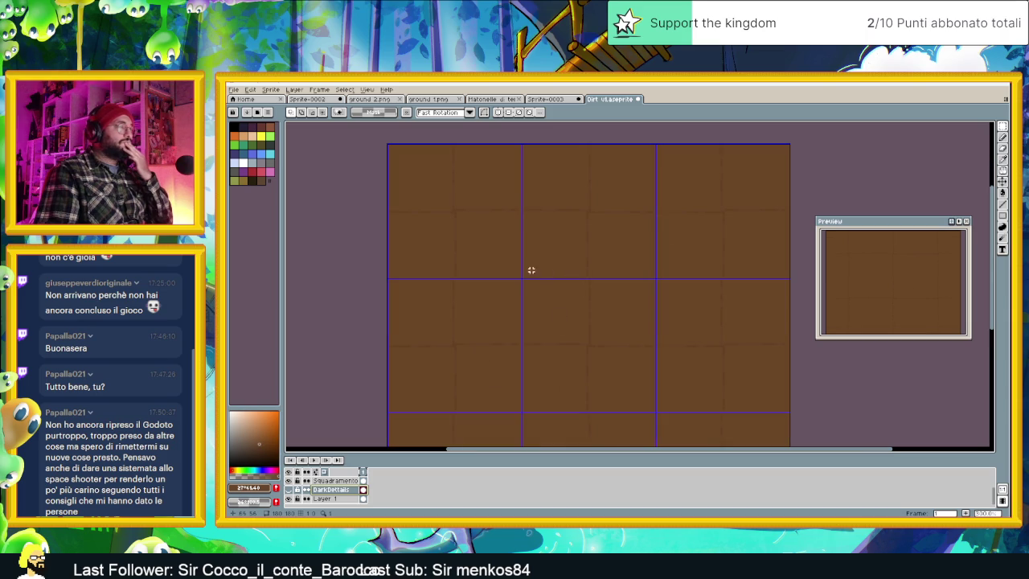
{"action": "left_click", "coordinate": [375, 90]}
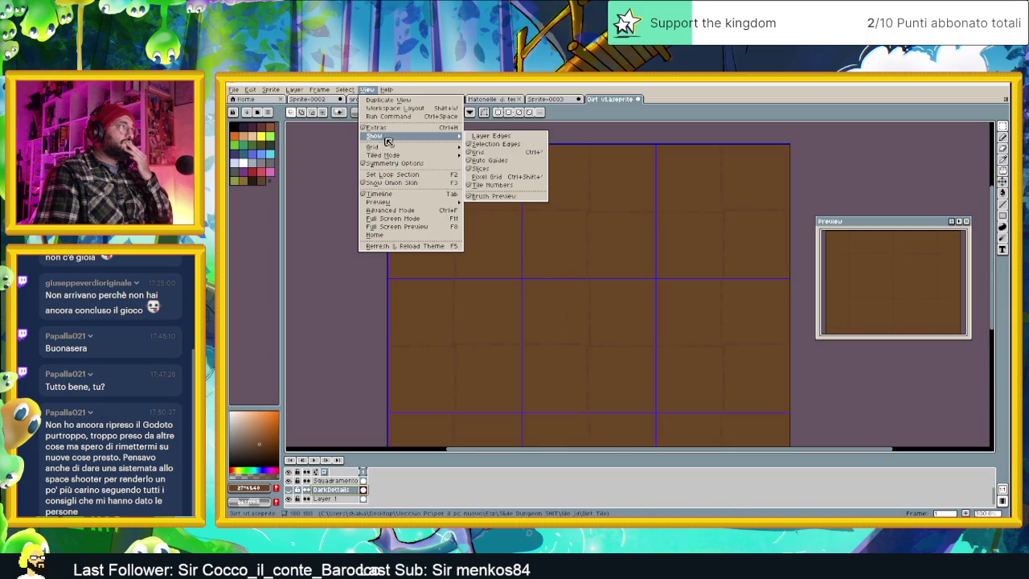
{"action": "left_click", "coordinate": [492, 152]}
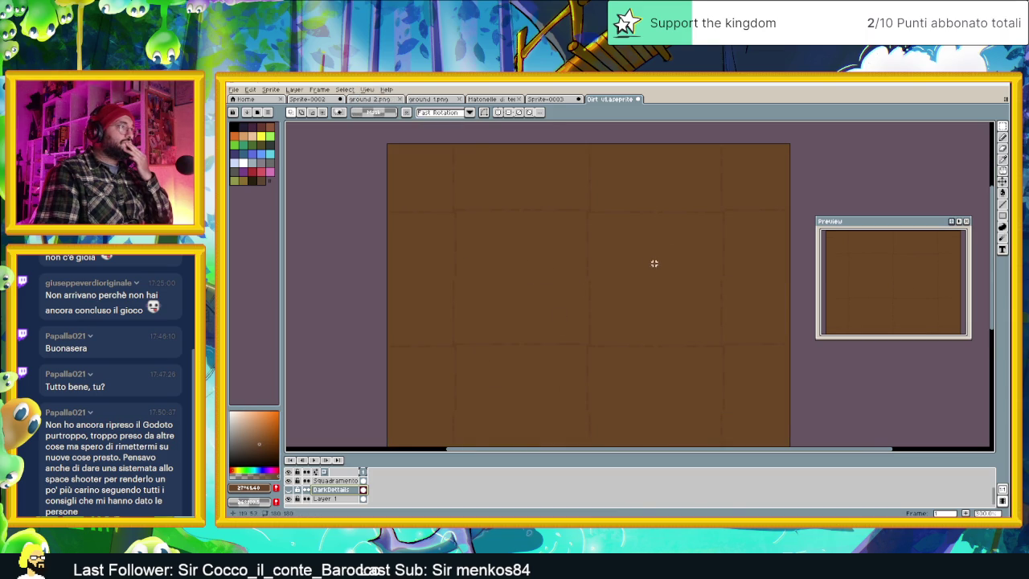
Show the DarkDetails layer again and recentre the view on the dirt tiles.
{"action": "scroll", "coordinate": [654, 261], "scroll_direction": "down", "scroll_amount": 1}
{"action": "left_click", "coordinate": [289, 489]}
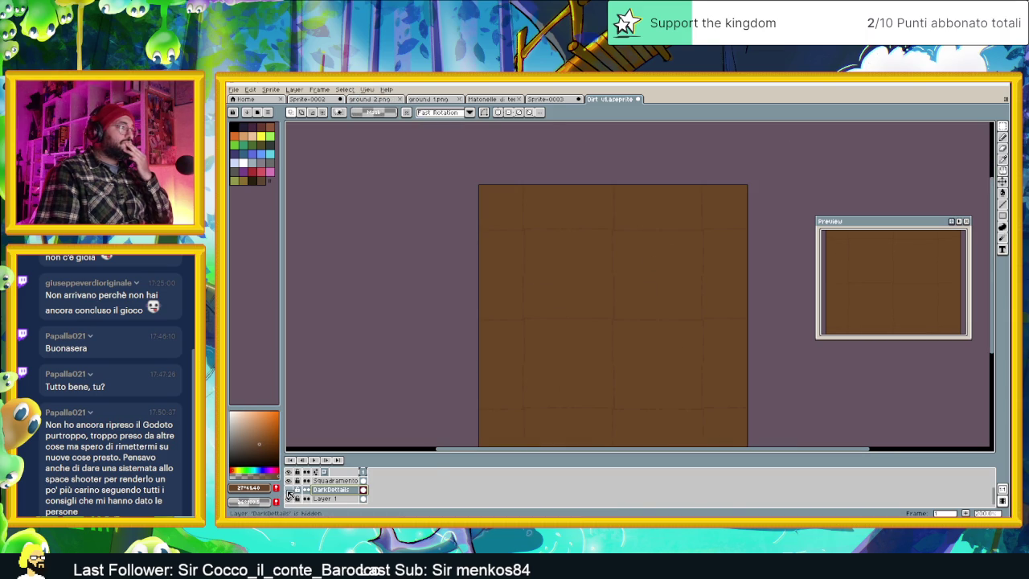
{"action": "left_click", "coordinate": [289, 489]}
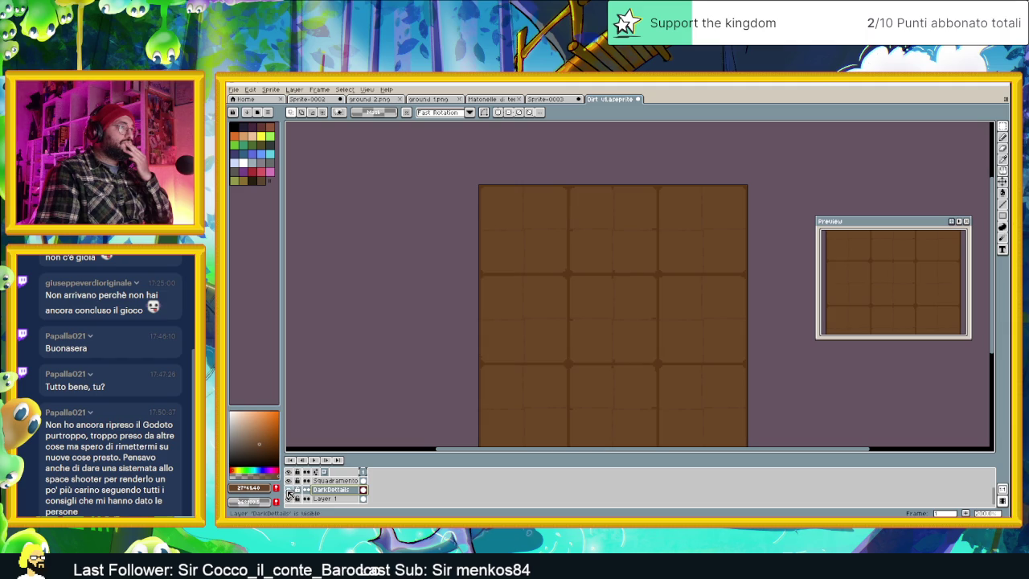
{"action": "left_click_drag", "start_coordinate": [544, 375], "coordinate": [491, 359]}
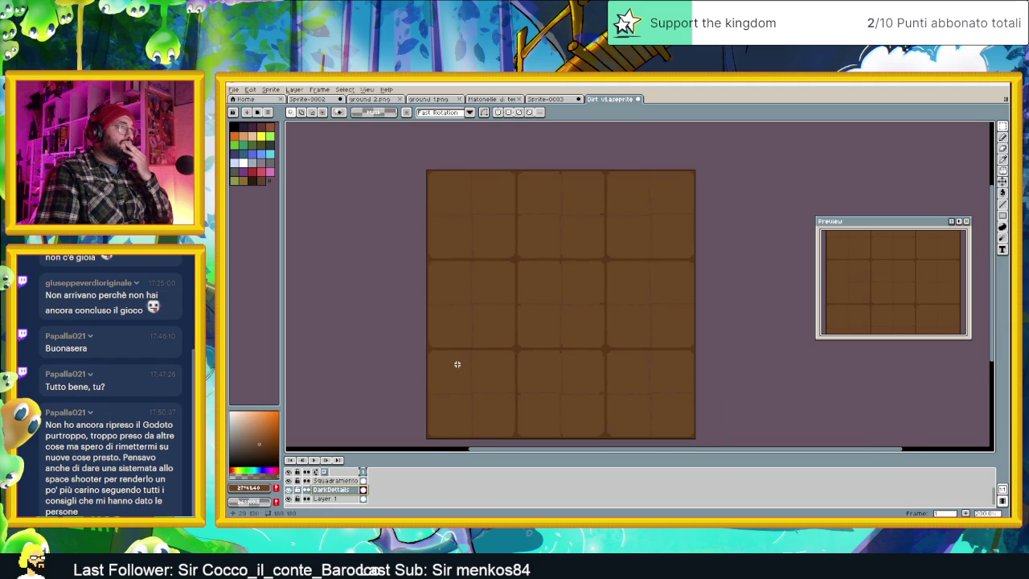
{"action": "scroll", "coordinate": [492, 238], "scroll_direction": "up", "scroll_amount": 1}
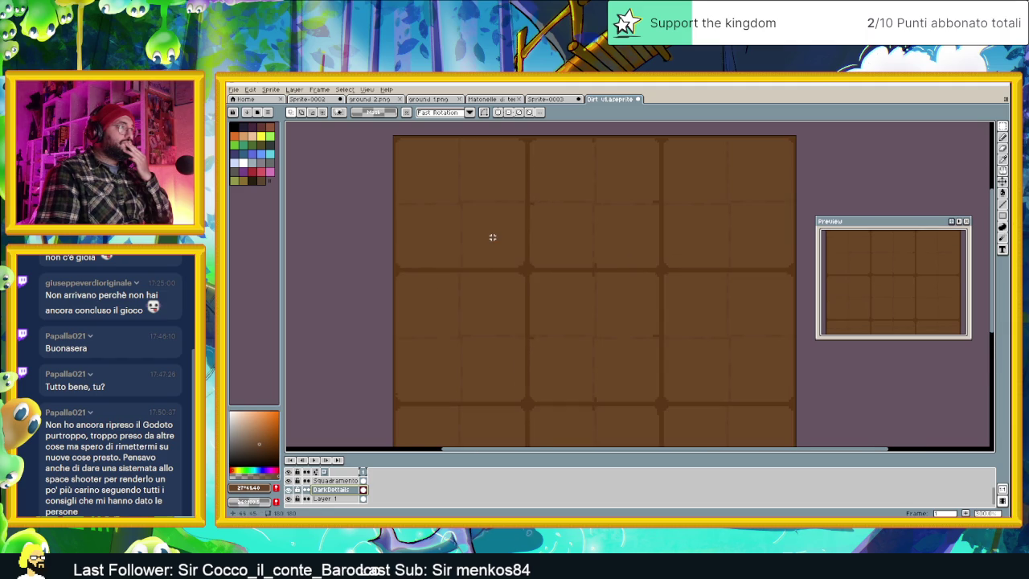
{"action": "scroll", "coordinate": [491, 237], "scroll_direction": "up", "scroll_amount": 1}
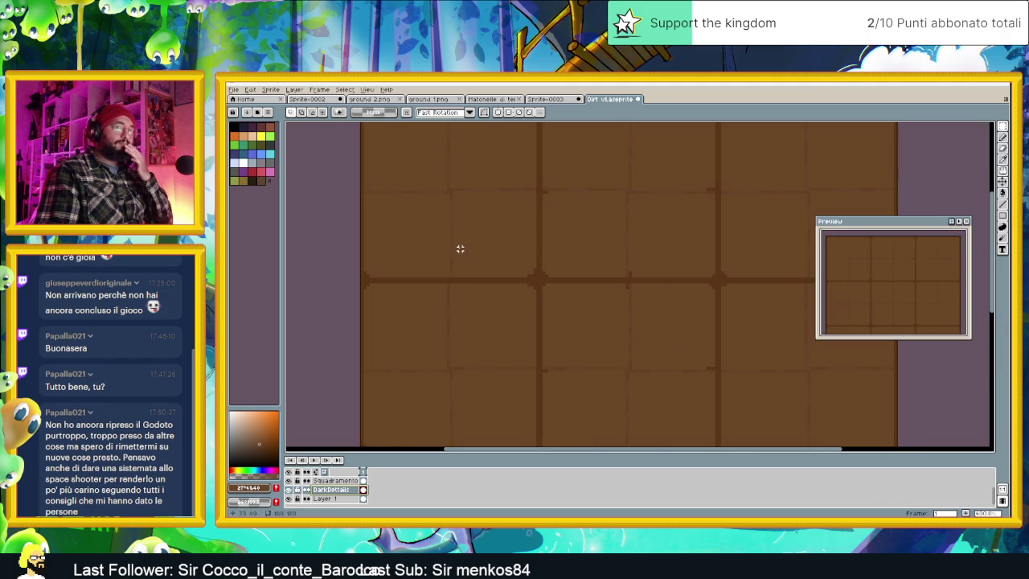
{"action": "left_click_drag", "start_coordinate": [432, 249], "coordinate": [469, 305]}
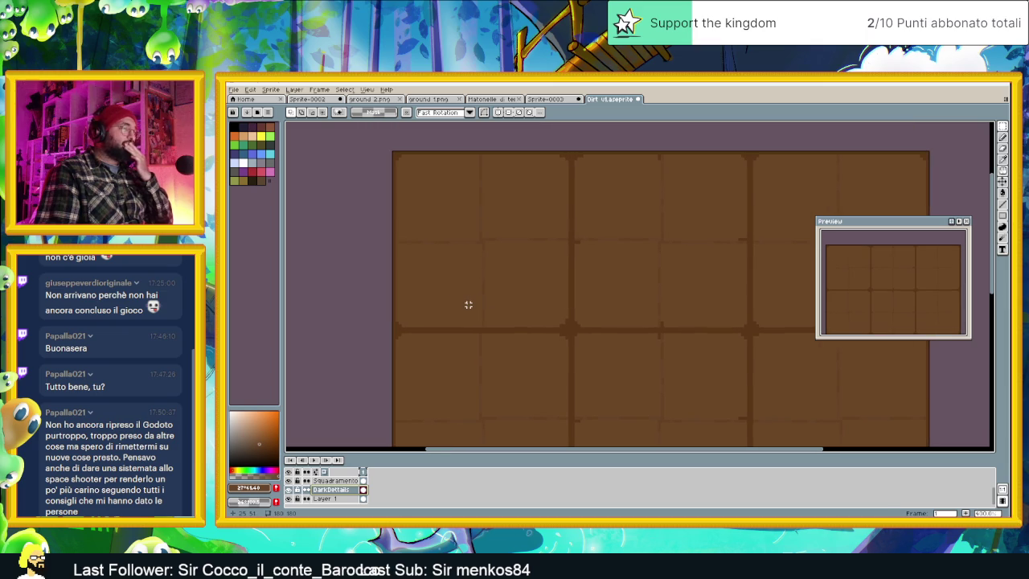
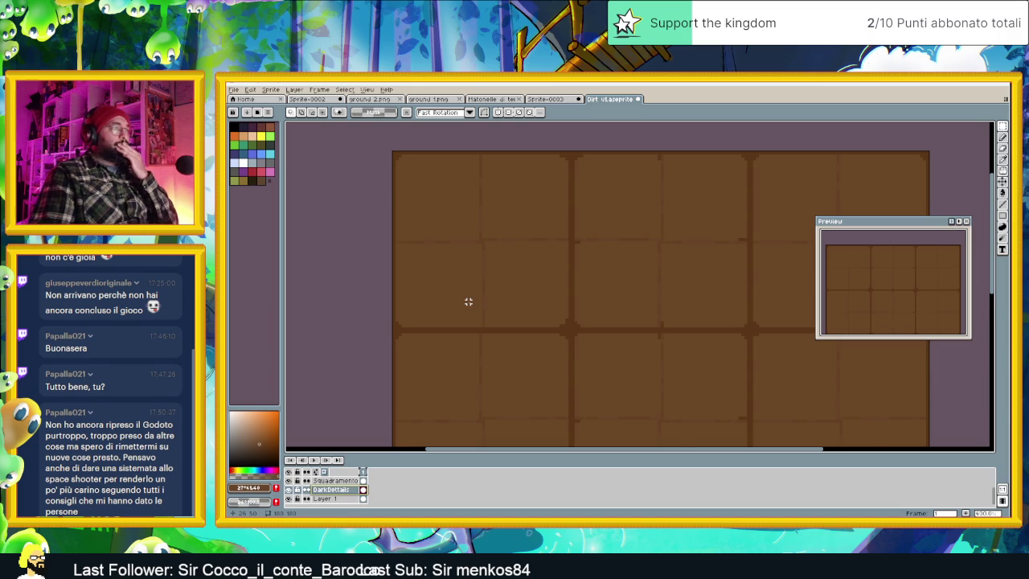
Sample the brown of the dirt tile lines as the drawing colour with the eyedropper.
{"action": "scroll", "coordinate": [469, 301], "scroll_direction": "down", "scroll_amount": 1}
{"action": "scroll", "coordinate": [555, 297], "scroll_direction": "up", "scroll_amount": 1}
{"action": "scroll", "coordinate": [532, 278], "scroll_direction": "up", "scroll_amount": 1}
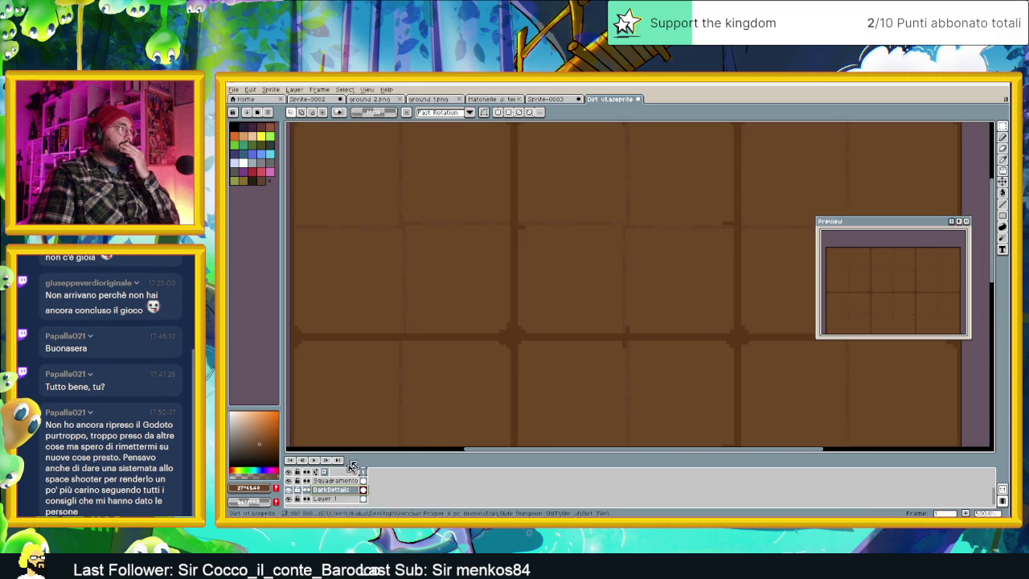
{"action": "key", "text": "i"}
{"action": "left_click", "coordinate": [518, 328]}
{"action": "key", "text": "m"}
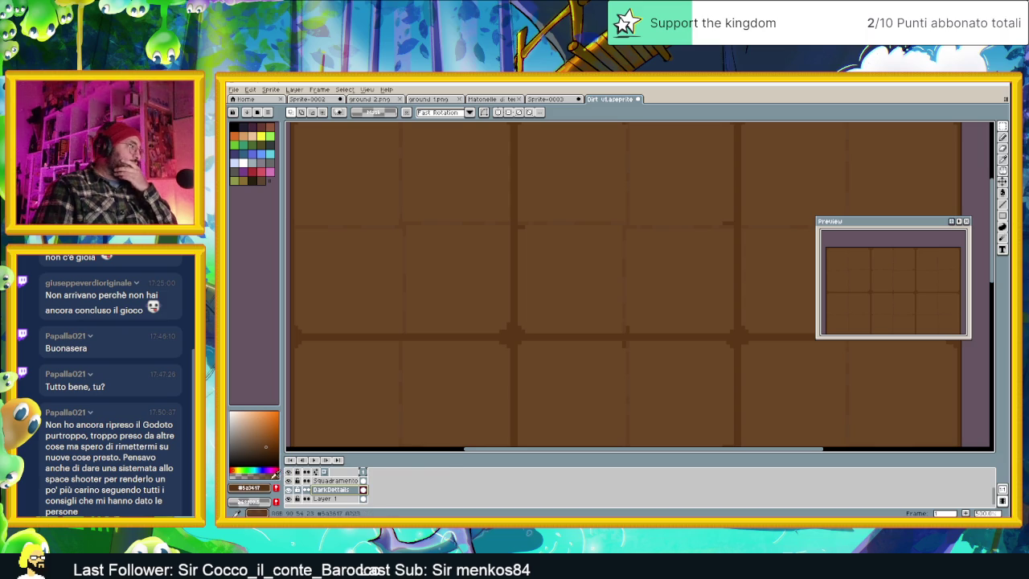
Darken the drawing colour in HSV to value 33 and hue 26 (saturation 74).
{"action": "left_click", "coordinate": [249, 487]}
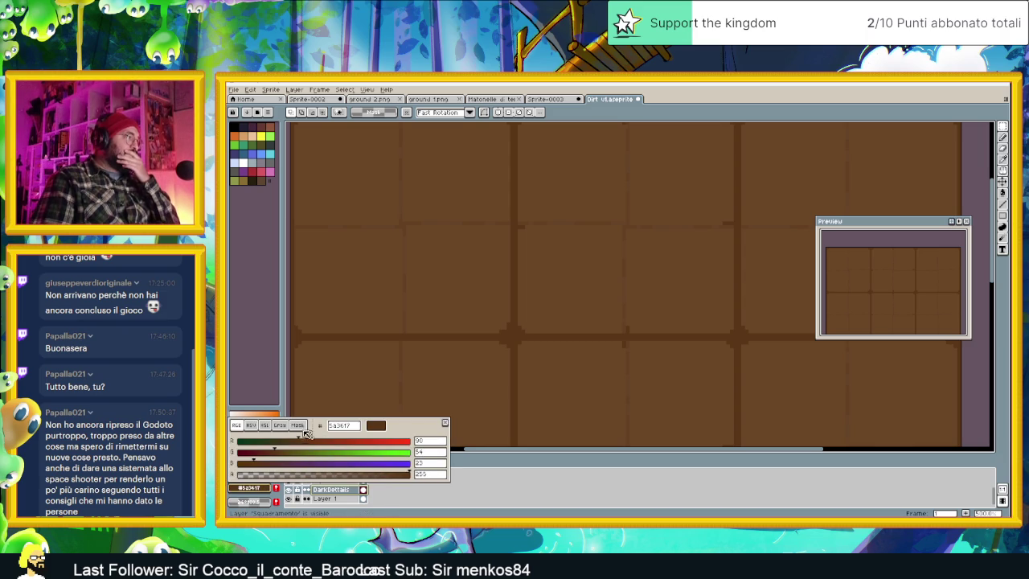
{"action": "left_click", "coordinate": [251, 425]}
{"action": "left_click", "coordinate": [424, 463]}
{"action": "type", "text": "33"}
{"action": "key", "text": "Return"}
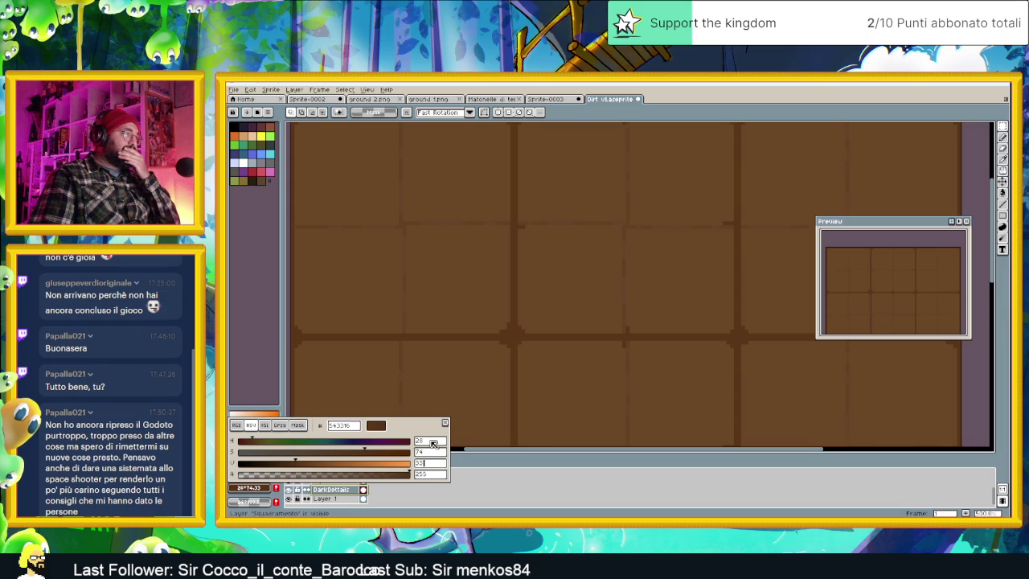
{"action": "left_click", "coordinate": [433, 443]}
{"action": "type", "text": "26"}
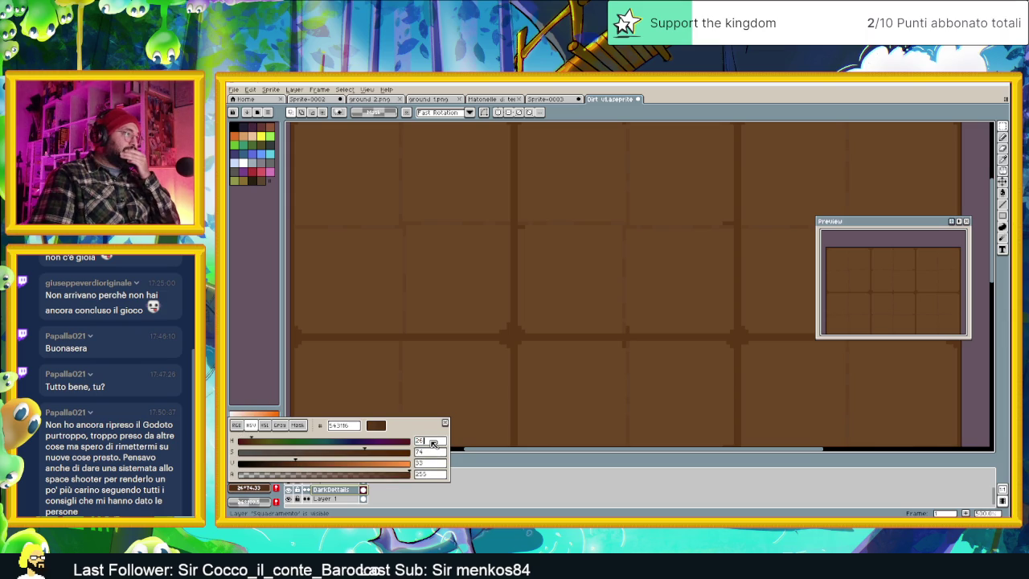
{"action": "left_click", "coordinate": [552, 367]}
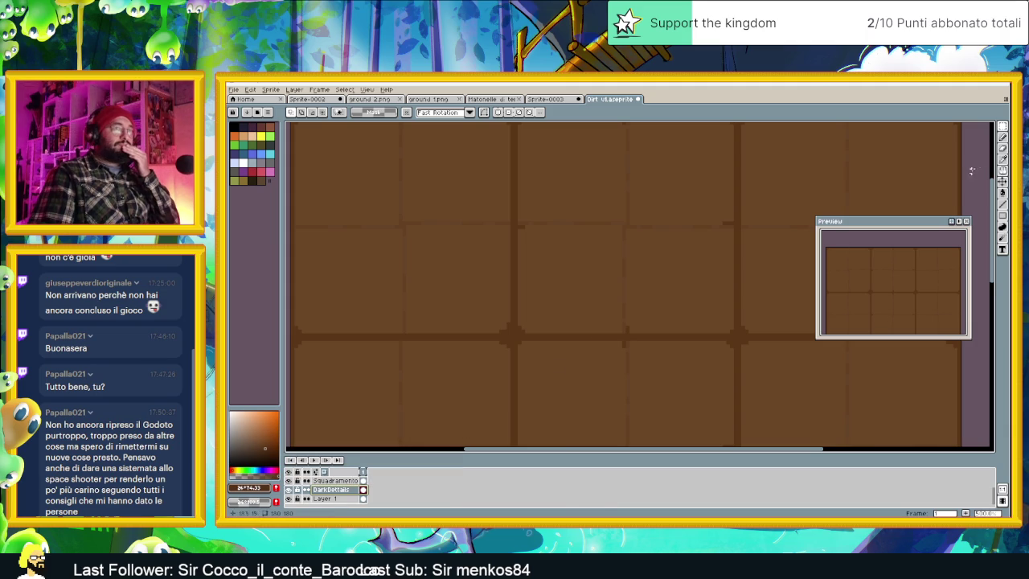
{"action": "left_click", "coordinate": [1003, 137]}
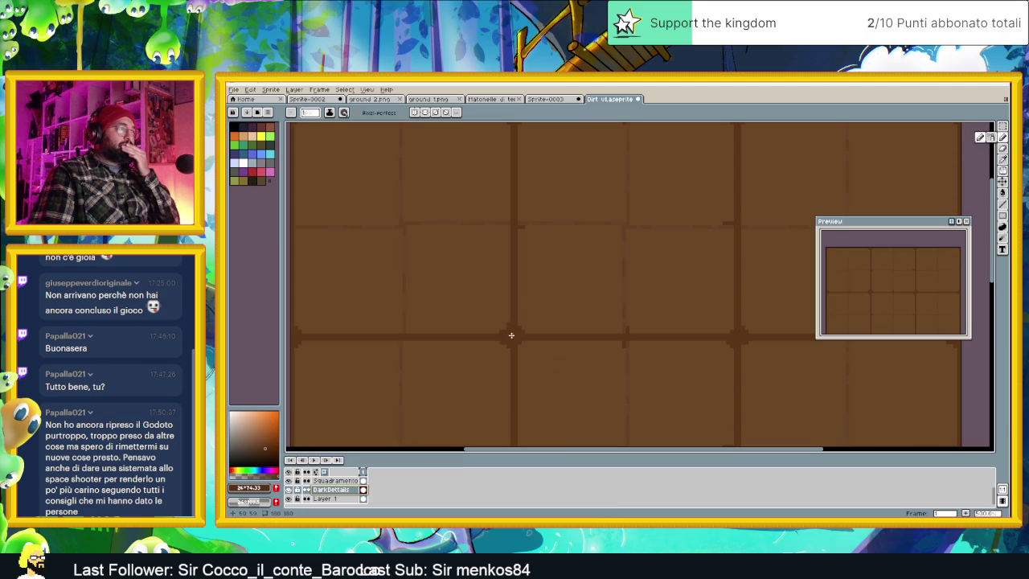
Zoom to the sprite's top edge and undo the previous pencil stroke.
{"action": "scroll", "coordinate": [516, 342], "scroll_direction": "up", "scroll_amount": 1}
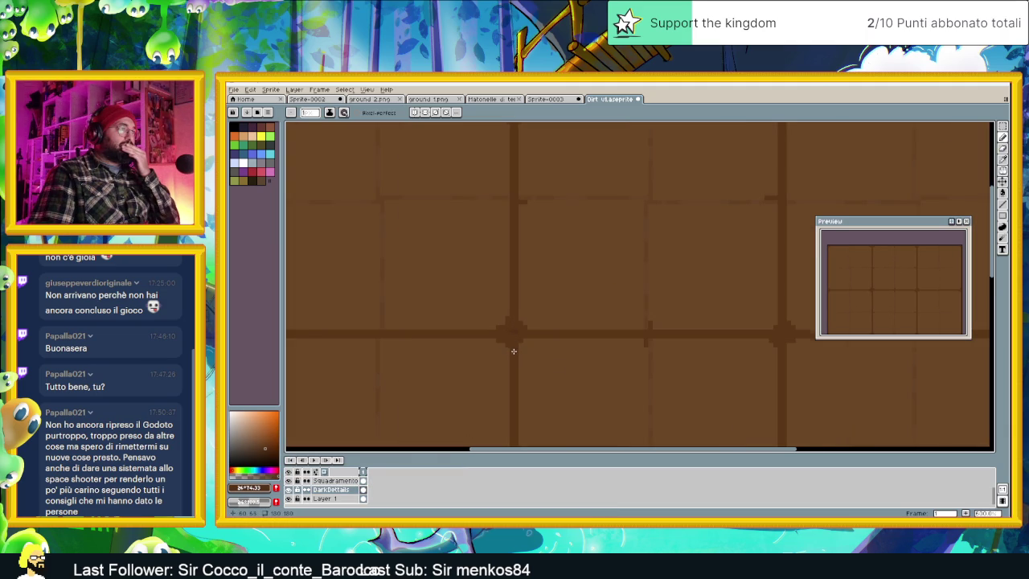
{"action": "scroll", "coordinate": [518, 340], "scroll_direction": "up", "scroll_amount": 1}
{"action": "scroll", "coordinate": [518, 338], "scroll_direction": "up", "scroll_amount": 1}
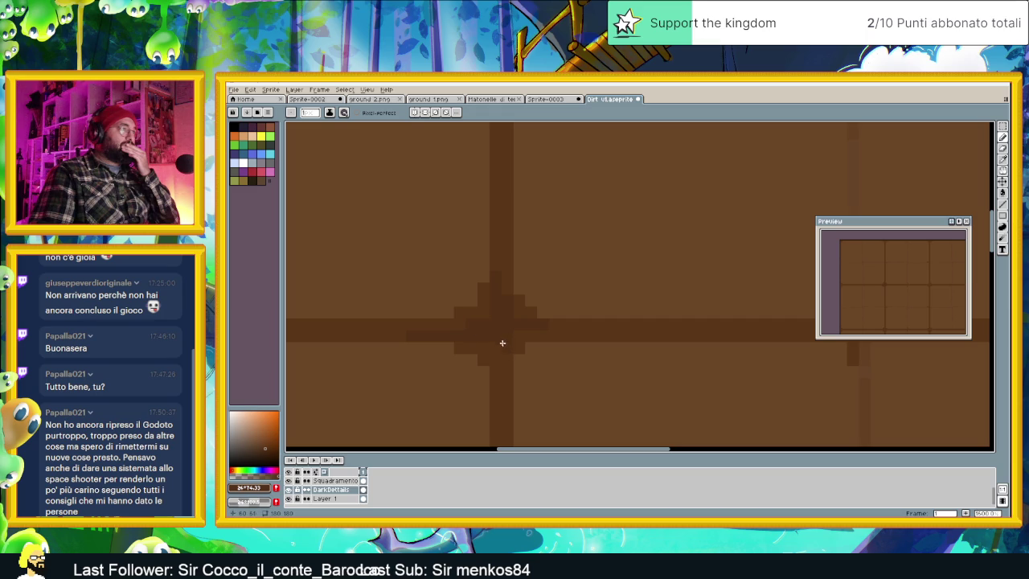
{"action": "scroll", "coordinate": [506, 374], "scroll_direction": "down", "scroll_amount": 3}
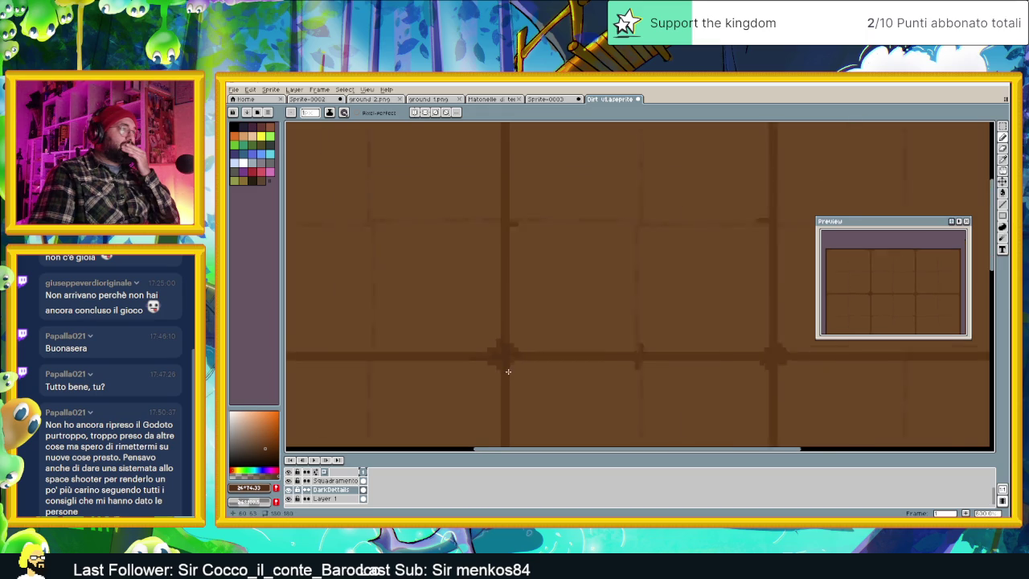
{"action": "scroll", "coordinate": [508, 373], "scroll_direction": "down", "scroll_amount": 1}
{"action": "scroll", "coordinate": [514, 373], "scroll_direction": "down", "scroll_amount": 1}
{"action": "scroll", "coordinate": [518, 373], "scroll_direction": "down", "scroll_amount": 2}
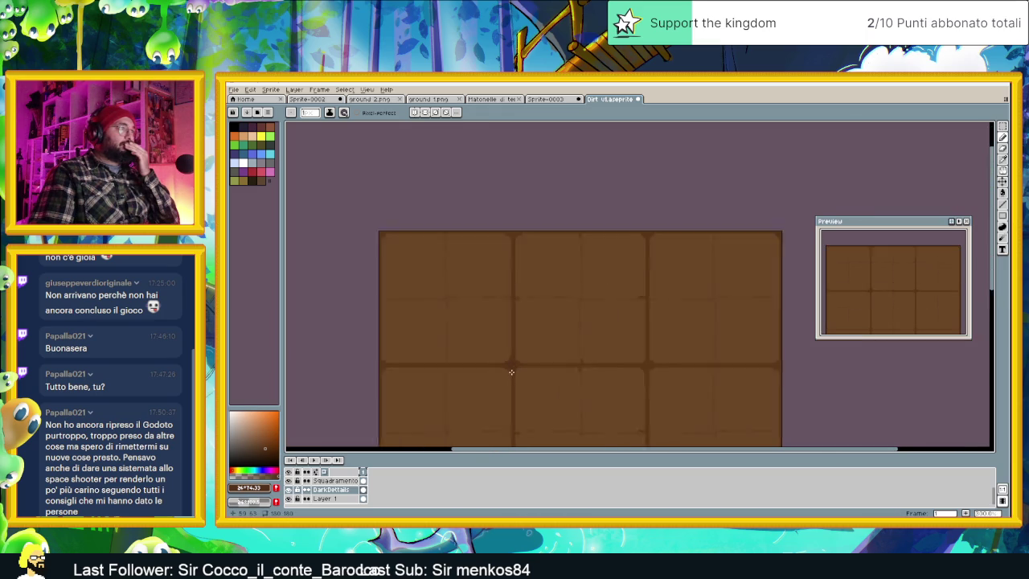
{"action": "scroll", "coordinate": [517, 372], "scroll_direction": "up", "scroll_amount": 1}
{"action": "left_click_drag", "start_coordinate": [518, 266], "coordinate": [524, 303]}
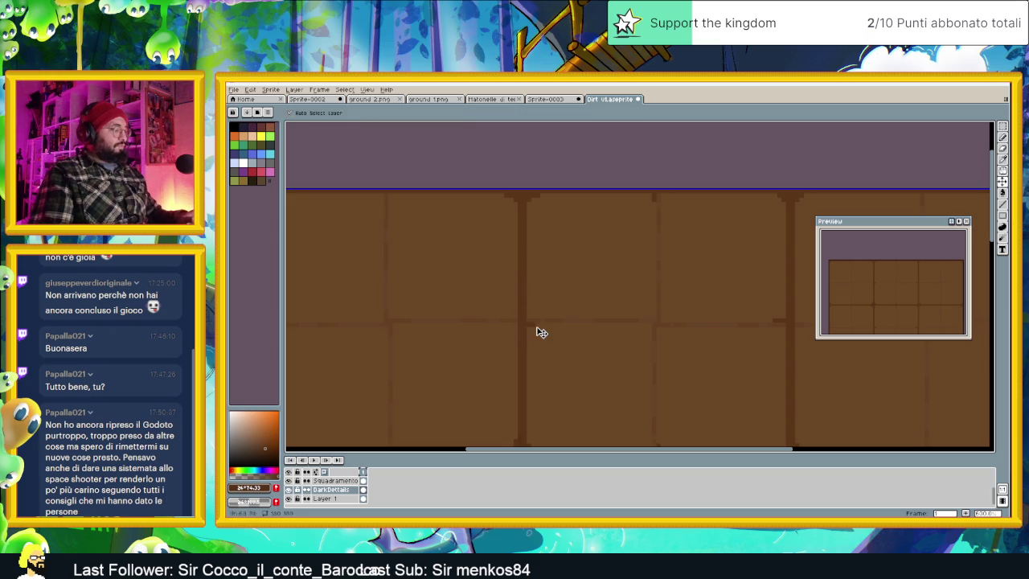
{"action": "key", "text": "ctrl+z"}
Repaint a short stretch of the dark horizontal tile line near the grid's left.
{"action": "scroll", "coordinate": [527, 329], "scroll_direction": "up", "scroll_amount": 1}
{"action": "scroll", "coordinate": [527, 329], "scroll_direction": "up", "scroll_amount": 1}
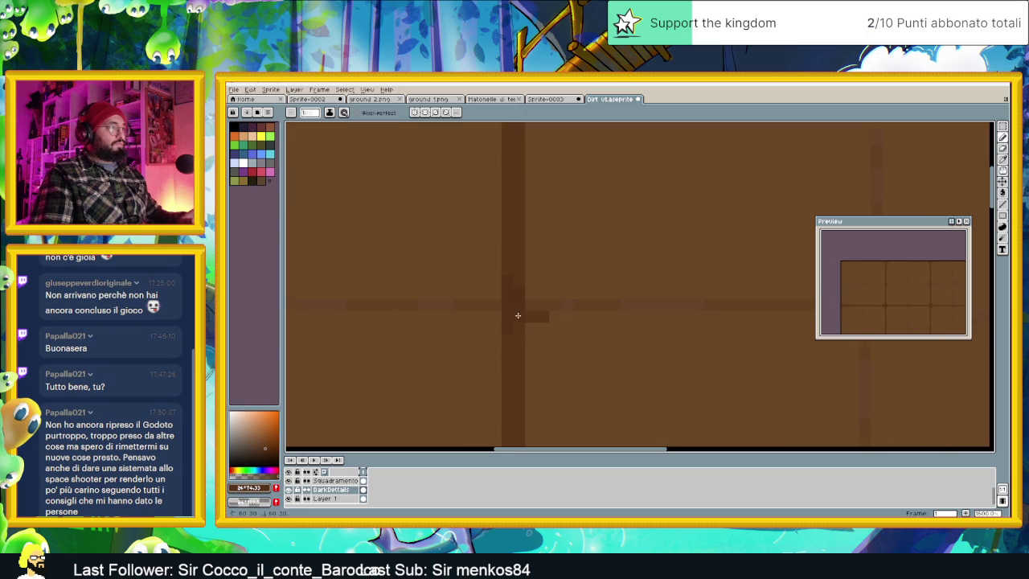
{"action": "scroll", "coordinate": [527, 330], "scroll_direction": "down", "scroll_amount": 2}
{"action": "scroll", "coordinate": [546, 389], "scroll_direction": "up", "scroll_amount": 1}
{"action": "scroll", "coordinate": [530, 333], "scroll_direction": "up", "scroll_amount": 1}
{"action": "scroll", "coordinate": [518, 362], "scroll_direction": "up", "scroll_amount": 1}
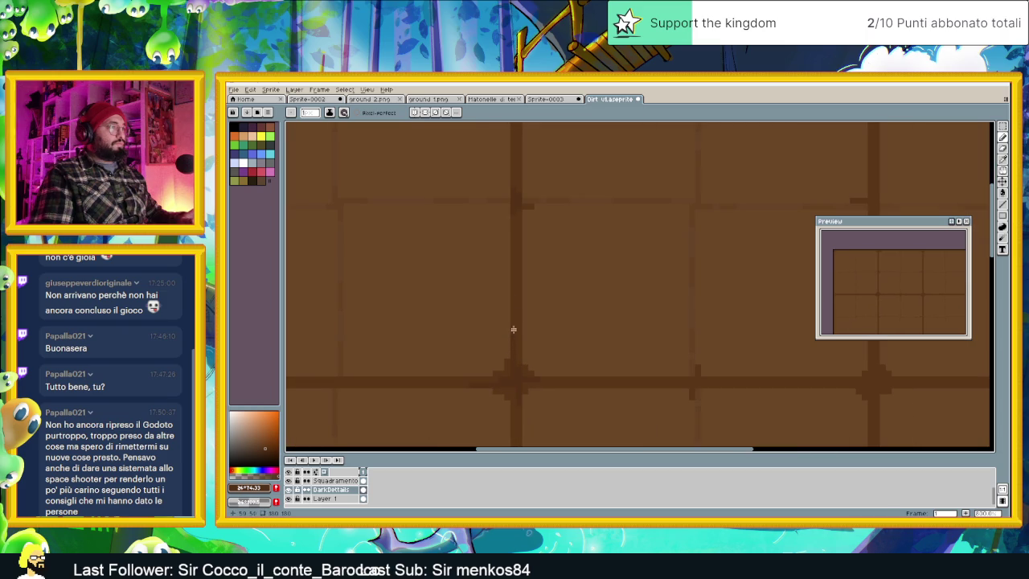
{"action": "scroll", "coordinate": [502, 386], "scroll_direction": "down", "scroll_amount": 2}
{"action": "scroll", "coordinate": [554, 356], "scroll_direction": "up", "scroll_amount": 2}
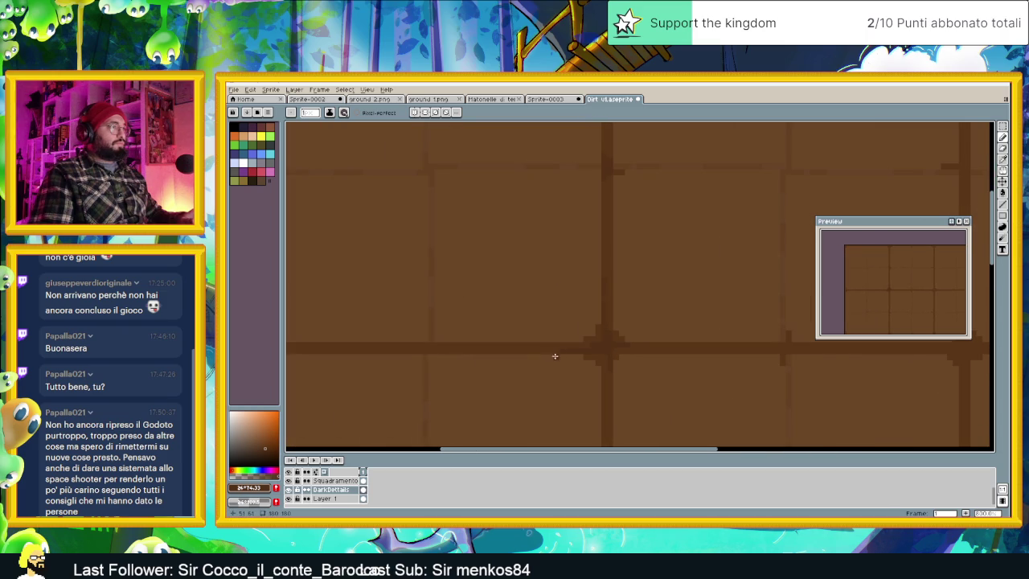
{"action": "scroll", "coordinate": [458, 357], "scroll_direction": "up", "scroll_amount": 2}
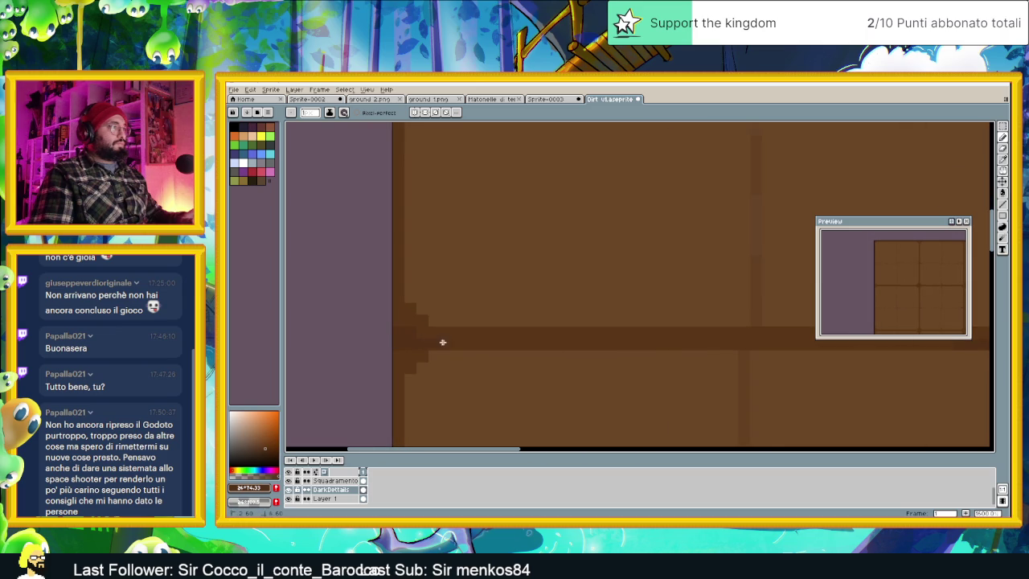
{"action": "scroll", "coordinate": [585, 346], "scroll_direction": "down", "scroll_amount": 1}
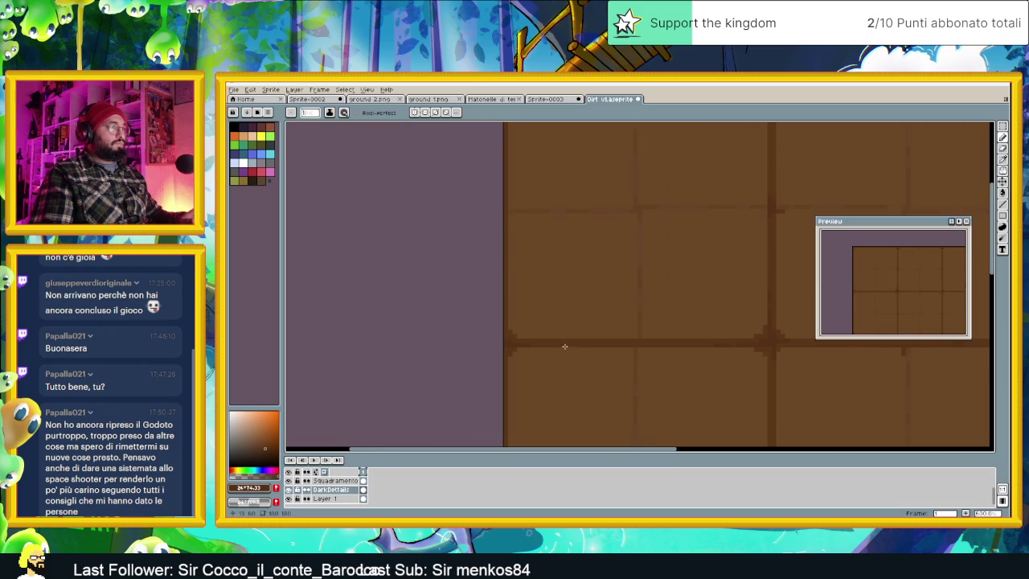
{"action": "scroll", "coordinate": [585, 347], "scroll_direction": "up", "scroll_amount": 1}
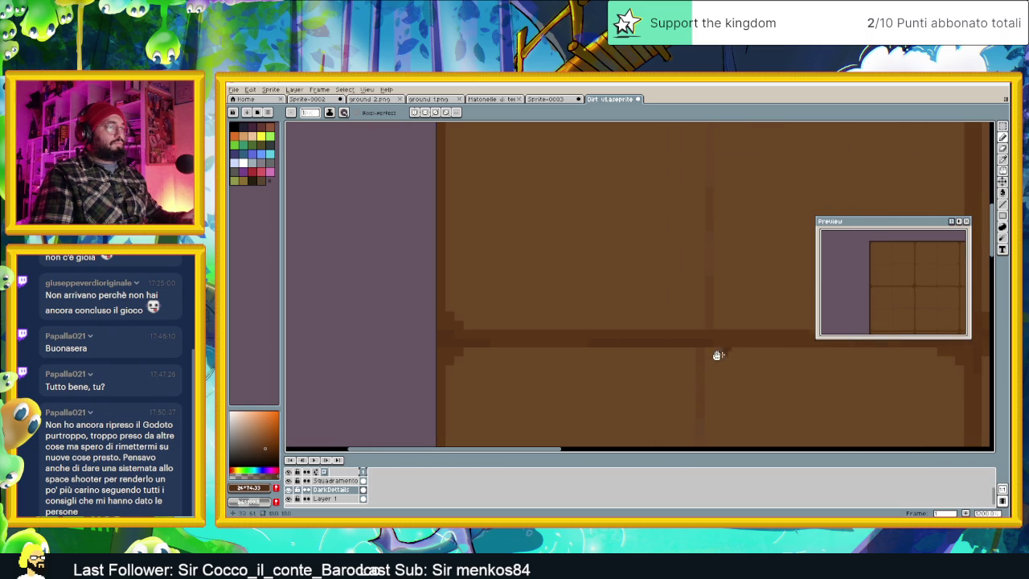
{"action": "scroll", "coordinate": [532, 379], "scroll_direction": "down", "scroll_amount": 1}
{"action": "scroll", "coordinate": [568, 373], "scroll_direction": "down", "scroll_amount": 1}
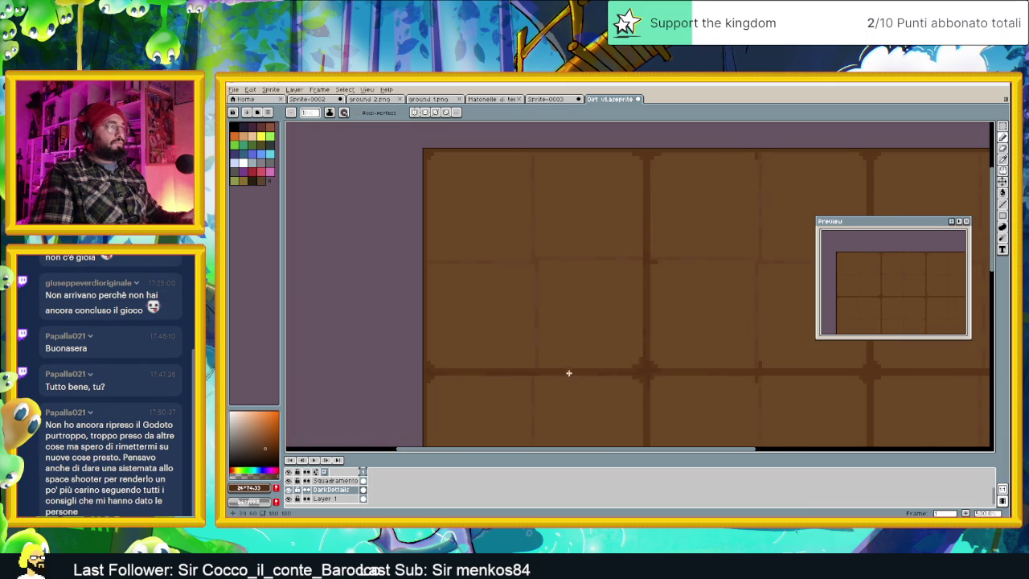
{"action": "scroll", "coordinate": [539, 153], "scroll_direction": "up", "scroll_amount": 1}
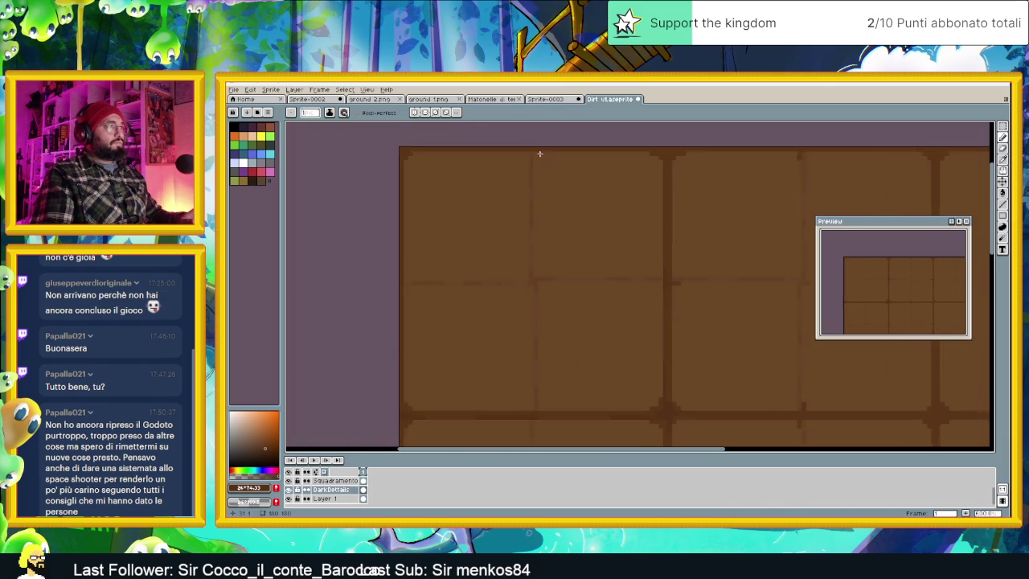
{"action": "scroll", "coordinate": [524, 148], "scroll_direction": "up", "scroll_amount": 1}
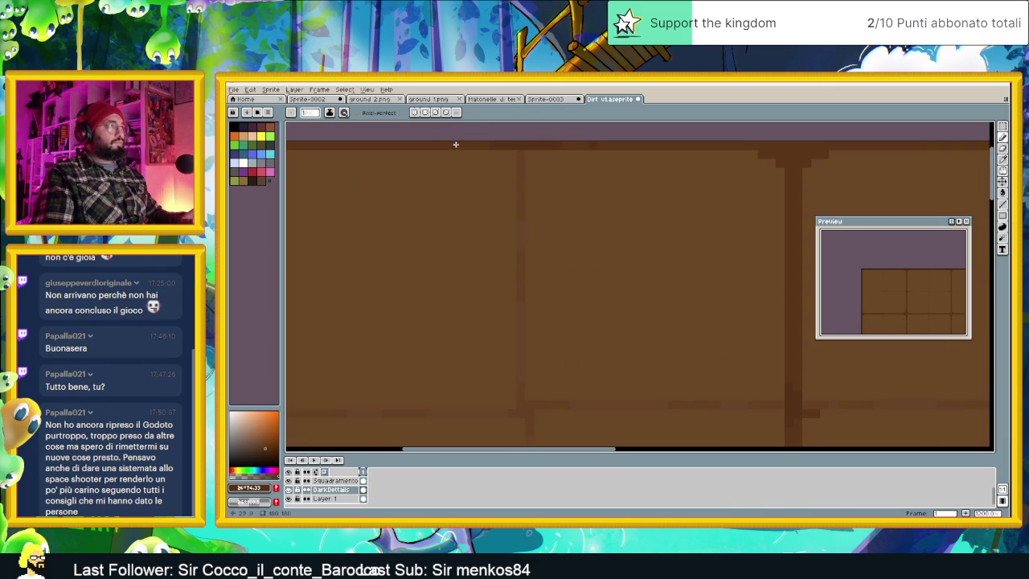
{"action": "scroll", "coordinate": [407, 193], "scroll_direction": "down", "scroll_amount": 3}
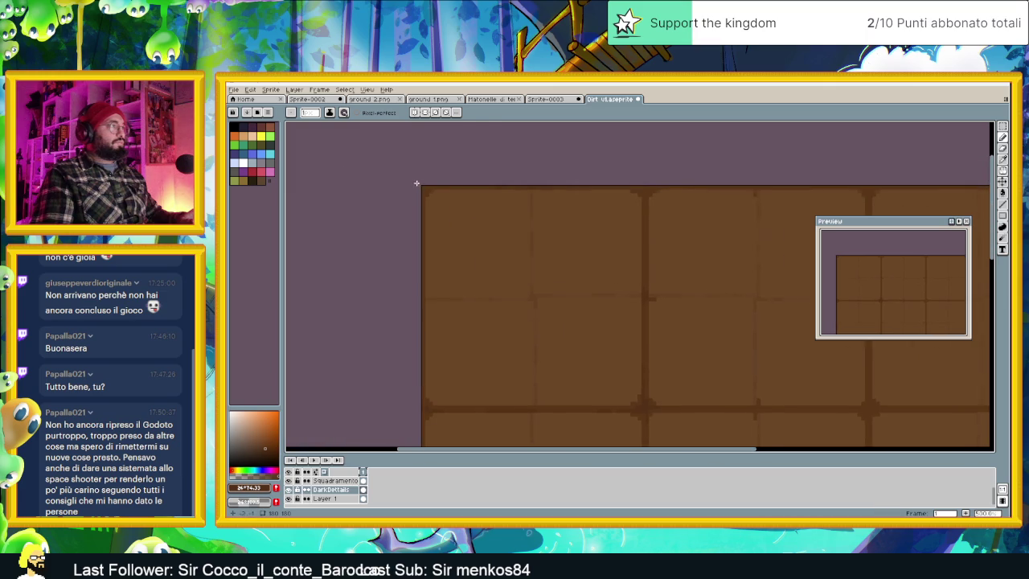
{"action": "scroll", "coordinate": [424, 186], "scroll_direction": "up", "scroll_amount": 3}
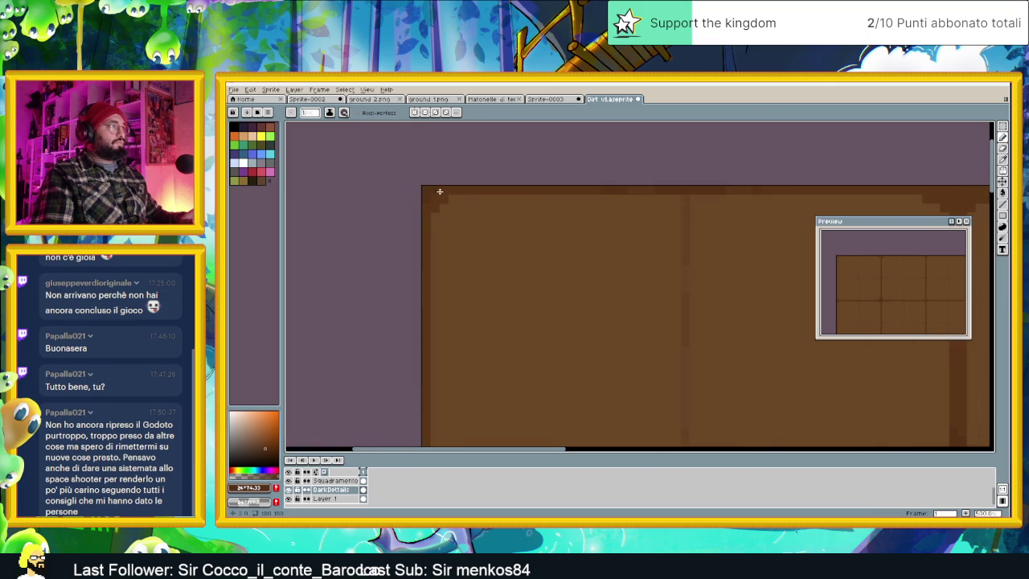
{"action": "scroll", "coordinate": [450, 205], "scroll_direction": "down", "scroll_amount": 2}
{"action": "scroll", "coordinate": [474, 354], "scroll_direction": "up", "scroll_amount": 1}
{"action": "scroll", "coordinate": [448, 396], "scroll_direction": "up", "scroll_amount": 2}
{"action": "scroll", "coordinate": [447, 395], "scroll_direction": "up", "scroll_amount": 1}
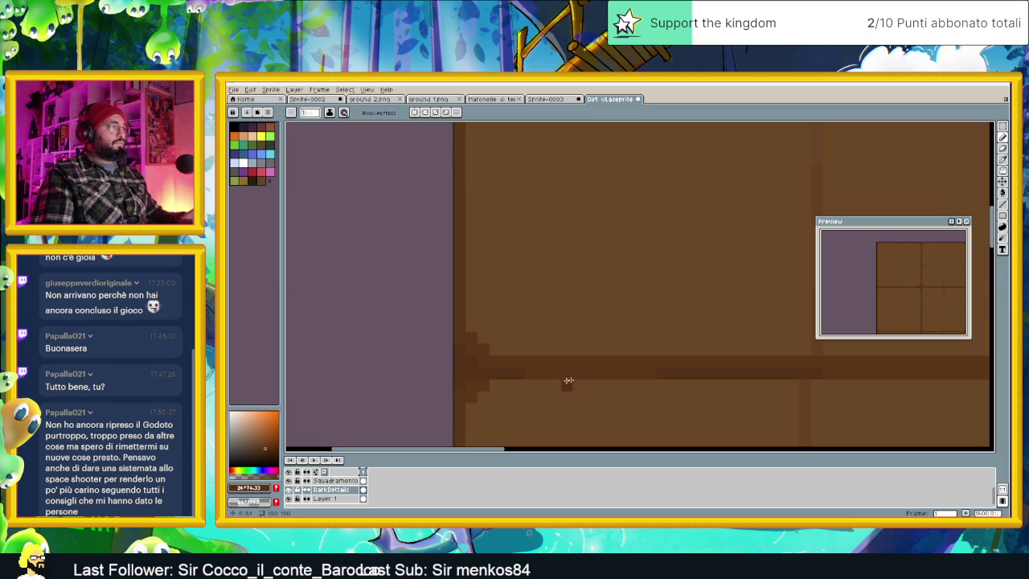
{"action": "scroll", "coordinate": [643, 375], "scroll_direction": "down", "scroll_amount": 1}
{"action": "scroll", "coordinate": [556, 373], "scroll_direction": "down", "scroll_amount": 1}
{"action": "scroll", "coordinate": [542, 368], "scroll_direction": "down", "scroll_amount": 2}
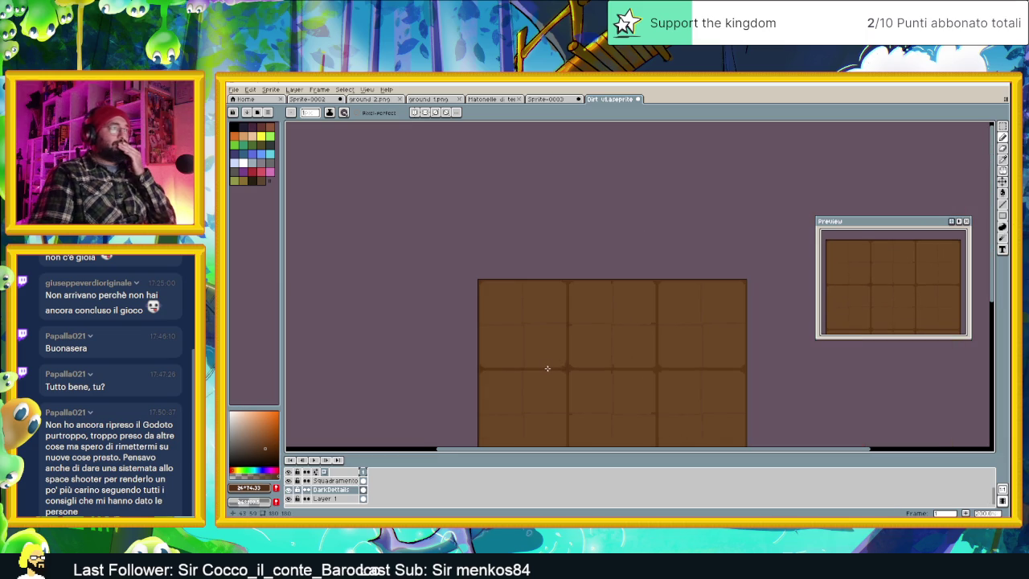
{"action": "scroll", "coordinate": [563, 343], "scroll_direction": "up", "scroll_amount": 2}
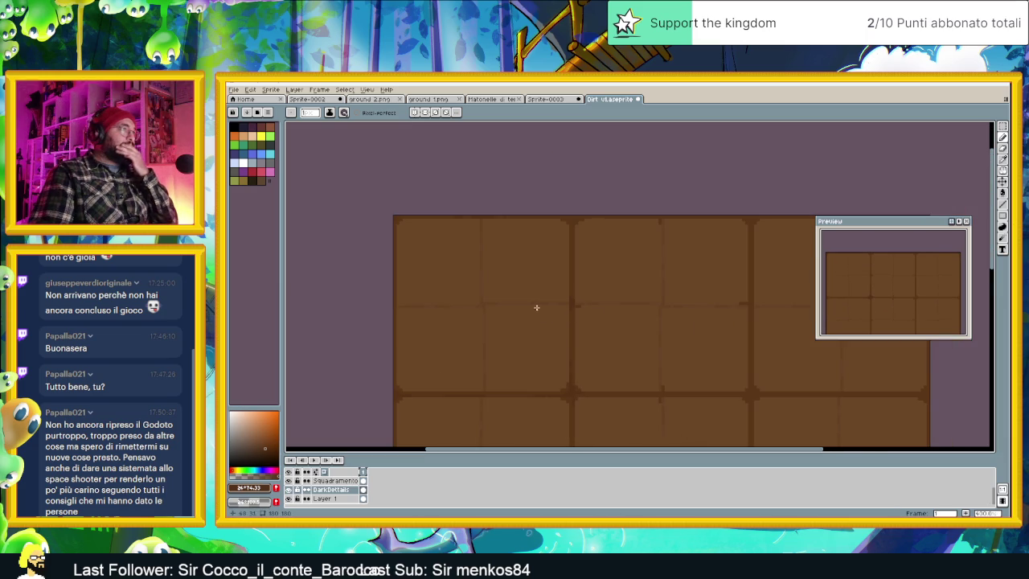
{"action": "scroll", "coordinate": [486, 398], "scroll_direction": "up", "scroll_amount": 2}
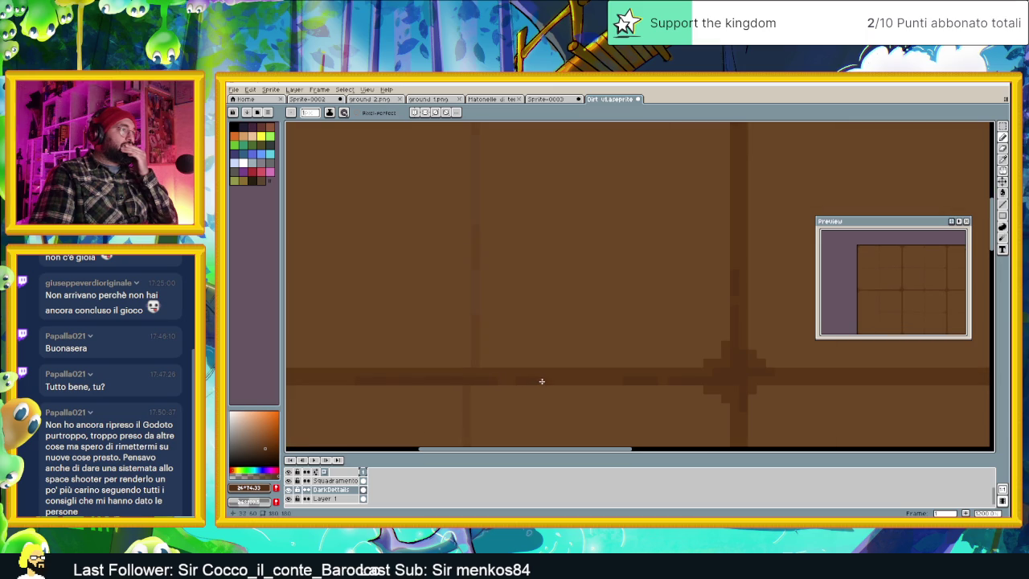
{"action": "mouse_move", "coordinate": [392, 379]}
{"action": "left_mouse_down"}
{"action": "mouse_move", "coordinate": [351, 379]}
{"action": "mouse_move", "coordinate": [377, 381]}
{"action": "left_mouse_up"}
Pick the dark tile-line colour for drawing and undo the last pencil stroke.
{"action": "key", "text": "i"}
{"action": "left_click", "coordinate": [330, 377]}
{"action": "key", "text": "b"}
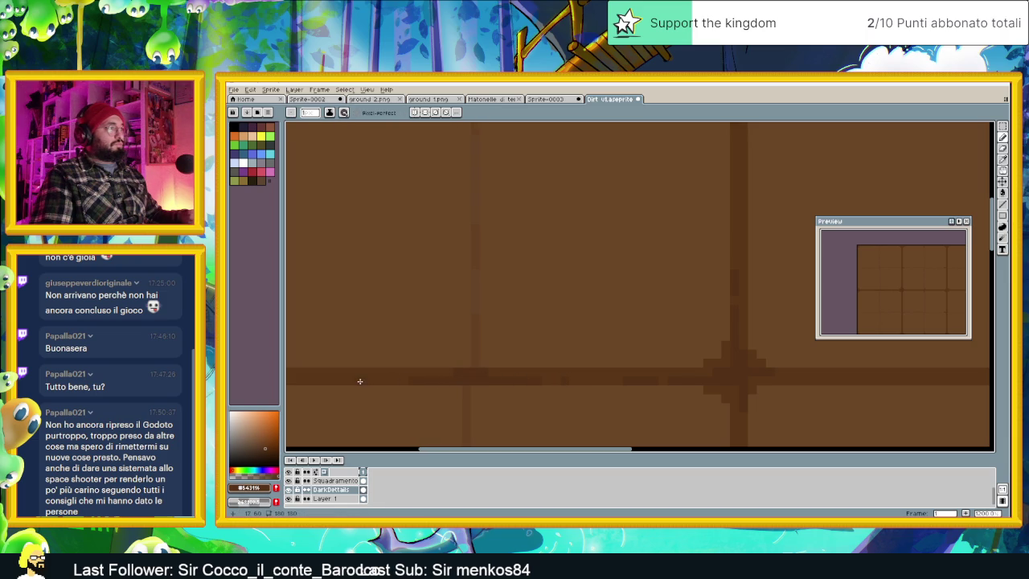
{"action": "scroll", "coordinate": [341, 381], "scroll_direction": "down", "scroll_amount": 2}
{"action": "scroll", "coordinate": [458, 395], "scroll_direction": "down", "scroll_amount": 1}
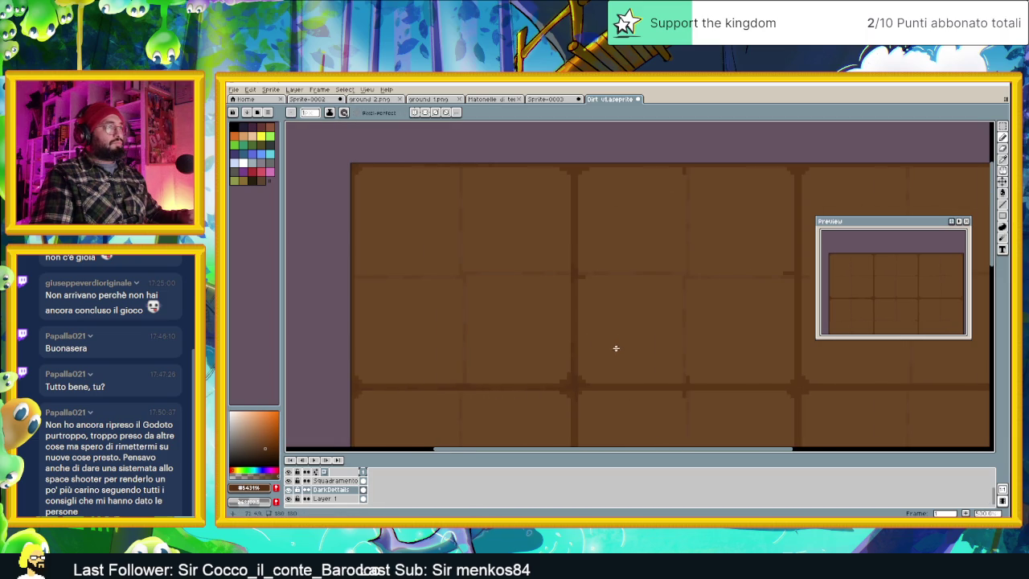
{"action": "scroll", "coordinate": [486, 157], "scroll_direction": "up", "scroll_amount": 1}
{"action": "scroll", "coordinate": [507, 168], "scroll_direction": "up", "scroll_amount": 2}
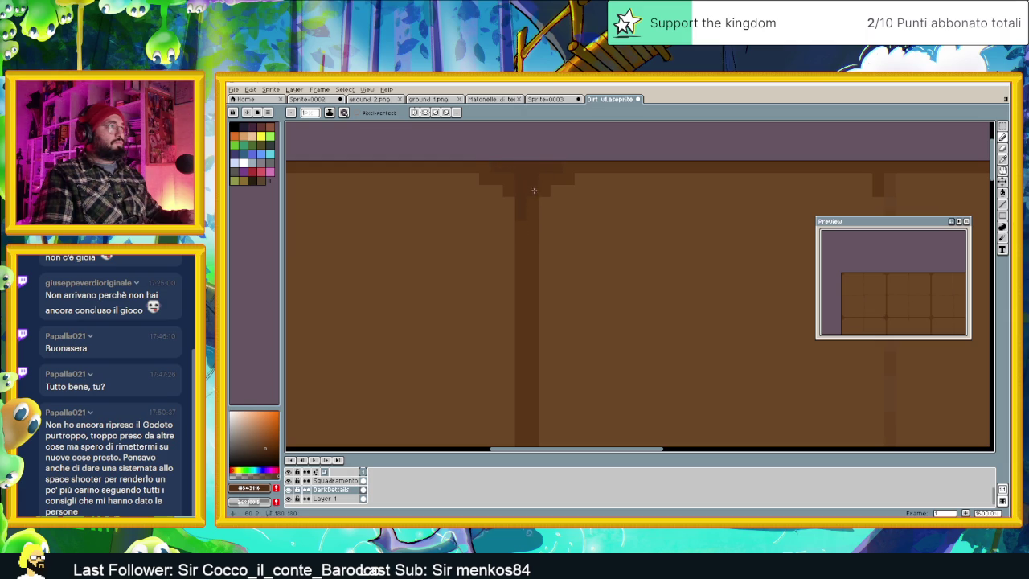
{"action": "scroll", "coordinate": [532, 245], "scroll_direction": "down", "scroll_amount": 1}
{"action": "scroll", "coordinate": [547, 328], "scroll_direction": "down", "scroll_amount": 1}
{"action": "scroll", "coordinate": [533, 258], "scroll_direction": "up", "scroll_amount": 1}
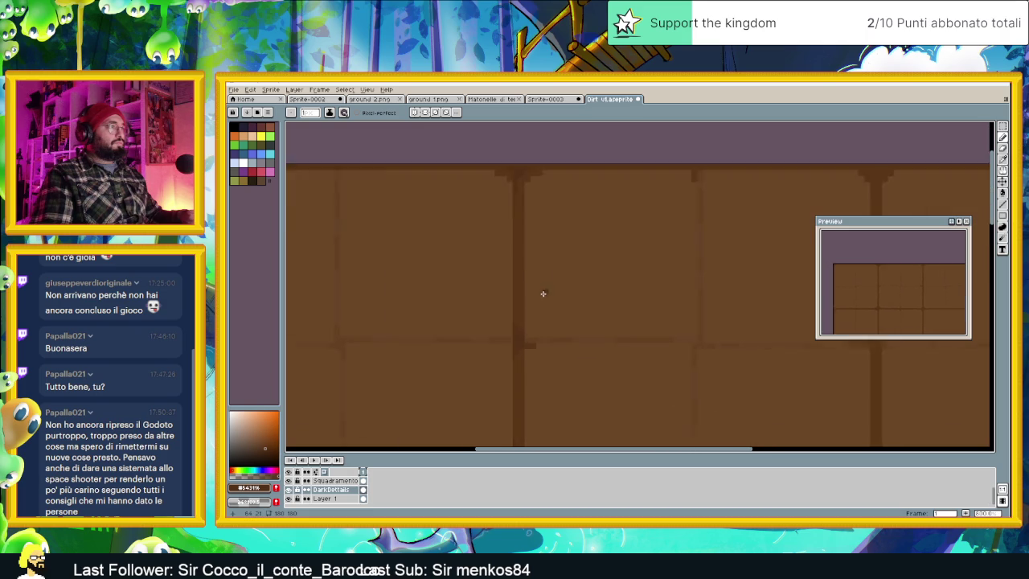
{"action": "scroll", "coordinate": [542, 292], "scroll_direction": "up", "scroll_amount": 1}
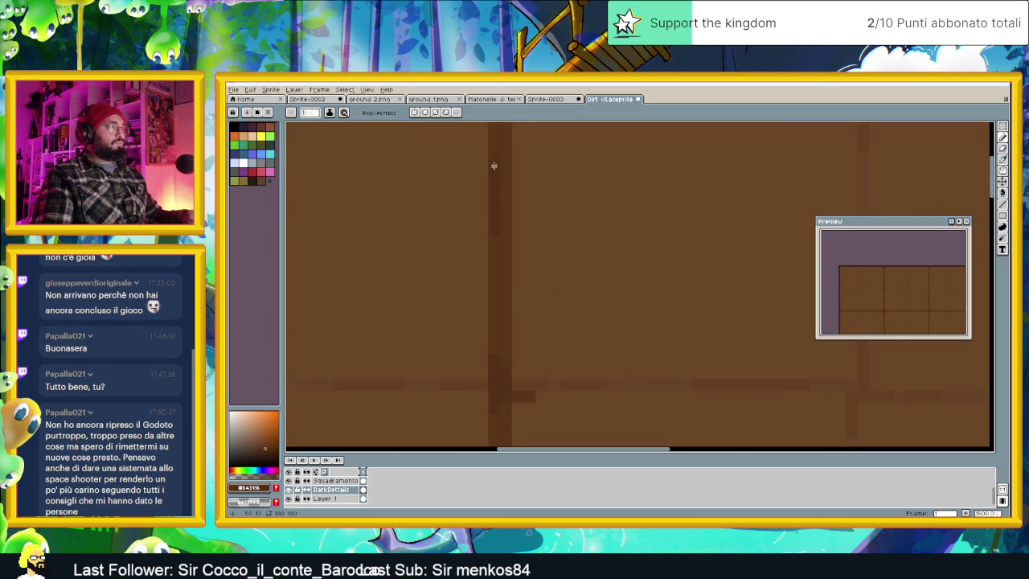
{"action": "scroll", "coordinate": [495, 217], "scroll_direction": "down", "scroll_amount": 2}
{"action": "scroll", "coordinate": [509, 325], "scroll_direction": "down", "scroll_amount": 2}
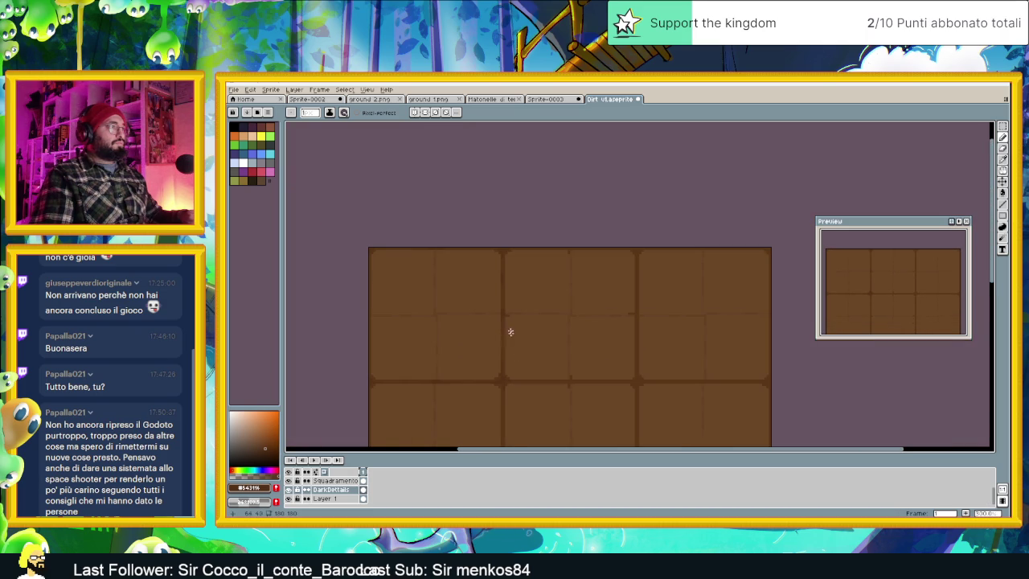
{"action": "scroll", "coordinate": [512, 341], "scroll_direction": "up", "scroll_amount": 2}
{"action": "scroll", "coordinate": [493, 222], "scroll_direction": "up", "scroll_amount": 2}
{"action": "key", "text": "ctrl+z"}
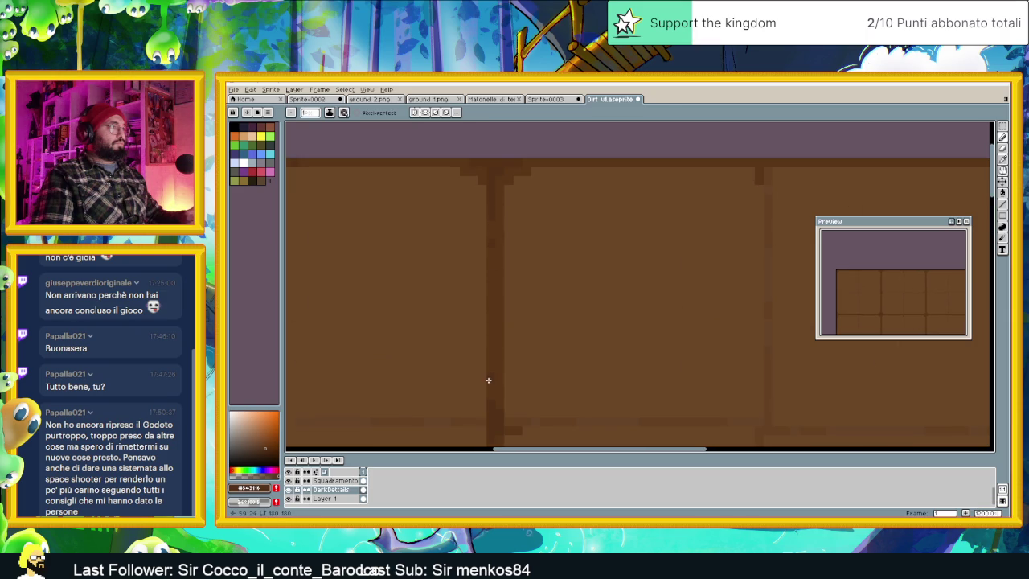
Move the view to the sprite's lower-left and save Dirt v1.aseprite.
{"action": "scroll", "coordinate": [554, 337], "scroll_direction": "down", "scroll_amount": 1}
{"action": "scroll", "coordinate": [535, 290], "scroll_direction": "up", "scroll_amount": 1}
{"action": "scroll", "coordinate": [486, 265], "scroll_direction": "up", "scroll_amount": 1}
{"action": "scroll", "coordinate": [499, 291], "scroll_direction": "down", "scroll_amount": 2}
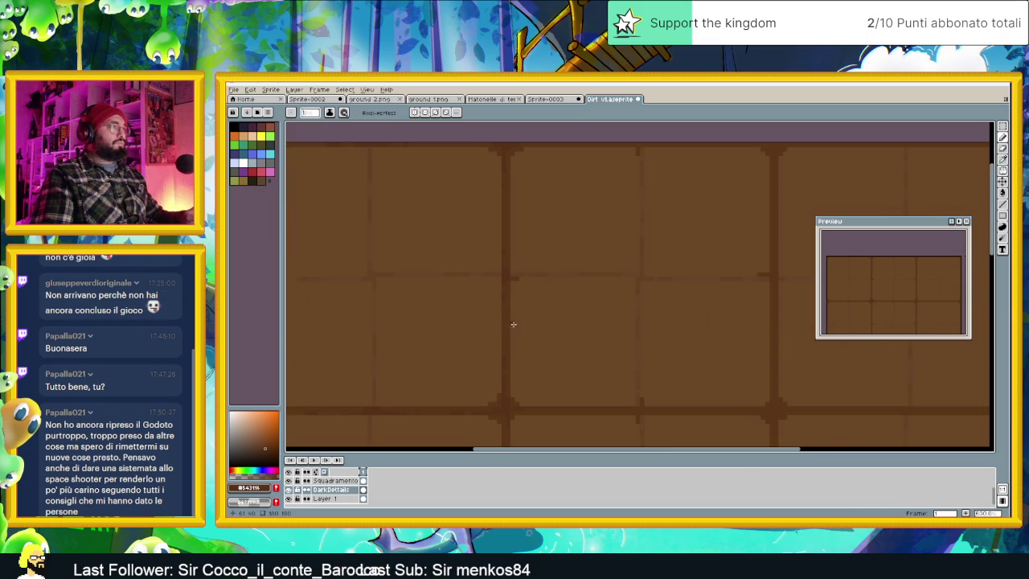
{"action": "scroll", "coordinate": [500, 322], "scroll_direction": "up", "scroll_amount": 1}
{"action": "scroll", "coordinate": [427, 327], "scroll_direction": "down", "scroll_amount": 1}
{"action": "scroll", "coordinate": [528, 326], "scroll_direction": "left", "scroll_amount": 3}
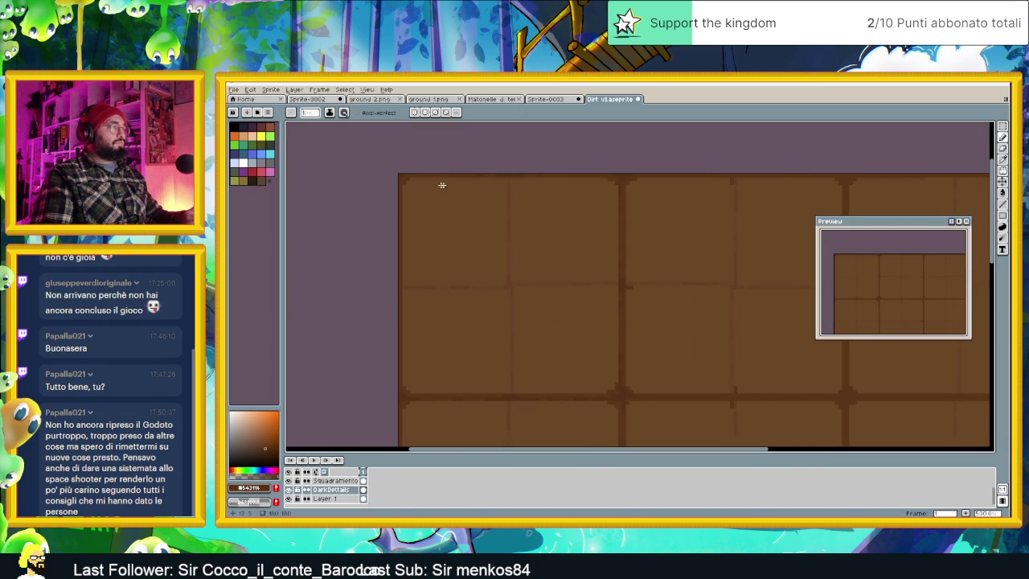
{"action": "scroll", "coordinate": [413, 174], "scroll_direction": "up", "scroll_amount": 1}
{"action": "scroll", "coordinate": [483, 226], "scroll_direction": "left", "scroll_amount": 1}
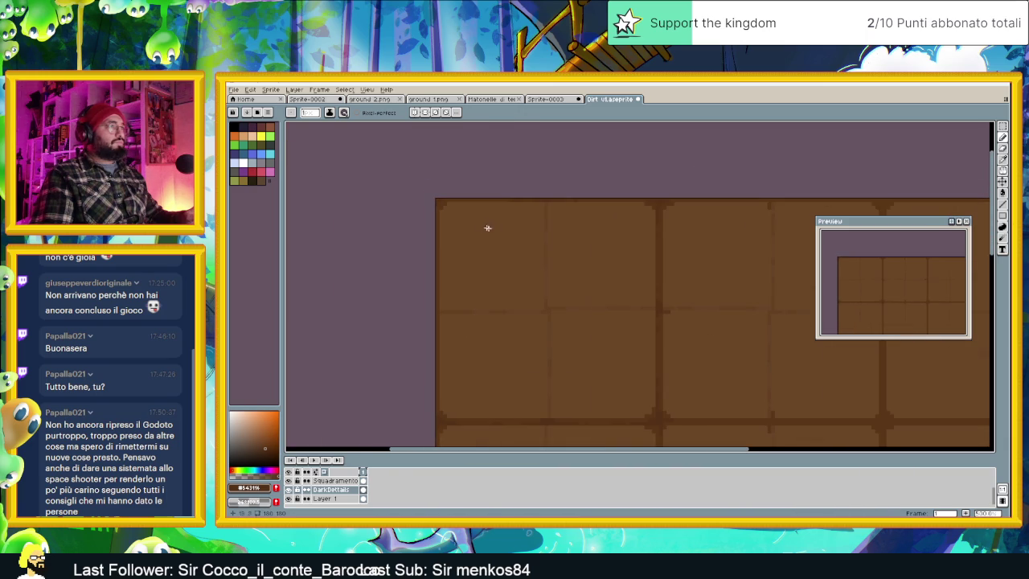
{"action": "scroll", "coordinate": [661, 317], "scroll_direction": "up", "scroll_amount": 1}
{"action": "scroll", "coordinate": [661, 317], "scroll_direction": "up", "scroll_amount": 2}
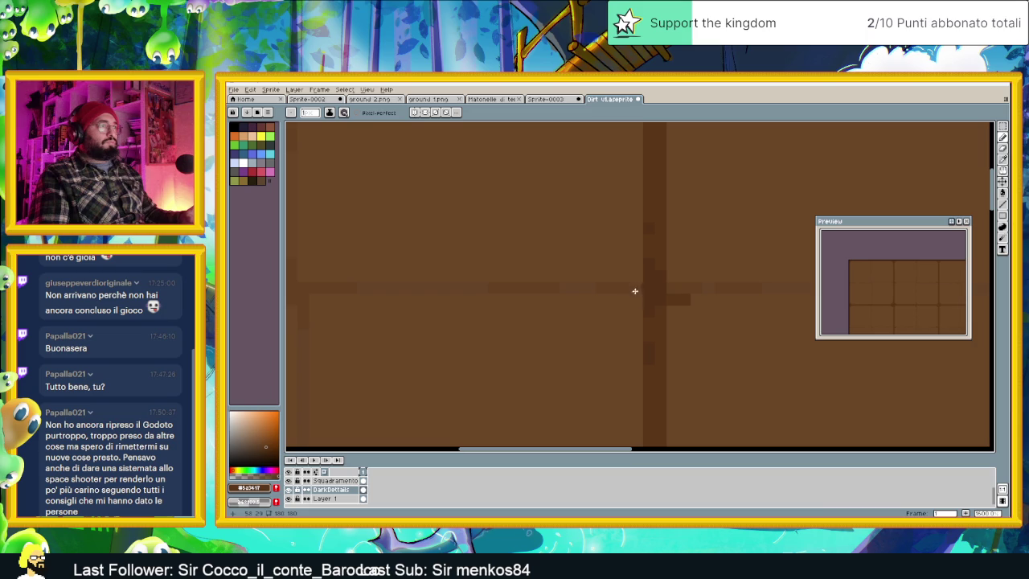
{"action": "scroll", "coordinate": [651, 319], "scroll_direction": "down", "scroll_amount": 2}
{"action": "scroll", "coordinate": [676, 329], "scroll_direction": "down", "scroll_amount": 1}
{"action": "left_click_drag", "start_coordinate": [702, 327], "coordinate": [654, 330]}
{"action": "scroll", "coordinate": [627, 328], "scroll_direction": "up", "scroll_amount": 1}
{"action": "scroll", "coordinate": [601, 326], "scroll_direction": "up", "scroll_amount": 2}
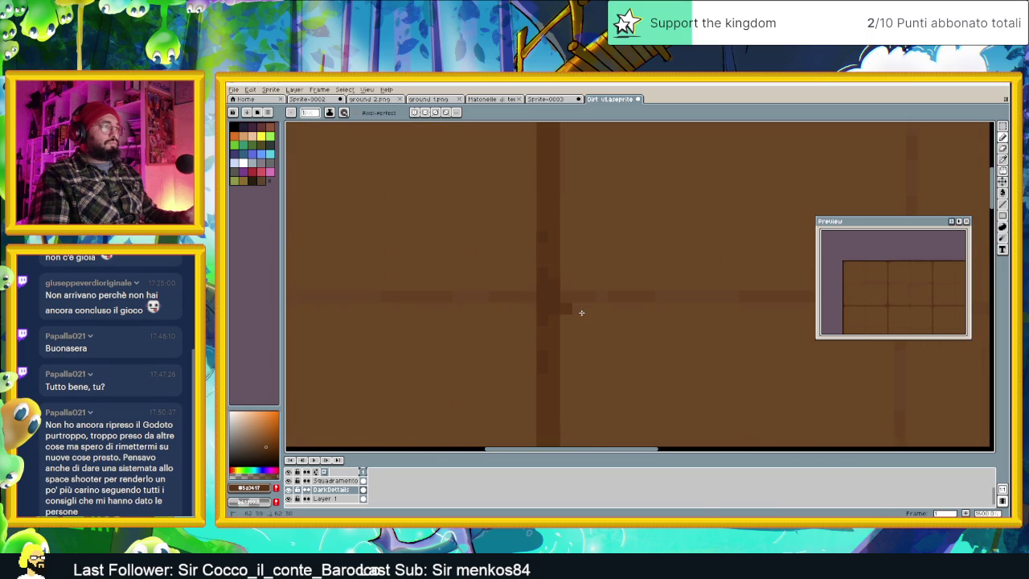
{"action": "scroll", "coordinate": [575, 320], "scroll_direction": "down", "scroll_amount": 3}
{"action": "scroll", "coordinate": [528, 321], "scroll_direction": "up", "scroll_amount": 1}
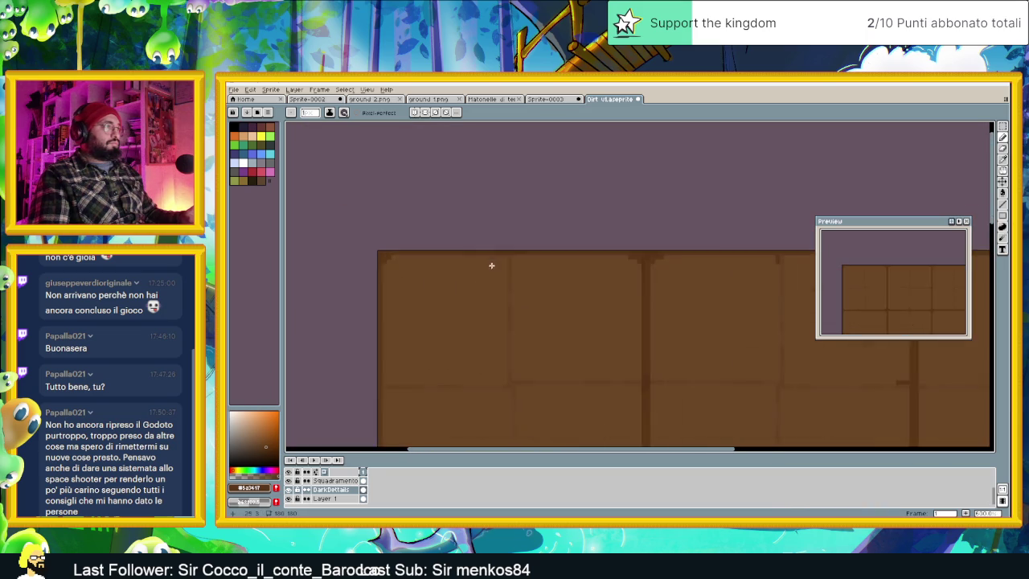
{"action": "scroll", "coordinate": [498, 274], "scroll_direction": "down", "scroll_amount": 2}
{"action": "scroll", "coordinate": [594, 357], "scroll_direction": "up", "scroll_amount": 1}
{"action": "scroll", "coordinate": [579, 362], "scroll_direction": "up", "scroll_amount": 2}
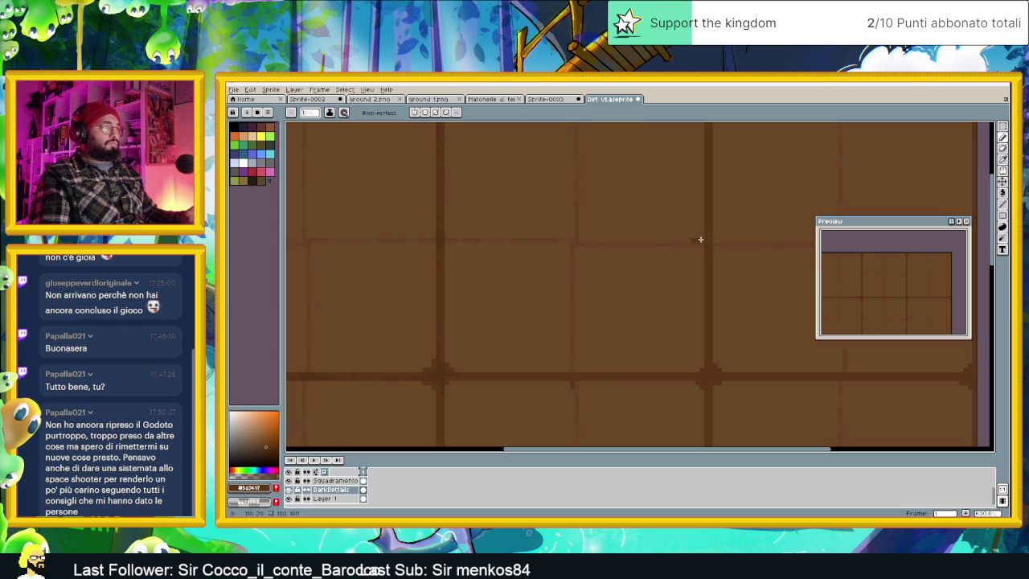
{"action": "scroll", "coordinate": [735, 269], "scroll_direction": "down", "scroll_amount": 3}
{"action": "scroll", "coordinate": [697, 339], "scroll_direction": "up", "scroll_amount": 3}
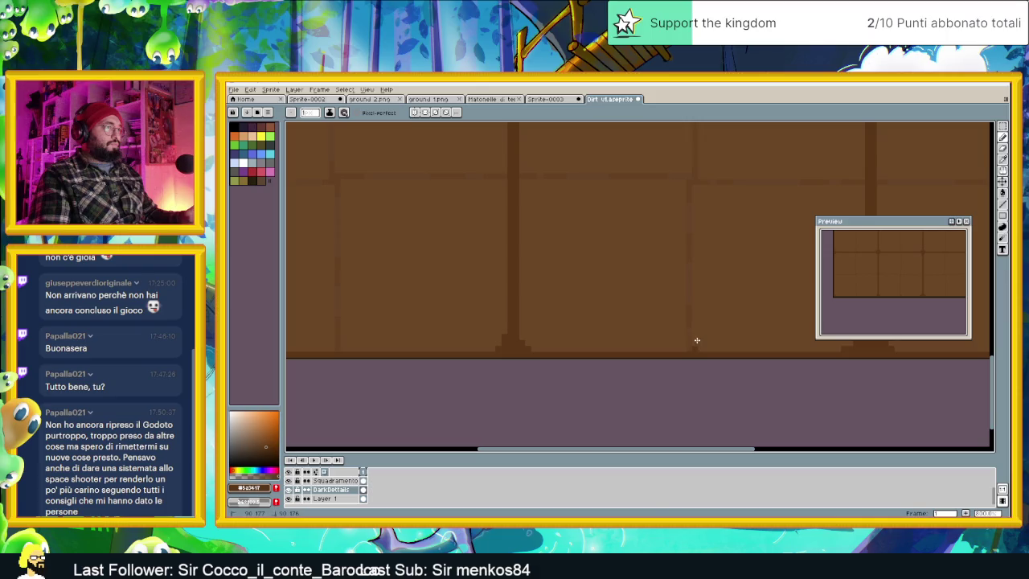
{"action": "scroll", "coordinate": [697, 339], "scroll_direction": "down", "scroll_amount": 2}
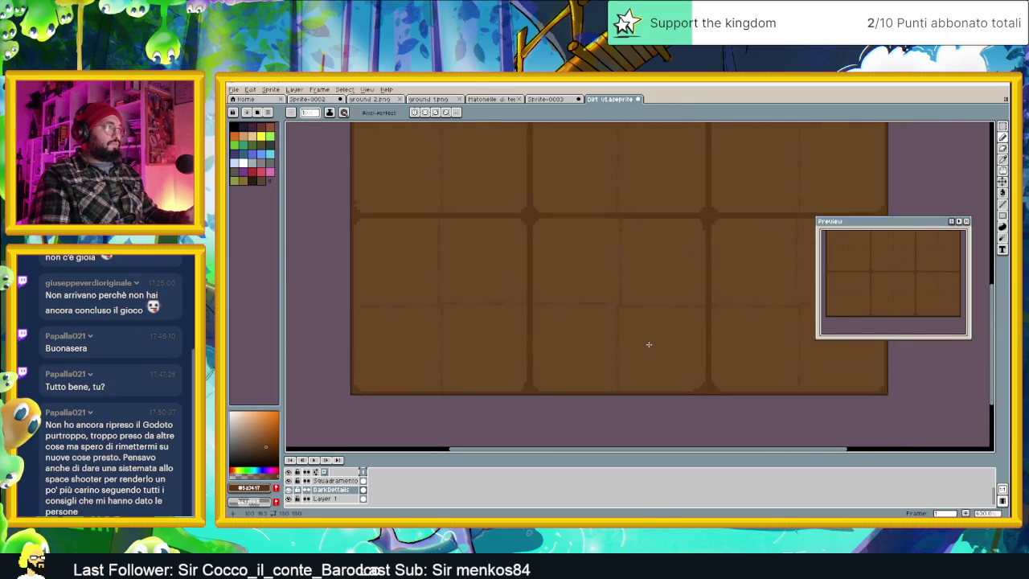
{"action": "scroll", "coordinate": [649, 344], "scroll_direction": "down", "scroll_amount": 1}
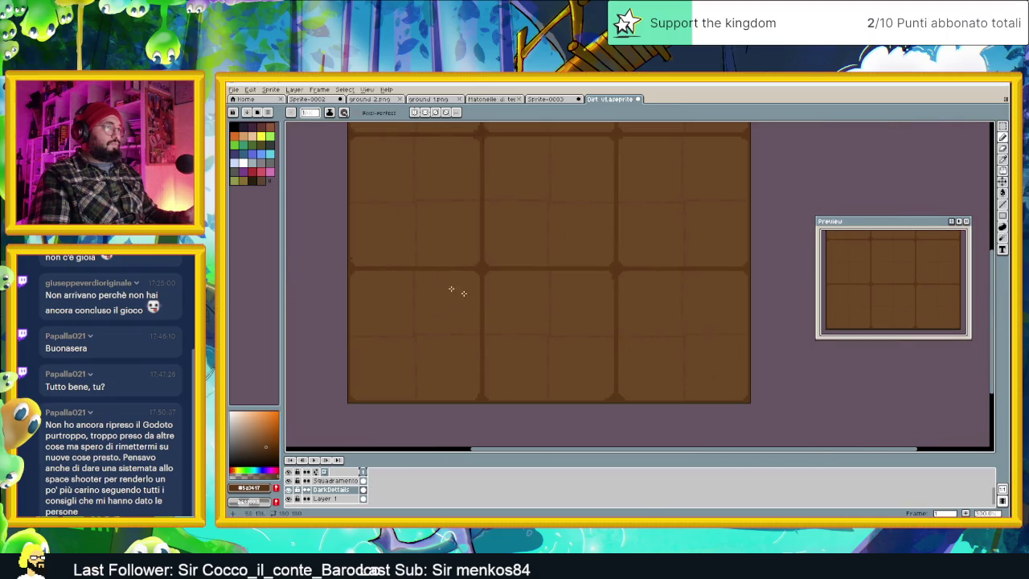
{"action": "scroll", "coordinate": [434, 295], "scroll_direction": "up", "scroll_amount": 2}
{"action": "scroll", "coordinate": [434, 294], "scroll_direction": "up", "scroll_amount": 1}
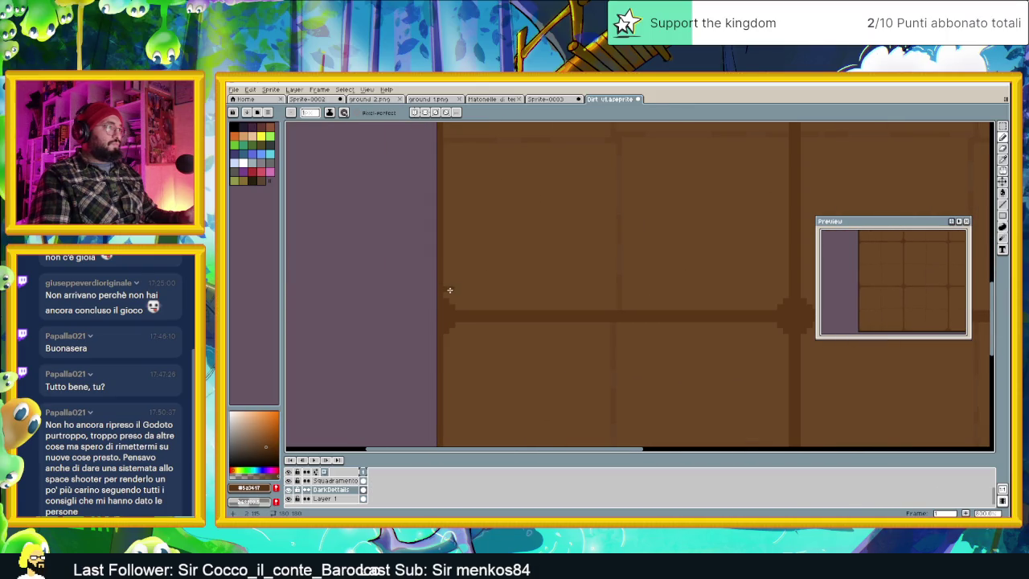
{"action": "scroll", "coordinate": [571, 271], "scroll_direction": "down", "scroll_amount": 3}
{"action": "scroll", "coordinate": [664, 280], "scroll_direction": "up", "scroll_amount": 1}
{"action": "left_click_drag", "start_coordinate": [664, 281], "coordinate": [600, 341]}
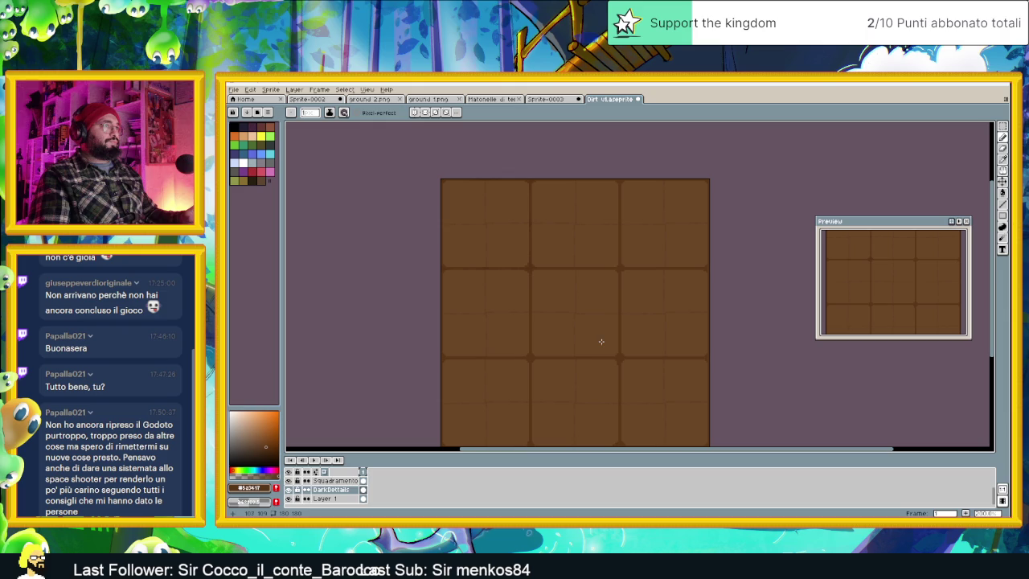
{"action": "key", "text": "ctrl+s"}
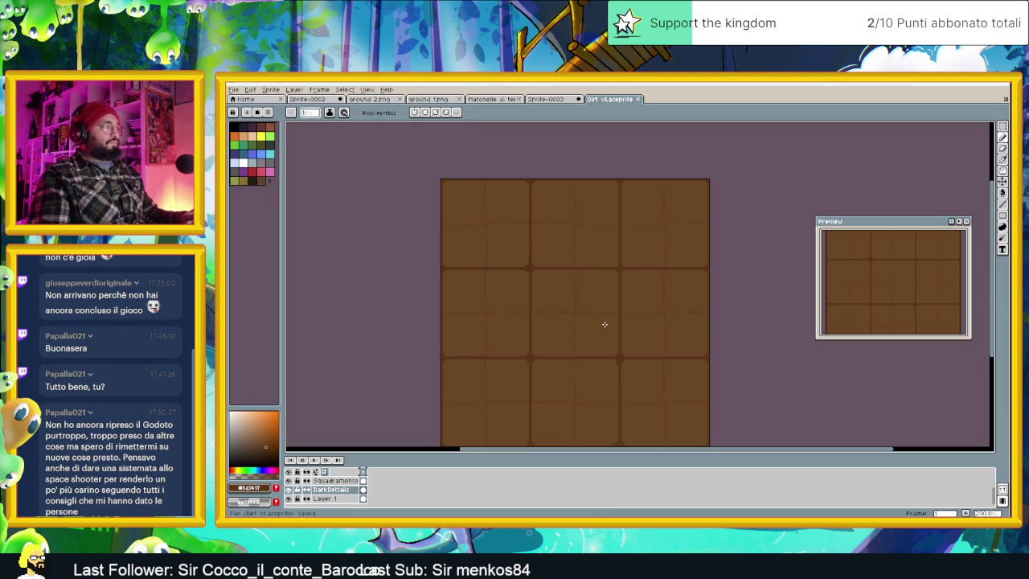
Compare with DarkDetails hidden, then paint dark pixels along the horizontal seam crossings.
{"action": "left_click", "coordinate": [289, 491]}
{"action": "left_click", "coordinate": [289, 490]}
{"action": "scroll", "coordinate": [542, 222], "scroll_direction": "up", "scroll_amount": 3}
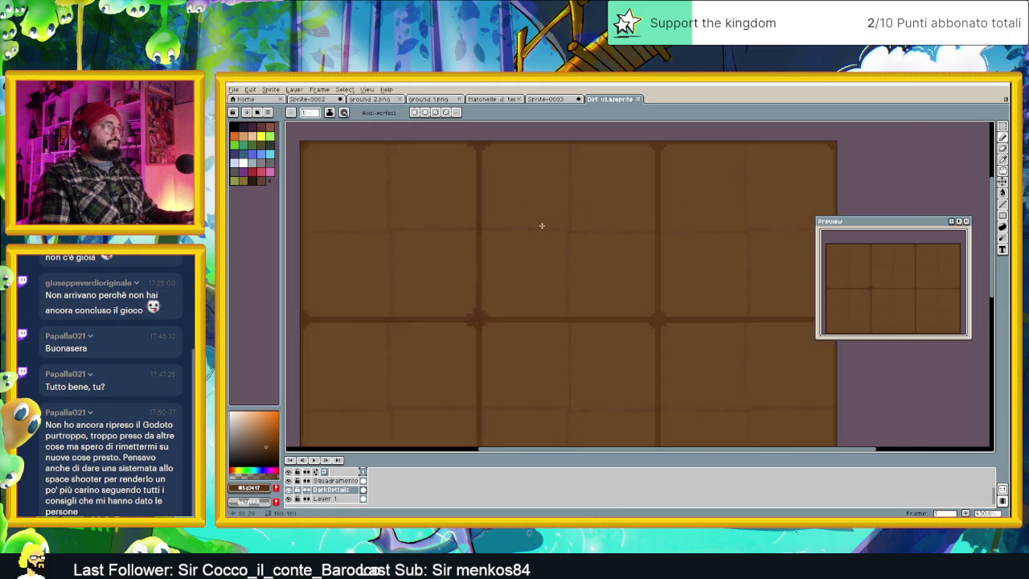
{"action": "scroll", "coordinate": [522, 241], "scroll_direction": "up", "scroll_amount": 1}
{"action": "scroll", "coordinate": [561, 301], "scroll_direction": "up", "scroll_amount": 2}
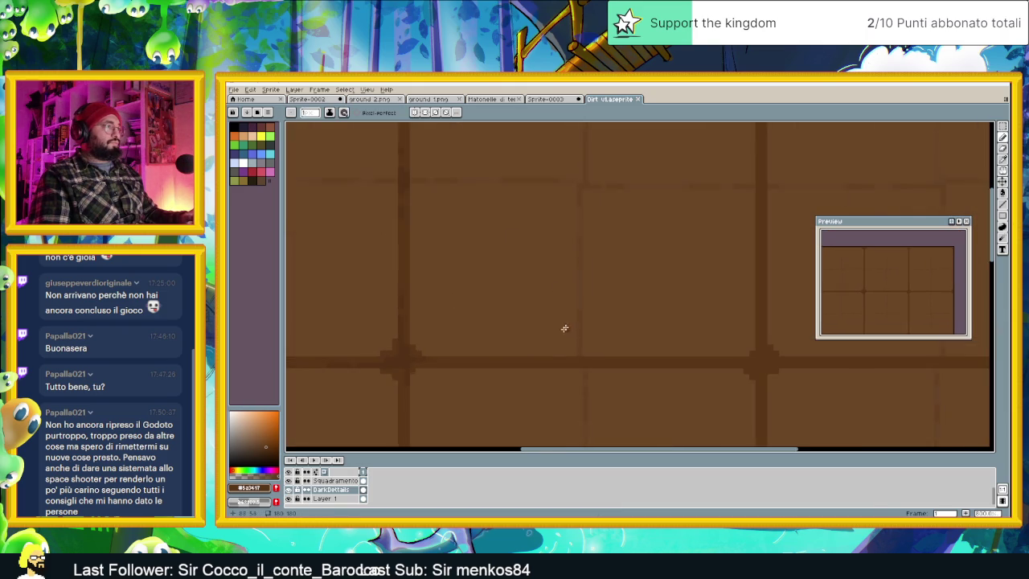
{"action": "scroll", "coordinate": [565, 324], "scroll_direction": "down", "scroll_amount": 1}
{"action": "scroll", "coordinate": [547, 362], "scroll_direction": "down", "scroll_amount": 1}
{"action": "scroll", "coordinate": [514, 290], "scroll_direction": "up", "scroll_amount": 1}
{"action": "scroll", "coordinate": [486, 305], "scroll_direction": "up", "scroll_amount": 1}
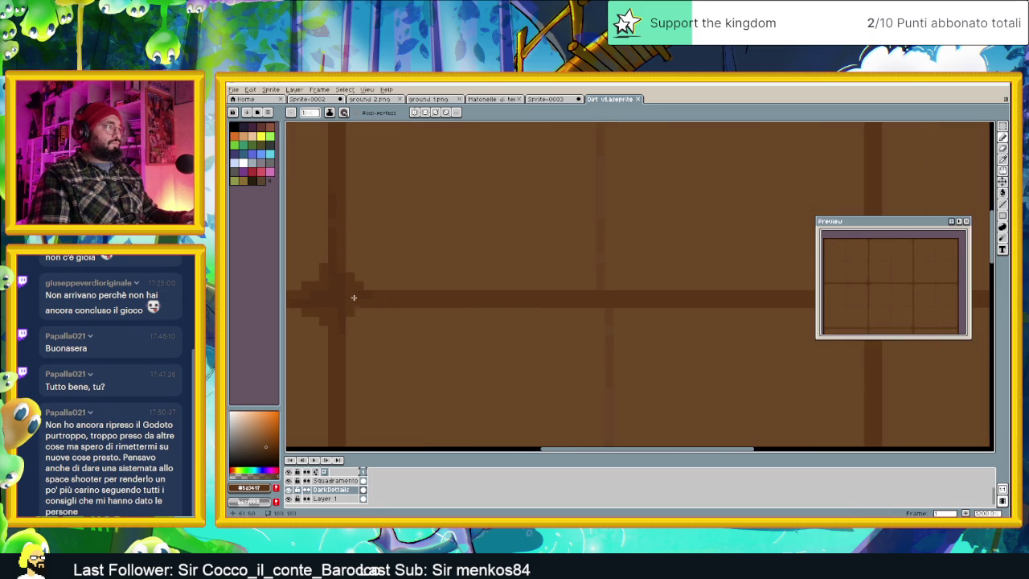
{"action": "left_click_drag", "start_coordinate": [345, 296], "coordinate": [362, 300]}
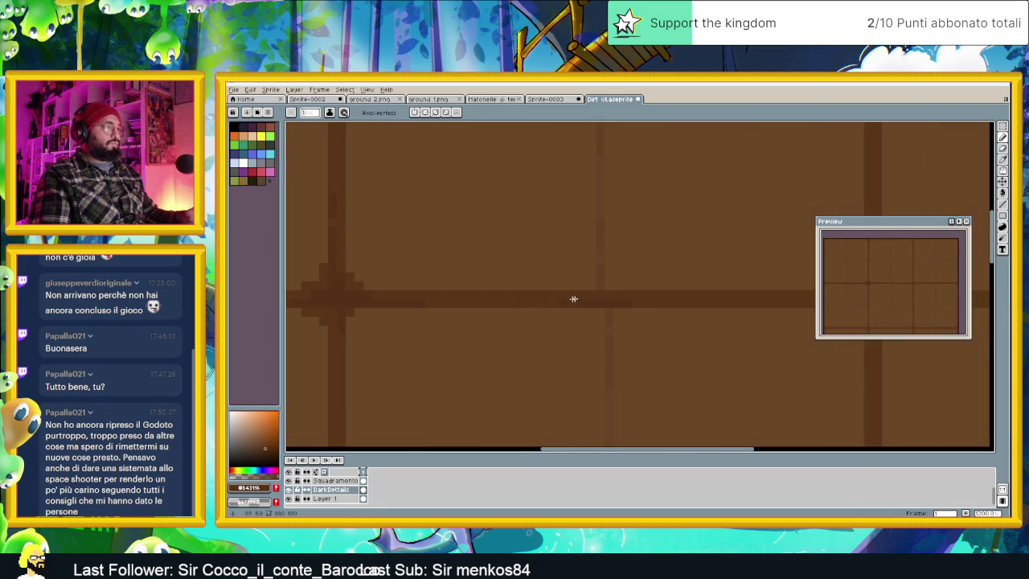
{"action": "left_click_drag", "start_coordinate": [648, 308], "coordinate": [578, 312]}
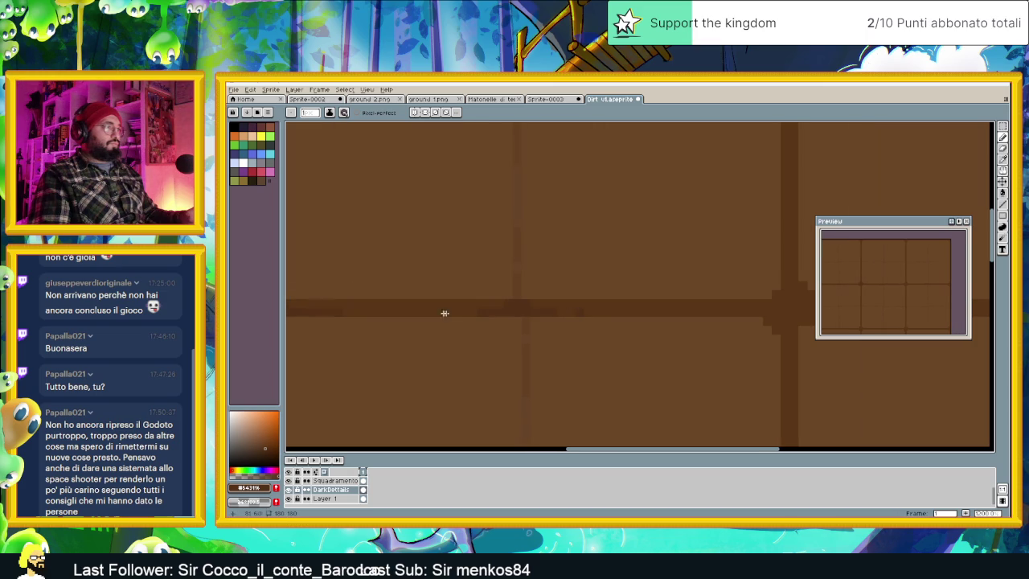
{"action": "left_click_drag", "start_coordinate": [664, 308], "coordinate": [542, 311]}
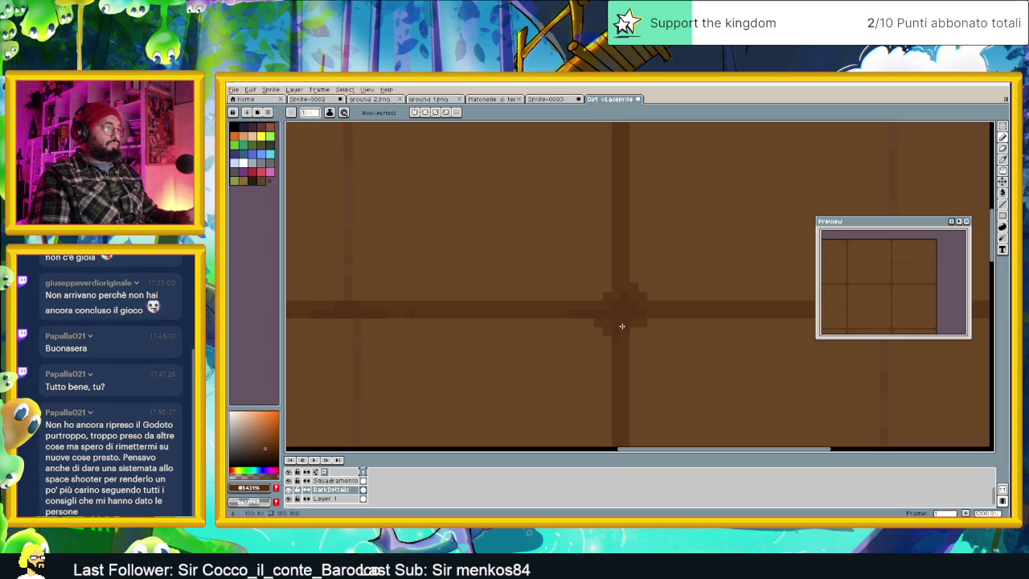
{"action": "scroll", "coordinate": [638, 319], "scroll_direction": "down", "scroll_amount": 1}
{"action": "scroll", "coordinate": [657, 294], "scroll_direction": "down", "scroll_amount": 1}
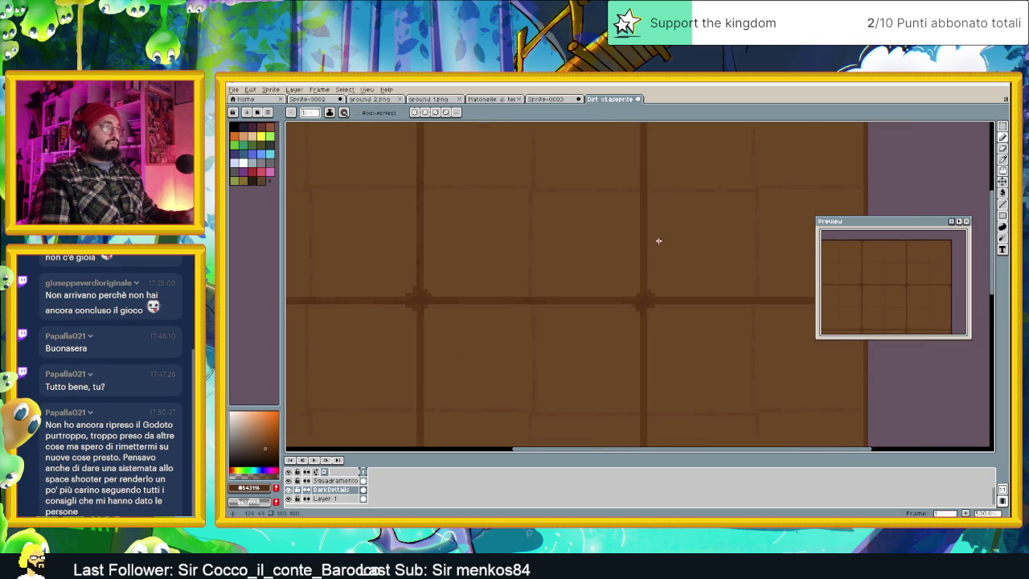
{"action": "scroll", "coordinate": [645, 347], "scroll_direction": "up", "scroll_amount": 1}
{"action": "scroll", "coordinate": [638, 314], "scroll_direction": "up", "scroll_amount": 1}
{"action": "scroll", "coordinate": [641, 280], "scroll_direction": "up", "scroll_amount": 1}
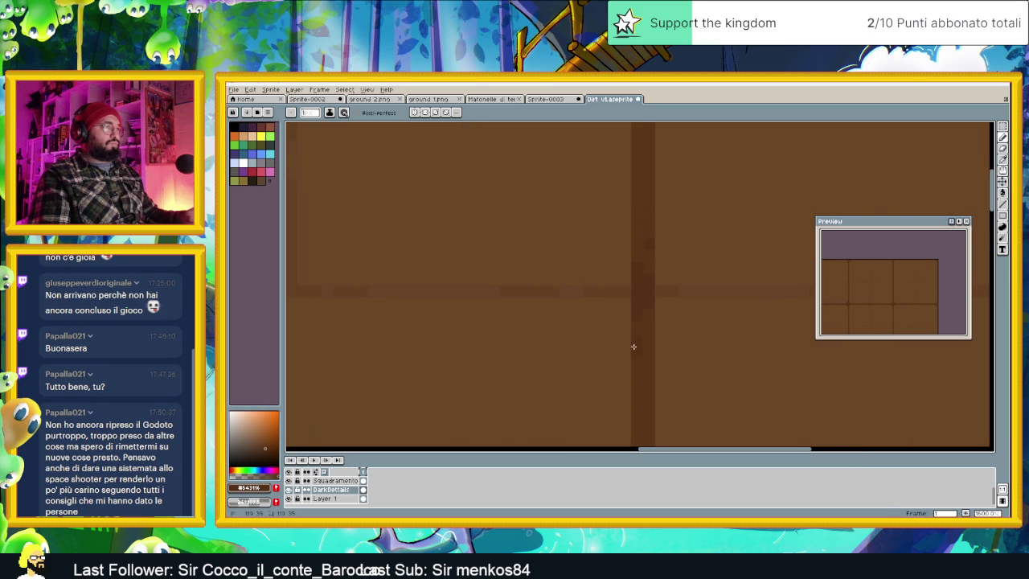
{"action": "scroll", "coordinate": [652, 345], "scroll_direction": "down", "scroll_amount": 1}
{"action": "scroll", "coordinate": [659, 241], "scroll_direction": "down", "scroll_amount": 1}
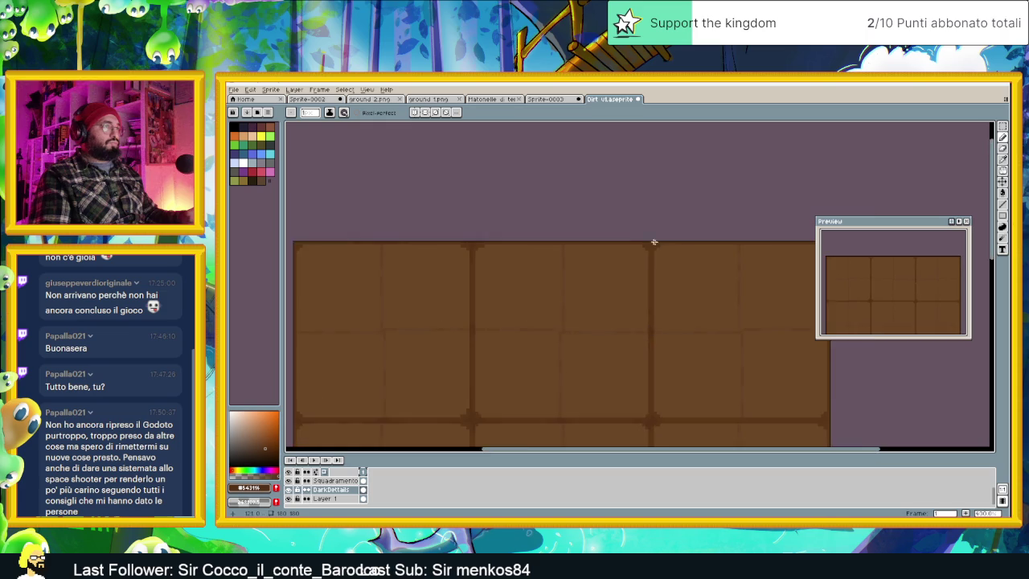
{"action": "scroll", "coordinate": [456, 247], "scroll_direction": "up", "scroll_amount": 1}
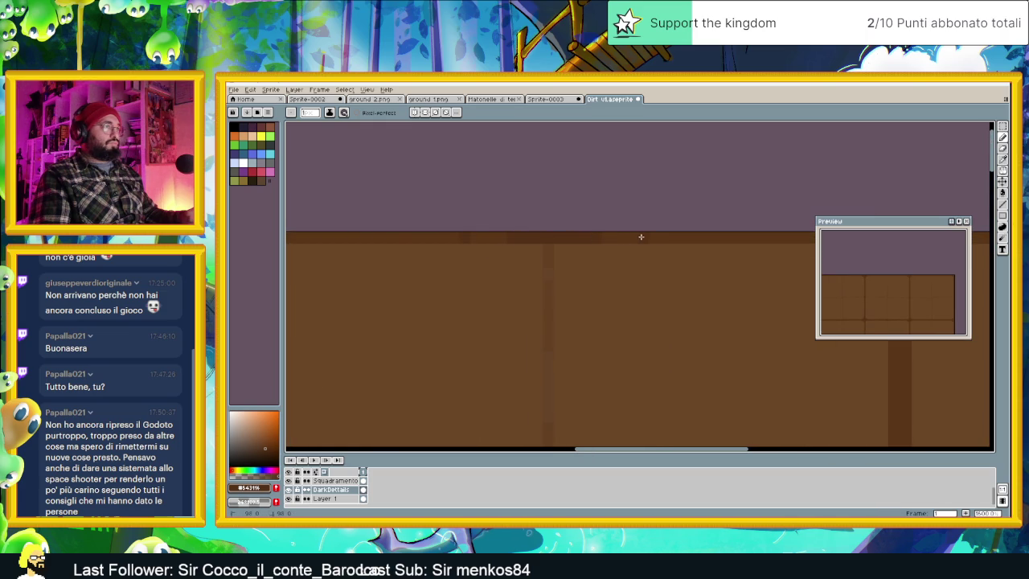
{"action": "scroll", "coordinate": [700, 245], "scroll_direction": "down", "scroll_amount": 1}
{"action": "scroll", "coordinate": [547, 273], "scroll_direction": "down", "scroll_amount": 1}
{"action": "scroll", "coordinate": [602, 274], "scroll_direction": "up", "scroll_amount": 2}
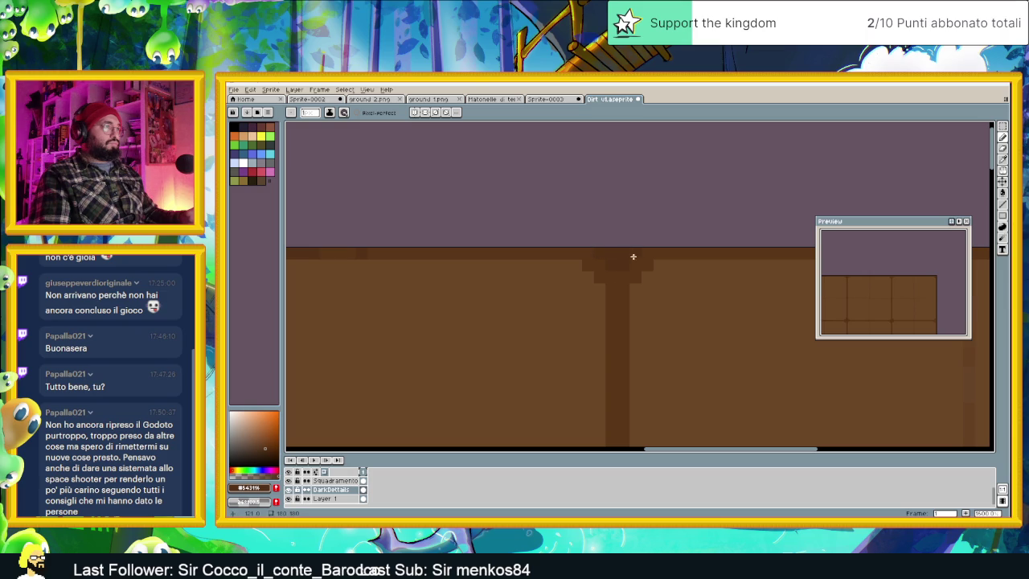
{"action": "scroll", "coordinate": [633, 252], "scroll_direction": "down", "scroll_amount": 1}
{"action": "scroll", "coordinate": [593, 297], "scroll_direction": "down", "scroll_amount": 1}
{"action": "scroll", "coordinate": [650, 287], "scroll_direction": "up", "scroll_amount": 2}
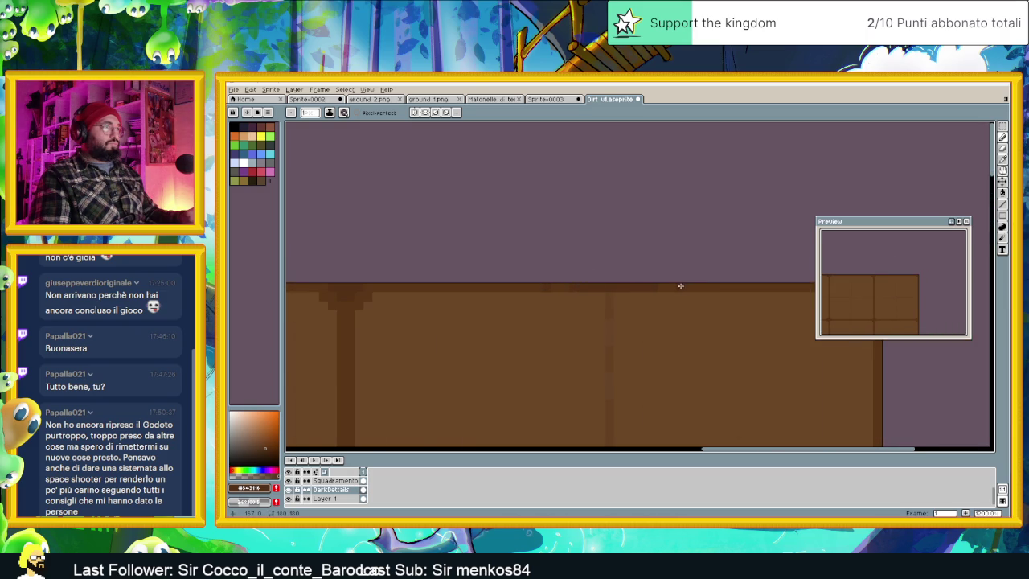
{"action": "scroll", "coordinate": [727, 287], "scroll_direction": "down", "scroll_amount": 1}
{"action": "scroll", "coordinate": [785, 285], "scroll_direction": "up", "scroll_amount": 1}
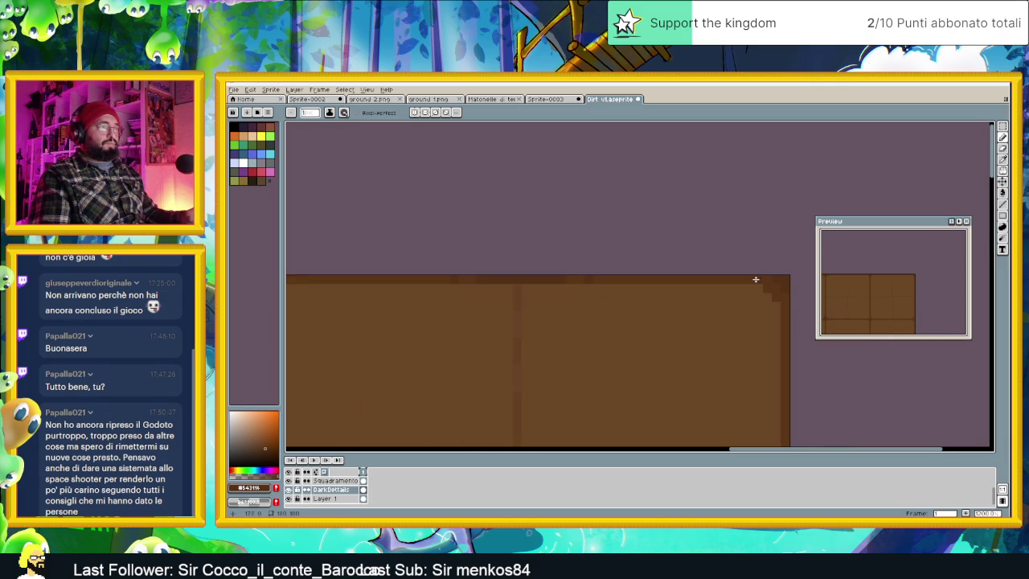
{"action": "scroll", "coordinate": [739, 313], "scroll_direction": "down", "scroll_amount": 2}
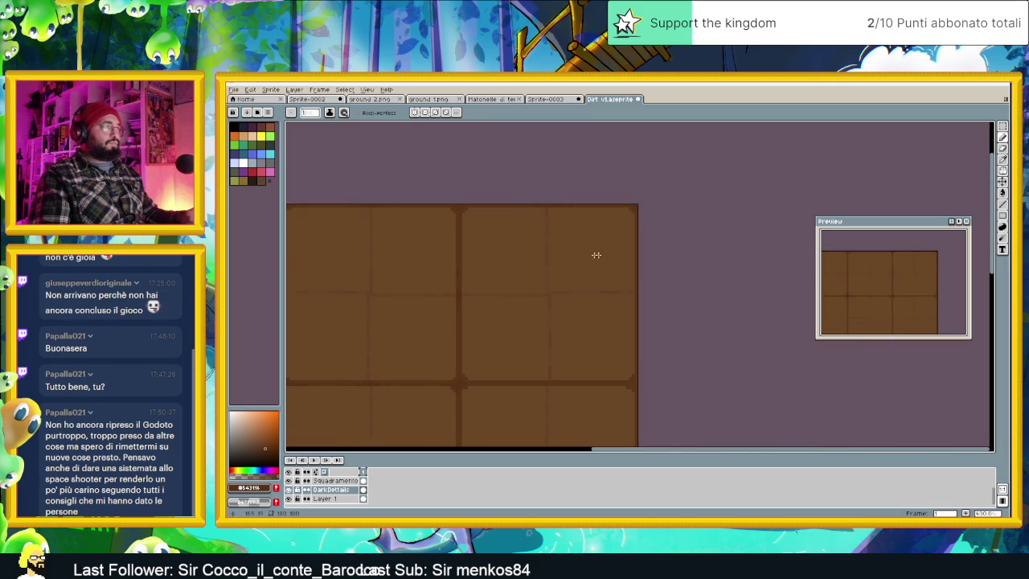
{"action": "scroll", "coordinate": [611, 354], "scroll_direction": "up", "scroll_amount": 2}
{"action": "scroll", "coordinate": [643, 345], "scroll_direction": "up", "scroll_amount": 1}
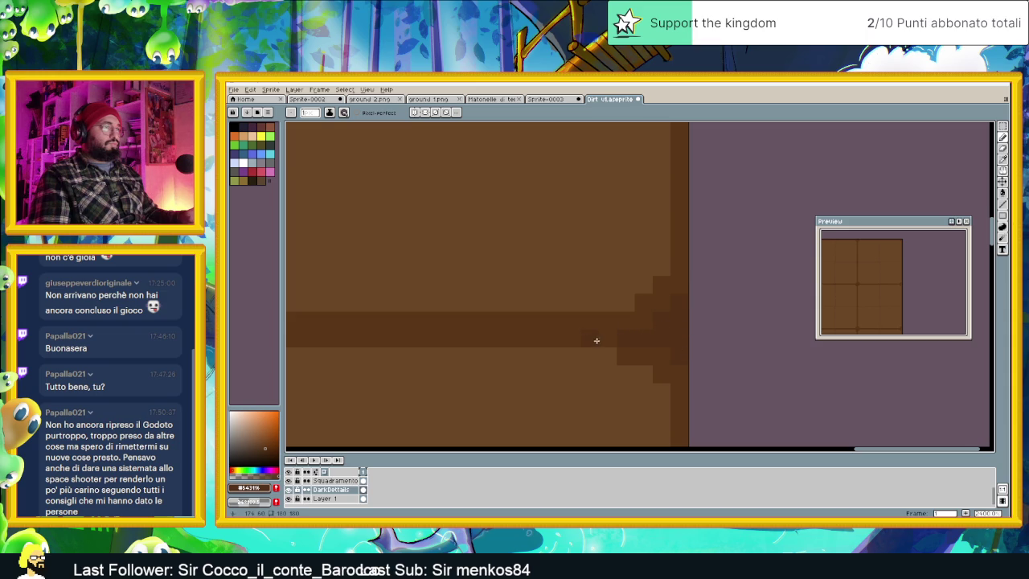
{"action": "scroll", "coordinate": [592, 342], "scroll_direction": "down", "scroll_amount": 2}
{"action": "scroll", "coordinate": [603, 342], "scroll_direction": "left", "scroll_amount": 2}
{"action": "scroll", "coordinate": [562, 341], "scroll_direction": "up", "scroll_amount": 1}
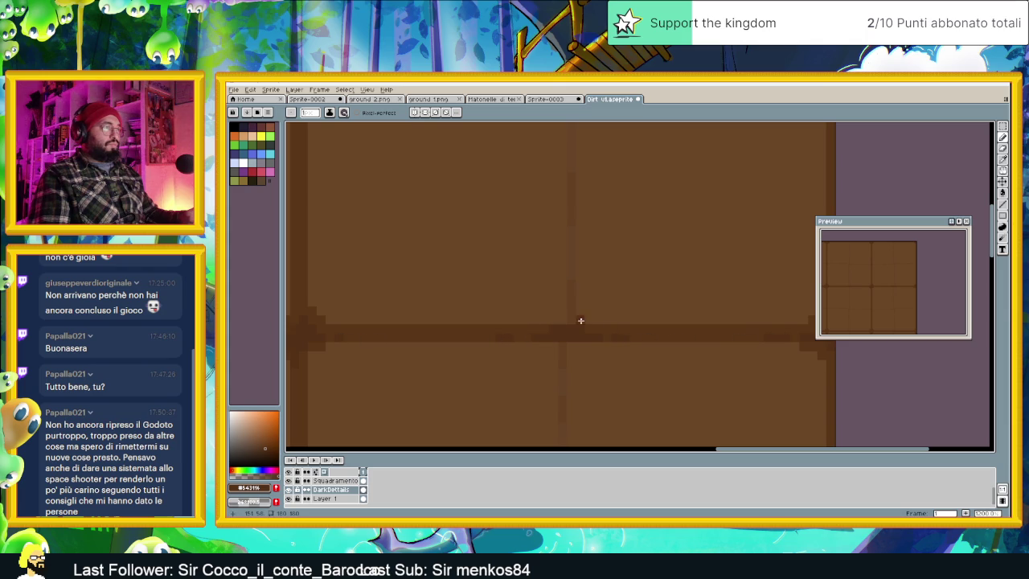
{"action": "scroll", "coordinate": [570, 324], "scroll_direction": "down", "scroll_amount": 1}
{"action": "scroll", "coordinate": [643, 337], "scroll_direction": "down", "scroll_amount": 1}
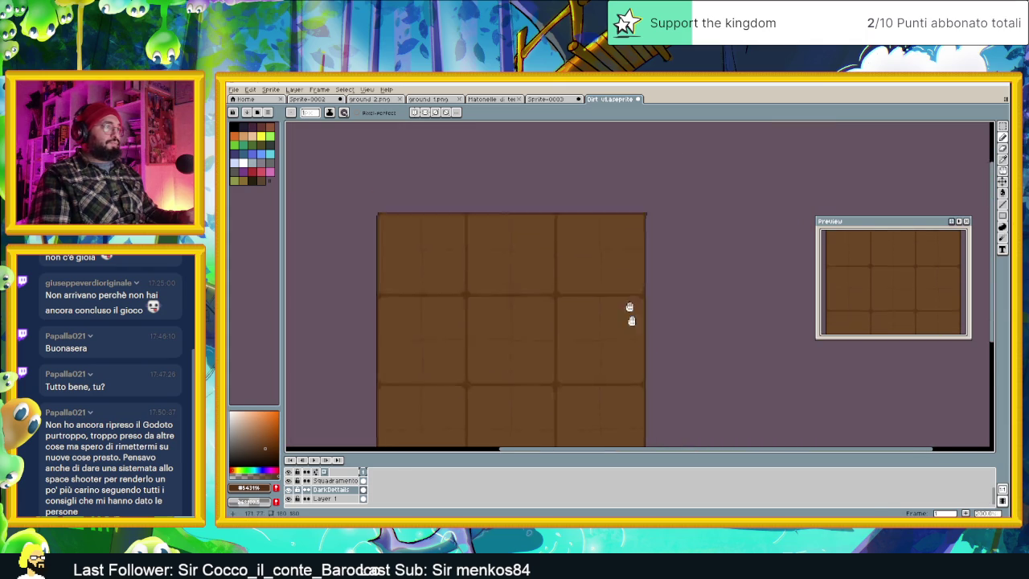
{"action": "scroll", "coordinate": [590, 263], "scroll_direction": "up", "scroll_amount": 1}
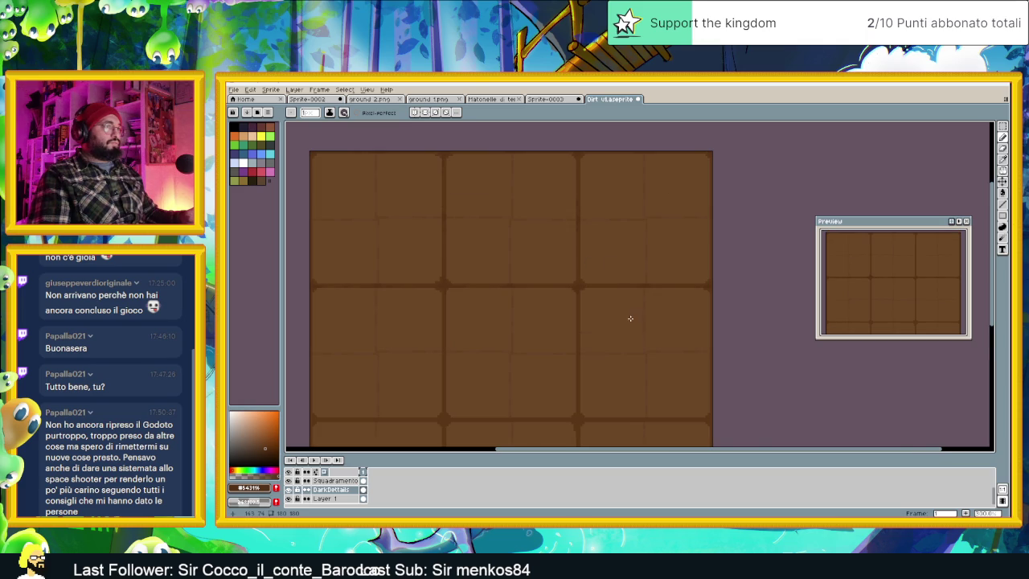
{"action": "left_click_drag", "start_coordinate": [608, 284], "coordinate": [683, 281]}
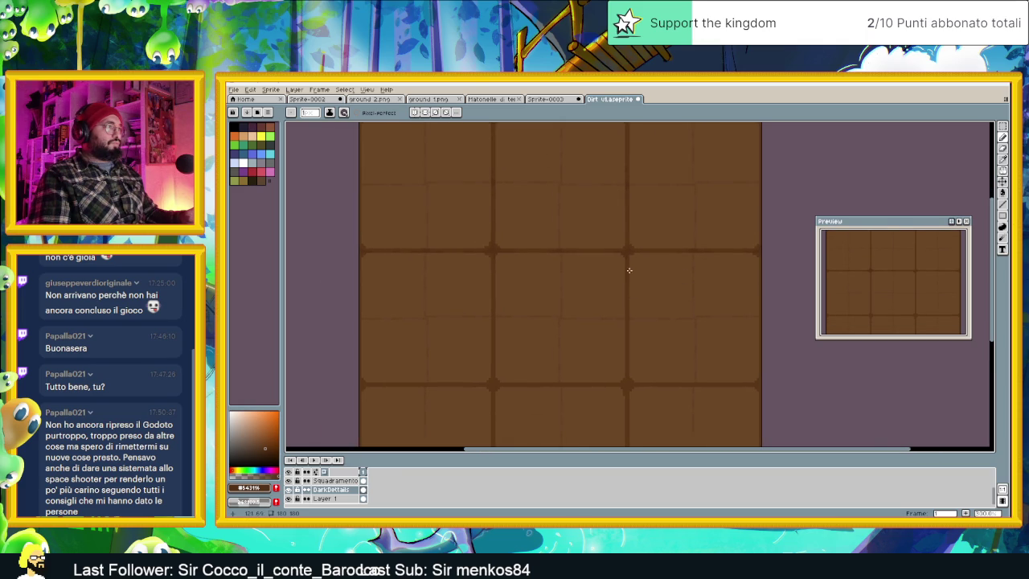
{"action": "scroll", "coordinate": [630, 271], "scroll_direction": "down", "scroll_amount": 1}
{"action": "scroll", "coordinate": [563, 233], "scroll_direction": "down", "scroll_amount": 2}
{"action": "scroll", "coordinate": [592, 260], "scroll_direction": "up", "scroll_amount": 4}
{"action": "scroll", "coordinate": [668, 312], "scroll_direction": "up", "scroll_amount": 1}
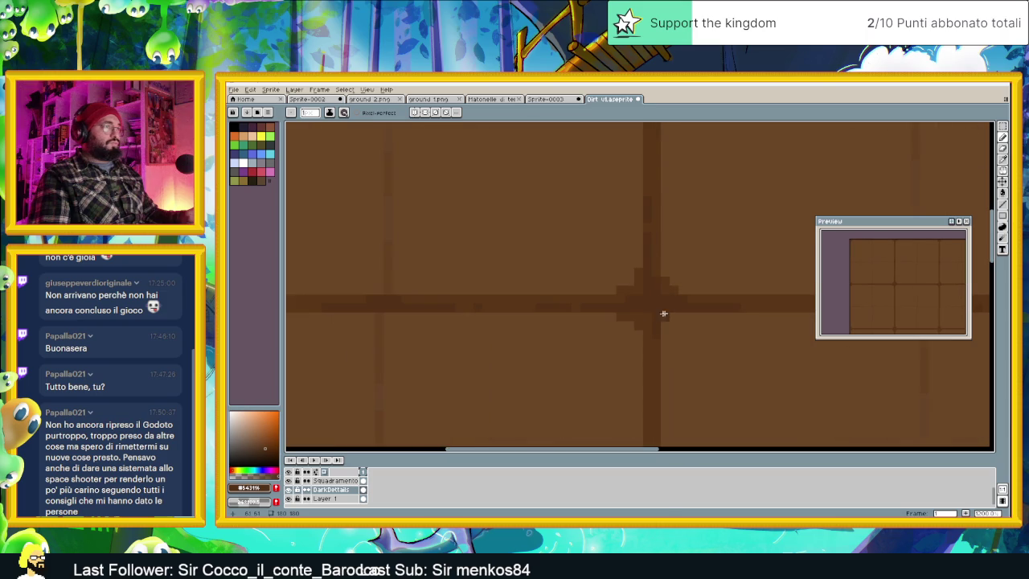
{"action": "scroll", "coordinate": [706, 317], "scroll_direction": "down", "scroll_amount": 2}
{"action": "left_click_drag", "start_coordinate": [730, 306], "coordinate": [666, 320]}
{"action": "scroll", "coordinate": [666, 319], "scroll_direction": "down", "scroll_amount": 2}
{"action": "left_click_drag", "start_coordinate": [708, 292], "coordinate": [631, 300]}
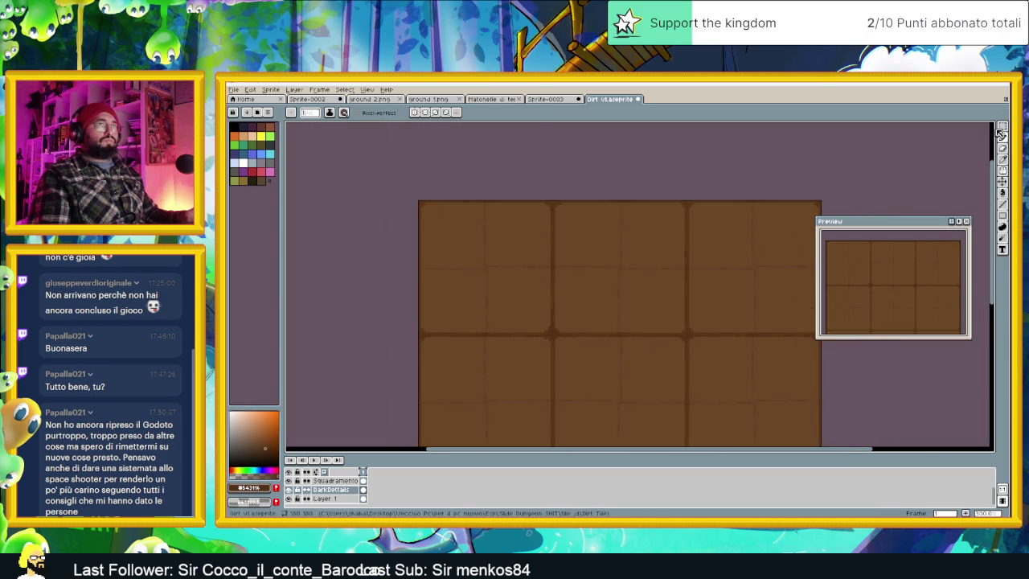
{"action": "left_click_drag", "start_coordinate": [768, 201], "coordinate": [691, 200]}
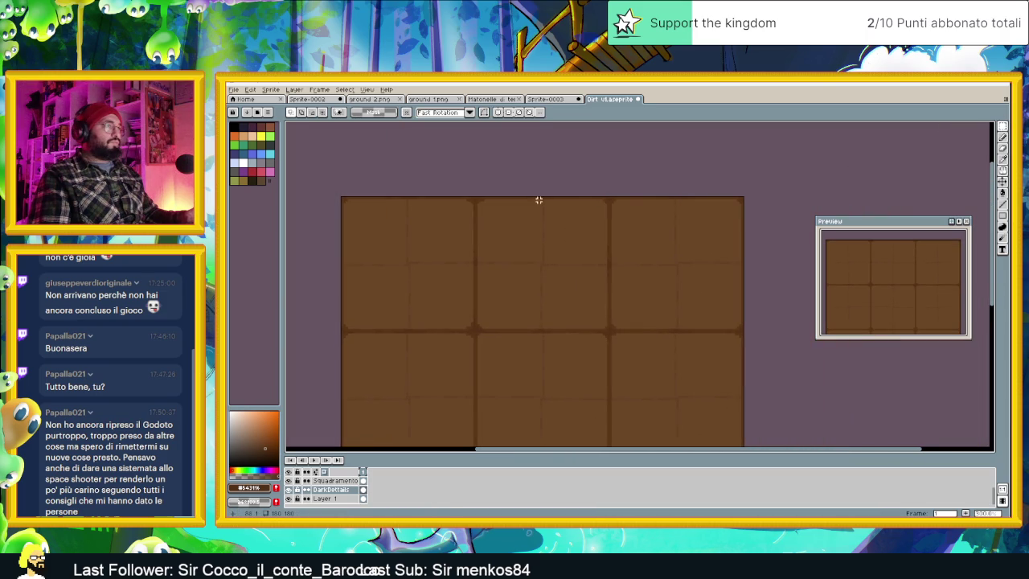
{"action": "scroll", "coordinate": [602, 202], "scroll_direction": "up", "scroll_amount": 2}
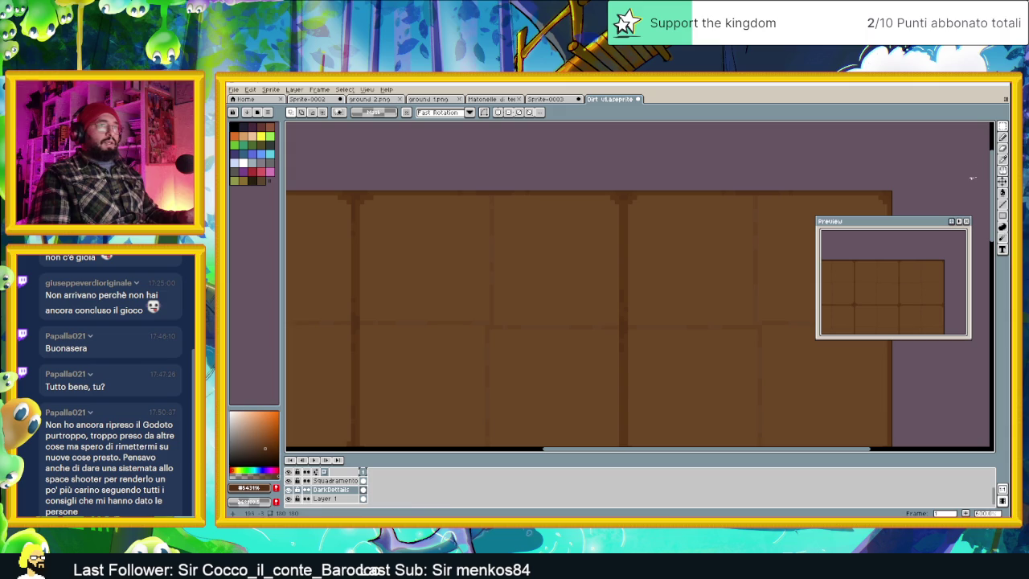
{"action": "left_click", "coordinate": [1002, 207]}
{"action": "scroll", "coordinate": [662, 225], "scroll_direction": "up", "scroll_amount": 1}
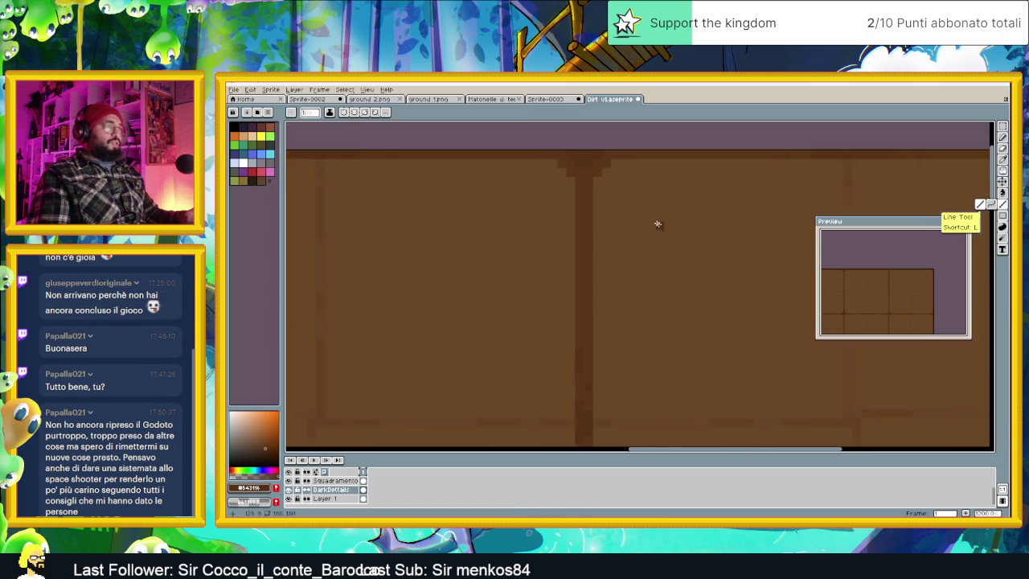
{"action": "scroll", "coordinate": [627, 201], "scroll_direction": "up", "scroll_amount": 1}
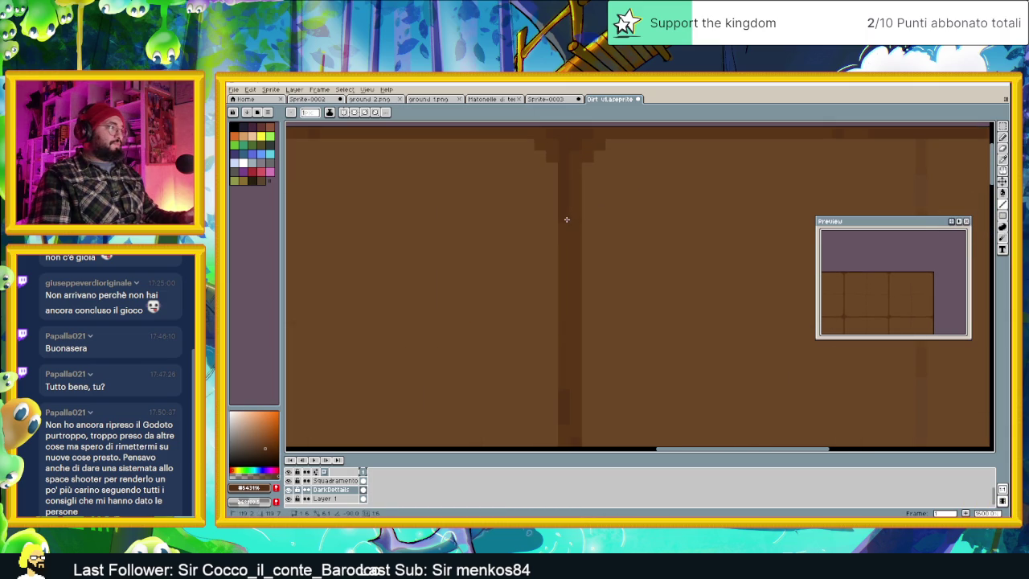
{"action": "scroll", "coordinate": [565, 255], "scroll_direction": "down", "scroll_amount": 3}
{"action": "scroll", "coordinate": [714, 305], "scroll_direction": "down", "scroll_amount": 1}
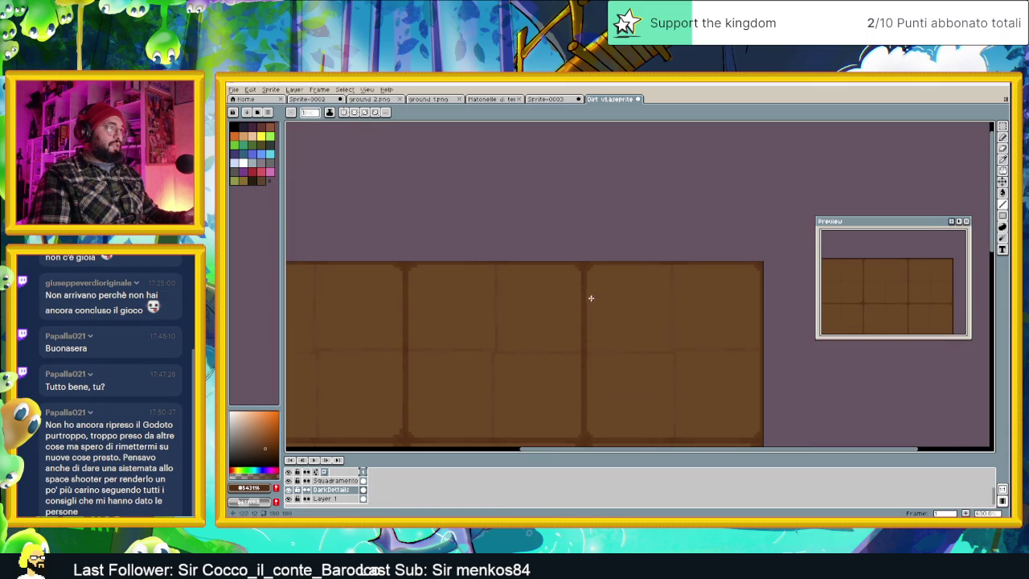
{"action": "scroll", "coordinate": [765, 252], "scroll_direction": "up", "scroll_amount": 1}
{"action": "scroll", "coordinate": [723, 258], "scroll_direction": "down", "scroll_amount": 2}
{"action": "scroll", "coordinate": [659, 274], "scroll_direction": "up", "scroll_amount": 1}
{"action": "scroll", "coordinate": [643, 270], "scroll_direction": "down", "scroll_amount": 1}
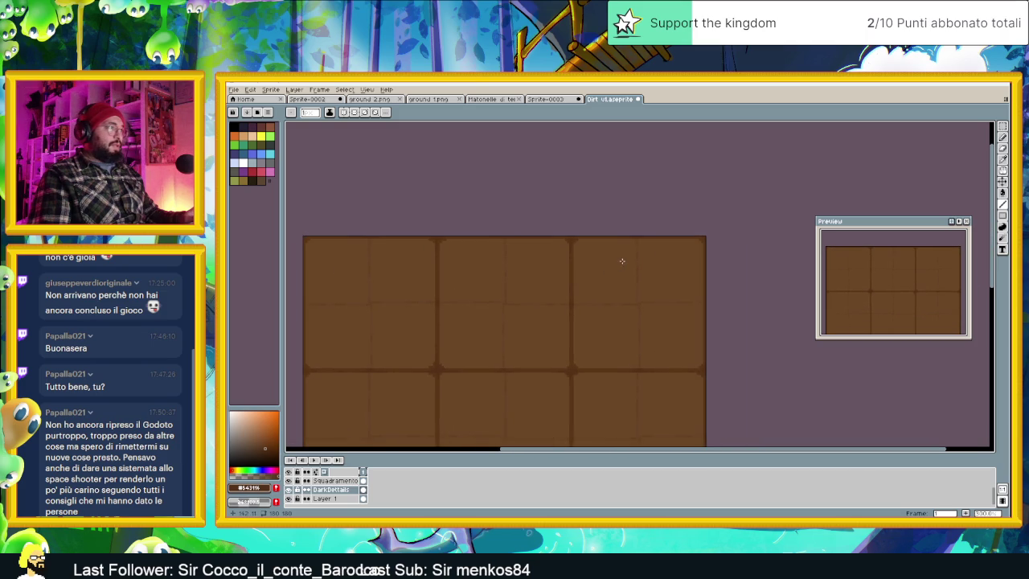
{"action": "scroll", "coordinate": [313, 289], "scroll_direction": "up", "scroll_amount": 1}
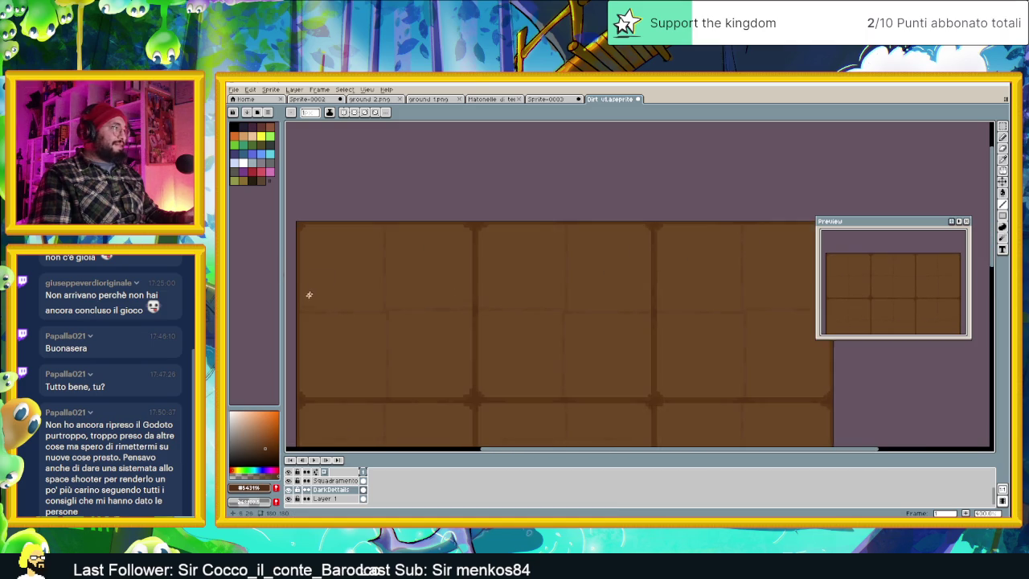
{"action": "left_click_drag", "start_coordinate": [313, 289], "coordinate": [430, 284]}
{"action": "scroll", "coordinate": [418, 283], "scroll_direction": "up", "scroll_amount": 2}
{"action": "scroll", "coordinate": [418, 283], "scroll_direction": "down", "scroll_amount": 1}
{"action": "scroll", "coordinate": [392, 371], "scroll_direction": "up", "scroll_amount": 2}
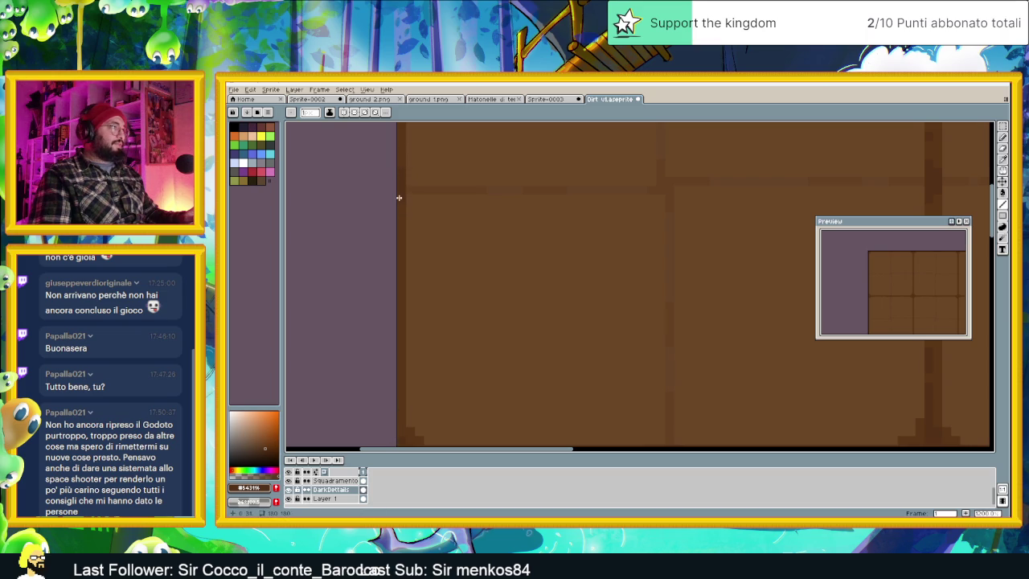
{"action": "scroll", "coordinate": [443, 163], "scroll_direction": "down", "scroll_amount": 2}
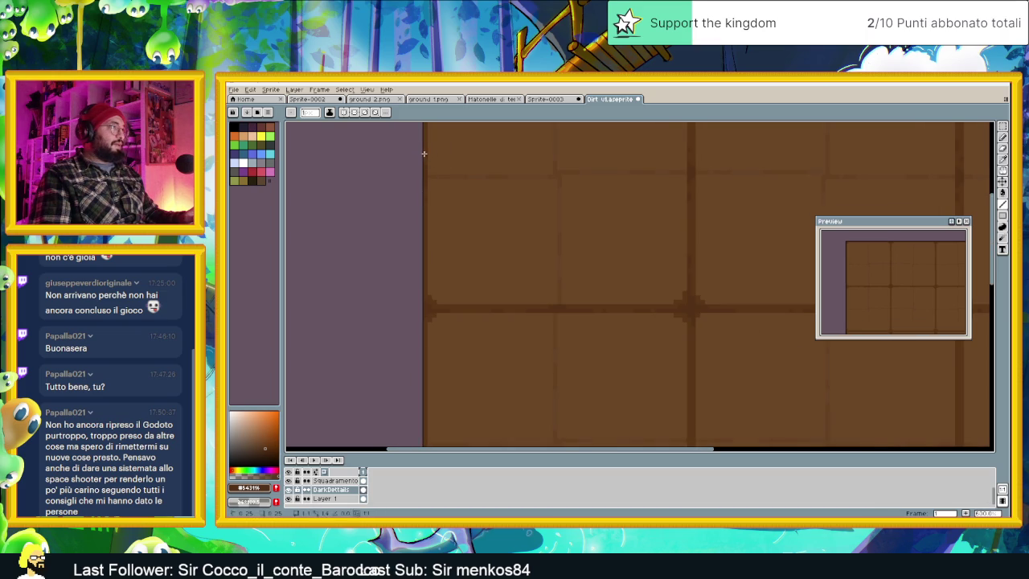
{"action": "scroll", "coordinate": [549, 165], "scroll_direction": "down", "scroll_amount": 1}
{"action": "scroll", "coordinate": [461, 215], "scroll_direction": "up", "scroll_amount": 1}
{"action": "scroll", "coordinate": [470, 233], "scroll_direction": "up", "scroll_amount": 1}
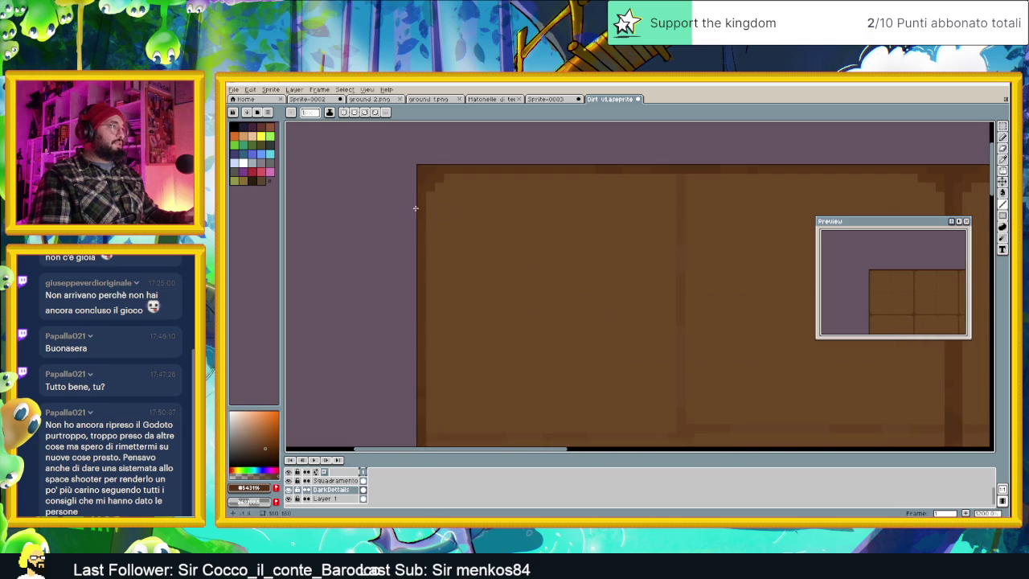
{"action": "scroll", "coordinate": [489, 233], "scroll_direction": "down", "scroll_amount": 1}
{"action": "scroll", "coordinate": [492, 236], "scroll_direction": "down", "scroll_amount": 1}
{"action": "scroll", "coordinate": [643, 278], "scroll_direction": "up", "scroll_amount": 2}
{"action": "scroll", "coordinate": [546, 228], "scroll_direction": "down", "scroll_amount": 1}
{"action": "scroll", "coordinate": [635, 235], "scroll_direction": "up", "scroll_amount": 1}
{"action": "scroll", "coordinate": [636, 239], "scroll_direction": "up", "scroll_amount": 1}
{"action": "scroll", "coordinate": [637, 229], "scroll_direction": "up", "scroll_amount": 1}
{"action": "key", "text": "shift"}
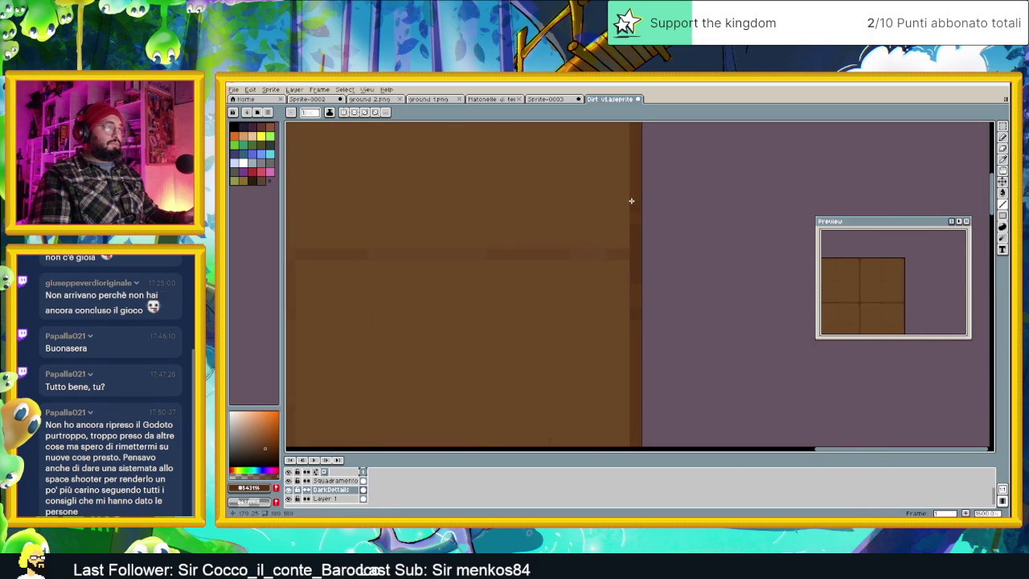
{"action": "scroll", "coordinate": [660, 199], "scroll_direction": "down", "scroll_amount": 1}
{"action": "scroll", "coordinate": [651, 211], "scroll_direction": "down", "scroll_amount": 1}
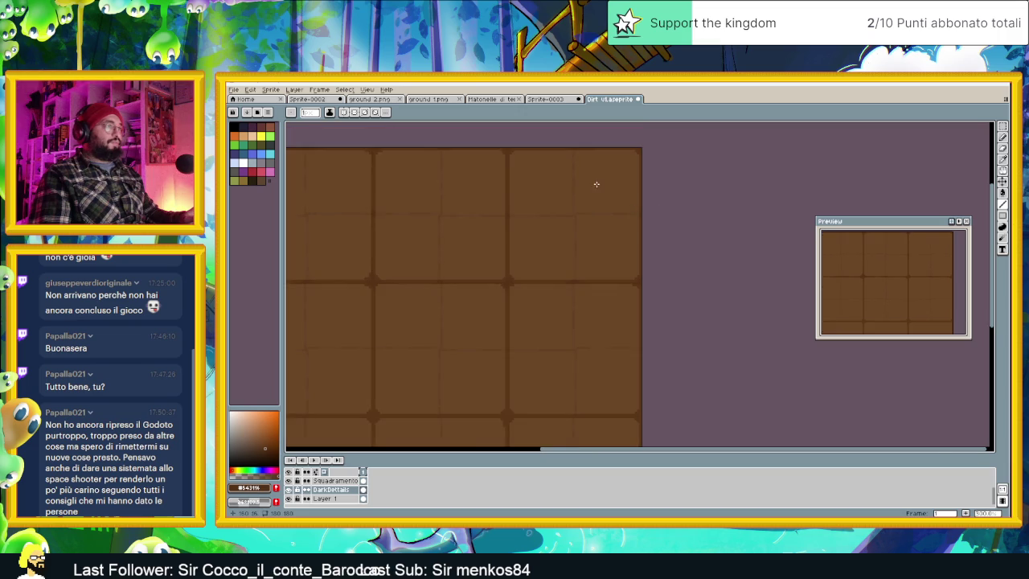
{"action": "scroll", "coordinate": [598, 184], "scroll_direction": "down", "scroll_amount": 2}
{"action": "scroll", "coordinate": [714, 232], "scroll_direction": "up", "scroll_amount": 1}
{"action": "scroll", "coordinate": [705, 321], "scroll_direction": "up", "scroll_amount": 1}
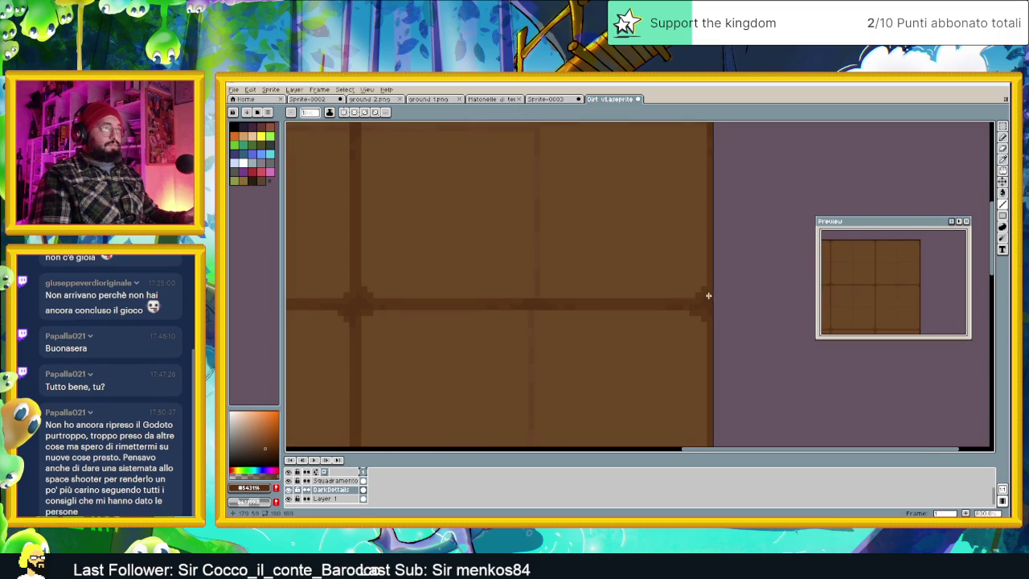
{"action": "mouse_move", "coordinate": [575, 284]}
{"action": "left_mouse_down"}
{"action": "mouse_move", "coordinate": [494, 275]}
{"action": "mouse_move", "coordinate": [581, 324]}
{"action": "mouse_move", "coordinate": [519, 322]}
{"action": "mouse_move", "coordinate": [652, 324]}
{"action": "left_mouse_up"}
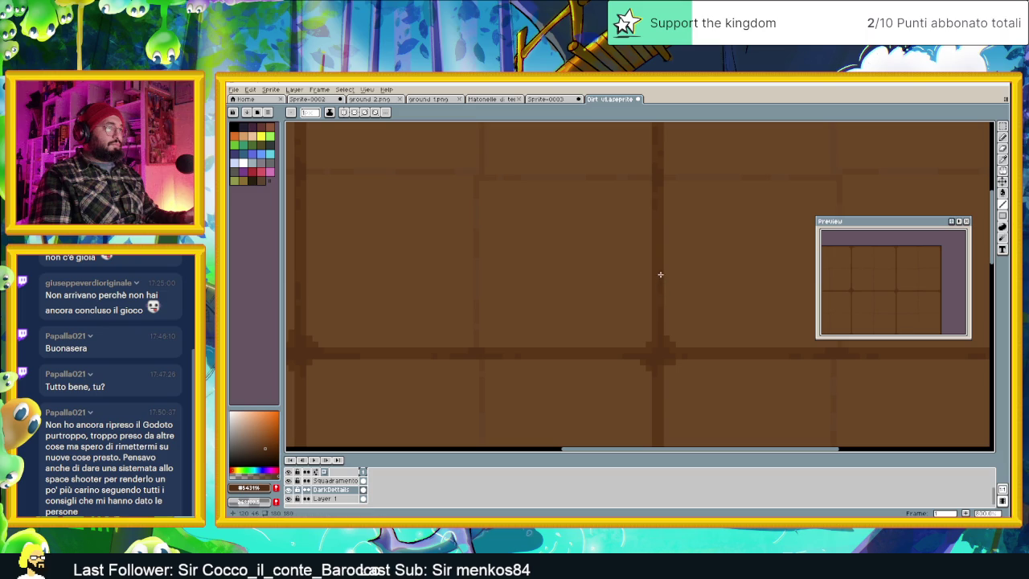
{"action": "scroll", "coordinate": [652, 330], "scroll_direction": "down", "scroll_amount": 1}
{"action": "scroll", "coordinate": [675, 326], "scroll_direction": "down", "scroll_amount": 1}
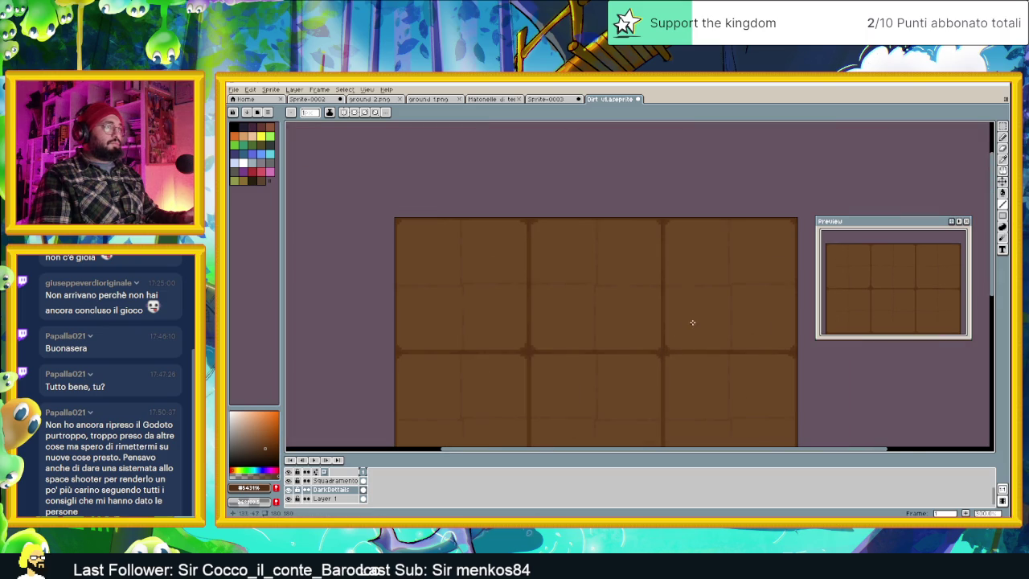
{"action": "scroll", "coordinate": [693, 321], "scroll_direction": "down", "scroll_amount": 1}
{"action": "left_click", "coordinate": [1003, 126]}
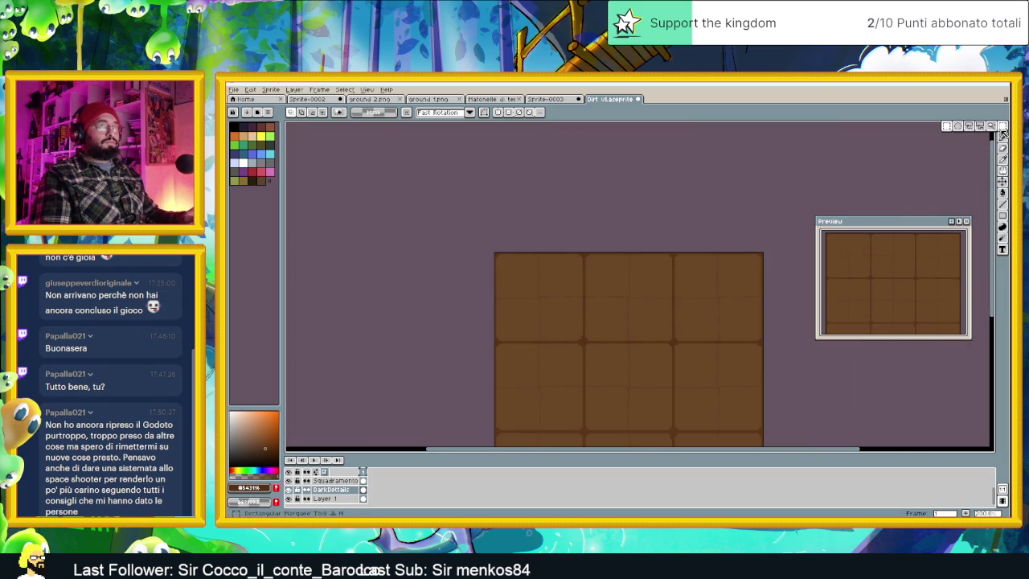
Select the tiles, shift them down with a transform move, commit and deselect.
{"action": "left_click_drag", "start_coordinate": [774, 356], "coordinate": [784, 344]}
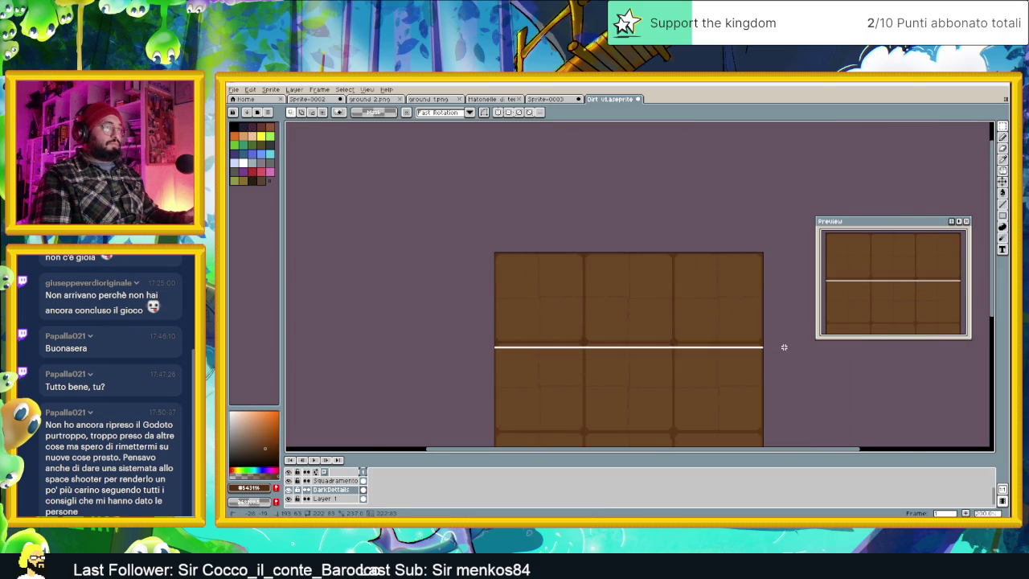
{"action": "scroll", "coordinate": [742, 352], "scroll_direction": "up", "scroll_amount": 2}
{"action": "scroll", "coordinate": [740, 354], "scroll_direction": "up", "scroll_amount": 1}
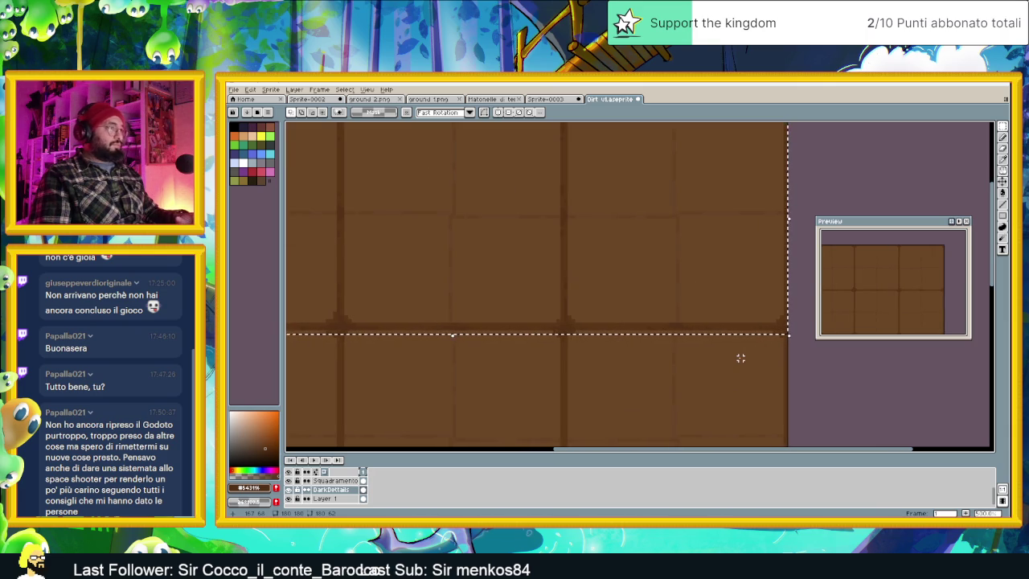
{"action": "key", "text": "ctrl+t"}
{"action": "scroll", "coordinate": [634, 314], "scroll_direction": "down", "scroll_amount": 2}
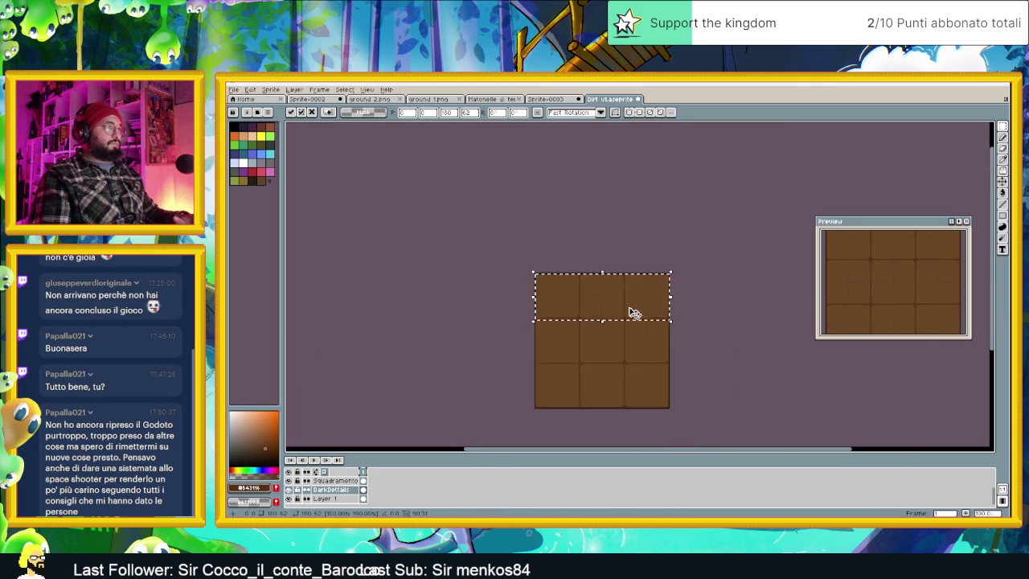
{"action": "scroll", "coordinate": [627, 307], "scroll_direction": "down", "scroll_amount": 1}
{"action": "left_click_drag", "start_coordinate": [627, 306], "coordinate": [629, 333]}
{"action": "scroll", "coordinate": [630, 334], "scroll_direction": "up", "scroll_amount": 3}
{"action": "scroll", "coordinate": [616, 332], "scroll_direction": "up", "scroll_amount": 1}
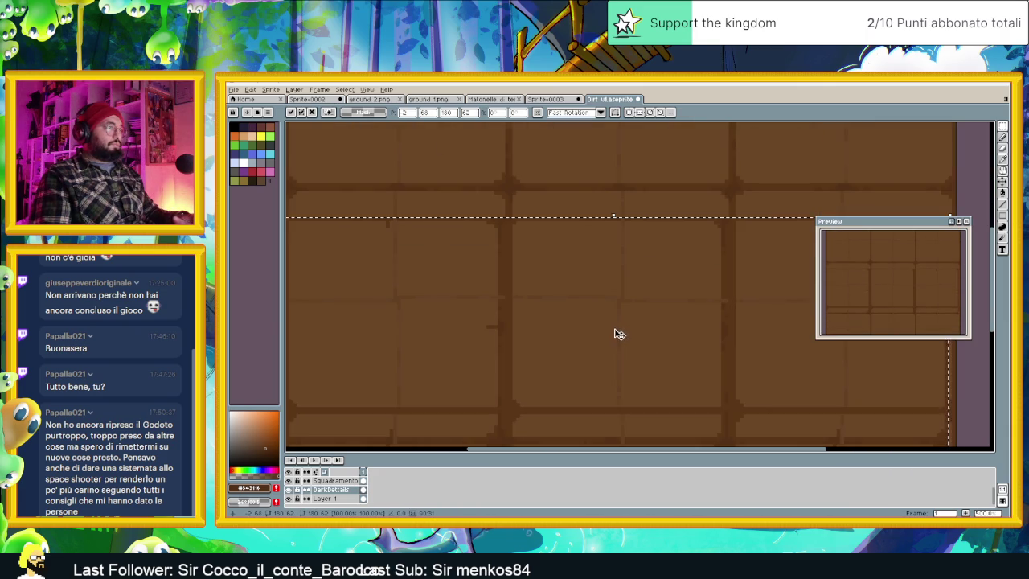
{"action": "left_click_drag", "start_coordinate": [551, 310], "coordinate": [558, 279]}
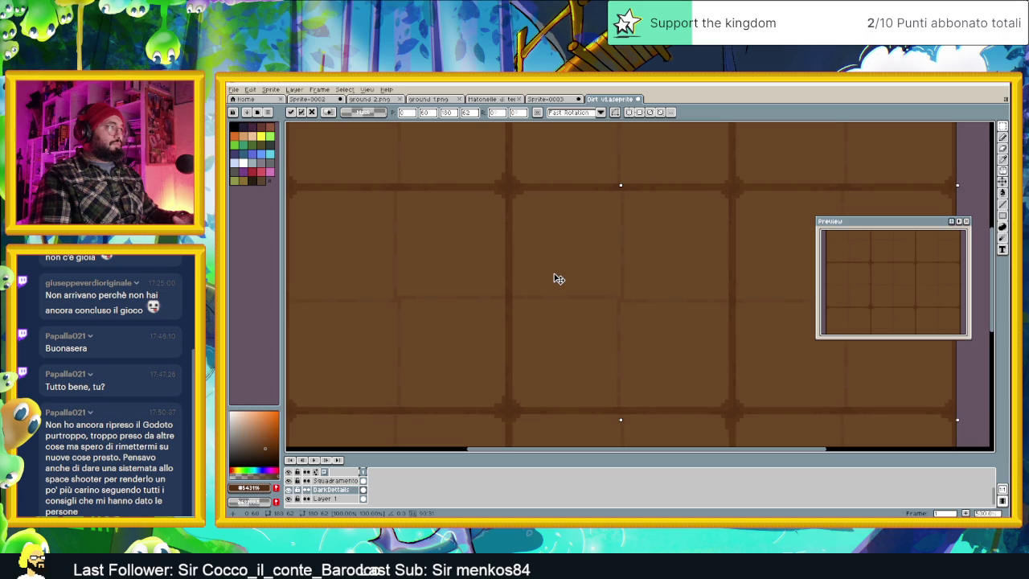
{"action": "scroll", "coordinate": [559, 279], "scroll_direction": "down", "scroll_amount": 2}
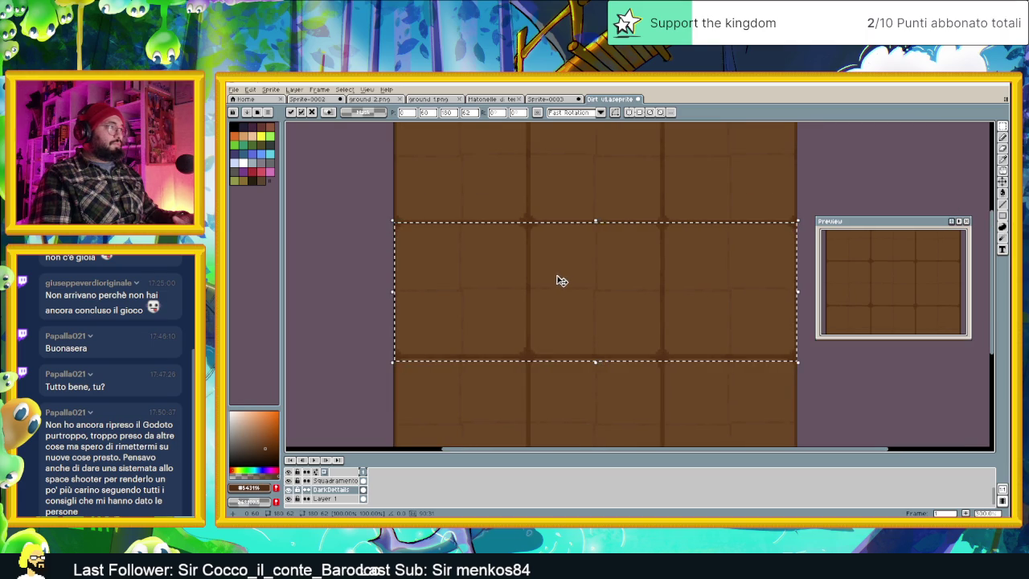
{"action": "scroll", "coordinate": [575, 293], "scroll_direction": "up", "scroll_amount": 1}
{"action": "scroll", "coordinate": [576, 295], "scroll_direction": "up", "scroll_amount": 1}
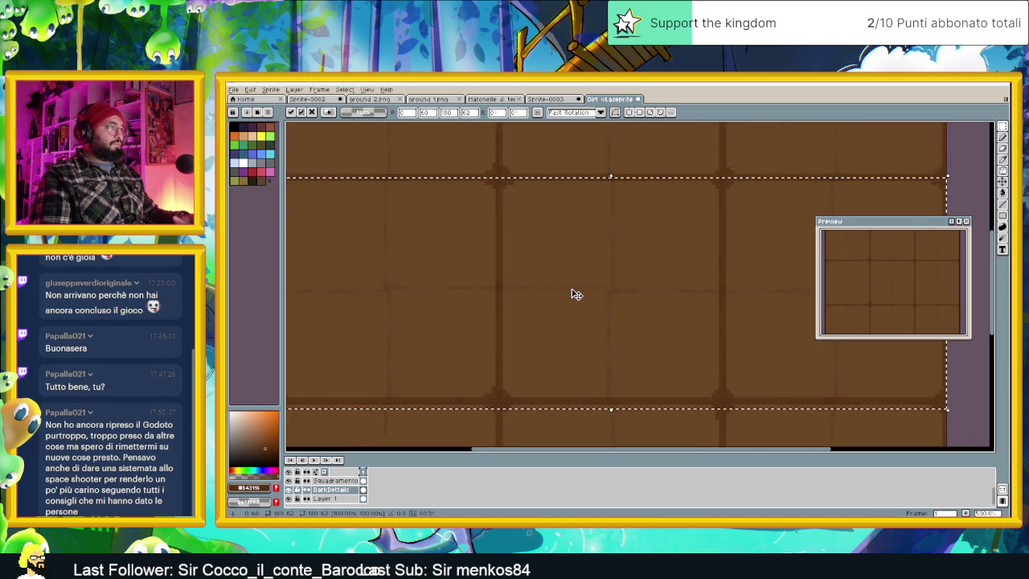
{"action": "scroll", "coordinate": [571, 285], "scroll_direction": "up", "scroll_amount": 1}
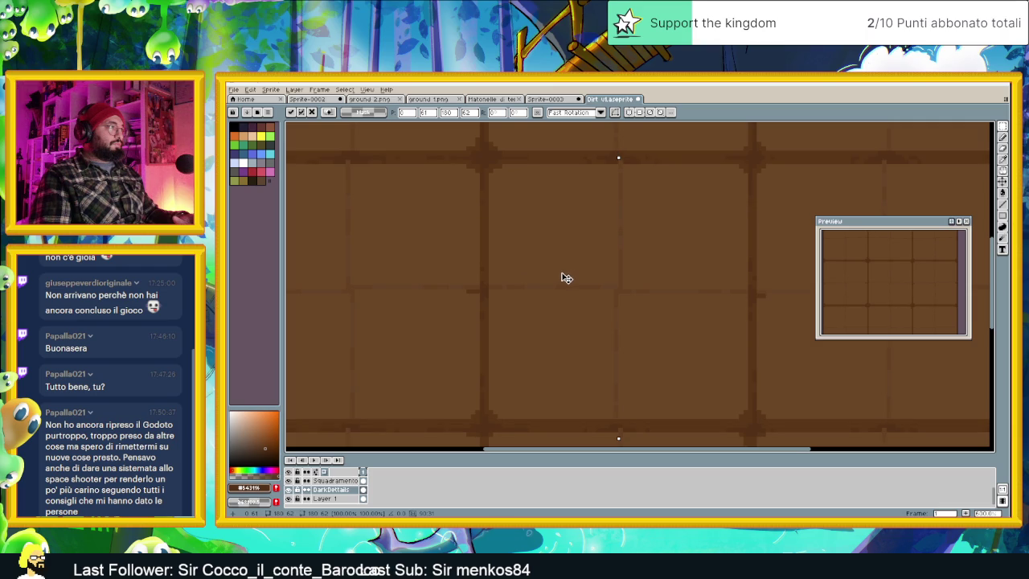
{"action": "key", "text": "m"}
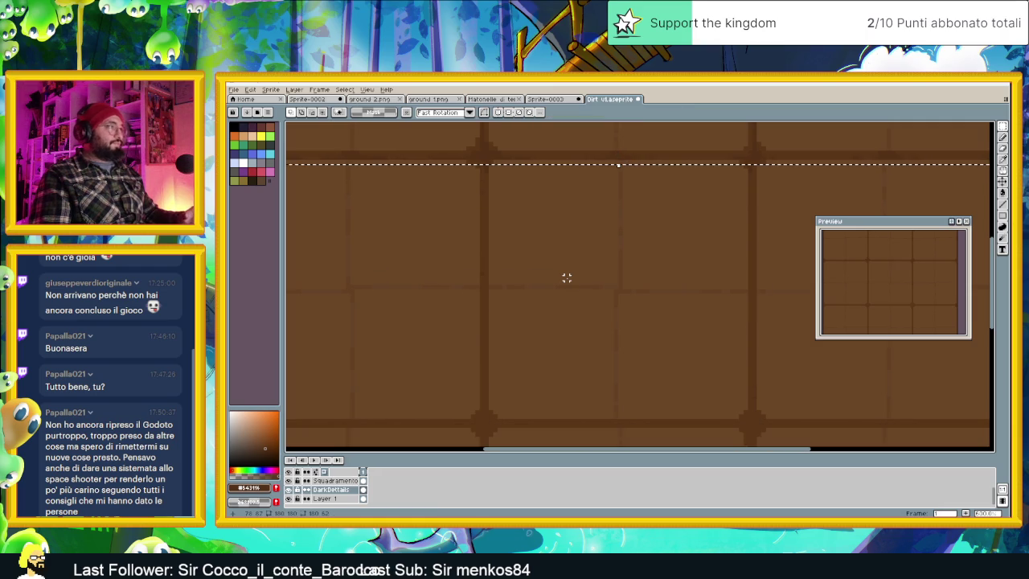
{"action": "scroll", "coordinate": [566, 277], "scroll_direction": "down", "scroll_amount": 3}
{"action": "left_click_drag", "start_coordinate": [563, 160], "coordinate": [567, 269]}
{"action": "key", "text": "ctrl+d"}
{"action": "scroll", "coordinate": [538, 282], "scroll_direction": "up", "scroll_amount": 1}
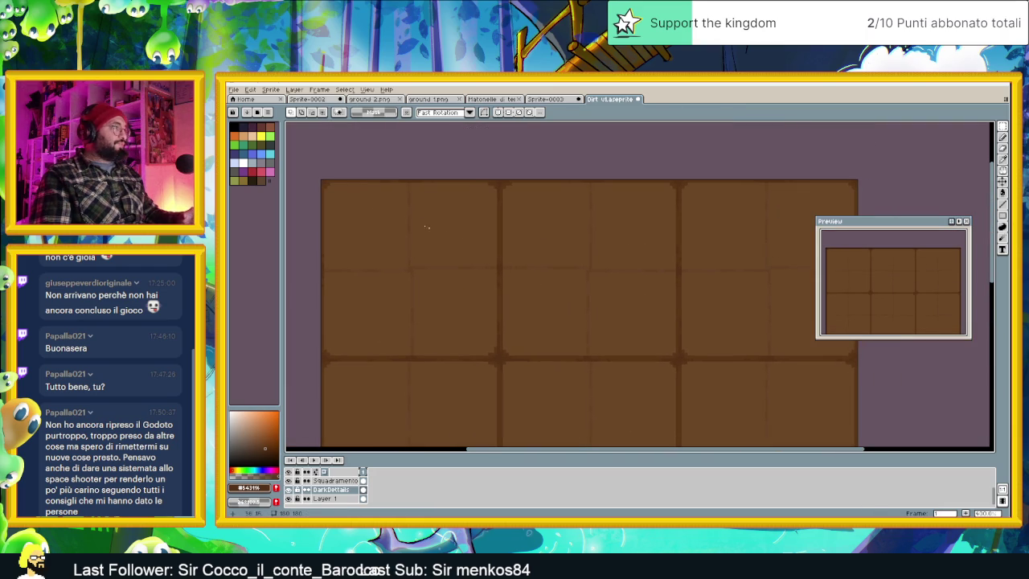
Select the top row of tiles, move it downward and commit it in place.
{"action": "left_click_drag", "start_coordinate": [313, 184], "coordinate": [903, 361]}
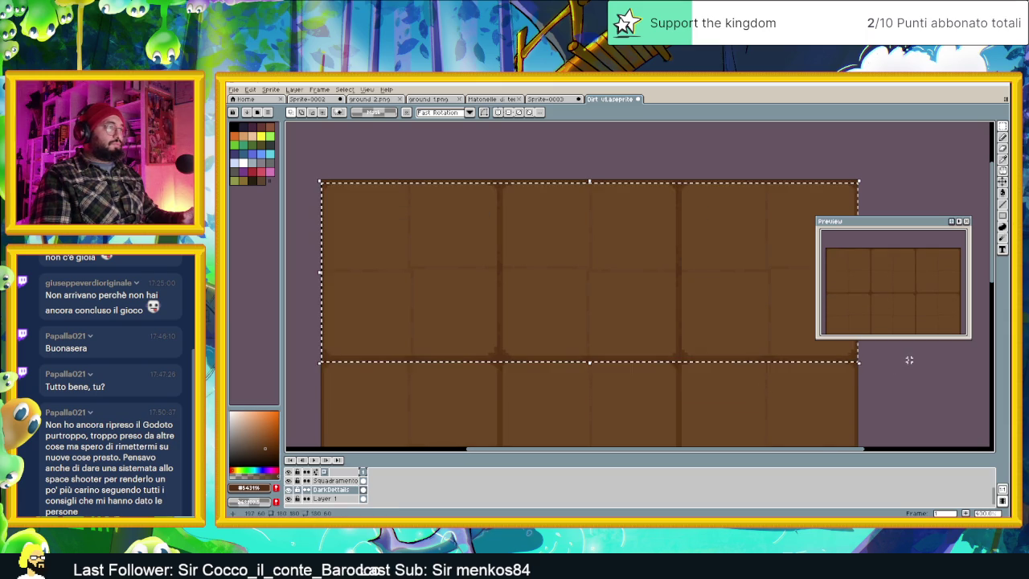
{"action": "mouse_move", "coordinate": [635, 271]}
{"action": "left_mouse_down"}
{"action": "mouse_move", "coordinate": [639, 391]}
{"action": "mouse_move", "coordinate": [584, 317]}
{"action": "left_mouse_up"}
{"action": "left_click_drag", "start_coordinate": [637, 391], "coordinate": [643, 322]}
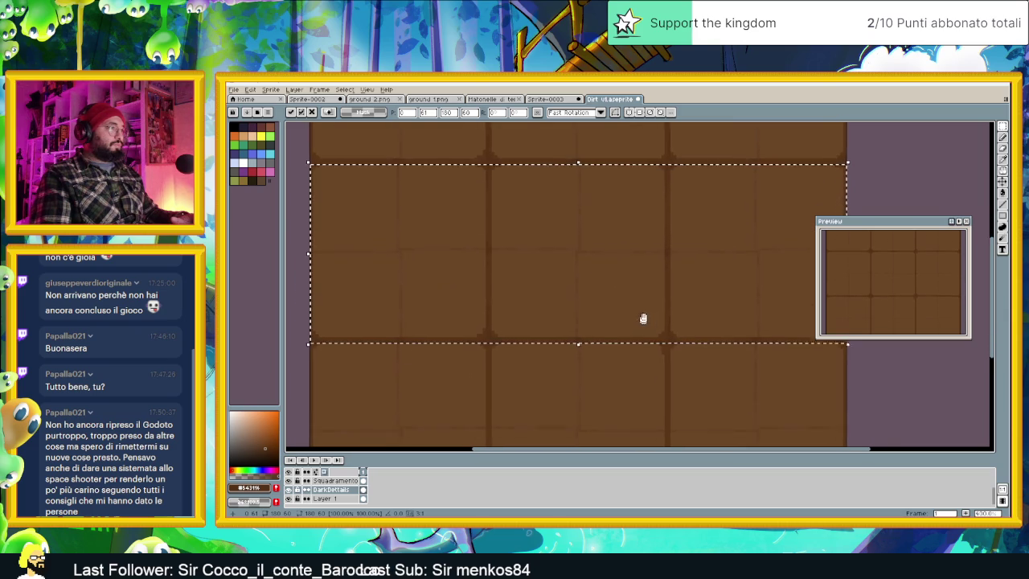
{"action": "scroll", "coordinate": [615, 345], "scroll_direction": "down", "scroll_amount": 1}
{"action": "left_click_drag", "start_coordinate": [611, 367], "coordinate": [609, 333]}
{"action": "left_click", "coordinate": [599, 344]}
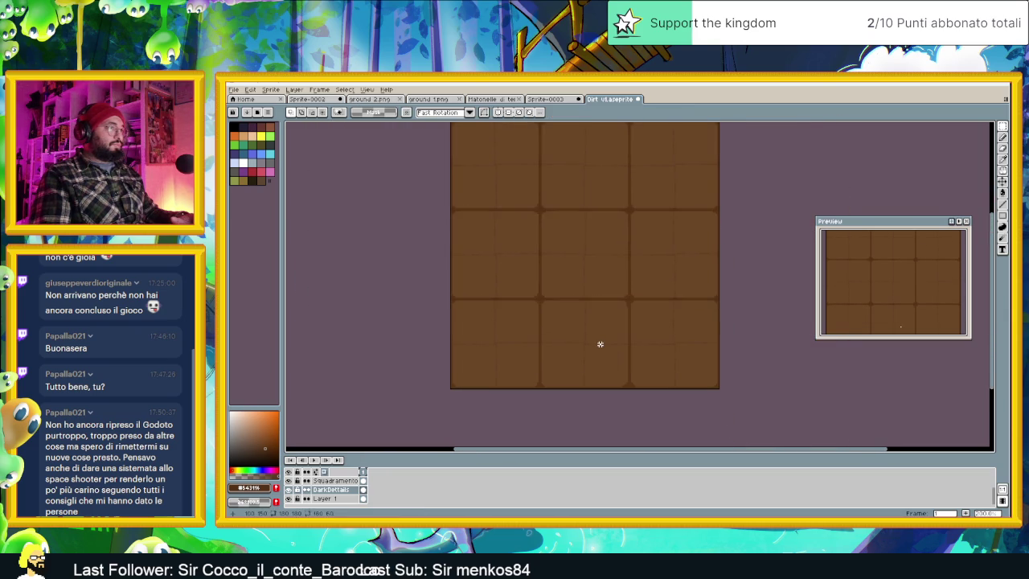
Paste the copied tile row into the bottom row and deselect, filling the 3×3 grid.
{"action": "key", "text": "ctrl+v"}
{"action": "left_click_drag", "start_coordinate": [592, 230], "coordinate": [592, 367]}
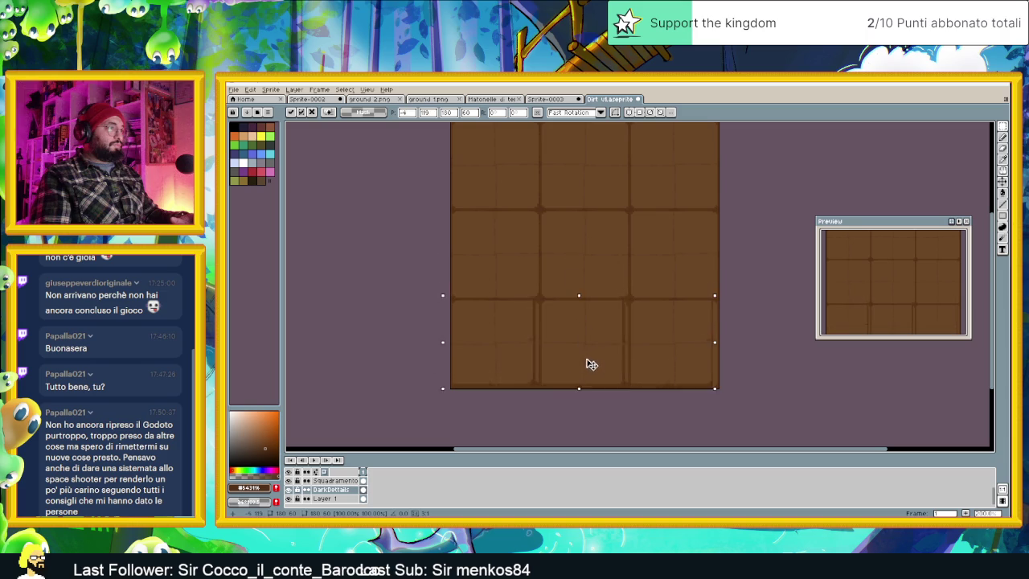
{"action": "scroll", "coordinate": [567, 338], "scroll_direction": "up", "scroll_amount": 2}
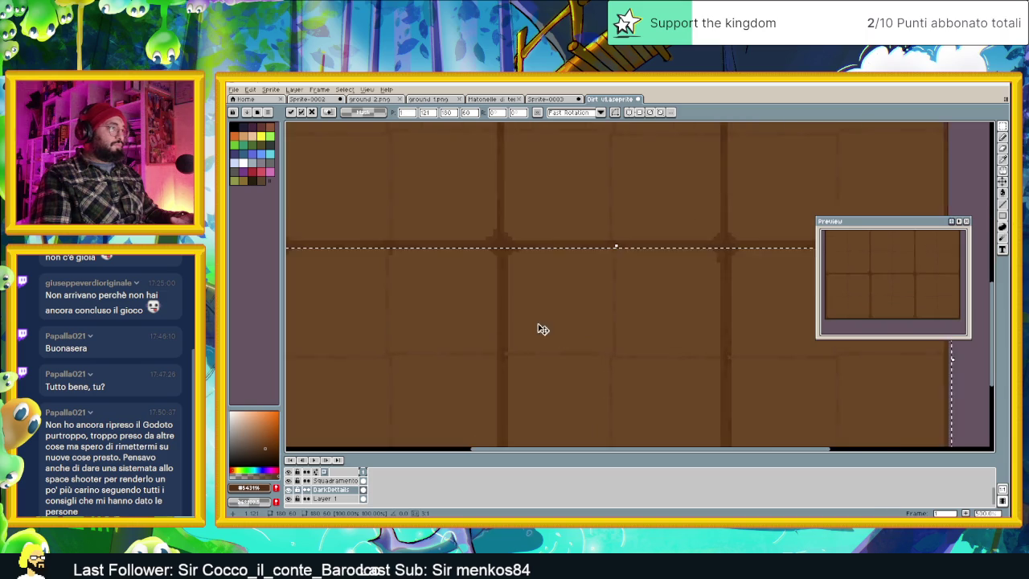
{"action": "key", "text": "ctrl+shift+d"}
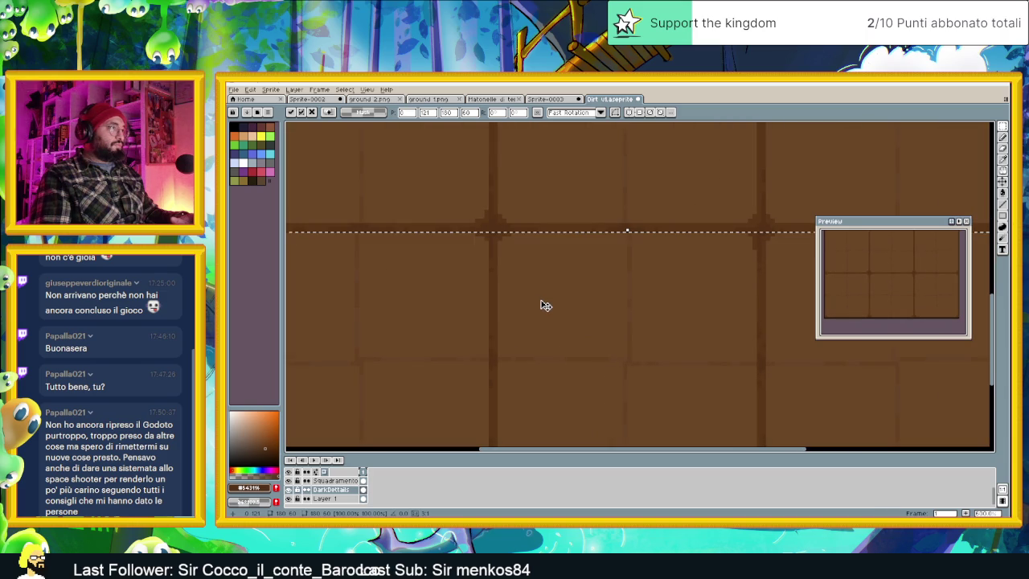
{"action": "scroll", "coordinate": [573, 317], "scroll_direction": "down", "scroll_amount": 1}
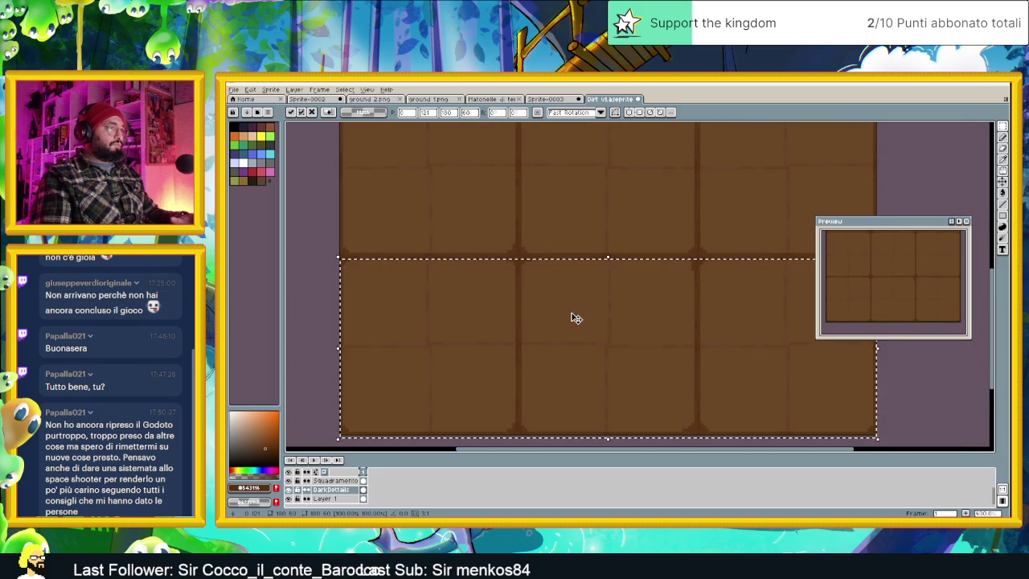
{"action": "scroll", "coordinate": [573, 317], "scroll_direction": "down", "scroll_amount": 1}
{"action": "key", "text": "ctrl+d"}
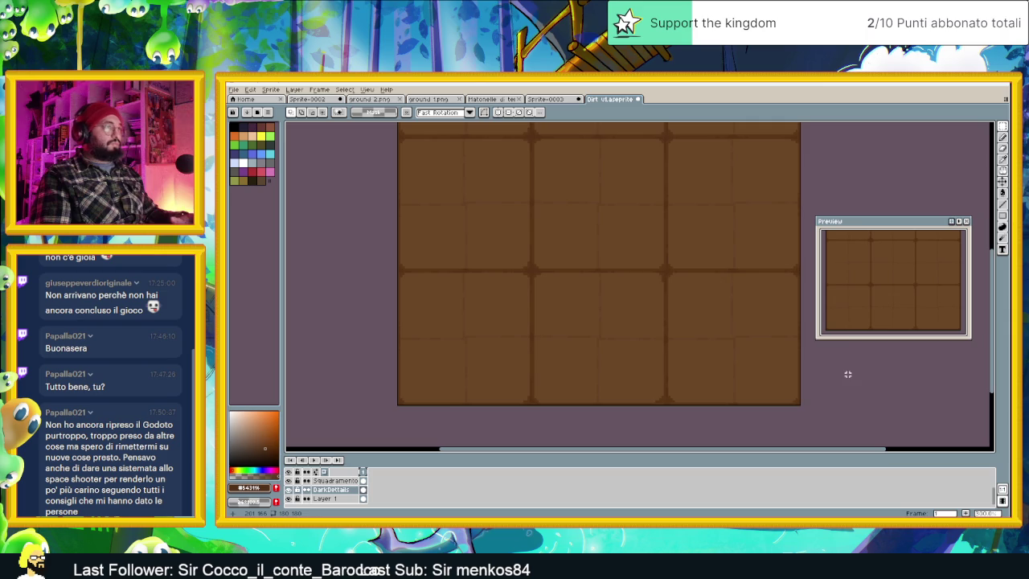
{"action": "scroll", "coordinate": [791, 372], "scroll_direction": "down", "scroll_amount": 1}
{"action": "scroll", "coordinate": [784, 372], "scroll_direction": "down", "scroll_amount": 1}
{"action": "left_click_drag", "start_coordinate": [771, 326], "coordinate": [634, 320]}
{"action": "scroll", "coordinate": [634, 320], "scroll_direction": "up", "scroll_amount": 1}
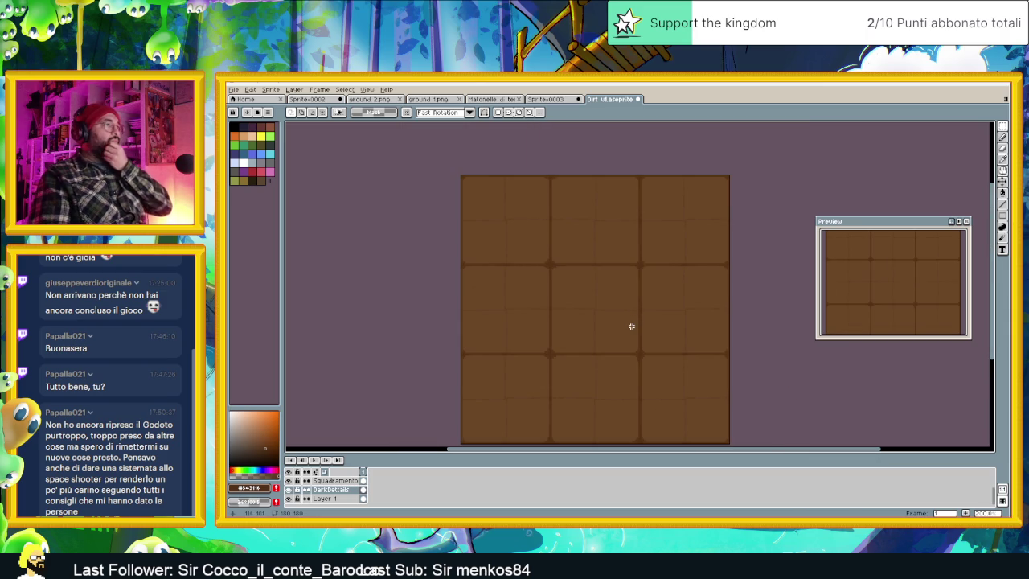
{"action": "scroll", "coordinate": [579, 300], "scroll_direction": "up", "scroll_amount": 1}
{"action": "scroll", "coordinate": [540, 252], "scroll_direction": "up", "scroll_amount": 1}
{"action": "left_click_drag", "start_coordinate": [540, 252], "coordinate": [602, 390]}
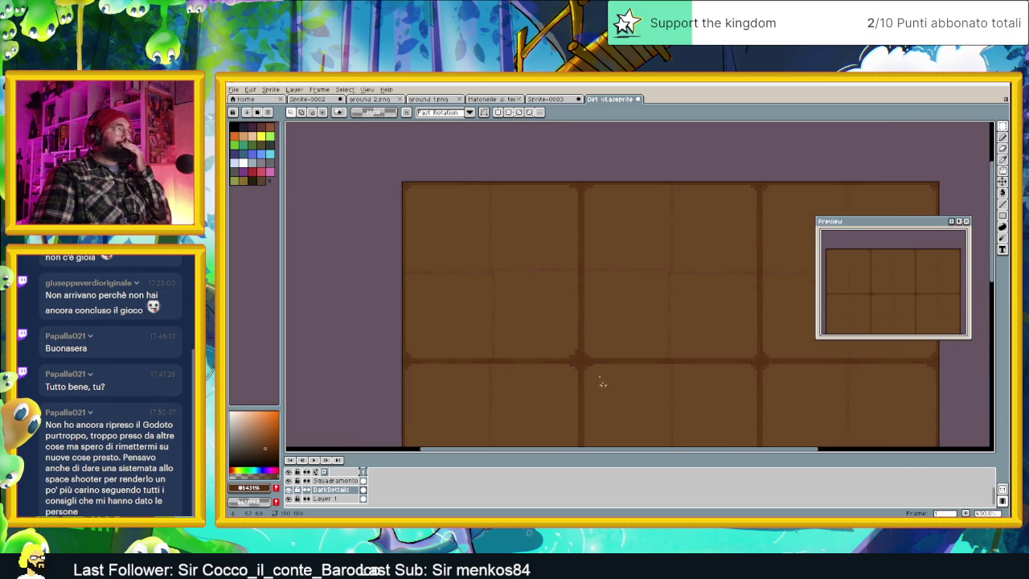
{"action": "scroll", "coordinate": [578, 325], "scroll_direction": "up", "scroll_amount": 1}
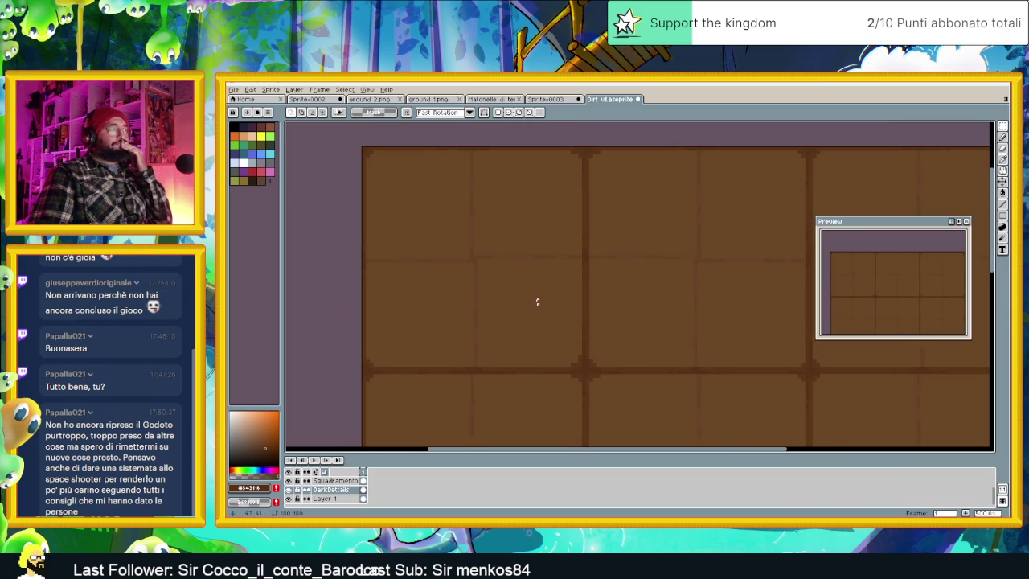
{"action": "scroll", "coordinate": [478, 267], "scroll_direction": "up", "scroll_amount": 1}
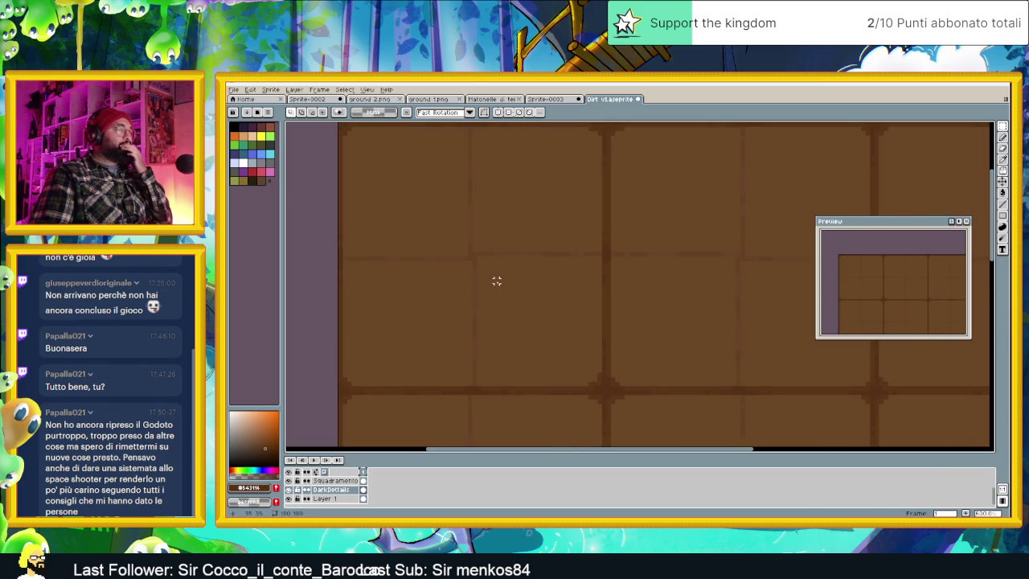
{"action": "scroll", "coordinate": [572, 315], "scroll_direction": "down", "scroll_amount": 1}
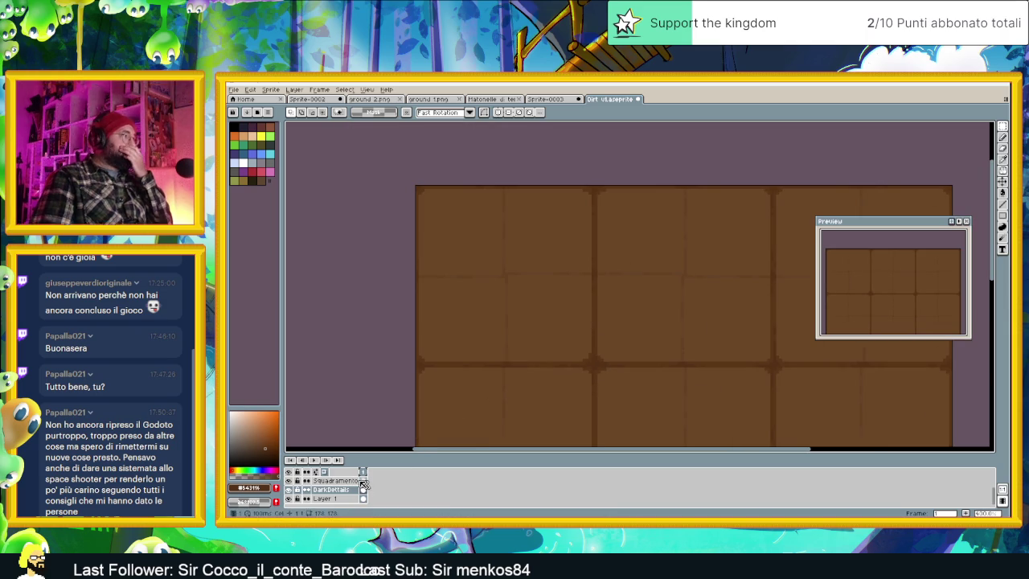
Add a new layer above DarkDetails and rename Layer 3 to 'Dettagli ground'.
{"action": "left_click", "coordinate": [320, 481]}
{"action": "left_click", "coordinate": [328, 489]}
{"action": "right_click", "coordinate": [327, 490]}
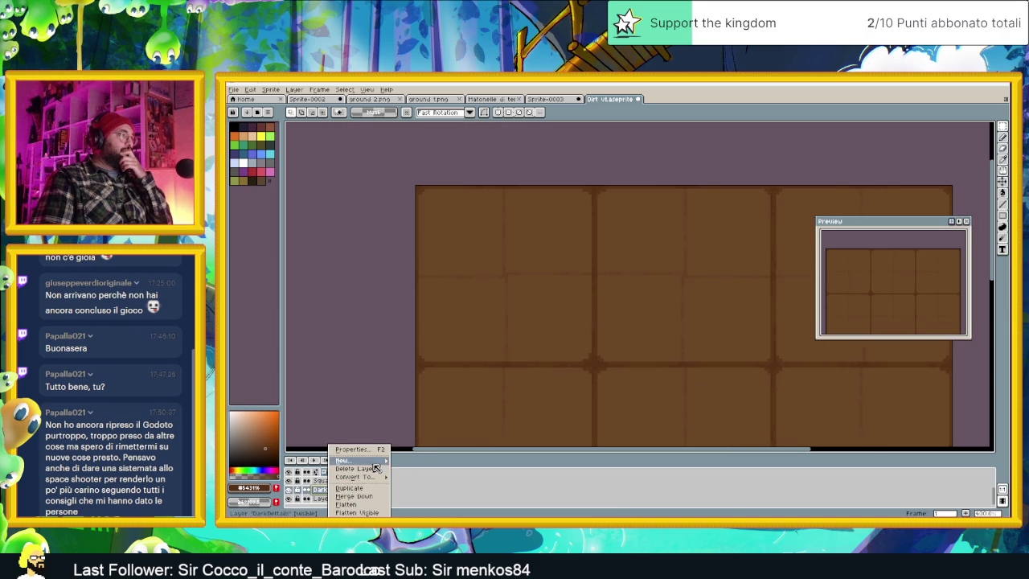
{"action": "mouse_move", "coordinate": [346, 460]}
{"action": "left_click", "coordinate": [411, 463]}
{"action": "left_click", "coordinate": [337, 503]}
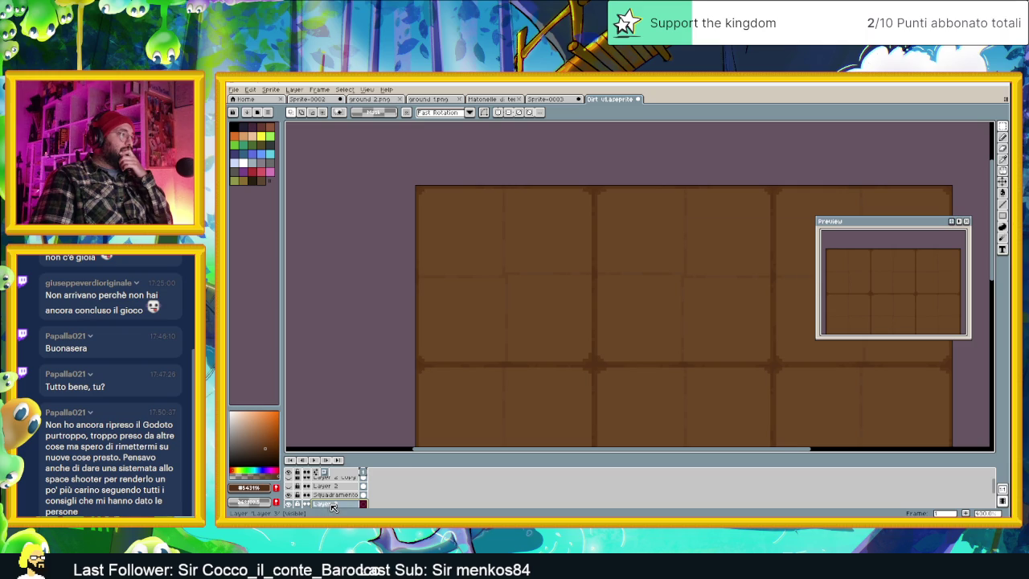
{"action": "double_click", "coordinate": [334, 504]}
{"action": "type", "text": "Dettagli g"}
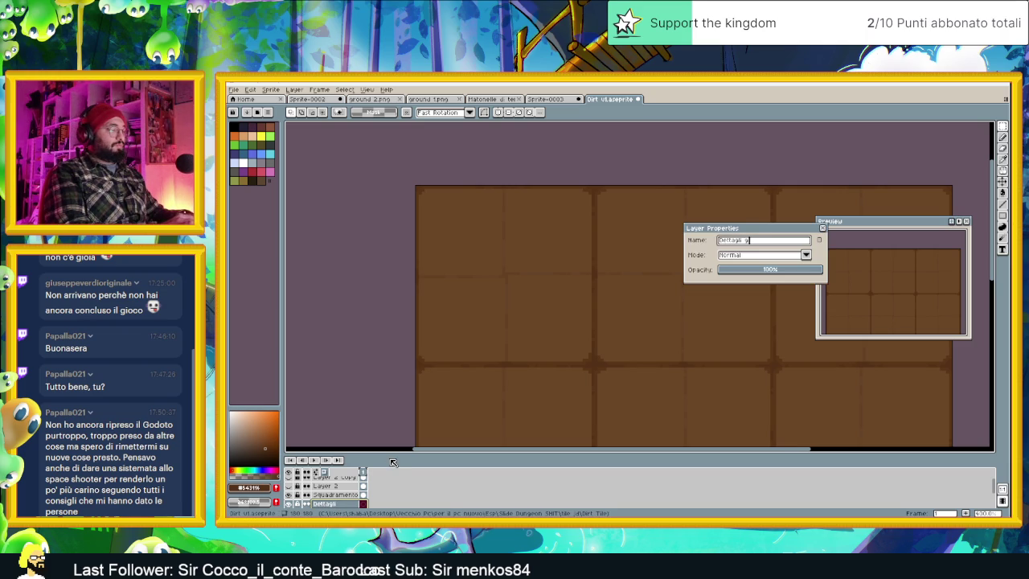
{"action": "type", "text": "round"}
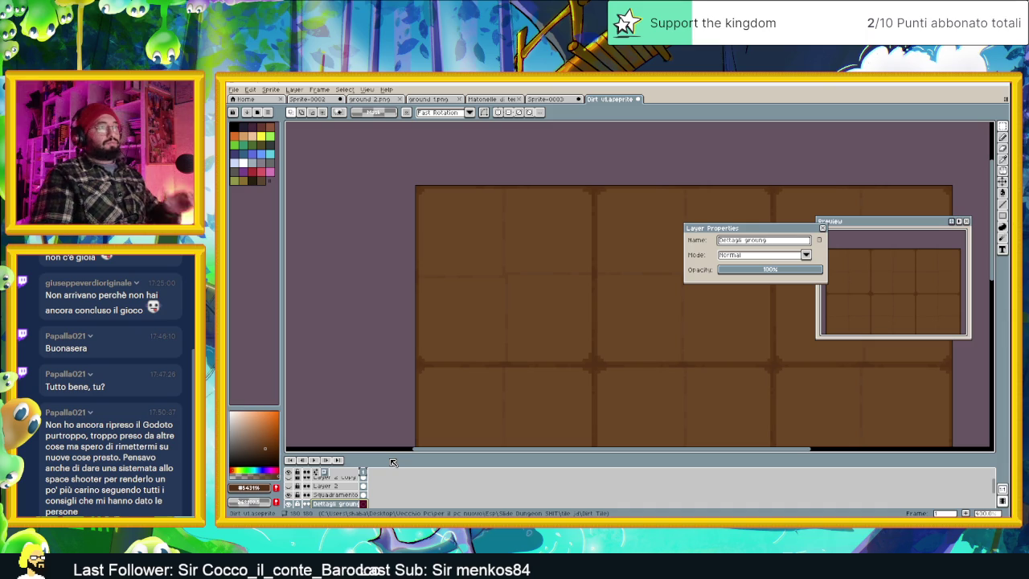
{"action": "key", "text": "Return"}
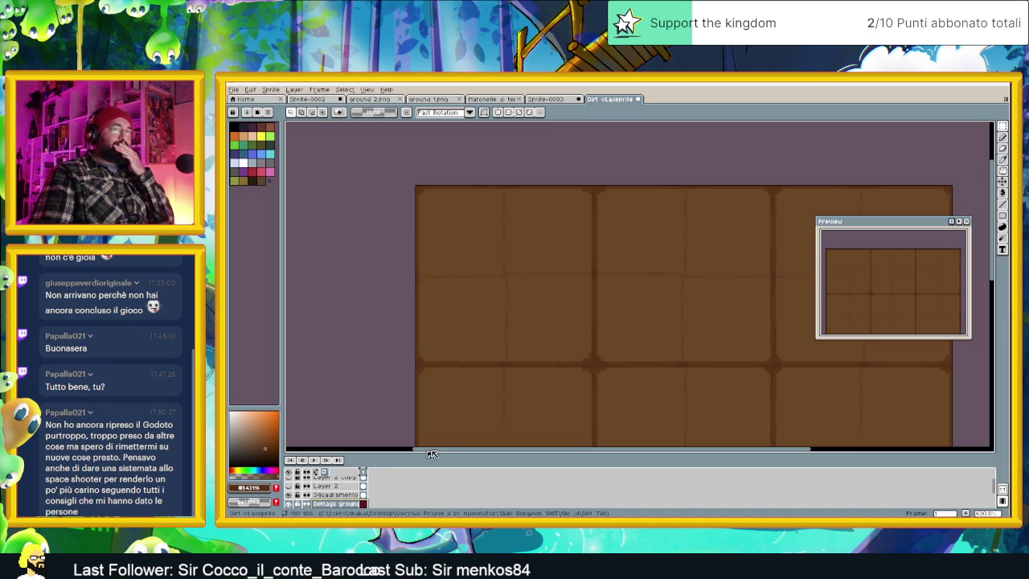
{"action": "scroll", "coordinate": [629, 342], "scroll_direction": "down", "scroll_amount": 1}
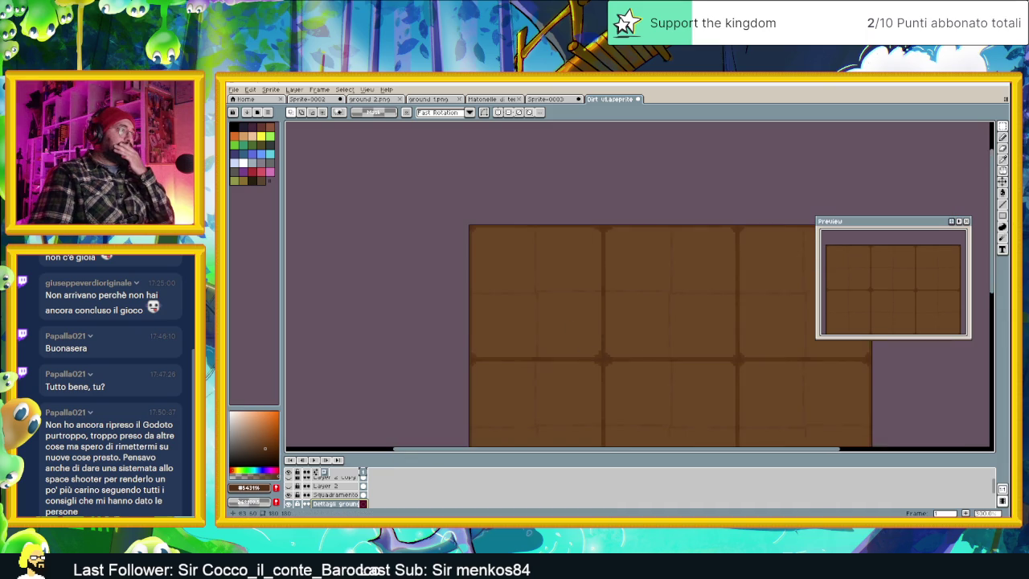
{"action": "scroll", "coordinate": [508, 342], "scroll_direction": "down", "scroll_amount": 1}
{"action": "scroll", "coordinate": [510, 299], "scroll_direction": "up", "scroll_amount": 1}
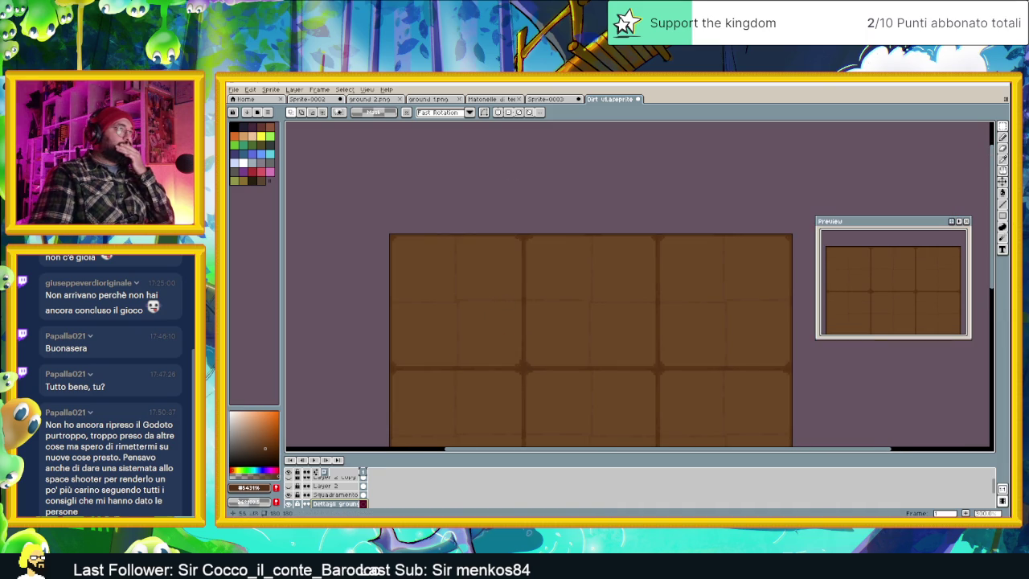
{"action": "left_click", "coordinate": [556, 98]}
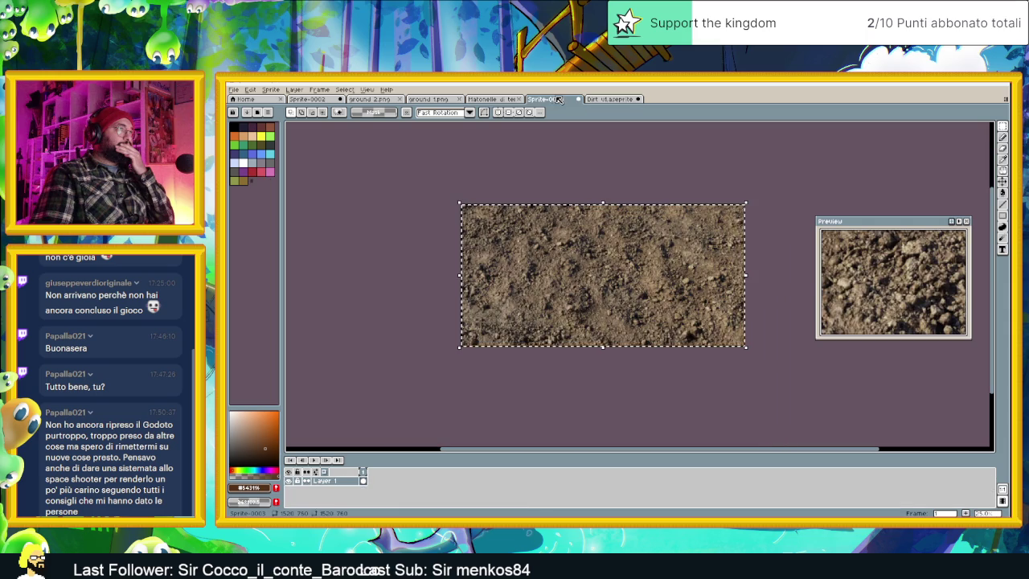
Select the entire dark dirt texture in ground 1.png.
{"action": "left_click", "coordinate": [486, 98]}
{"action": "left_click", "coordinate": [444, 98]}
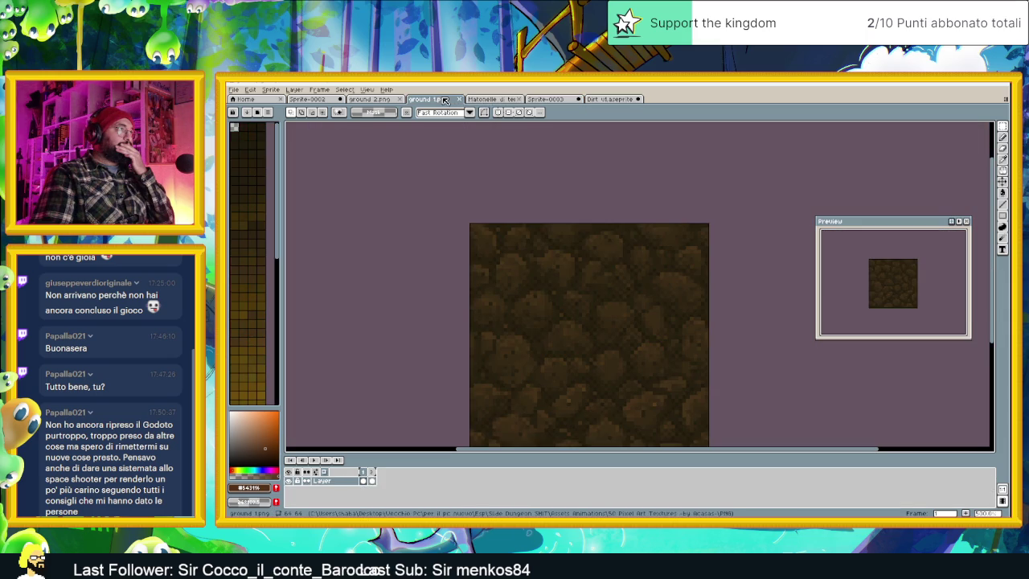
{"action": "scroll", "coordinate": [510, 202], "scroll_direction": "down", "scroll_amount": 1}
{"action": "scroll", "coordinate": [530, 207], "scroll_direction": "down", "scroll_amount": 1}
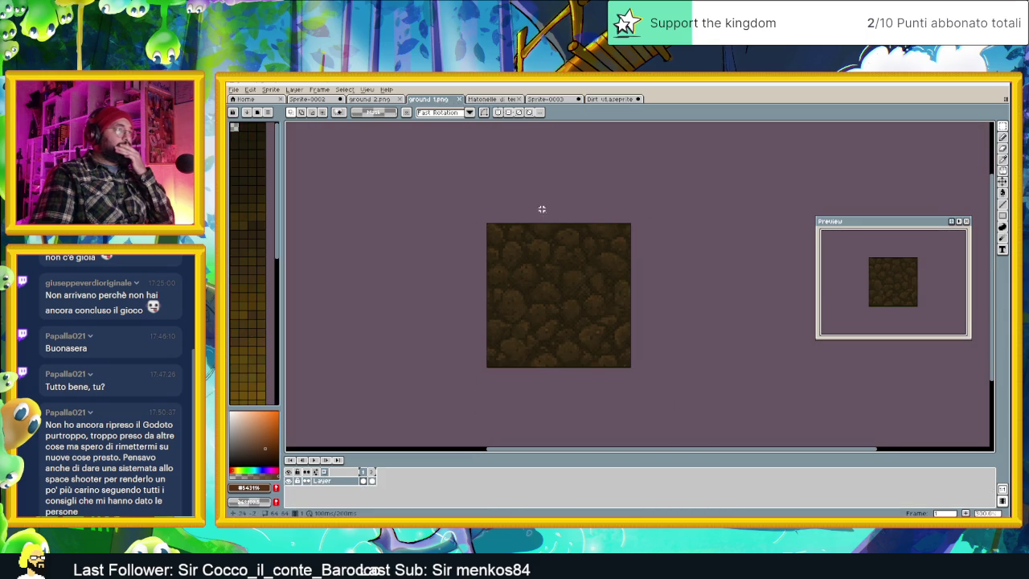
{"action": "key", "text": "ctrl+a"}
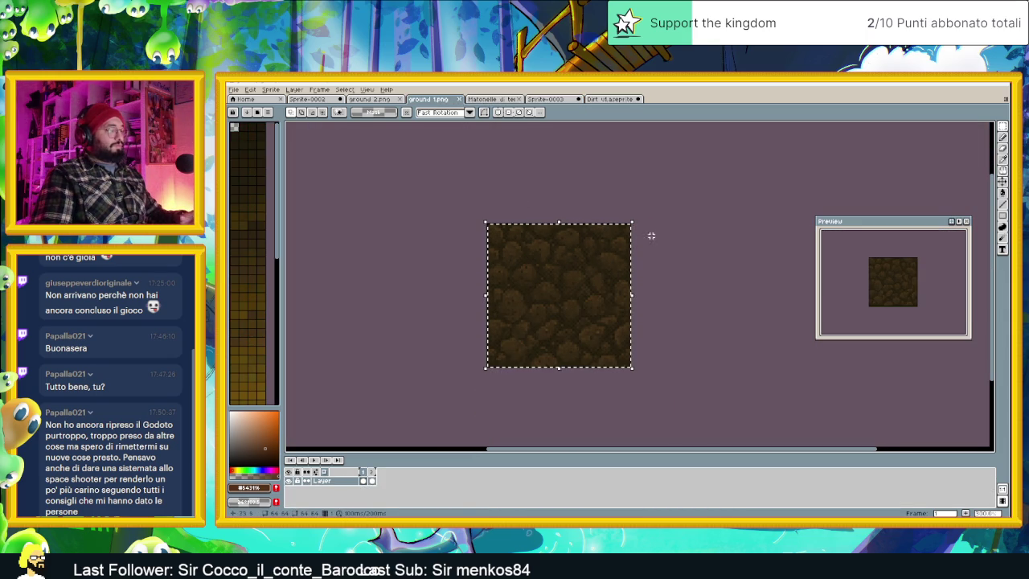
Paste the texture into Dirt v1 over the top-left 2×2 tiles and drop it.
{"action": "left_click", "coordinate": [609, 99]}
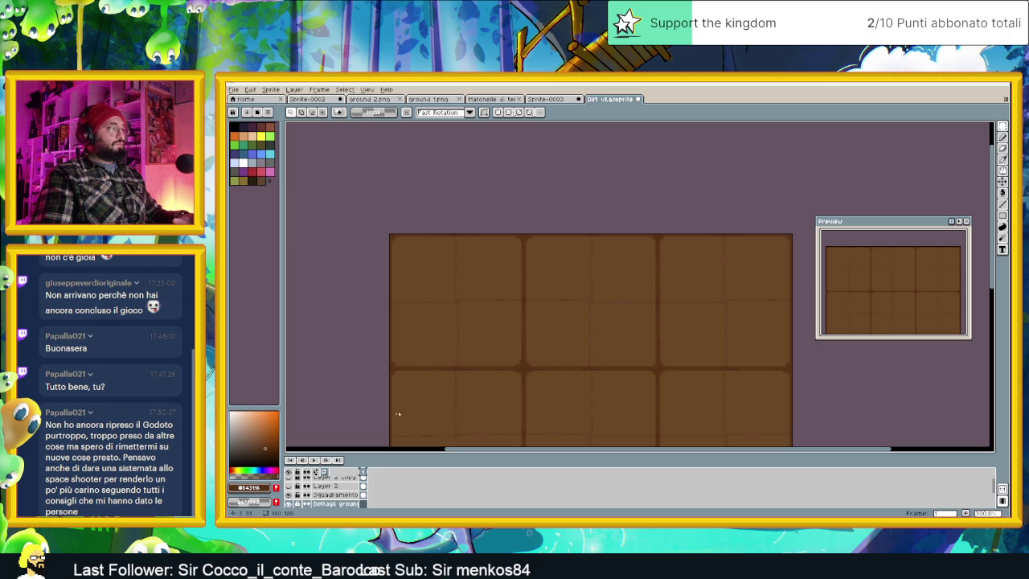
{"action": "key", "text": "ctrl+v"}
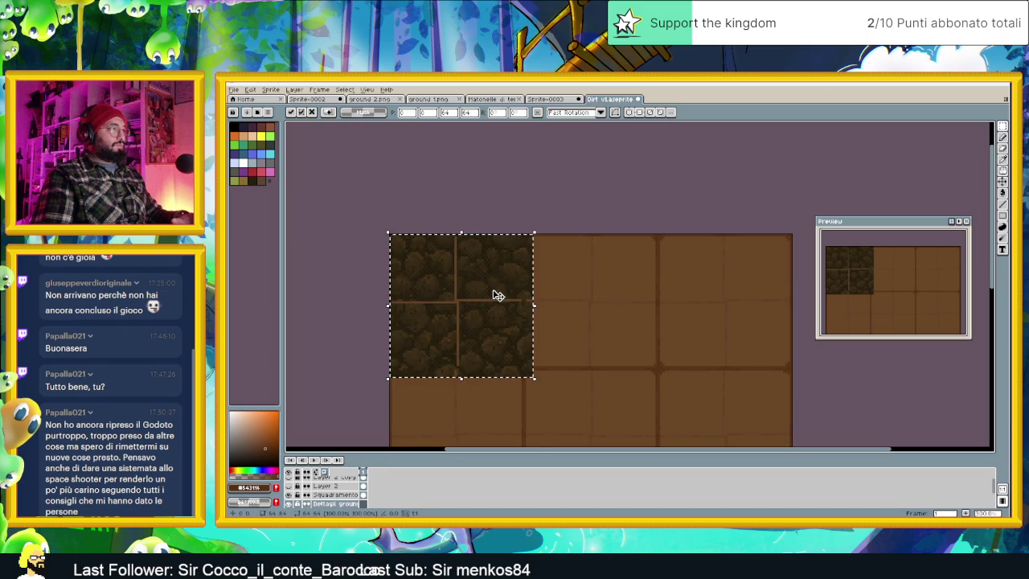
{"action": "scroll", "coordinate": [526, 293], "scroll_direction": "up", "scroll_amount": 1}
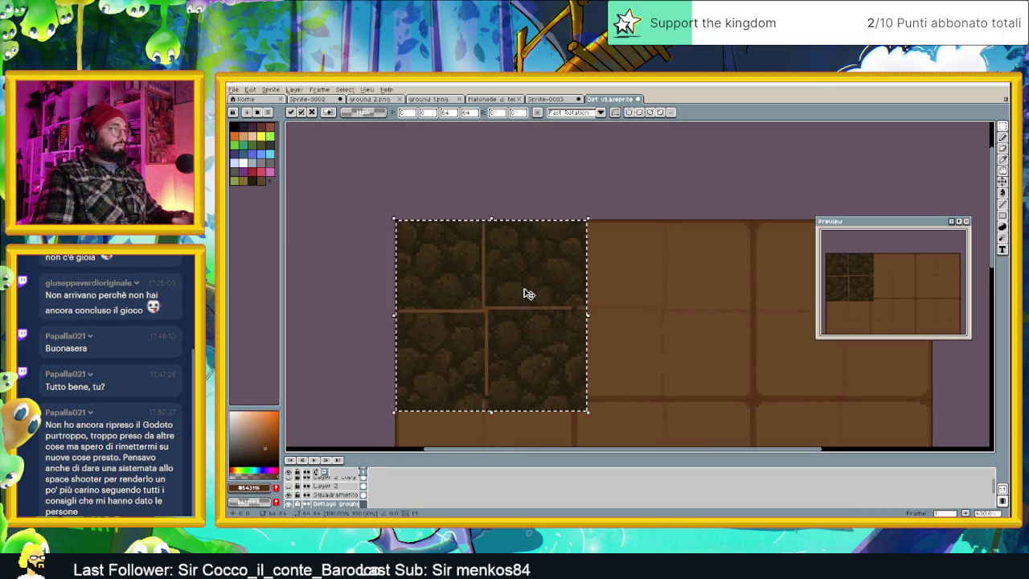
{"action": "mouse_move", "coordinate": [549, 282]}
{"action": "left_mouse_down"}
{"action": "mouse_move", "coordinate": [587, 289]}
{"action": "mouse_move", "coordinate": [546, 287]}
{"action": "mouse_move", "coordinate": [538, 273]}
{"action": "left_mouse_up"}
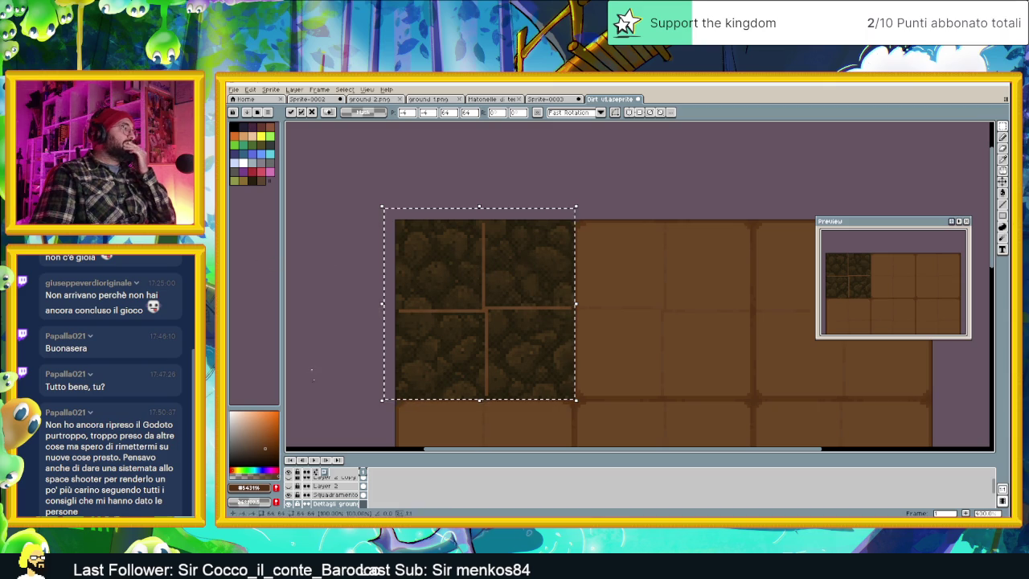
{"action": "key", "text": "ctrl+d"}
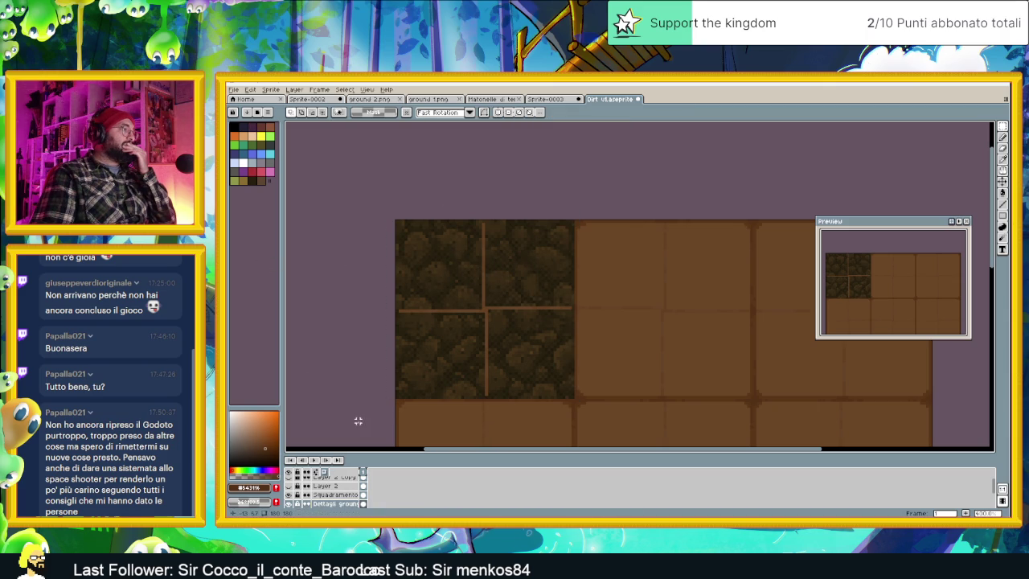
Drop Dettagli ground's opacity to about 15–24% and try Darken, then Multiply blending.
{"action": "double_click", "coordinate": [348, 504]}
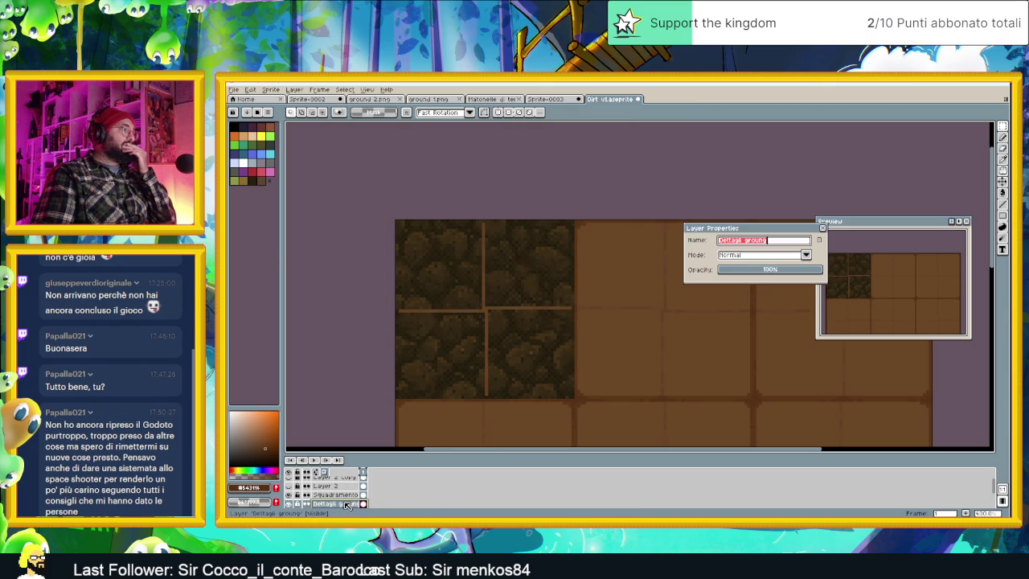
{"action": "left_click", "coordinate": [757, 271]}
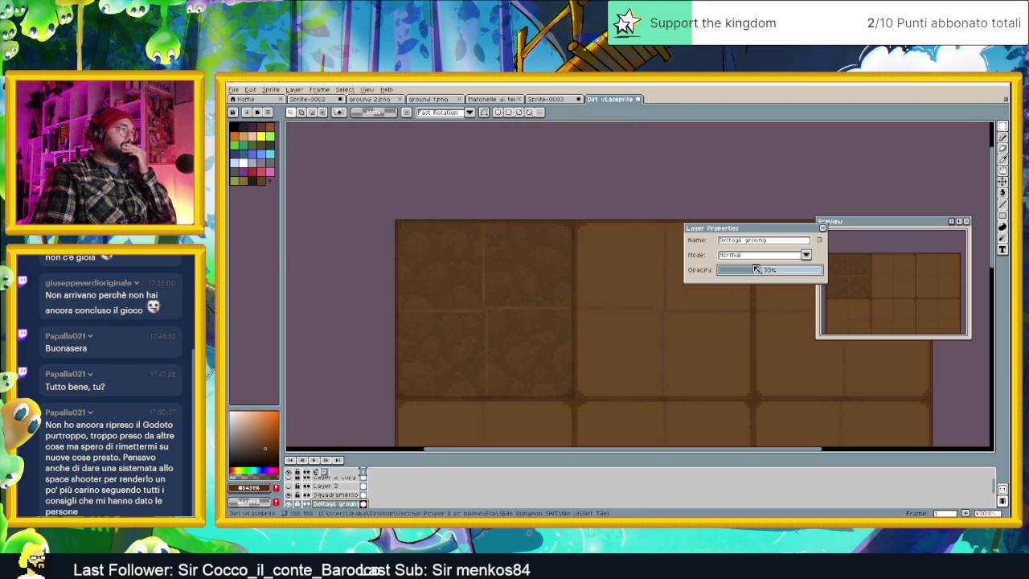
{"action": "left_click_drag", "start_coordinate": [739, 272], "coordinate": [738, 272]}
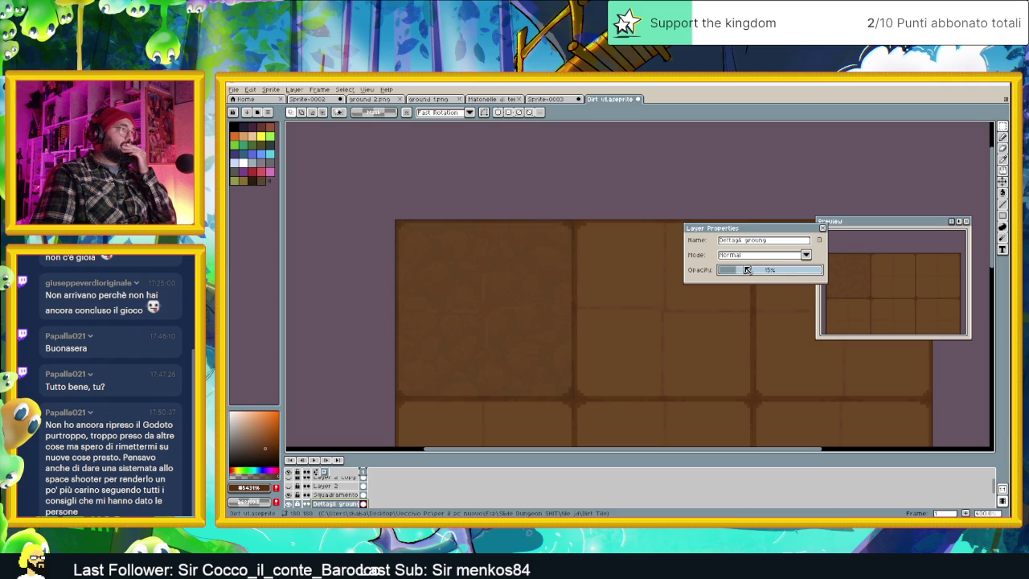
{"action": "left_click", "coordinate": [756, 255]}
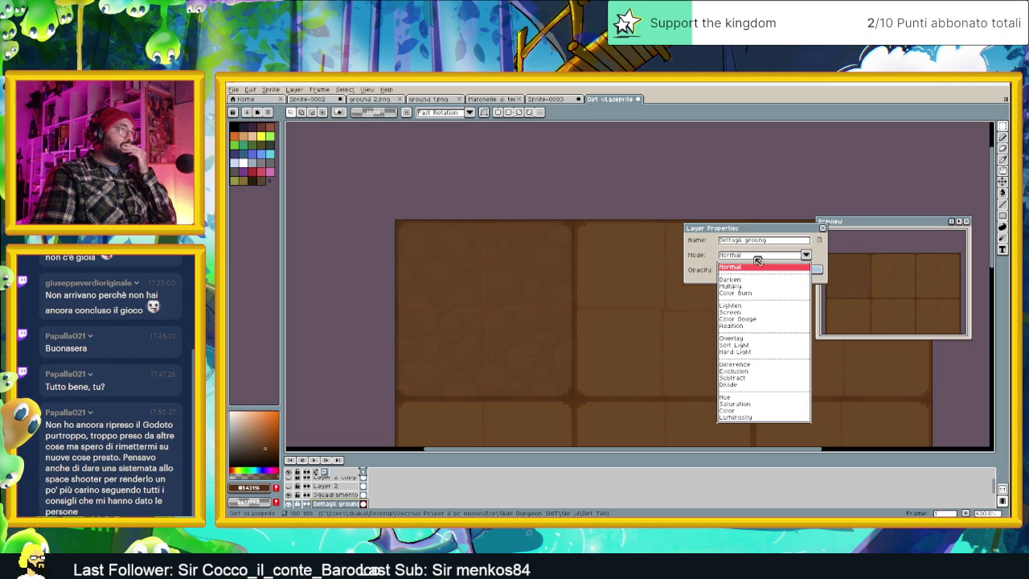
{"action": "left_click", "coordinate": [750, 278]}
{"action": "left_click", "coordinate": [749, 272]}
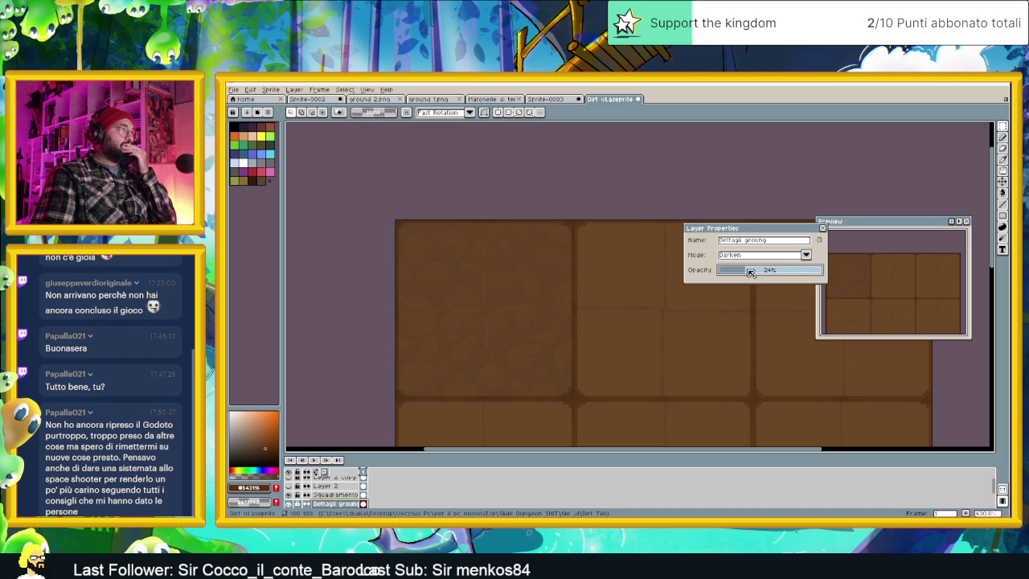
{"action": "left_click_drag", "start_coordinate": [766, 272], "coordinate": [766, 271]}
{"action": "left_click", "coordinate": [764, 255]}
{"action": "left_click", "coordinate": [757, 283]}
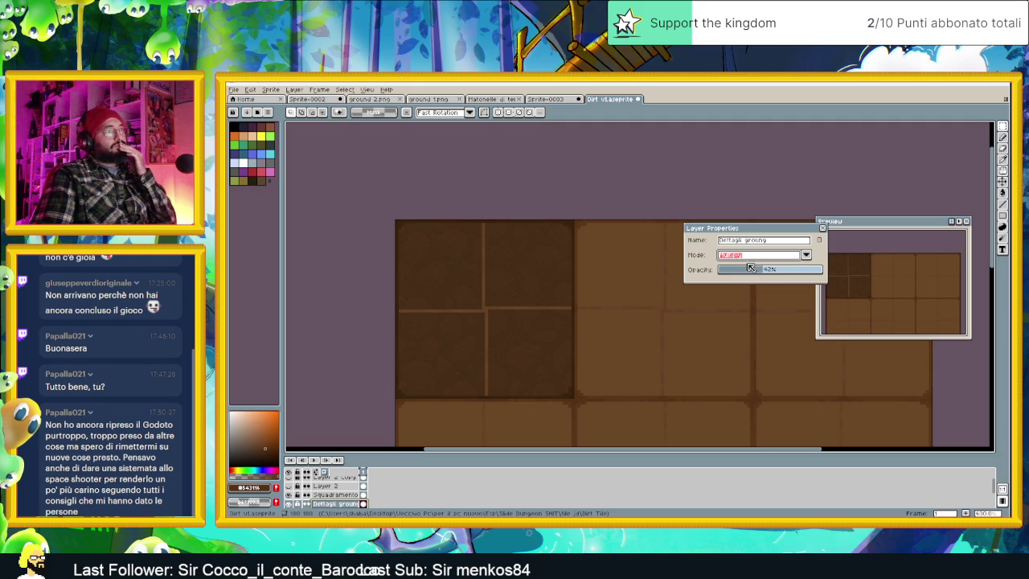
Restack Dettagli ground above the Squadramento layer and lower its opacity.
{"action": "left_click", "coordinate": [339, 505]}
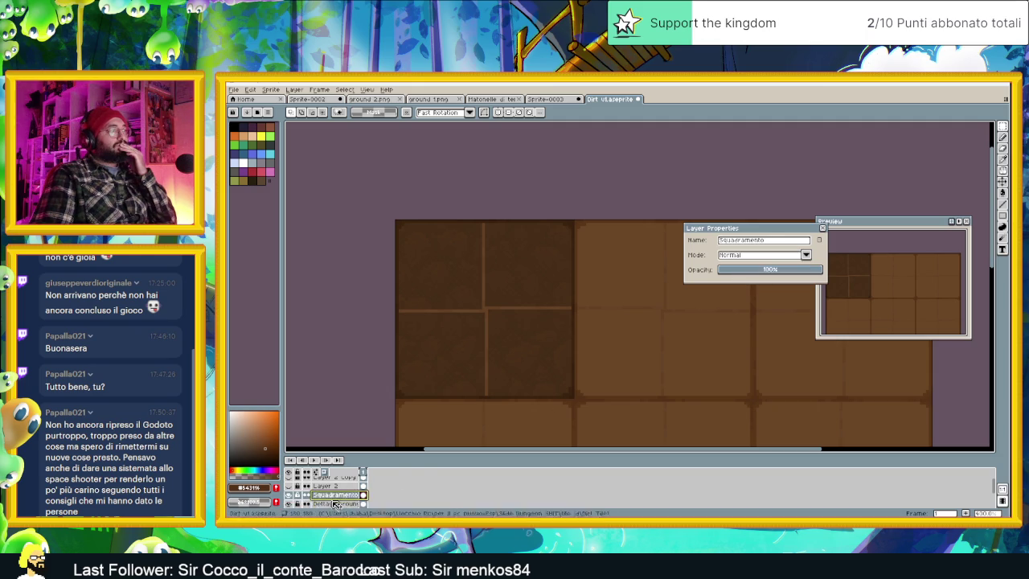
{"action": "double_click", "coordinate": [348, 504]}
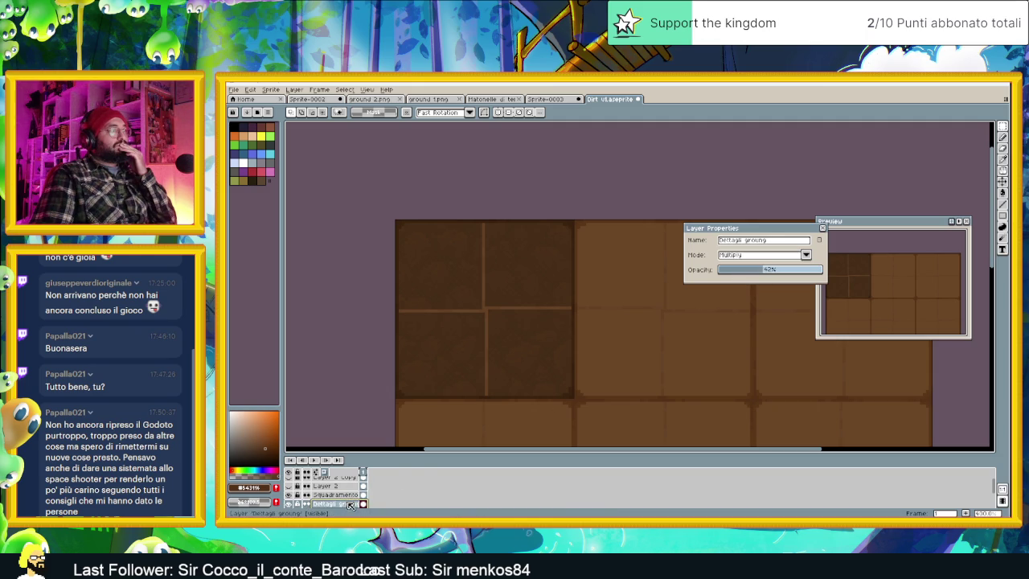
{"action": "left_click_drag", "start_coordinate": [350, 504], "coordinate": [374, 483]}
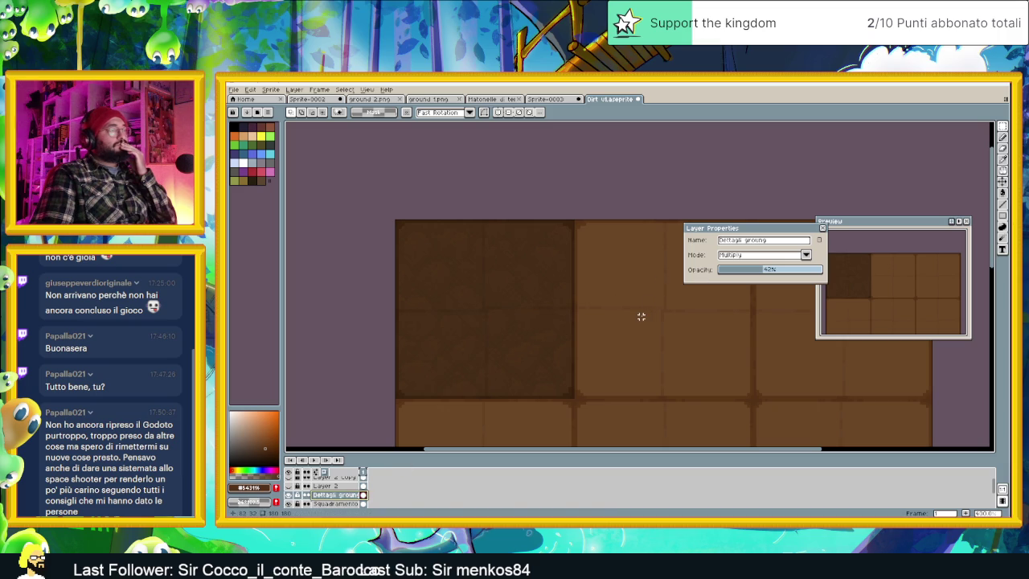
{"action": "left_click_drag", "start_coordinate": [739, 277], "coordinate": [726, 272]}
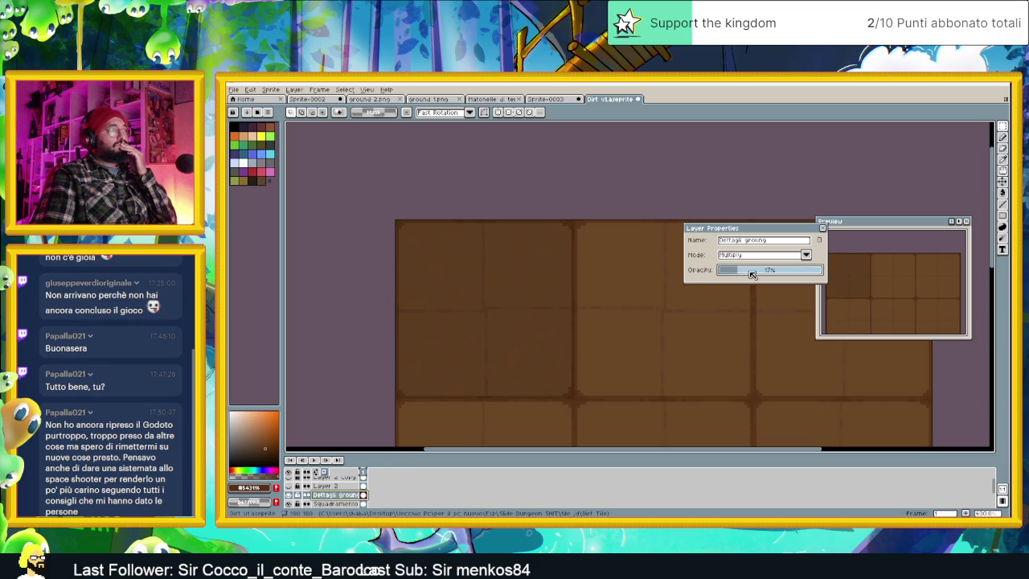
{"action": "scroll", "coordinate": [594, 320], "scroll_direction": "down", "scroll_amount": 1}
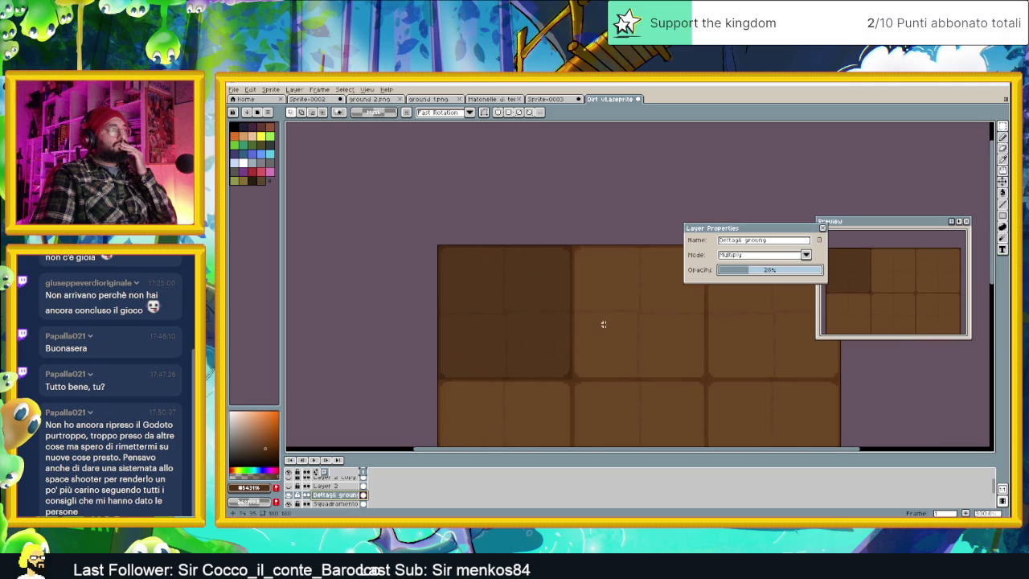
{"action": "scroll", "coordinate": [593, 325], "scroll_direction": "down", "scroll_amount": 1}
{"action": "left_click_drag", "start_coordinate": [616, 330], "coordinate": [513, 330]}
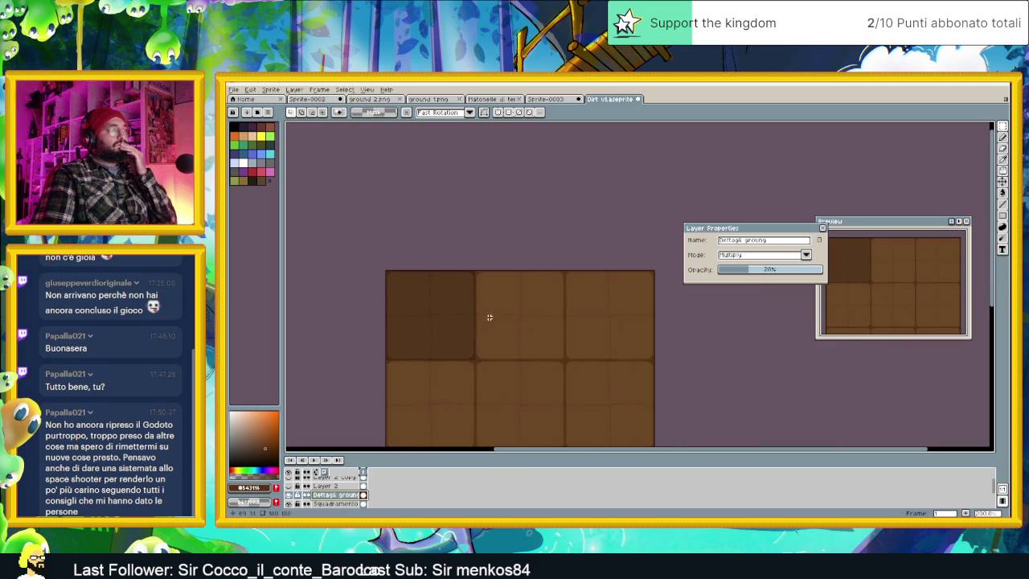
{"action": "scroll", "coordinate": [494, 319], "scroll_direction": "up", "scroll_amount": 1}
{"action": "scroll", "coordinate": [482, 314], "scroll_direction": "up", "scroll_amount": 1}
Raise the opacity and try Color Burn, Lighten, Screen, Color Dodge, Addition and Overlay blending.
{"action": "left_click", "coordinate": [739, 256]}
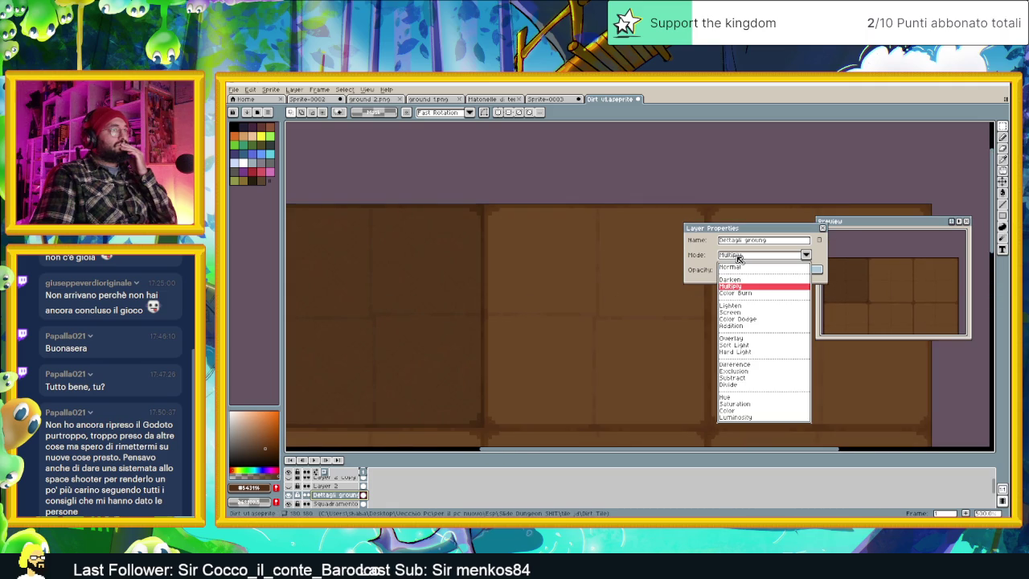
{"action": "left_click", "coordinate": [740, 293]}
{"action": "left_click", "coordinate": [754, 270]}
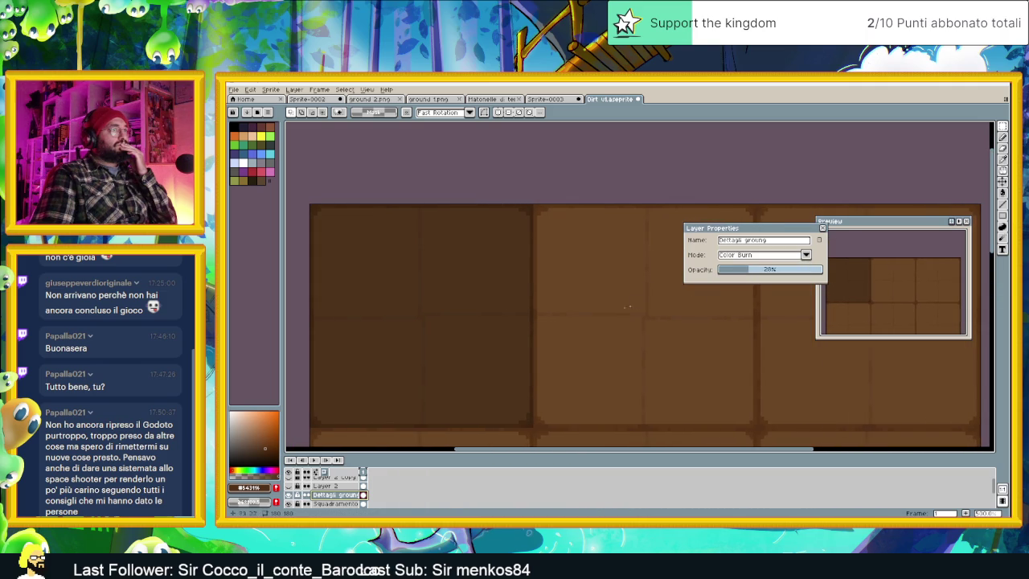
{"action": "left_click_drag", "start_coordinate": [754, 270], "coordinate": [820, 269]}
{"action": "left_click", "coordinate": [785, 257]}
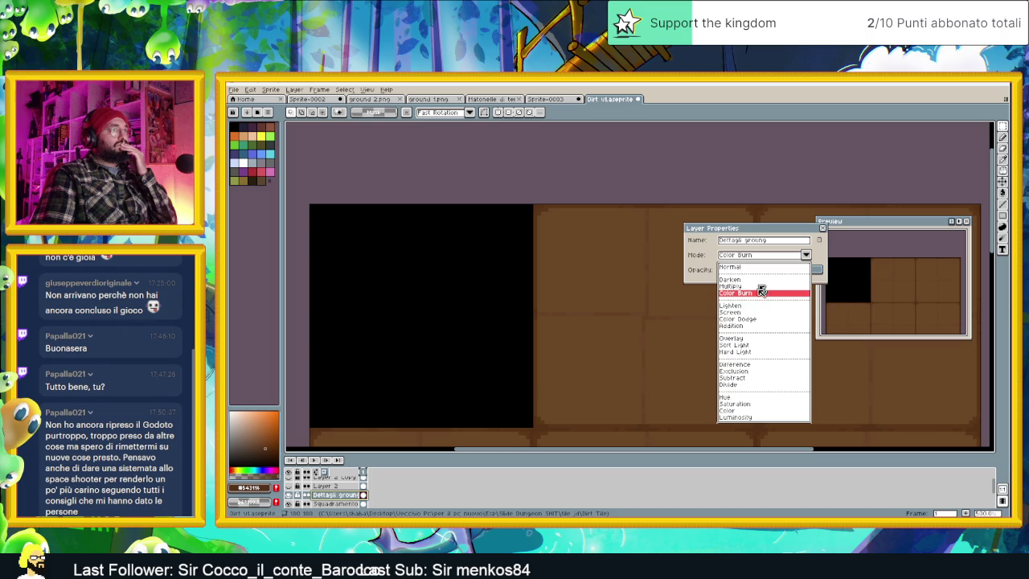
{"action": "left_click", "coordinate": [752, 306]}
{"action": "left_click", "coordinate": [748, 257]}
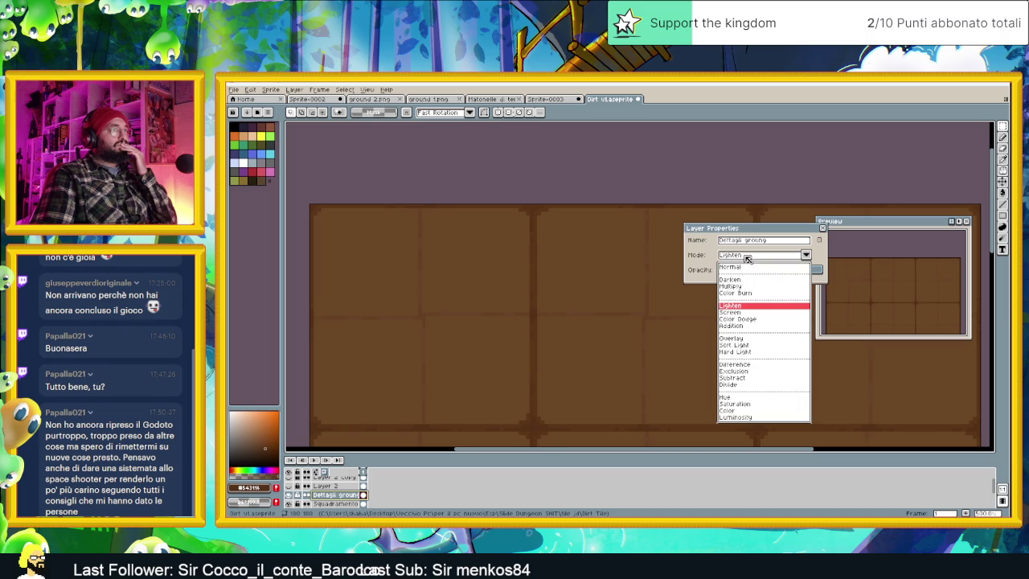
{"action": "left_click", "coordinate": [743, 313]}
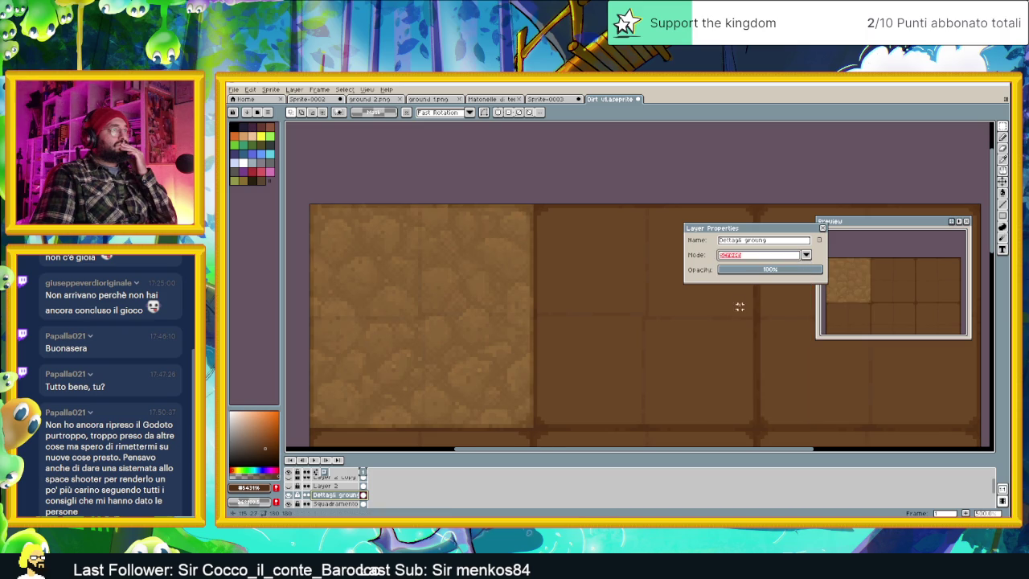
{"action": "left_click", "coordinate": [747, 255]}
{"action": "left_click", "coordinate": [745, 320]}
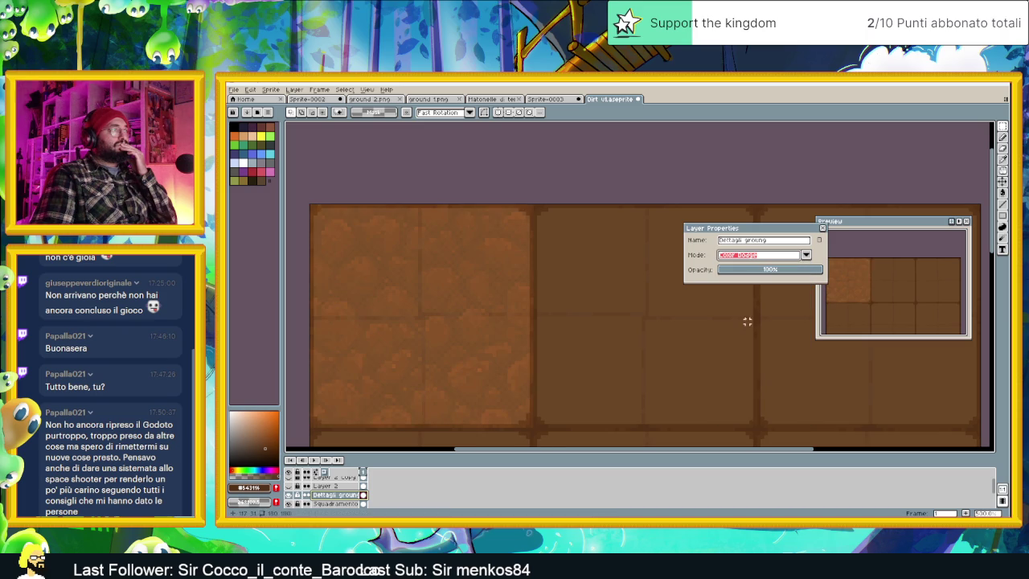
{"action": "left_click", "coordinate": [759, 259]}
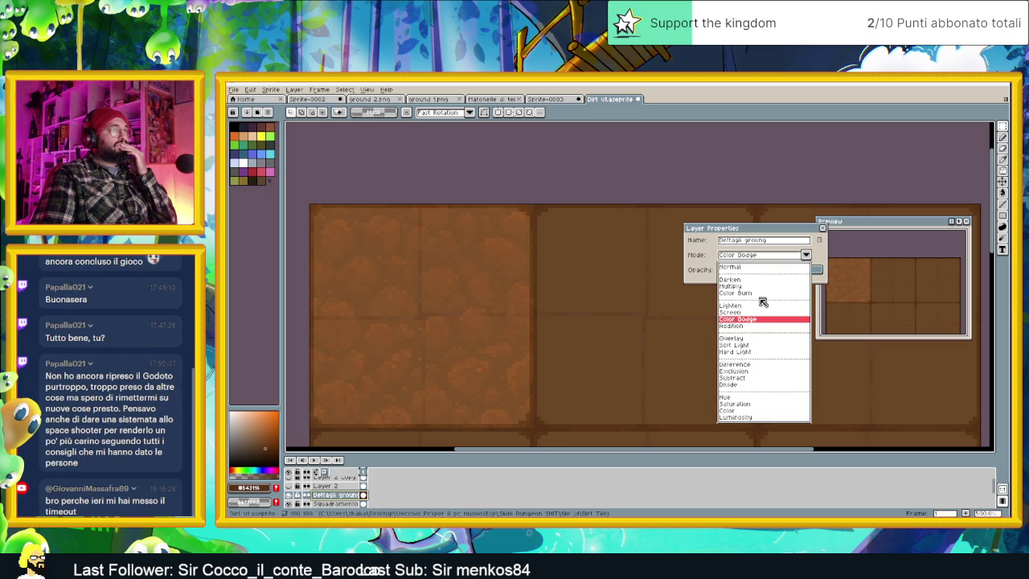
{"action": "left_click", "coordinate": [752, 325]}
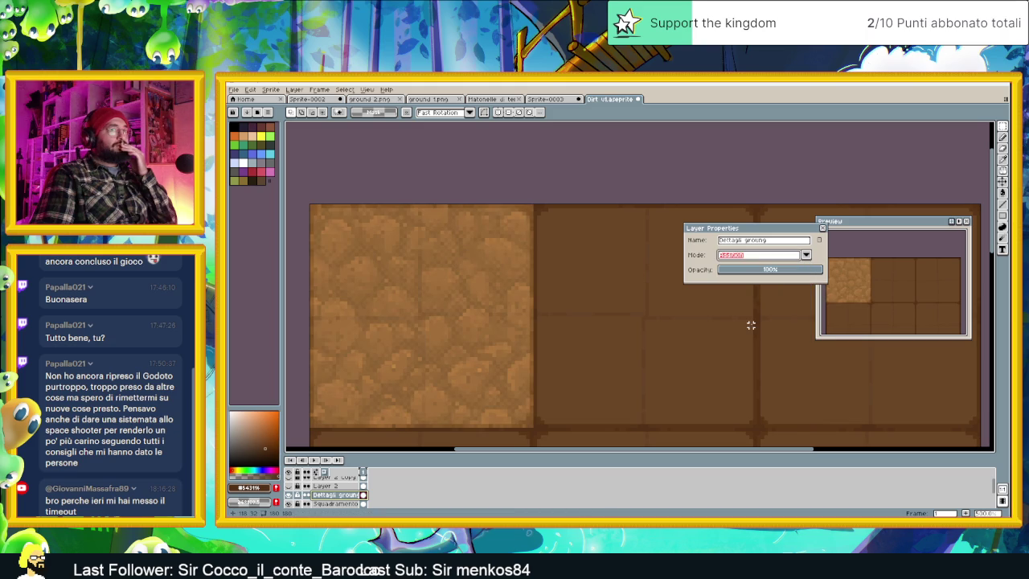
{"action": "left_click", "coordinate": [737, 258]}
{"action": "left_click", "coordinate": [747, 338]}
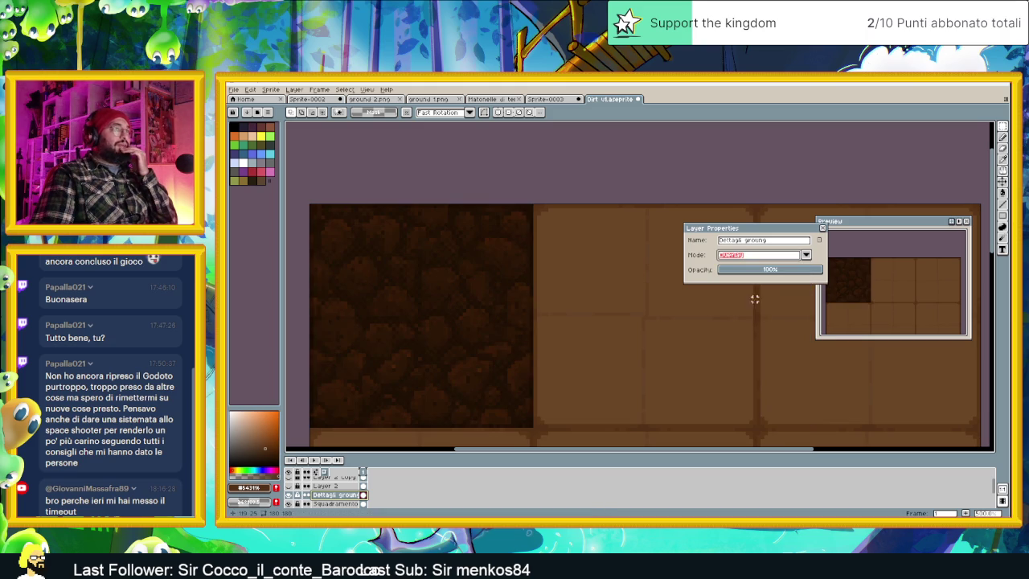
Try Soft Light, Hard Light, Difference, Exclusion and Divide blending, returning to Exclusion.
{"action": "left_click", "coordinate": [761, 258]}
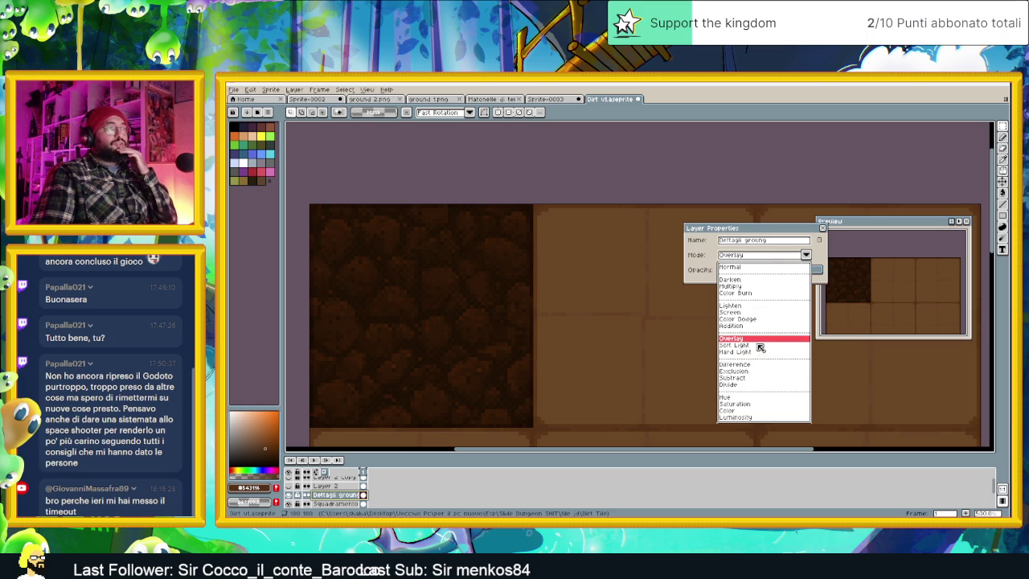
{"action": "left_click", "coordinate": [757, 345]}
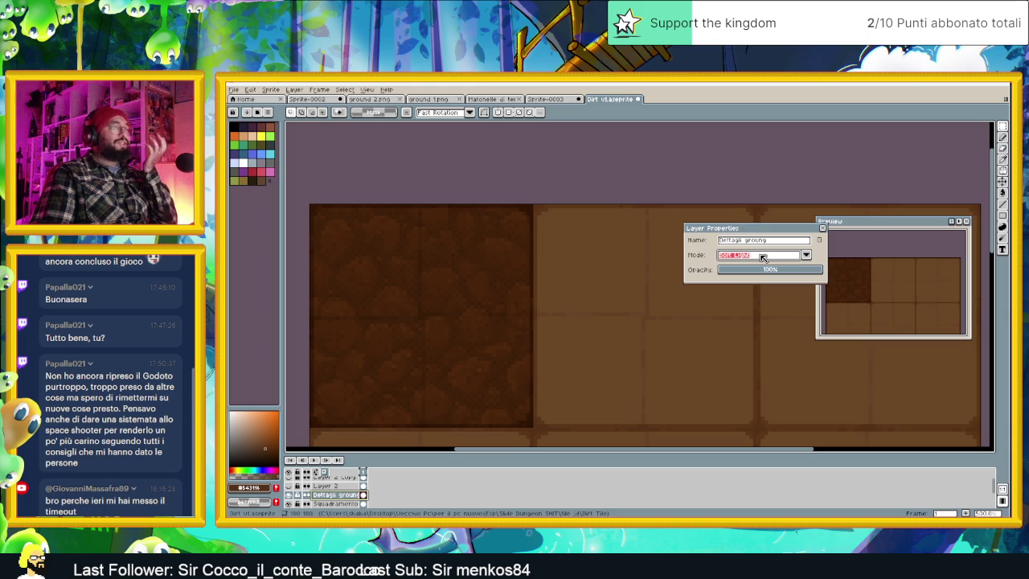
{"action": "left_click", "coordinate": [762, 257]}
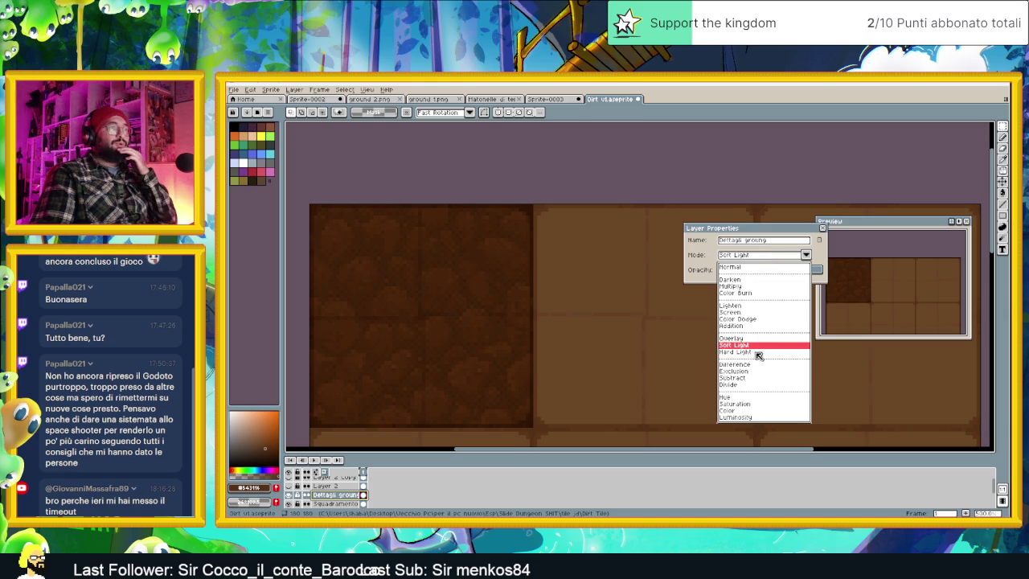
{"action": "left_click", "coordinate": [757, 352]}
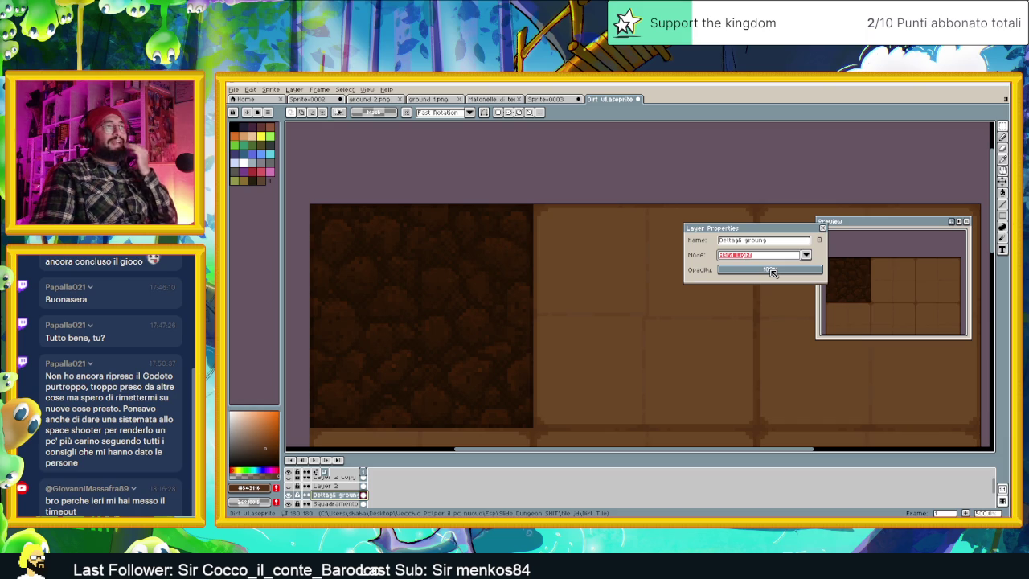
{"action": "left_click", "coordinate": [771, 258]}
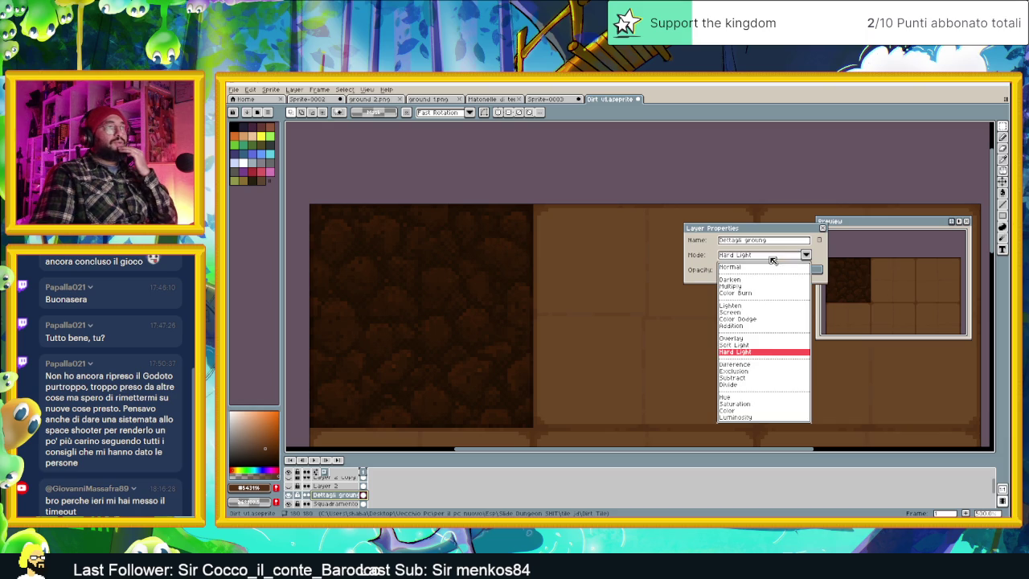
{"action": "left_click", "coordinate": [754, 364]}
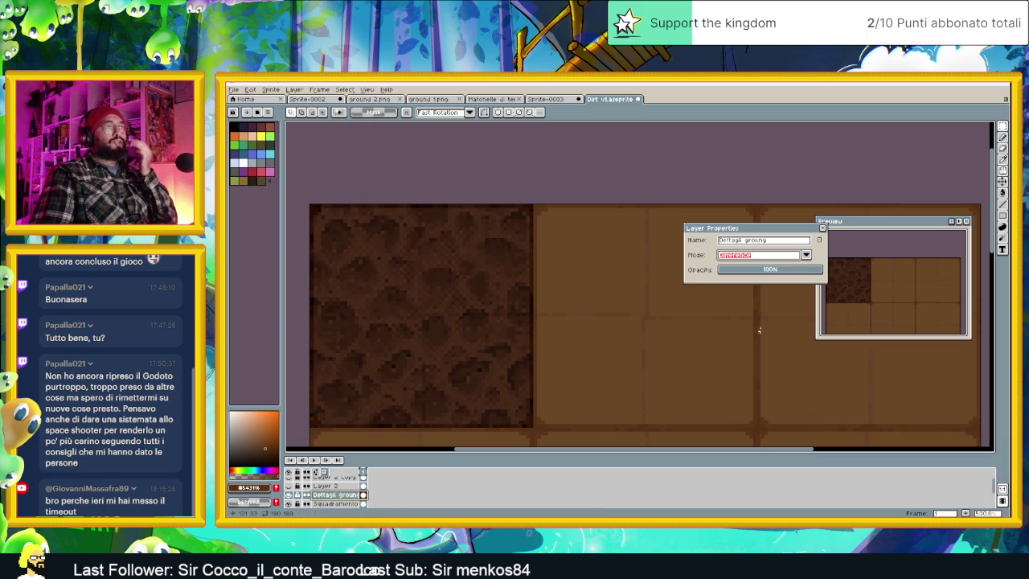
{"action": "left_click", "coordinate": [782, 257]}
{"action": "left_click", "coordinate": [744, 371]}
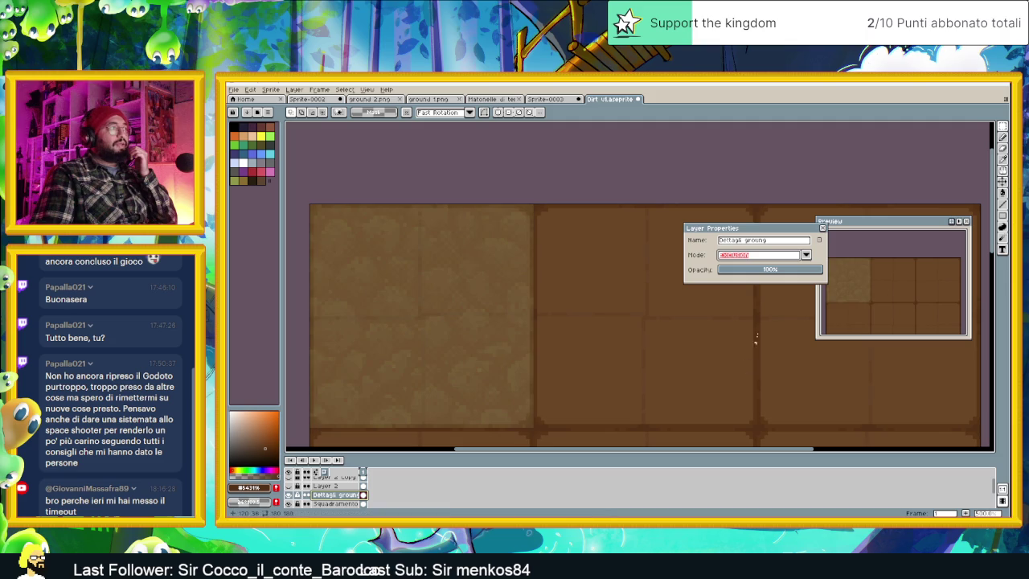
{"action": "left_click", "coordinate": [756, 258]}
{"action": "left_click", "coordinate": [749, 385]}
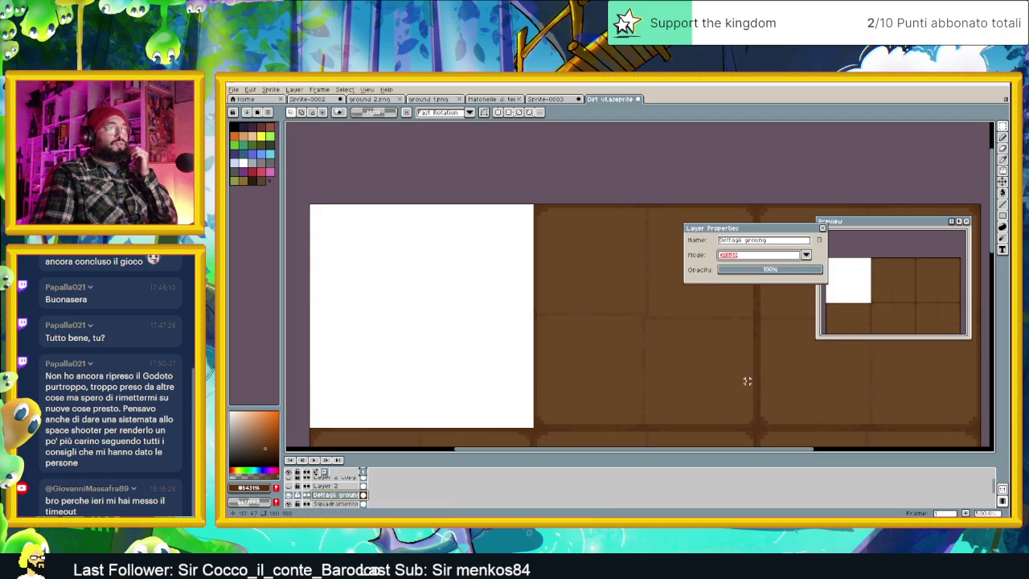
{"action": "left_click", "coordinate": [753, 259]}
{"action": "left_click", "coordinate": [745, 370]}
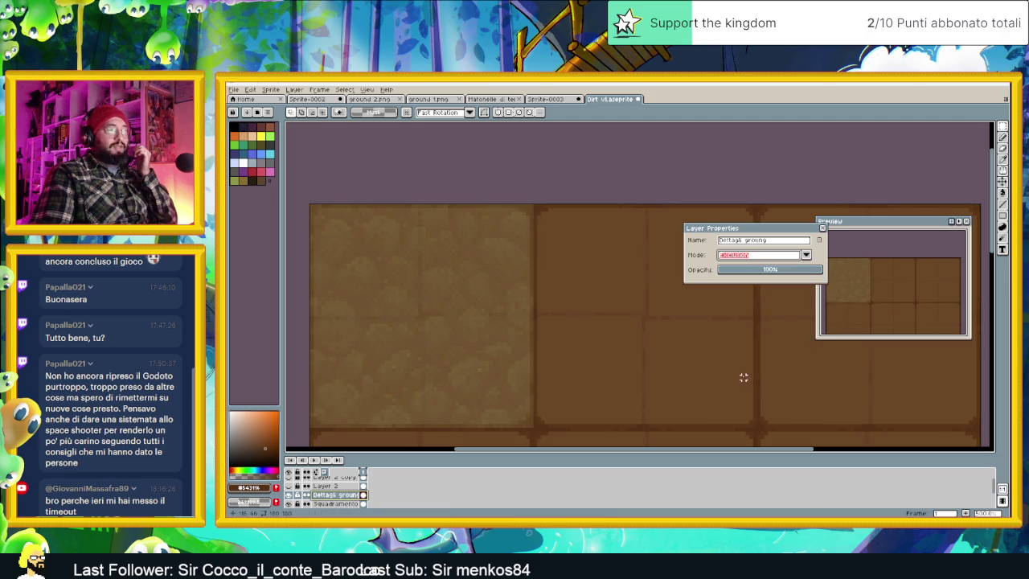
{"action": "left_click", "coordinate": [755, 256]}
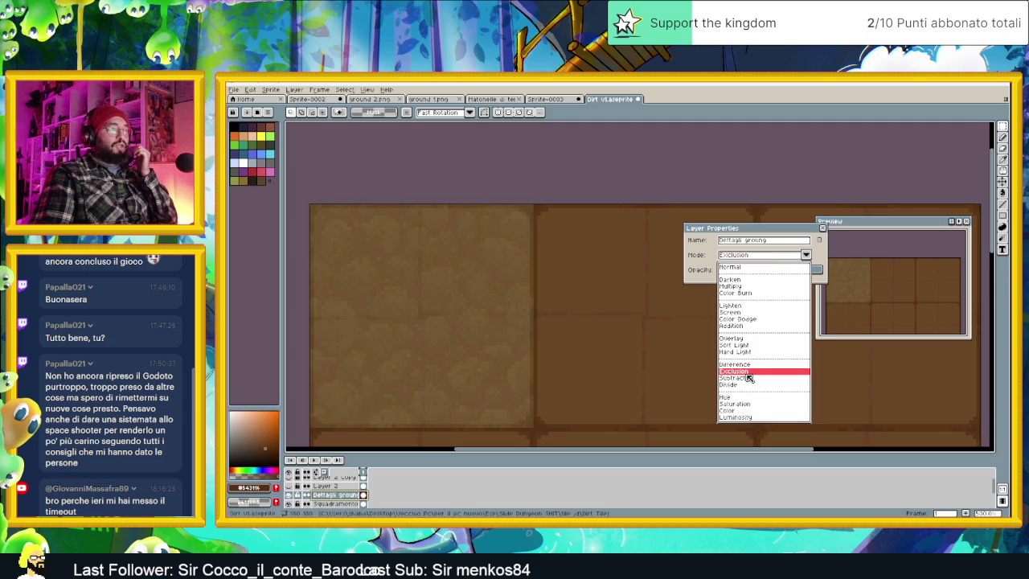
{"action": "left_click", "coordinate": [747, 372]}
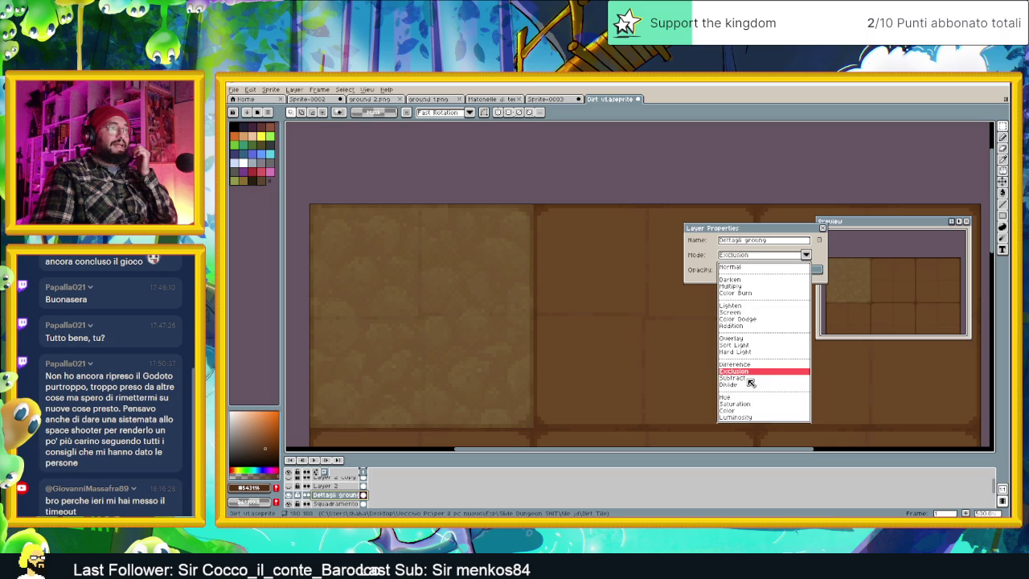
Try Subtract, Hue, Saturation and Color, settling on Luminosity at about 50% opacity.
{"action": "left_click", "coordinate": [749, 378]}
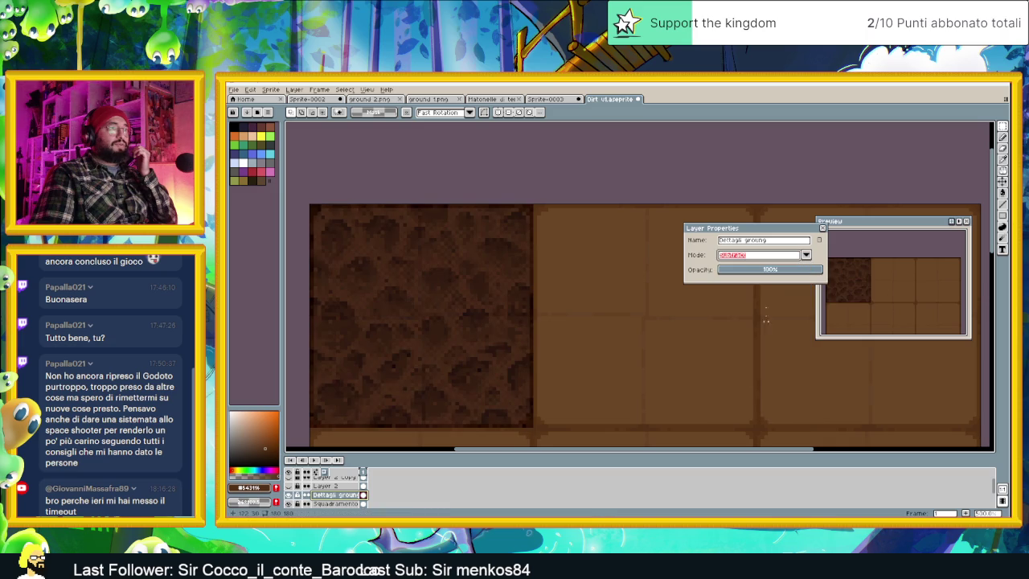
{"action": "left_click", "coordinate": [778, 258]}
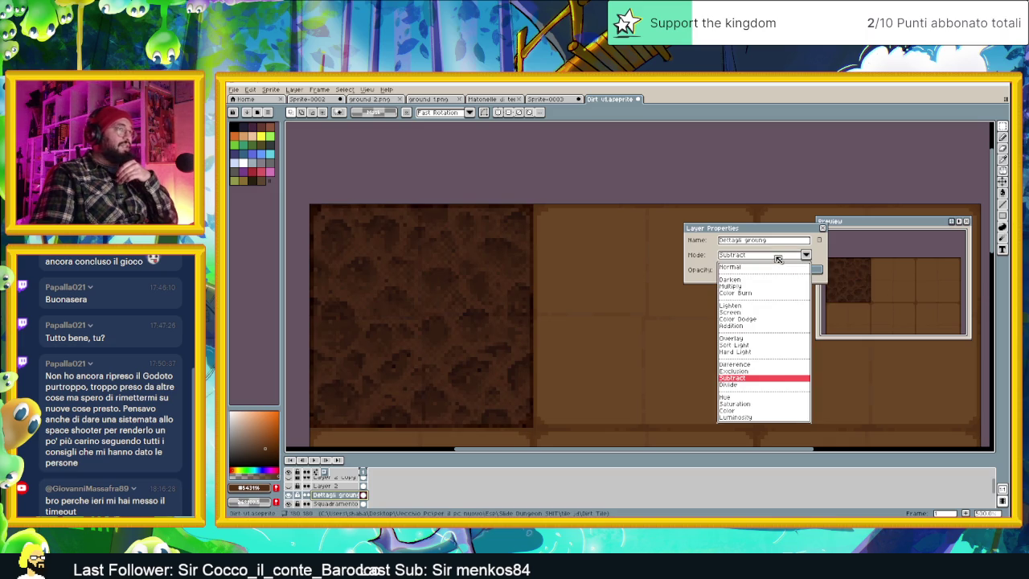
{"action": "left_click", "coordinate": [758, 397]}
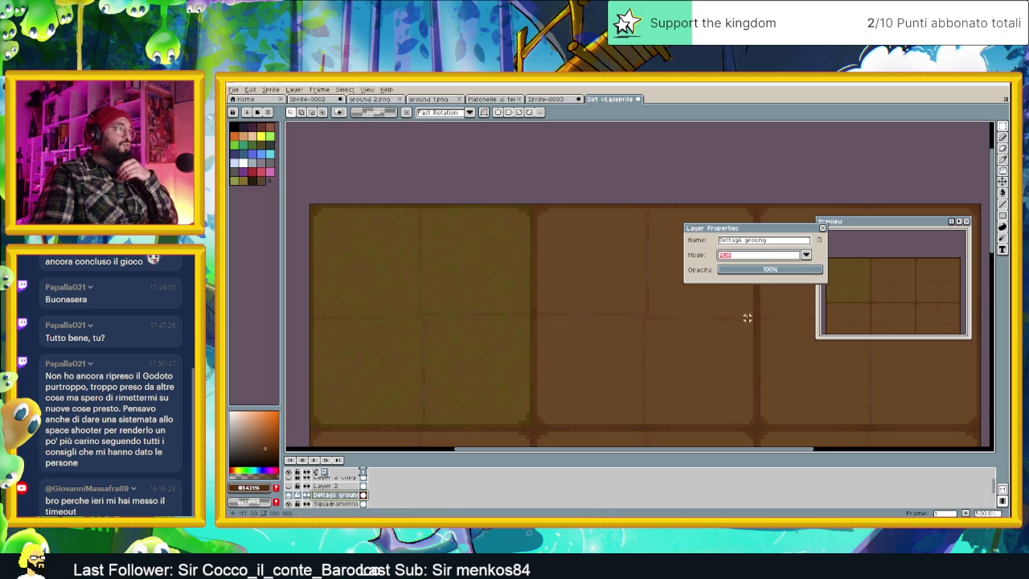
{"action": "left_click", "coordinate": [756, 255]}
{"action": "left_click", "coordinate": [743, 402]}
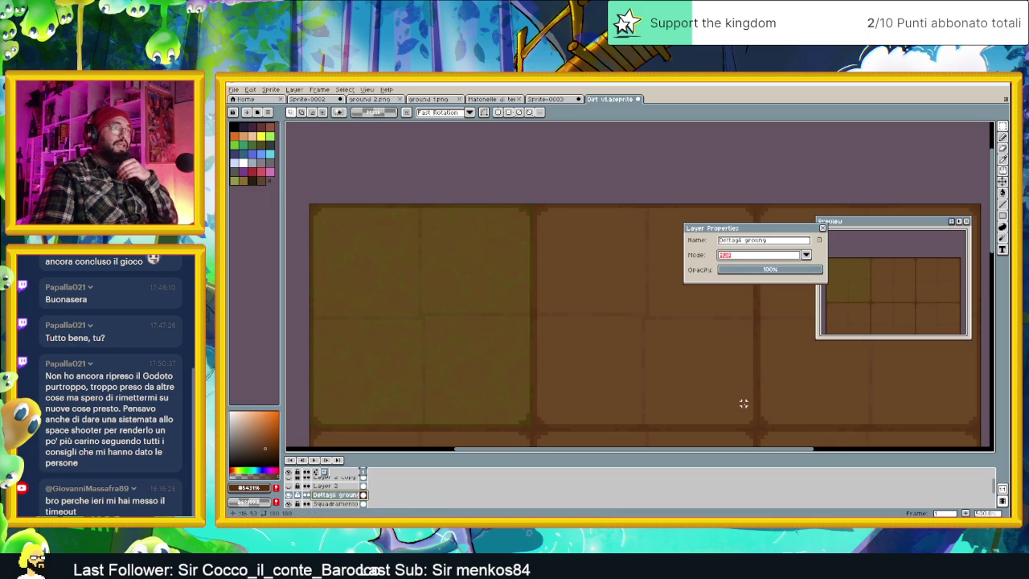
{"action": "left_click", "coordinate": [743, 256]}
{"action": "left_click", "coordinate": [747, 400]}
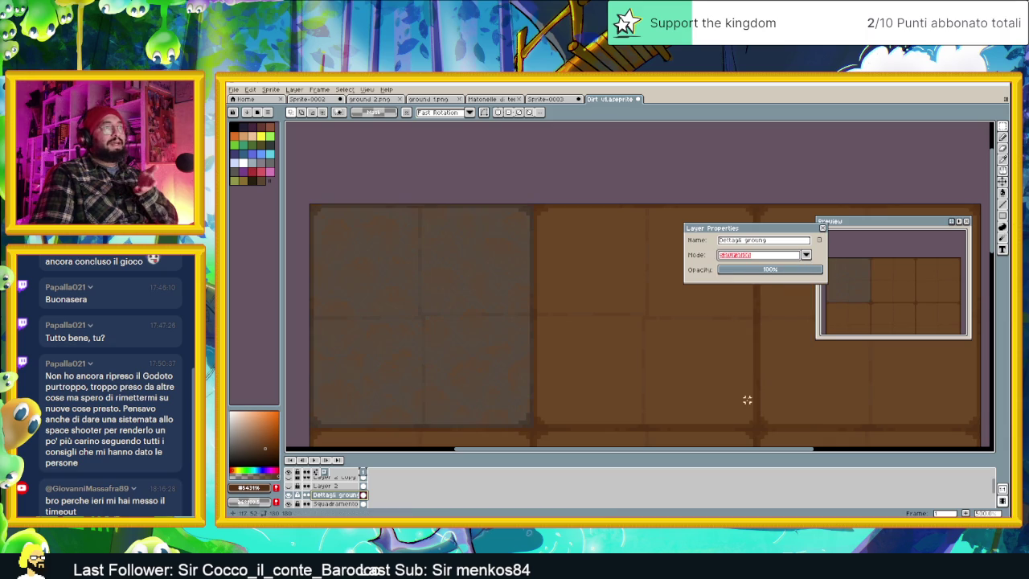
{"action": "left_click", "coordinate": [755, 258]}
{"action": "left_click", "coordinate": [747, 411]}
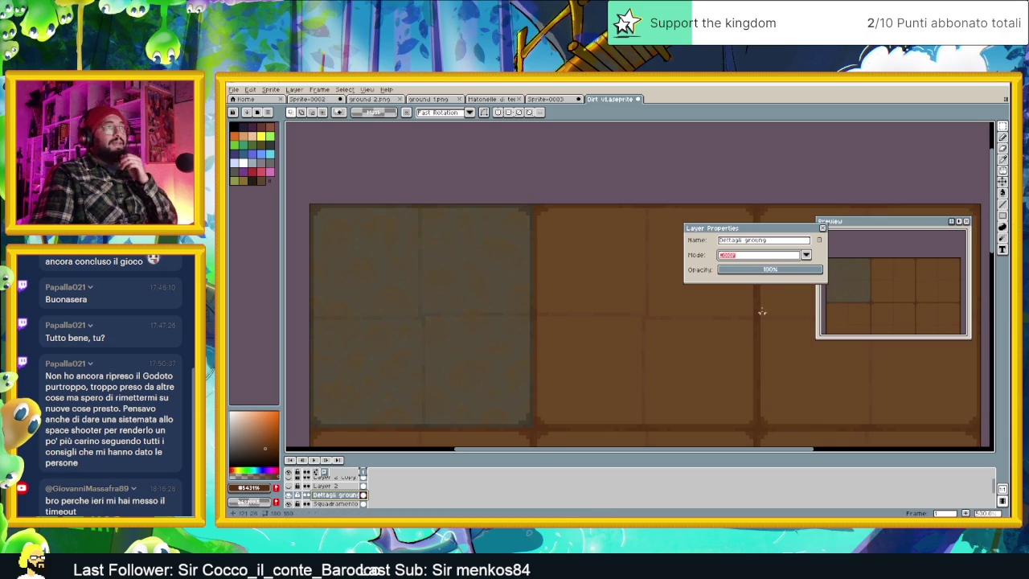
{"action": "left_click", "coordinate": [754, 256]}
{"action": "left_click", "coordinate": [753, 417]}
{"action": "left_click_drag", "start_coordinate": [770, 273], "coordinate": [772, 273]}
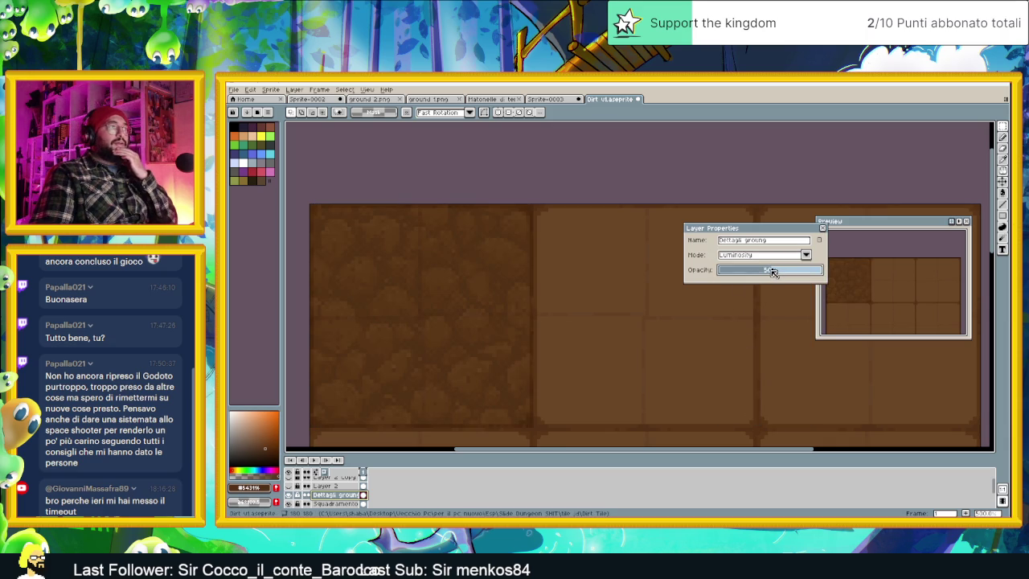
Try Divide, Subtract and Exclusion blend modes, finally settling on Difference at 50% opacity.
{"action": "left_click", "coordinate": [773, 256]}
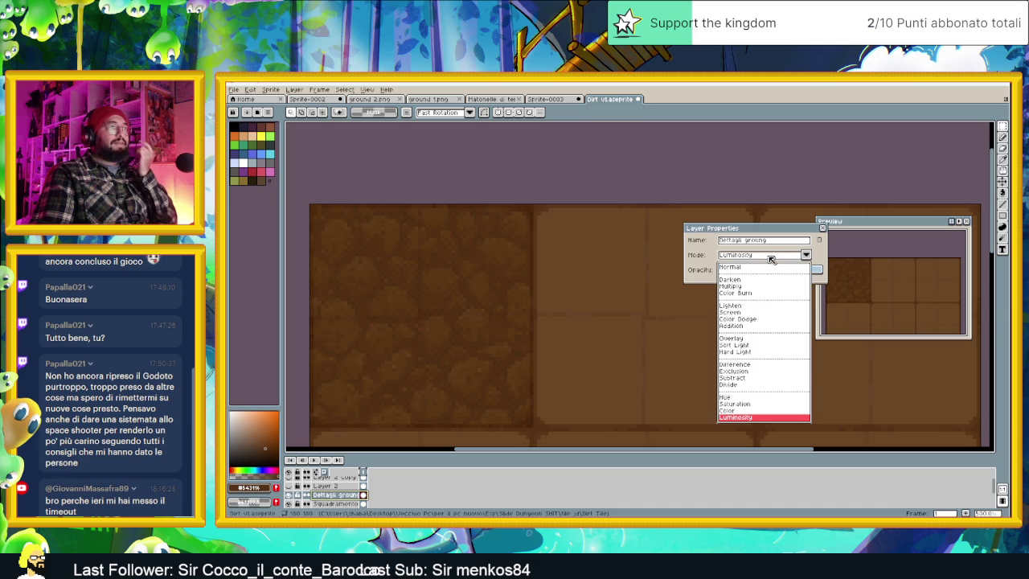
{"action": "left_click", "coordinate": [702, 270]}
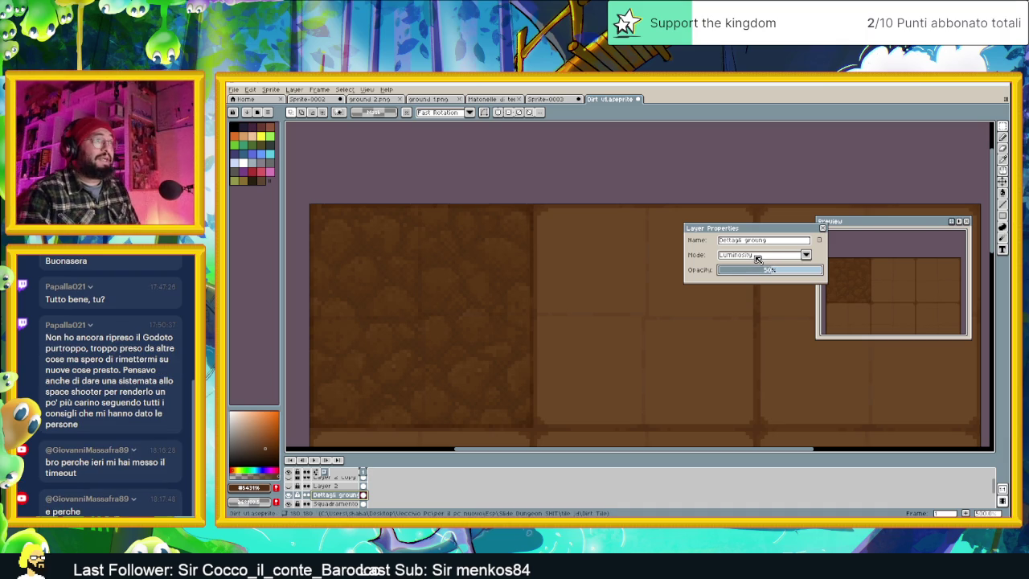
{"action": "left_click", "coordinate": [757, 256]}
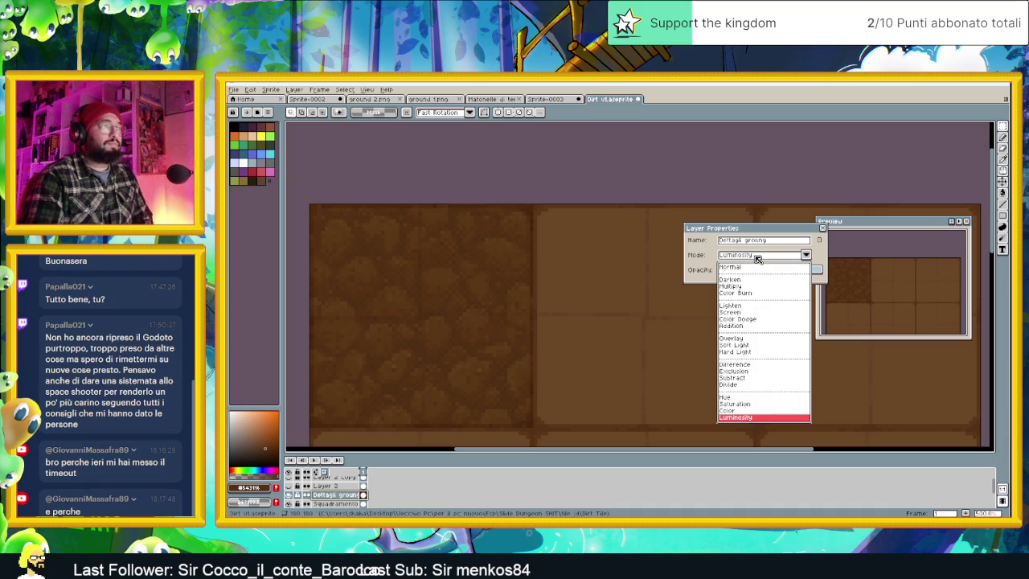
{"action": "left_click", "coordinate": [703, 274]}
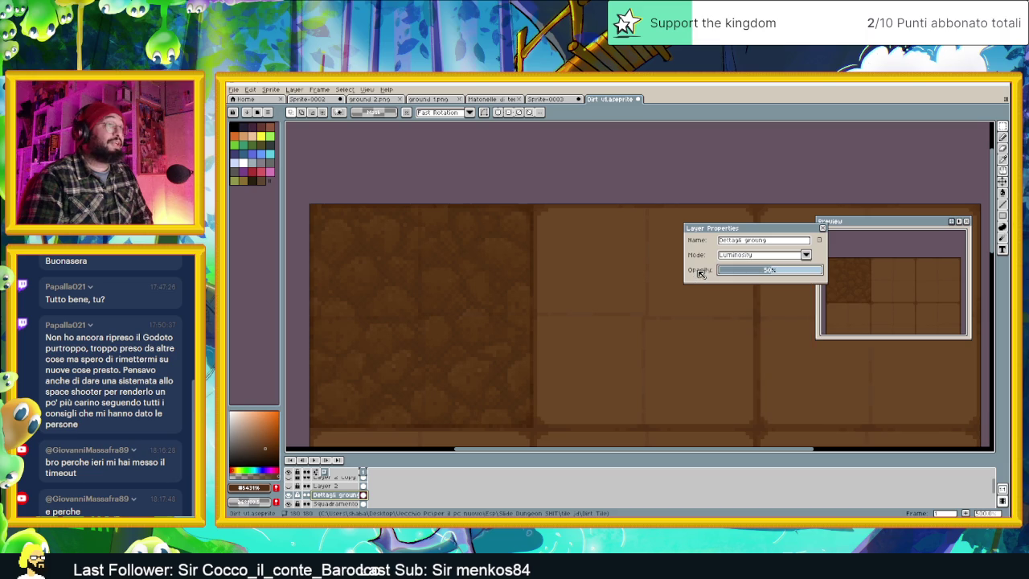
{"action": "left_click", "coordinate": [769, 259]}
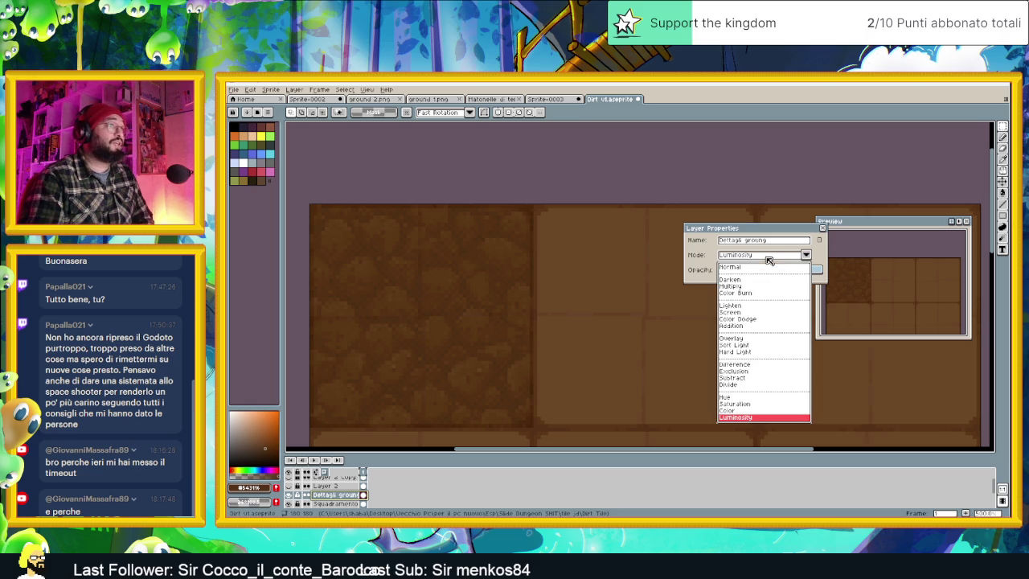
{"action": "left_click", "coordinate": [740, 386]}
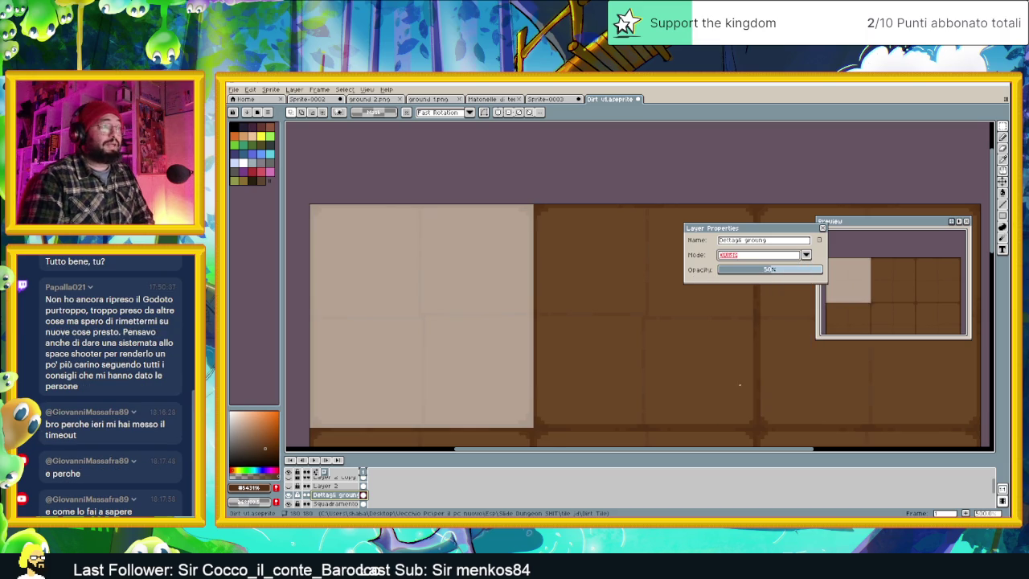
{"action": "left_click", "coordinate": [763, 258]}
{"action": "left_click", "coordinate": [733, 377]}
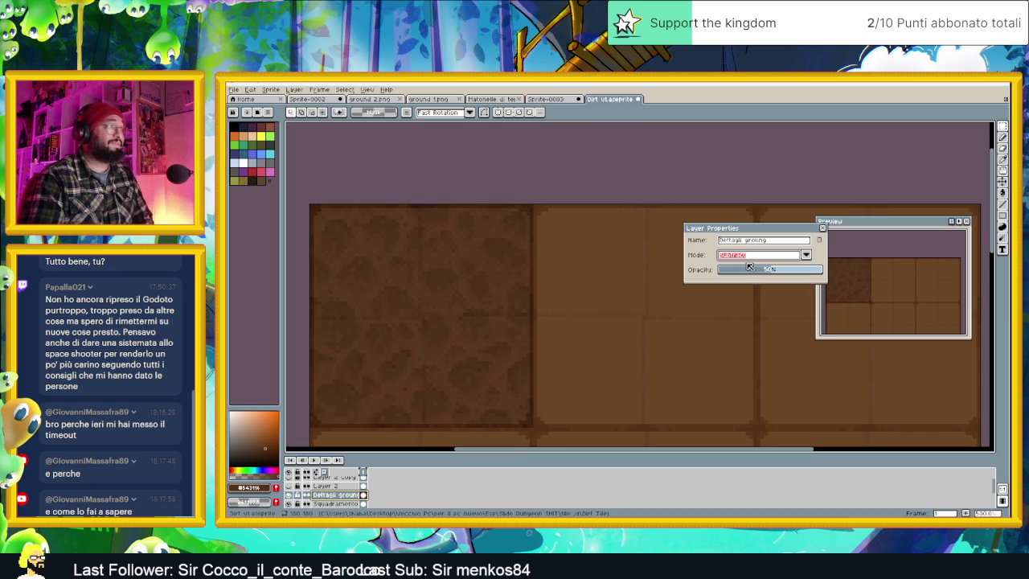
{"action": "left_click", "coordinate": [751, 259]}
{"action": "left_click", "coordinate": [753, 376]}
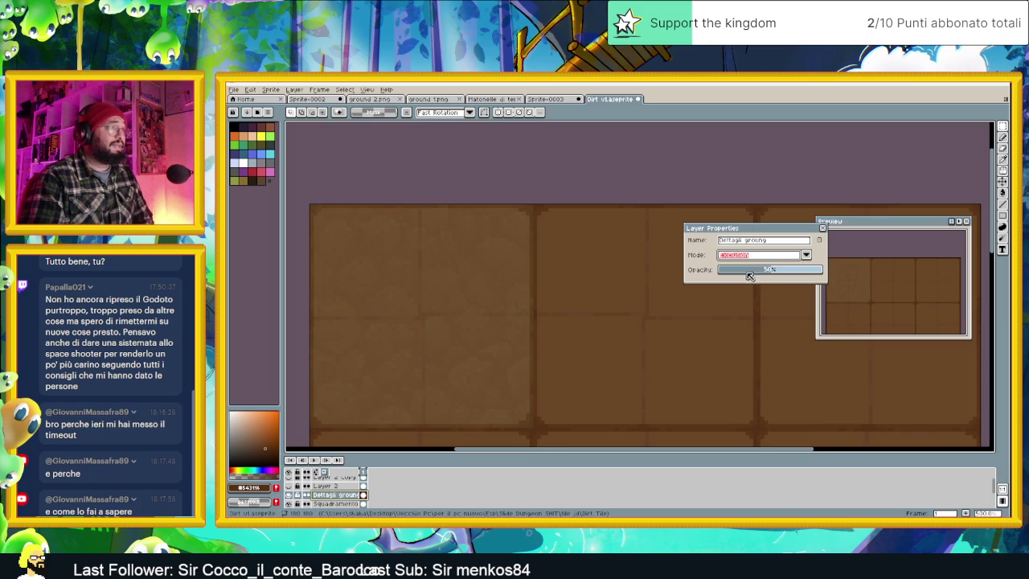
{"action": "left_click", "coordinate": [756, 259]}
{"action": "left_click", "coordinate": [750, 366]}
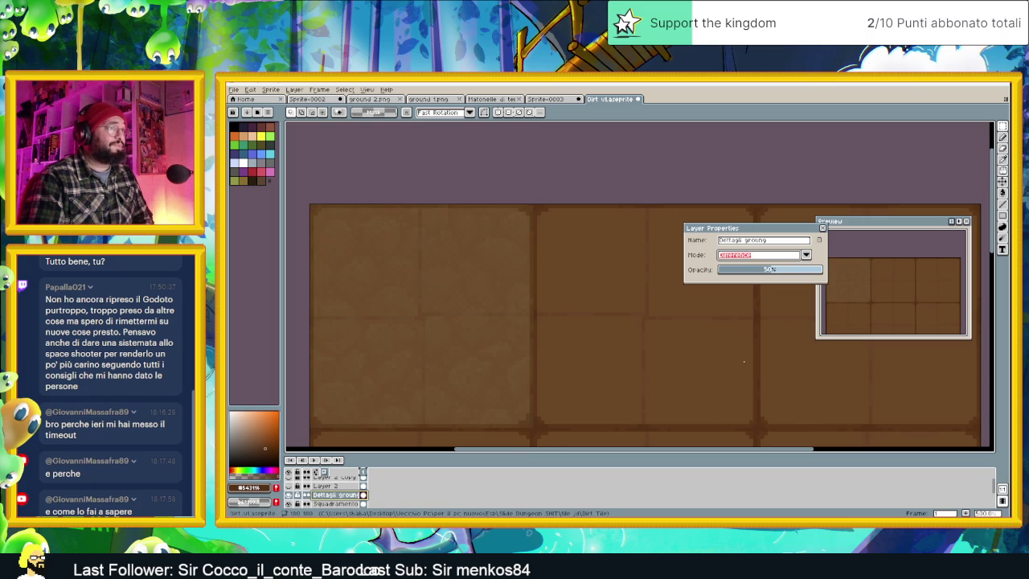
{"action": "scroll", "coordinate": [549, 302], "scroll_direction": "down", "scroll_amount": 1}
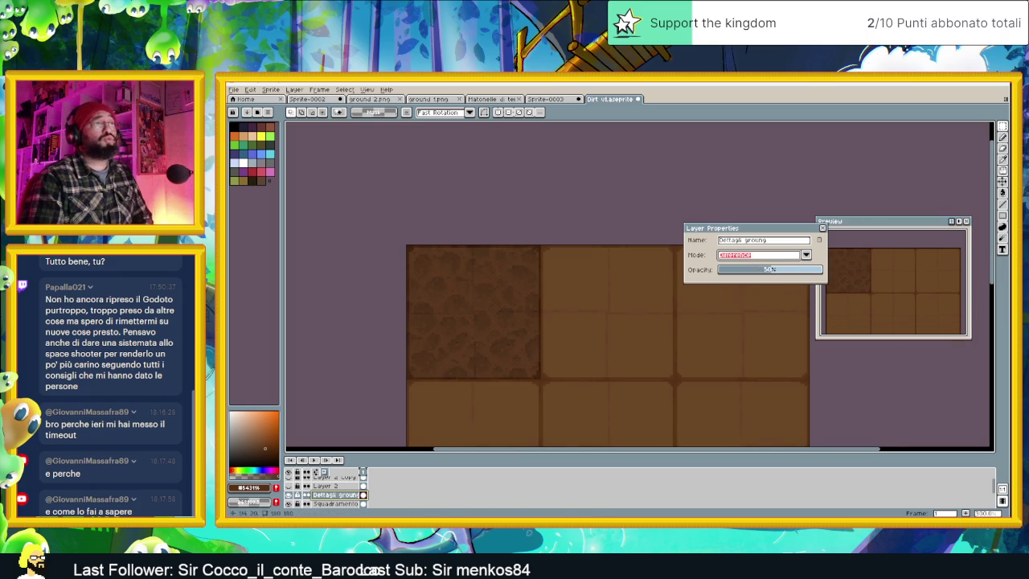
Lower the Difference-blended Dettagli ground layer's opacity from 50% to about 18%.
{"action": "left_click_drag", "start_coordinate": [762, 274], "coordinate": [746, 275]}
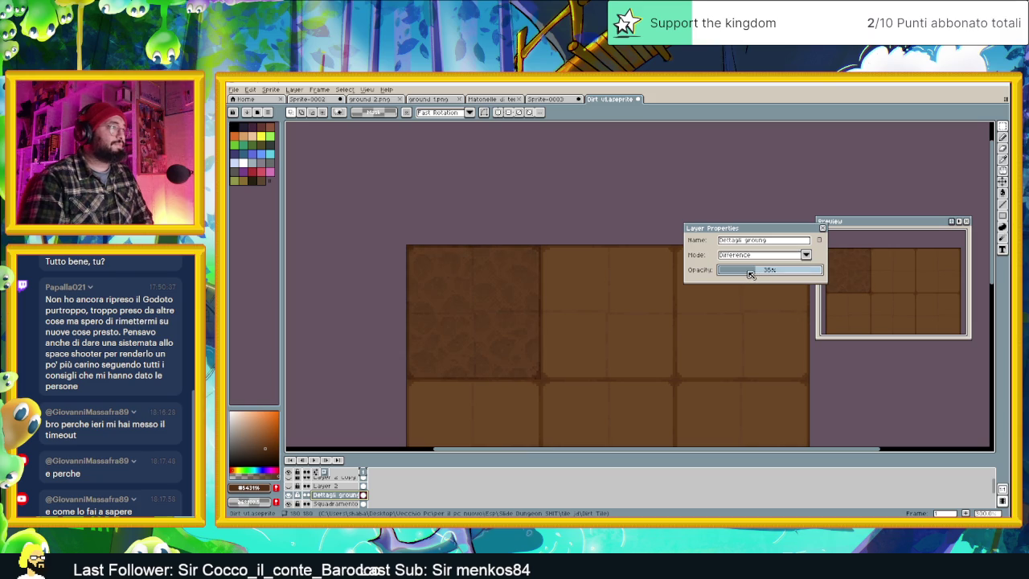
{"action": "scroll", "coordinate": [638, 335], "scroll_direction": "down", "scroll_amount": 1}
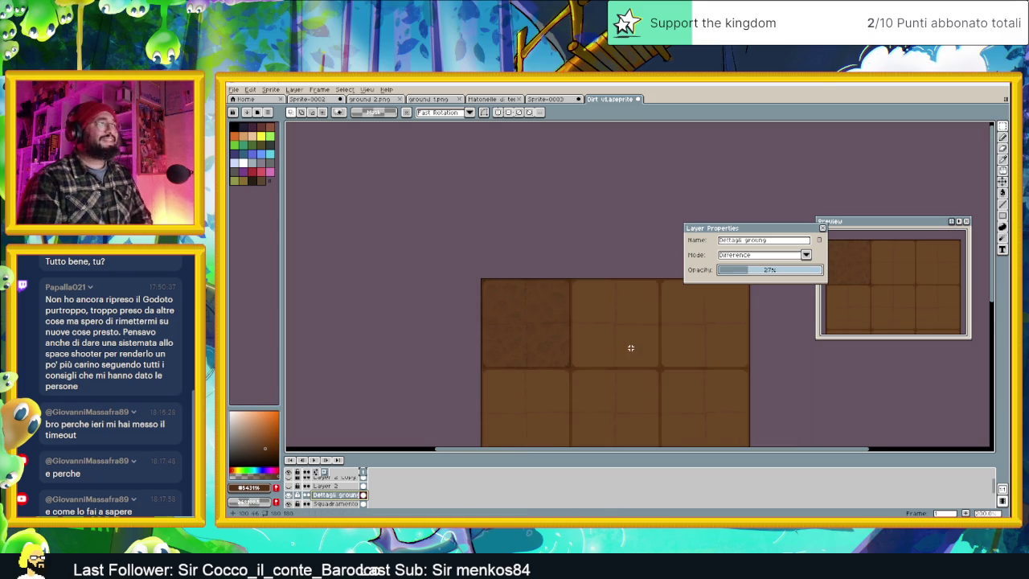
{"action": "scroll", "coordinate": [632, 346], "scroll_direction": "down", "scroll_amount": 1}
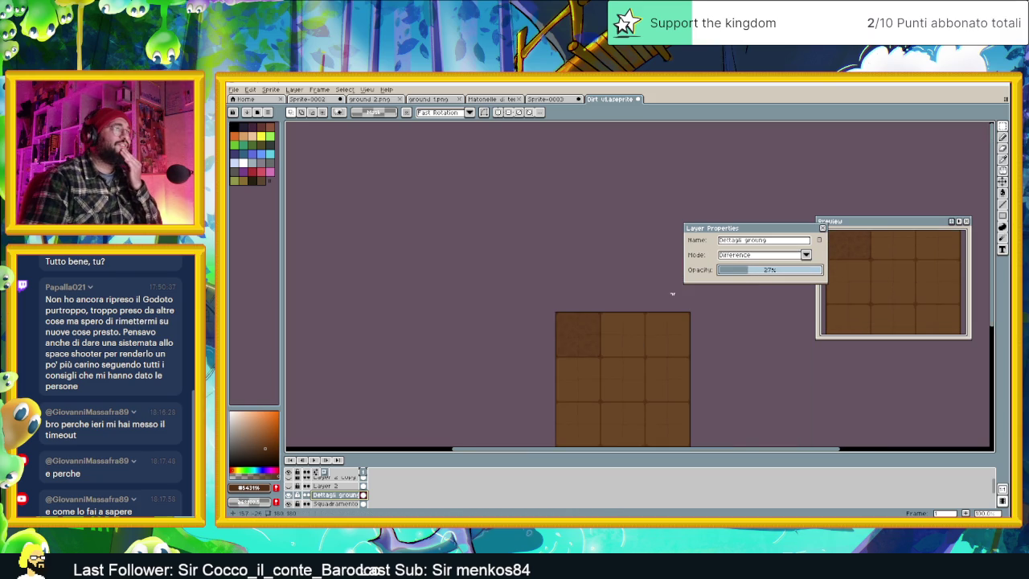
{"action": "left_click_drag", "start_coordinate": [746, 271], "coordinate": [743, 270]}
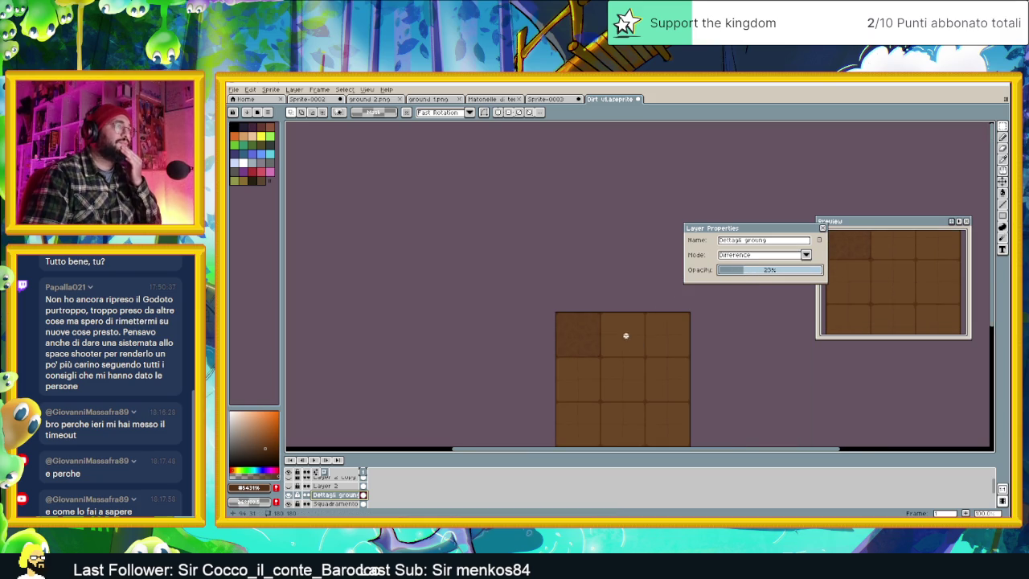
{"action": "scroll", "coordinate": [625, 338], "scroll_direction": "up", "scroll_amount": 1}
{"action": "scroll", "coordinate": [580, 332], "scroll_direction": "up", "scroll_amount": 1}
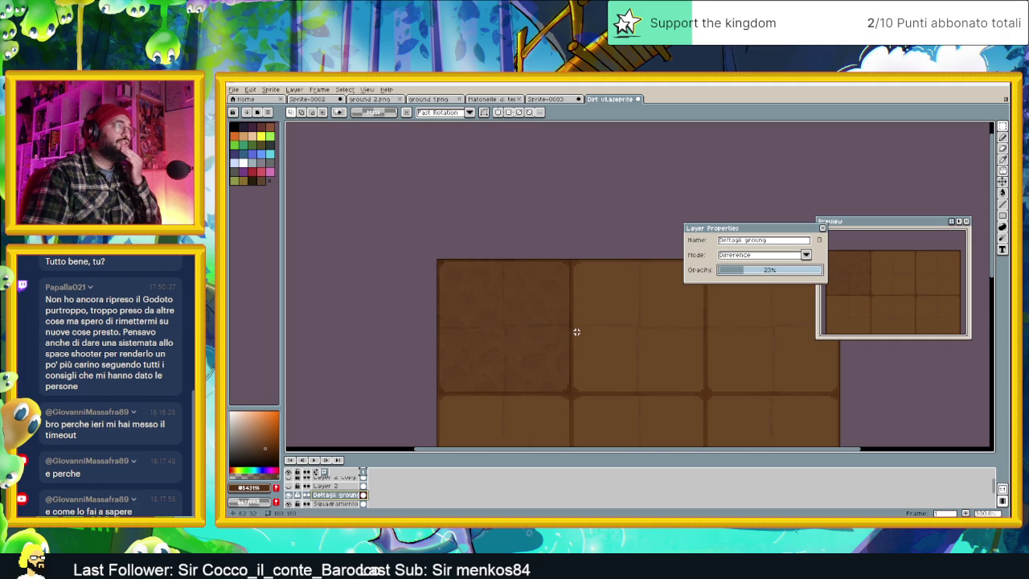
{"action": "scroll", "coordinate": [576, 332], "scroll_direction": "down", "scroll_amount": 2}
{"action": "scroll", "coordinate": [576, 332], "scroll_direction": "down", "scroll_amount": 1}
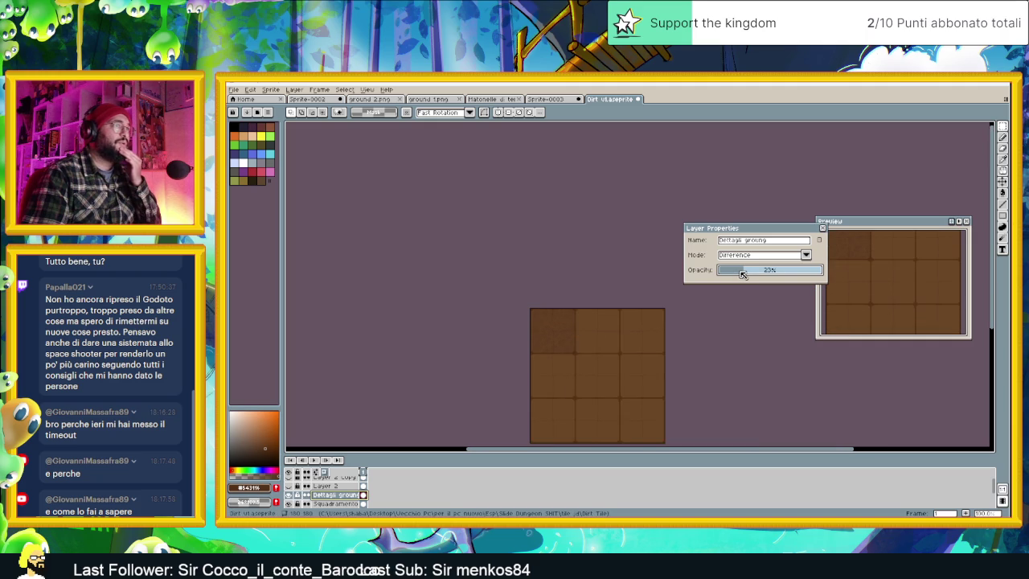
{"action": "scroll", "coordinate": [602, 303], "scroll_direction": "up", "scroll_amount": 1}
{"action": "scroll", "coordinate": [597, 308], "scroll_direction": "up", "scroll_amount": 1}
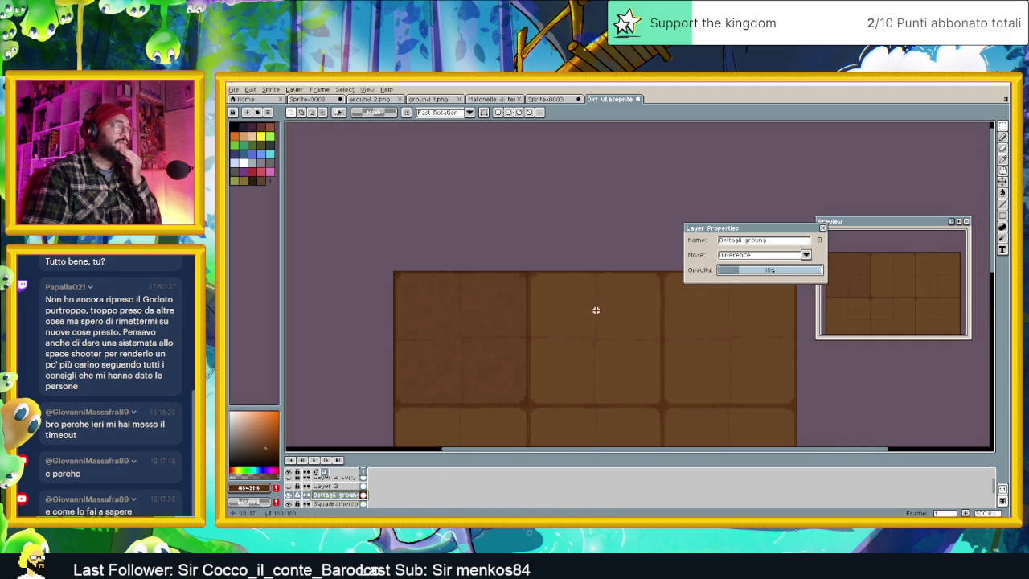
{"action": "left_click", "coordinate": [738, 253]}
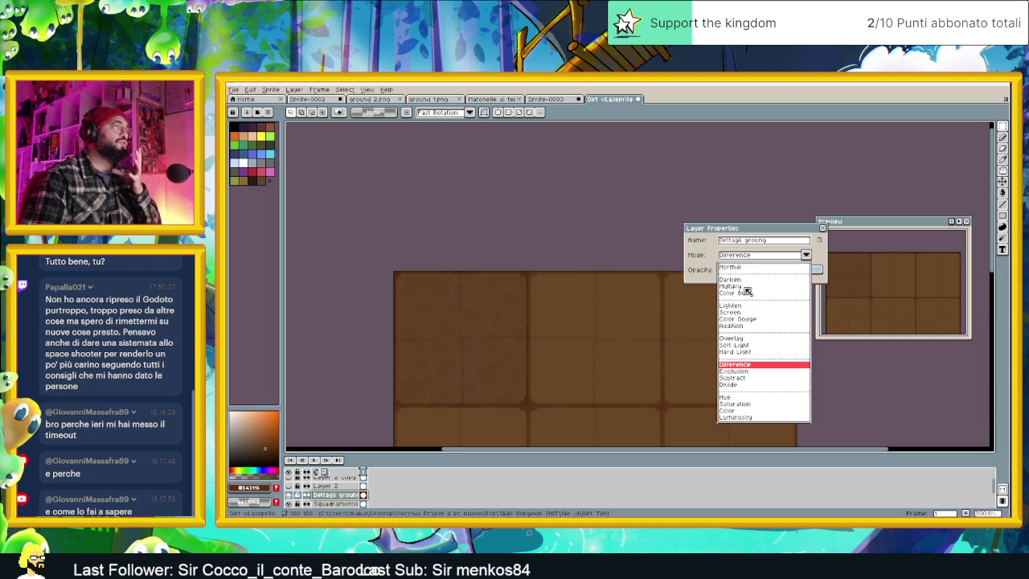
Try the Multiply, Color Burn and Lighten blend modes on the Dettagli ground layer.
{"action": "left_click", "coordinate": [747, 292]}
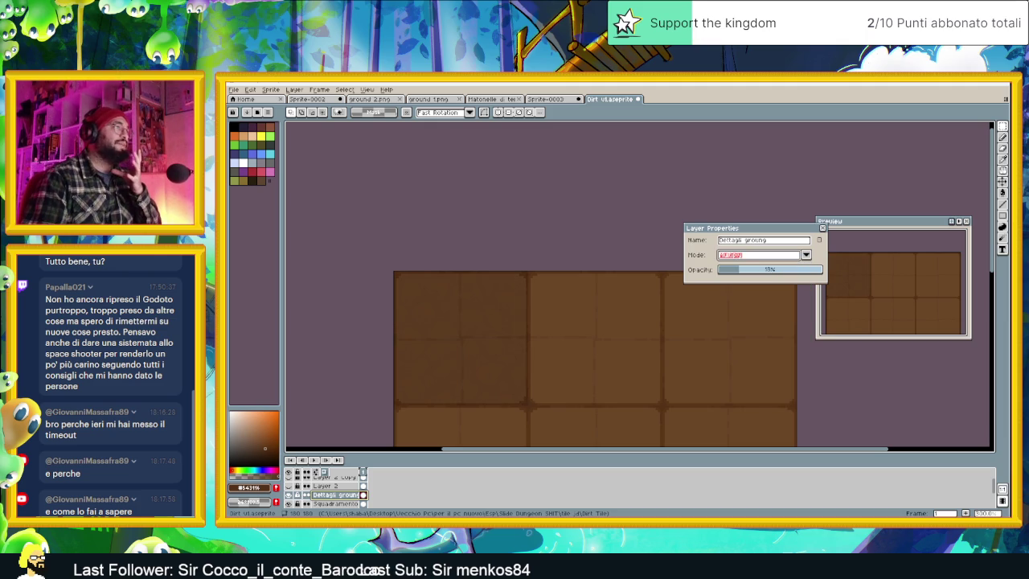
{"action": "left_click", "coordinate": [751, 277]}
{"action": "left_click", "coordinate": [761, 256]}
{"action": "left_click", "coordinate": [742, 294]}
{"action": "left_click", "coordinate": [756, 255]}
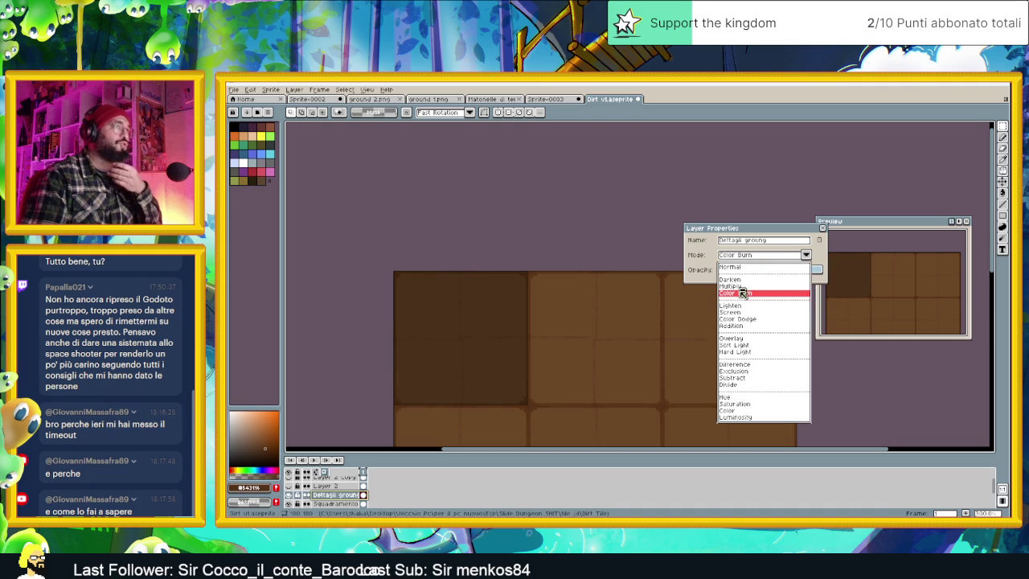
{"action": "left_click", "coordinate": [743, 306]}
{"action": "left_click", "coordinate": [743, 255]}
Cycle through Screen, Color Dodge and Addition, settling on Overlay blending.
{"action": "left_click", "coordinate": [746, 312]}
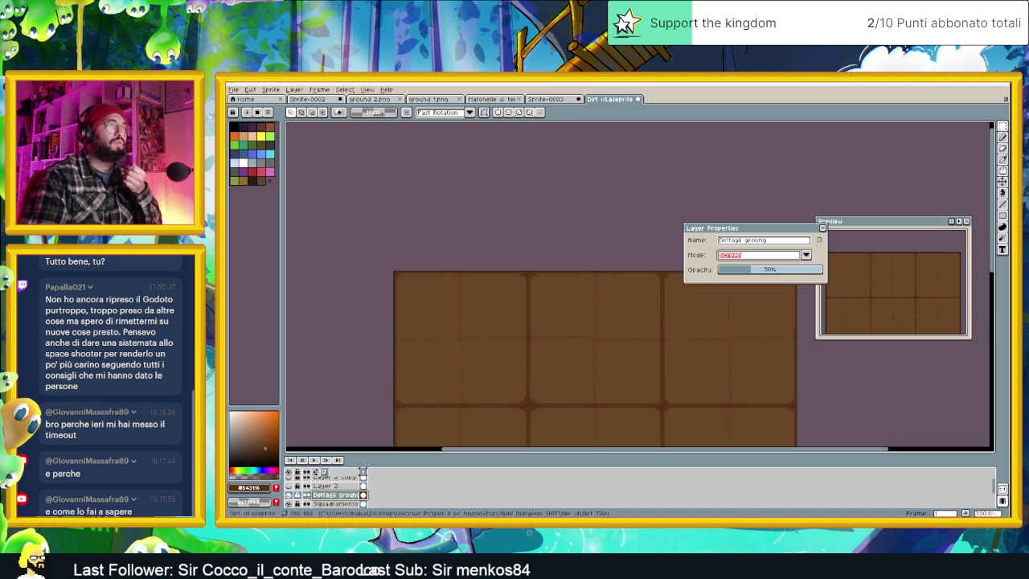
{"action": "left_click", "coordinate": [756, 255]}
{"action": "left_click", "coordinate": [751, 324]}
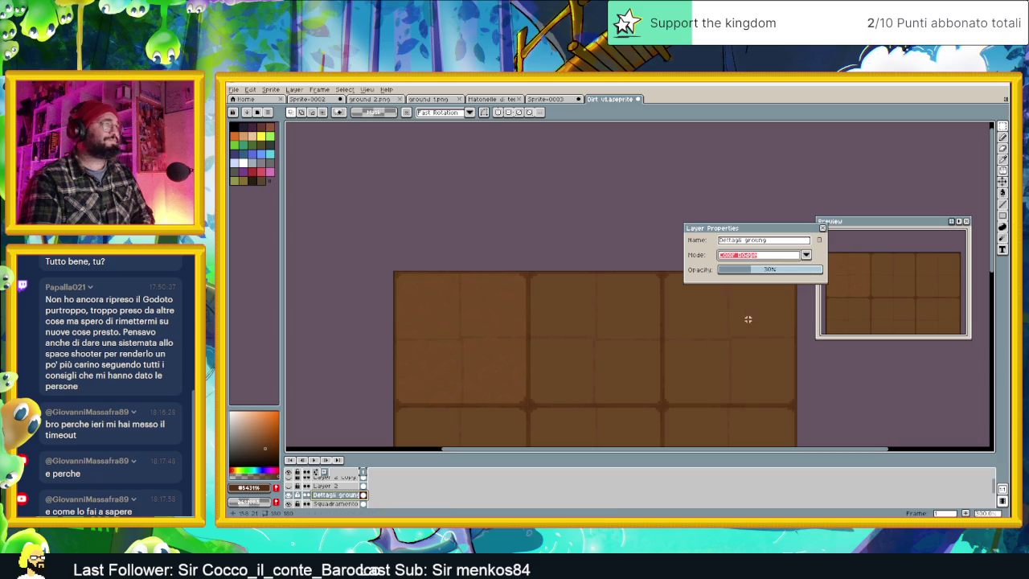
{"action": "left_click", "coordinate": [762, 255]}
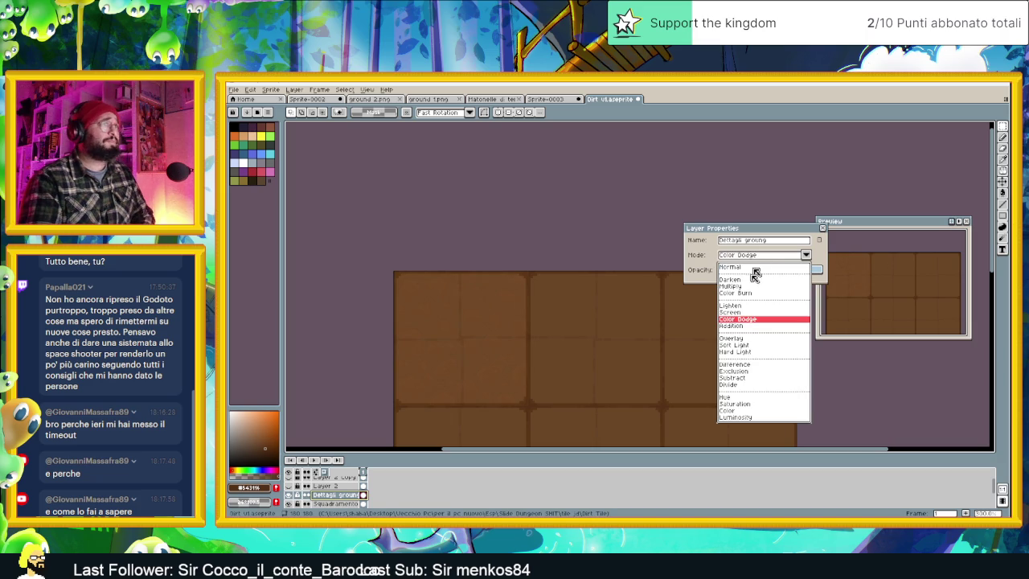
{"action": "left_click", "coordinate": [739, 323]}
{"action": "left_click", "coordinate": [739, 255]}
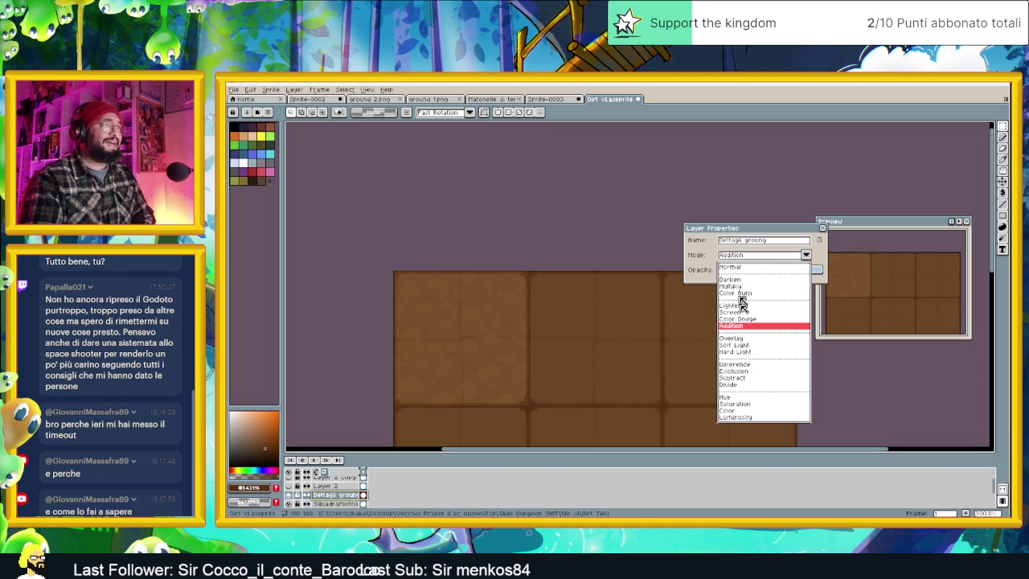
{"action": "left_click", "coordinate": [744, 338]}
Tune the texture opacity to about 40%, then dismiss Discord's audio notice and minimize Discord.
{"action": "mouse_move", "coordinate": [759, 275]}
{"action": "left_mouse_down"}
{"action": "mouse_move", "coordinate": [770, 273]}
{"action": "mouse_move", "coordinate": [760, 274]}
{"action": "left_mouse_up"}
{"action": "scroll", "coordinate": [599, 370], "scroll_direction": "down", "scroll_amount": 1}
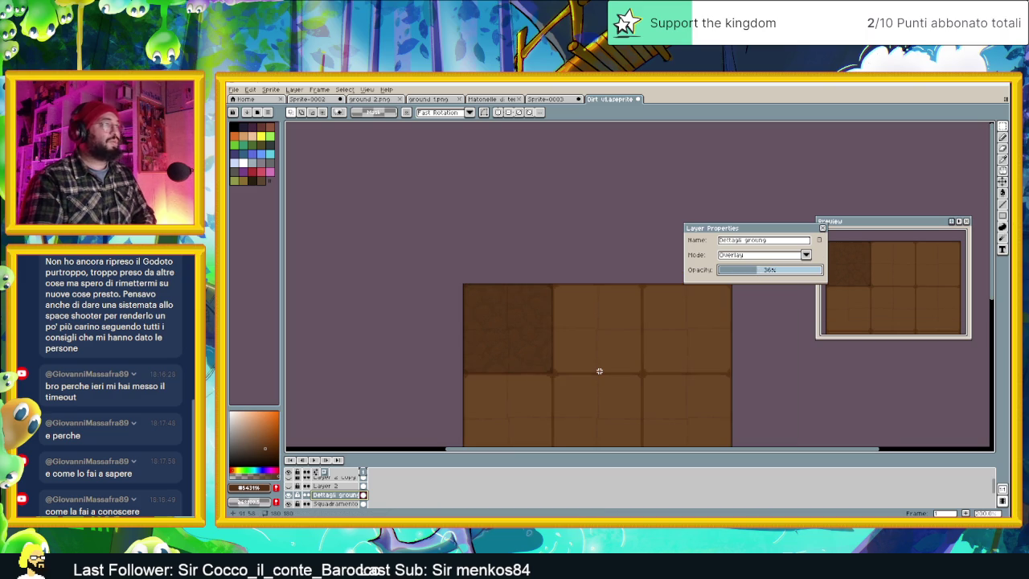
{"action": "scroll", "coordinate": [562, 353], "scroll_direction": "up", "scroll_amount": 1}
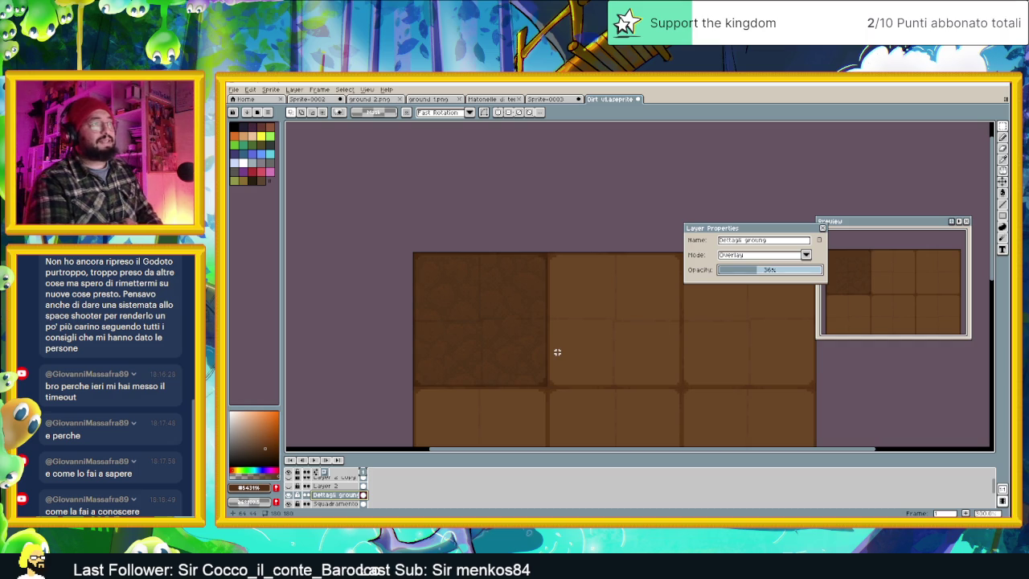
{"action": "scroll", "coordinate": [538, 358], "scroll_direction": "up", "scroll_amount": 1}
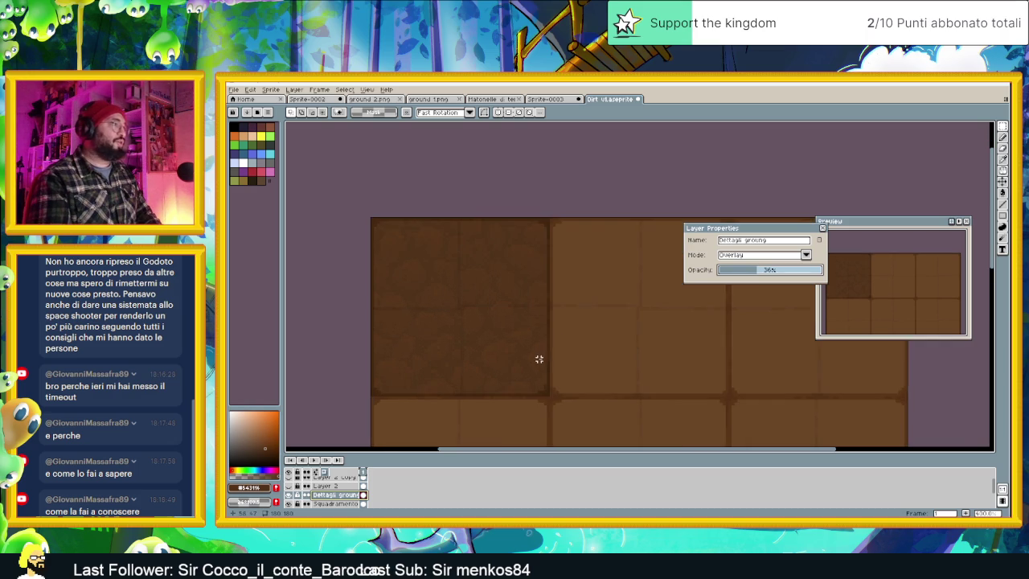
{"action": "left_click_drag", "start_coordinate": [538, 358], "coordinate": [630, 332]}
{"action": "scroll", "coordinate": [631, 333], "scroll_direction": "up", "scroll_amount": 1}
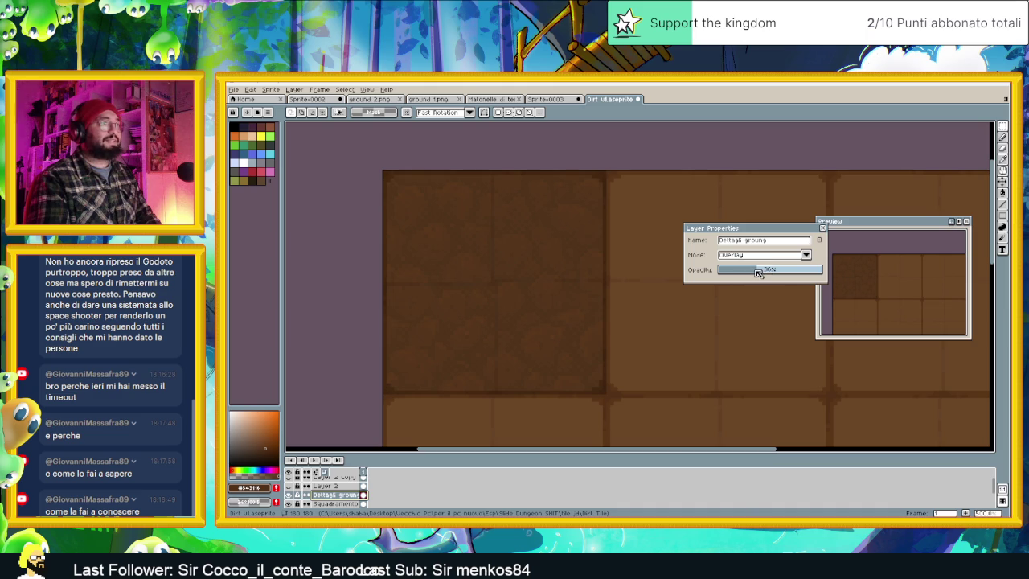
{"action": "left_click_drag", "start_coordinate": [759, 271], "coordinate": [756, 271]}
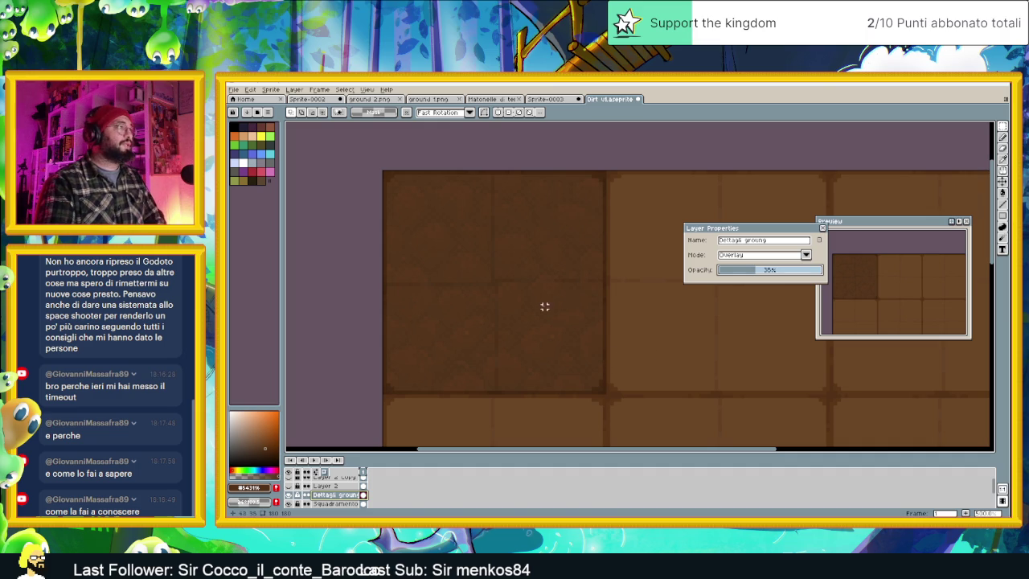
{"action": "left_click_drag", "start_coordinate": [763, 275], "coordinate": [768, 274]}
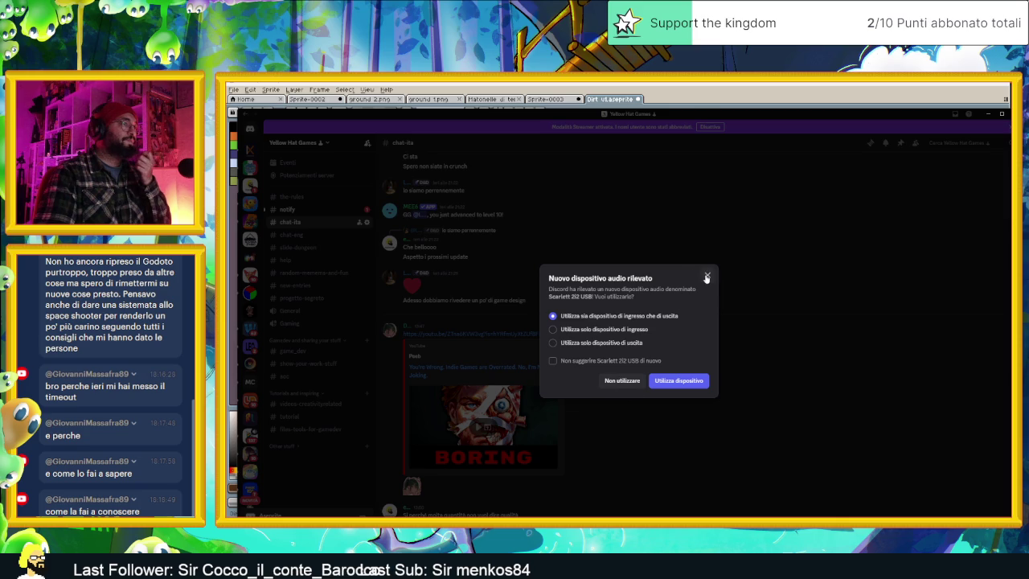
{"action": "left_click", "coordinate": [707, 275]}
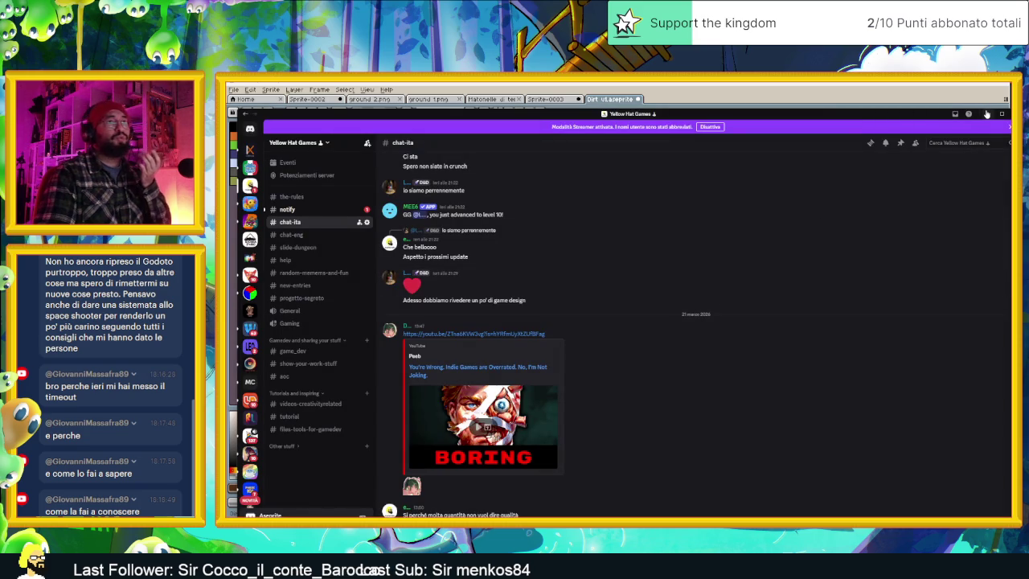
{"action": "left_click", "coordinate": [985, 113]}
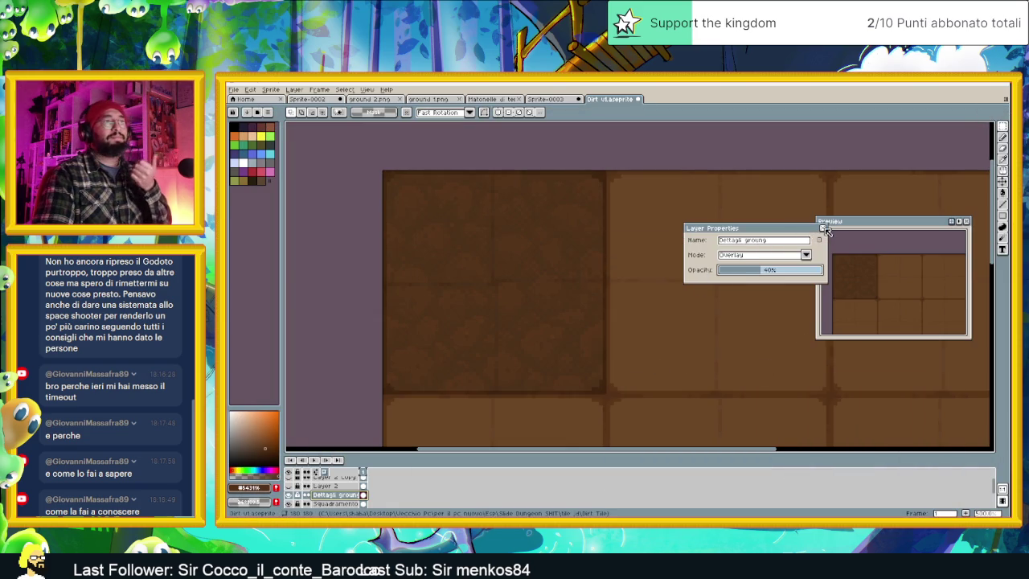
Close the Layer Properties dialog and pan across the tile grid.
{"action": "left_click_drag", "start_coordinate": [771, 229], "coordinate": [737, 218]}
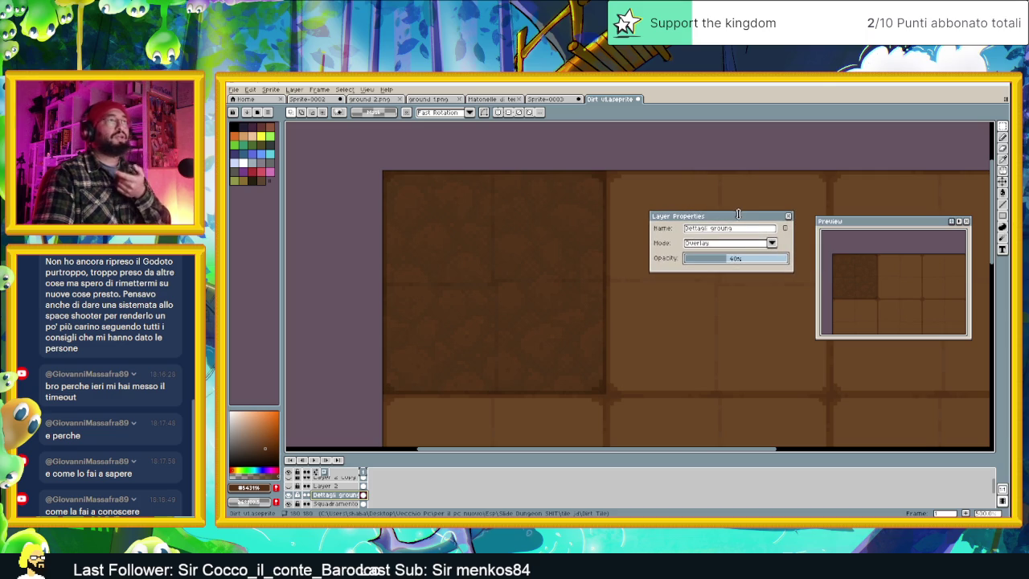
{"action": "left_click", "coordinate": [789, 217]}
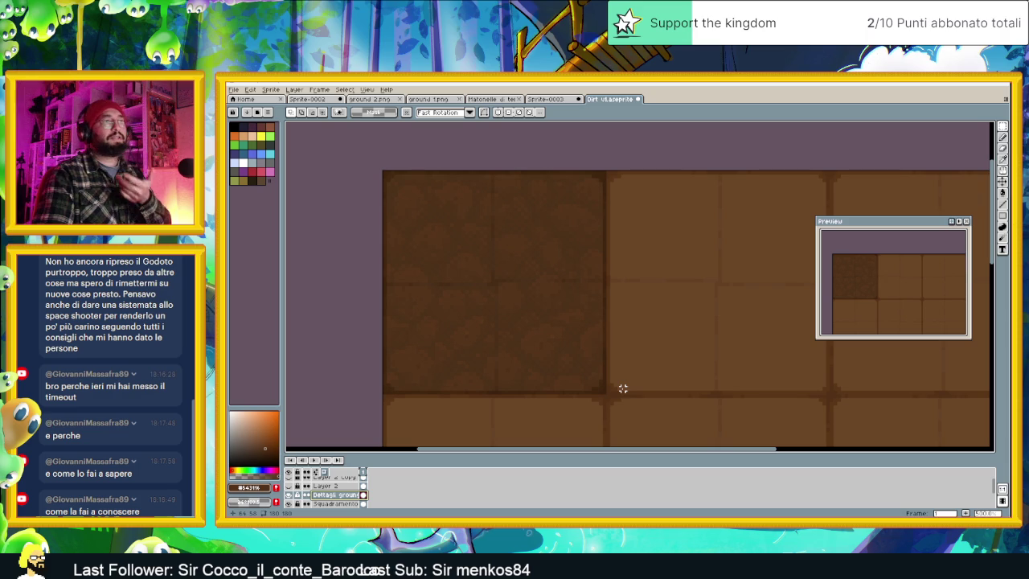
{"action": "scroll", "coordinate": [683, 376], "scroll_direction": "down", "scroll_amount": 1}
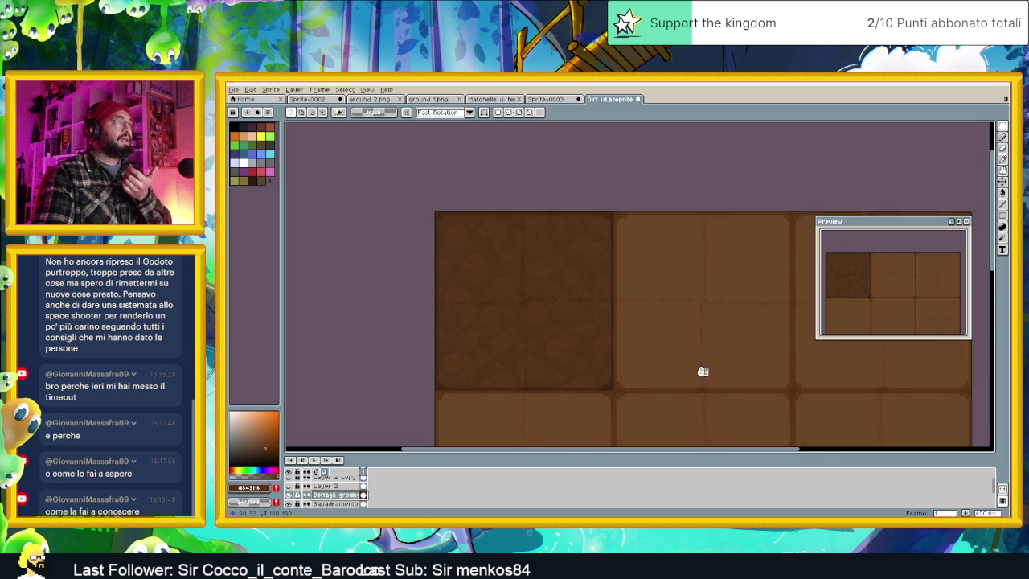
{"action": "left_click_drag", "start_coordinate": [707, 372], "coordinate": [648, 352]}
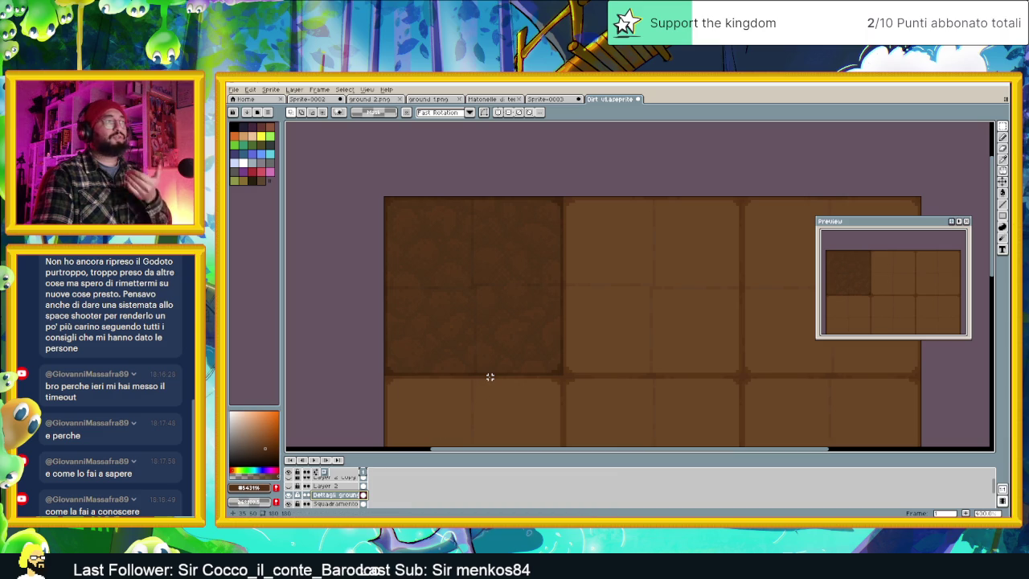
{"action": "scroll", "coordinate": [576, 374], "scroll_direction": "up", "scroll_amount": 1}
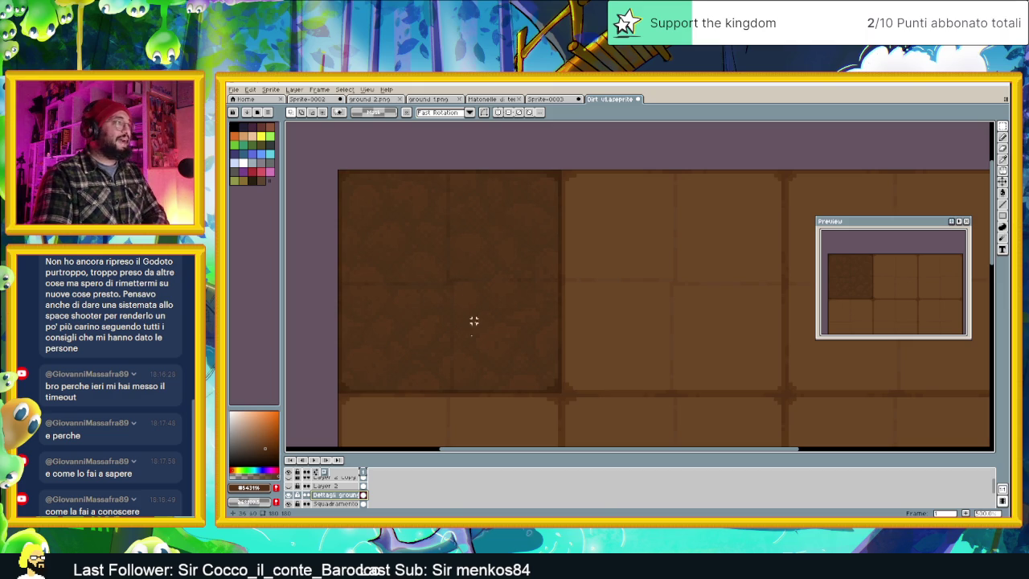
Toggle Dettagli ground's visibility to compare, then pan toward the top-left tile.
{"action": "left_click", "coordinate": [288, 494]}
{"action": "left_click", "coordinate": [288, 494]}
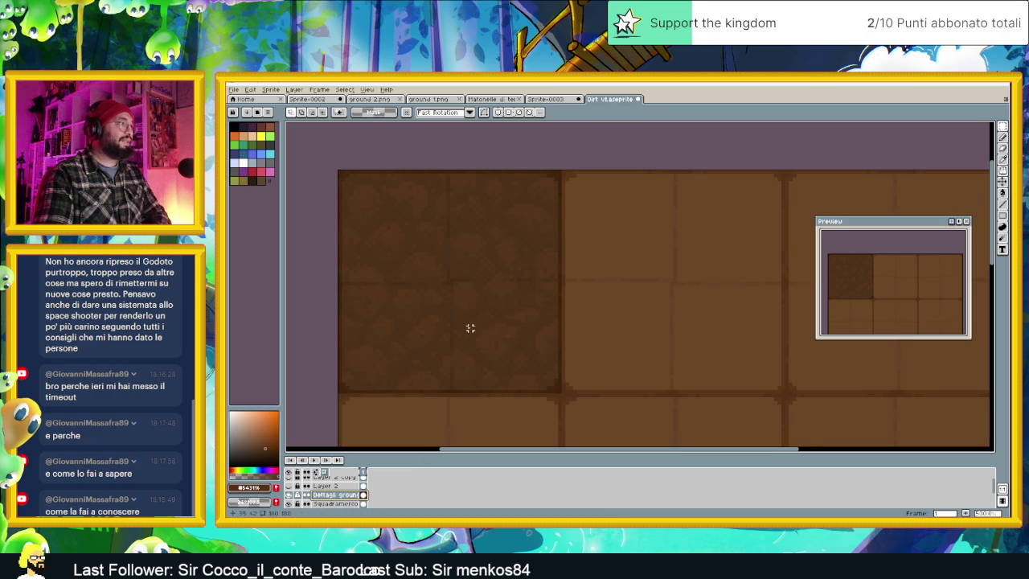
{"action": "scroll", "coordinate": [540, 322], "scroll_direction": "up", "scroll_amount": 1}
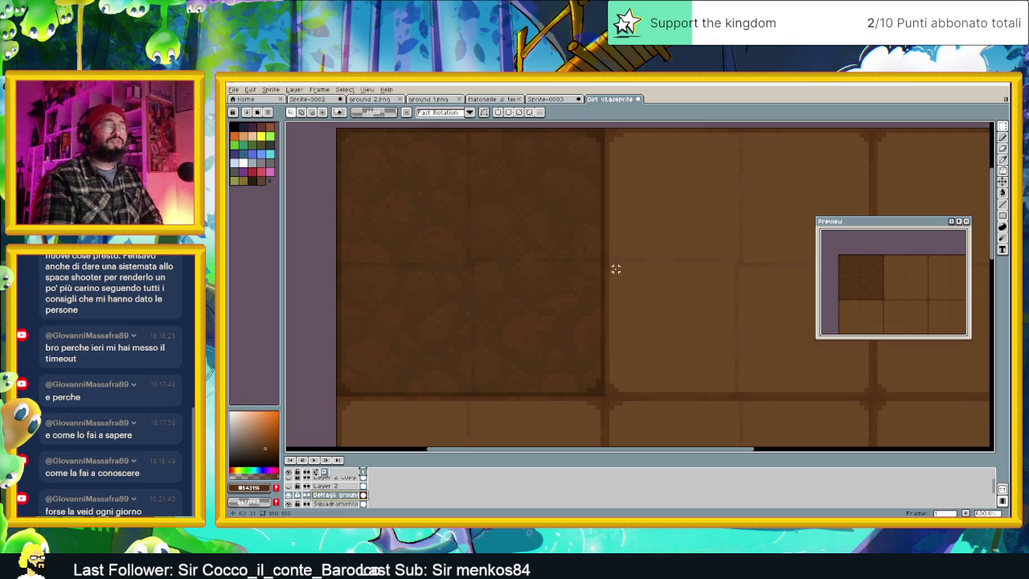
{"action": "scroll", "coordinate": [589, 281], "scroll_direction": "down", "scroll_amount": 1}
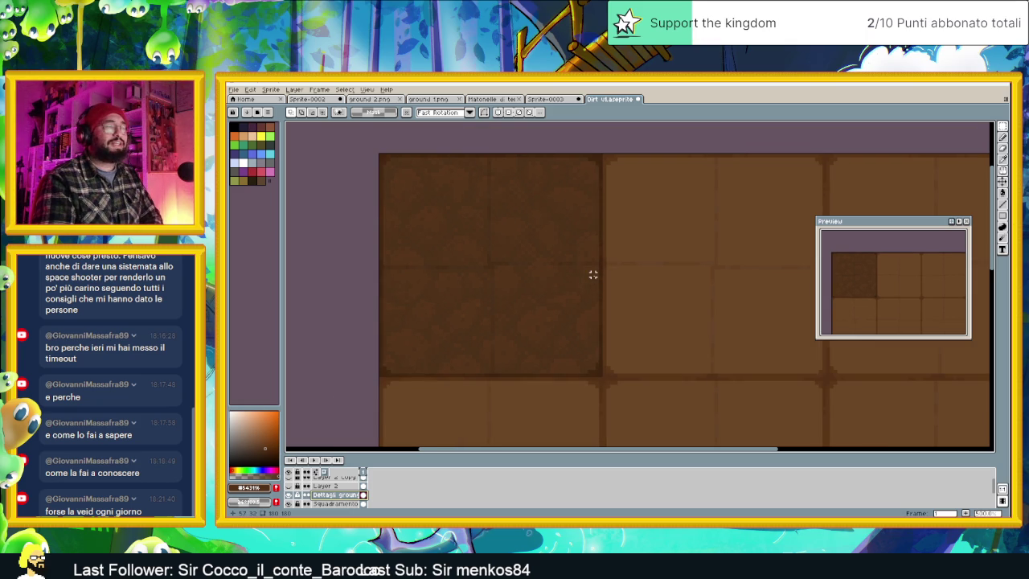
{"action": "scroll", "coordinate": [570, 275], "scroll_direction": "up", "scroll_amount": 1}
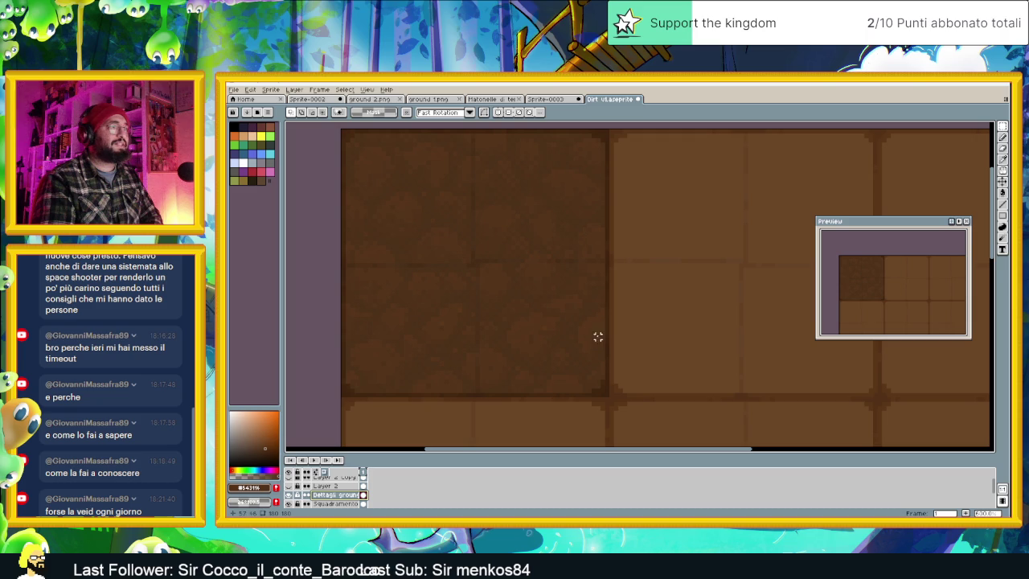
{"action": "left_click_drag", "start_coordinate": [634, 324], "coordinate": [697, 328]}
{"action": "left_click_drag", "start_coordinate": [644, 309], "coordinate": [669, 325]}
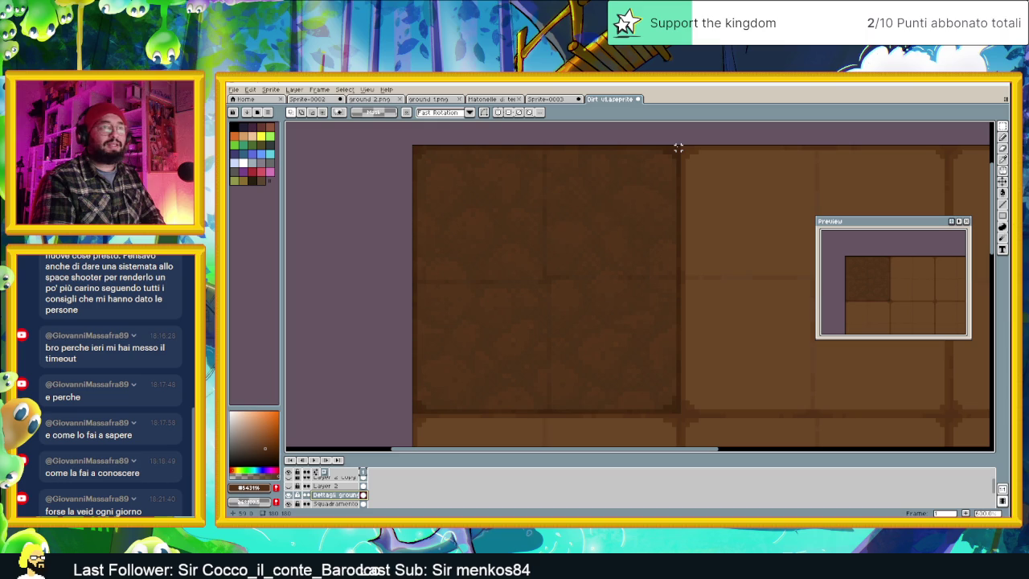
Try several rectangle selections around the top-left tile, ending with a square inside it.
{"action": "left_click_drag", "start_coordinate": [678, 147], "coordinate": [544, 279]}
{"action": "left_click", "coordinate": [715, 203]}
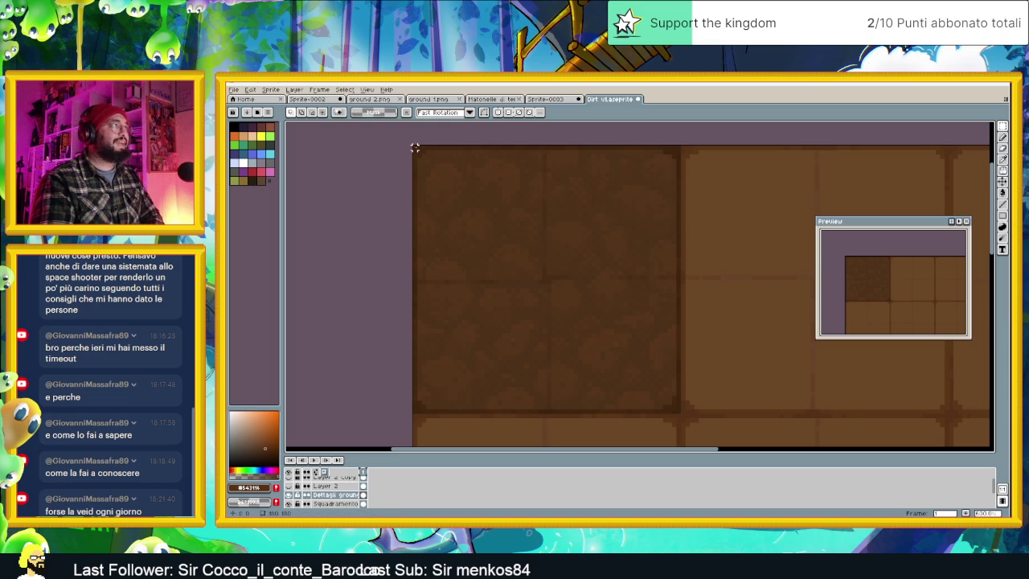
{"action": "left_click_drag", "start_coordinate": [419, 147], "coordinate": [545, 279]}
{"action": "left_click", "coordinate": [691, 295]}
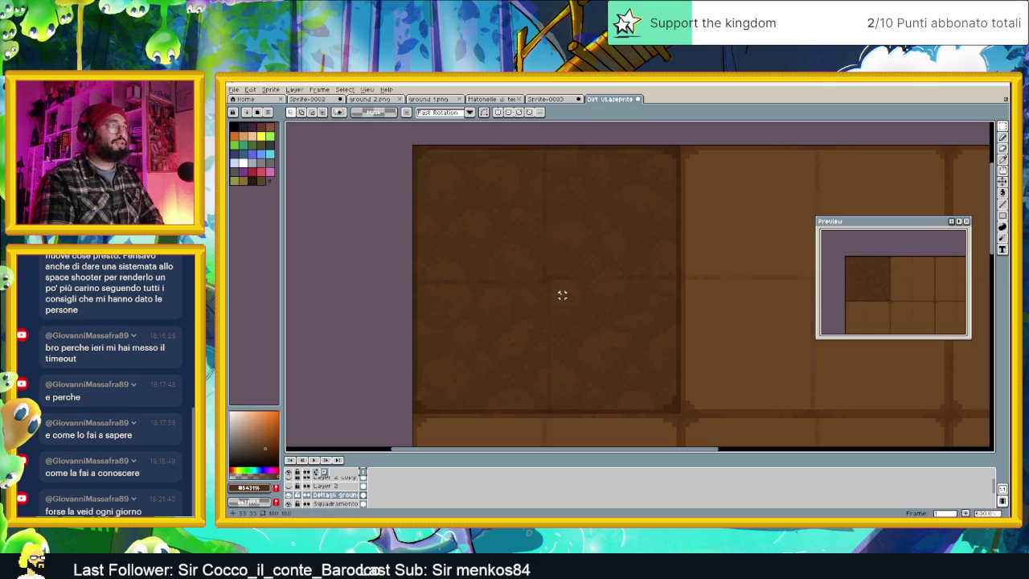
{"action": "left_click_drag", "start_coordinate": [549, 281], "coordinate": [408, 416]}
{"action": "left_click", "coordinate": [750, 348]}
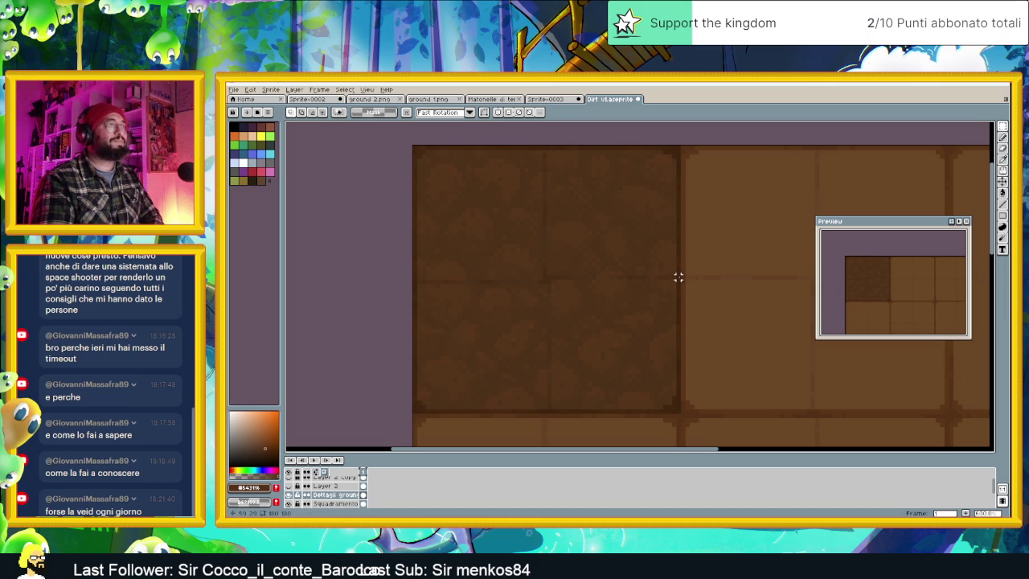
{"action": "left_click_drag", "start_coordinate": [678, 276], "coordinate": [548, 406]}
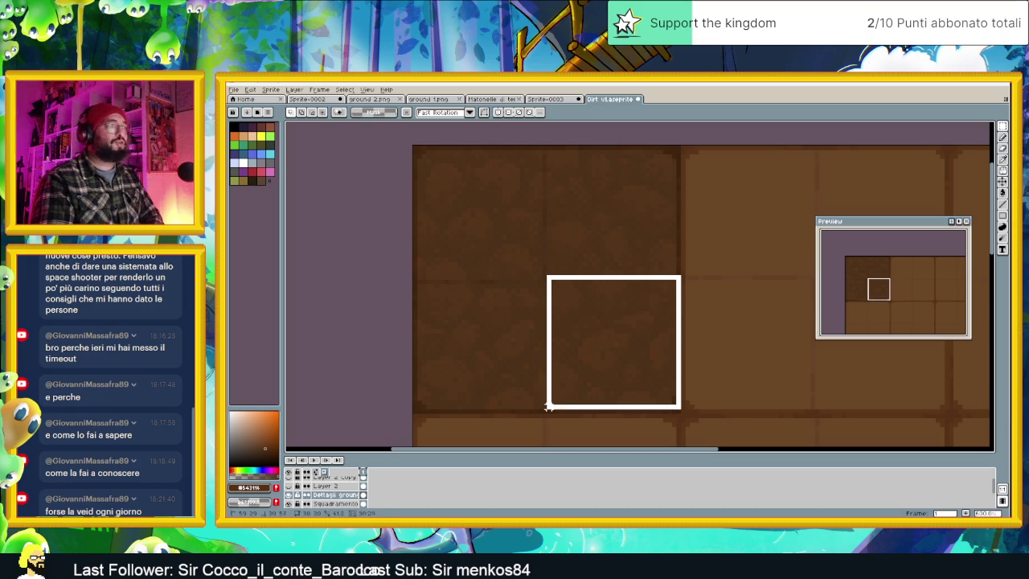
{"action": "left_click_drag", "start_coordinate": [548, 406], "coordinate": [546, 418]}
{"action": "left_click", "coordinate": [772, 348]}
{"action": "mouse_move", "coordinate": [771, 344]}
{"action": "left_mouse_down"}
{"action": "mouse_move", "coordinate": [712, 356]}
{"action": "mouse_move", "coordinate": [664, 325]}
{"action": "left_mouse_up"}
{"action": "scroll", "coordinate": [699, 357], "scroll_direction": "down", "scroll_amount": 1}
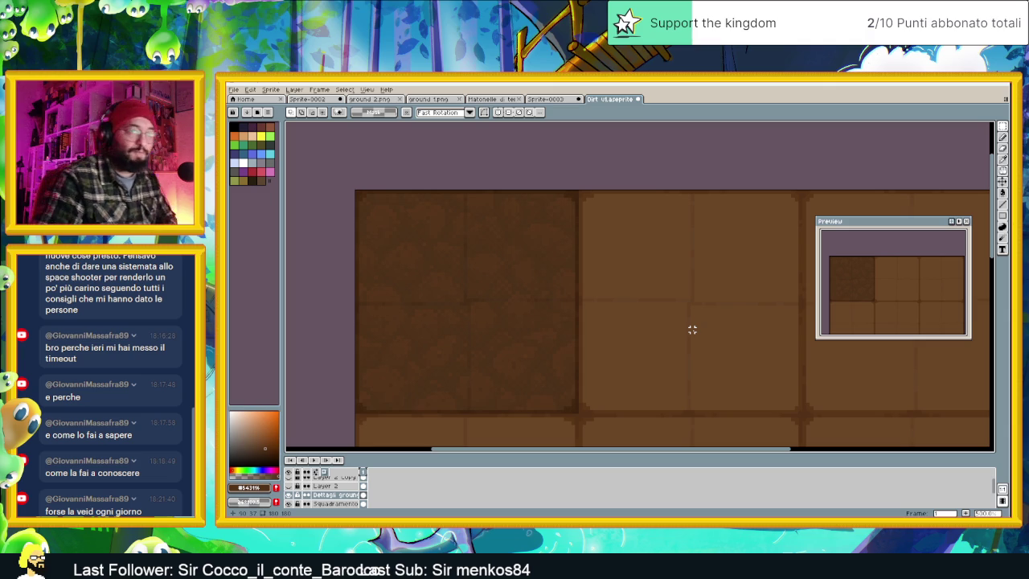
{"action": "left_click_drag", "start_coordinate": [692, 303], "coordinate": [663, 277]}
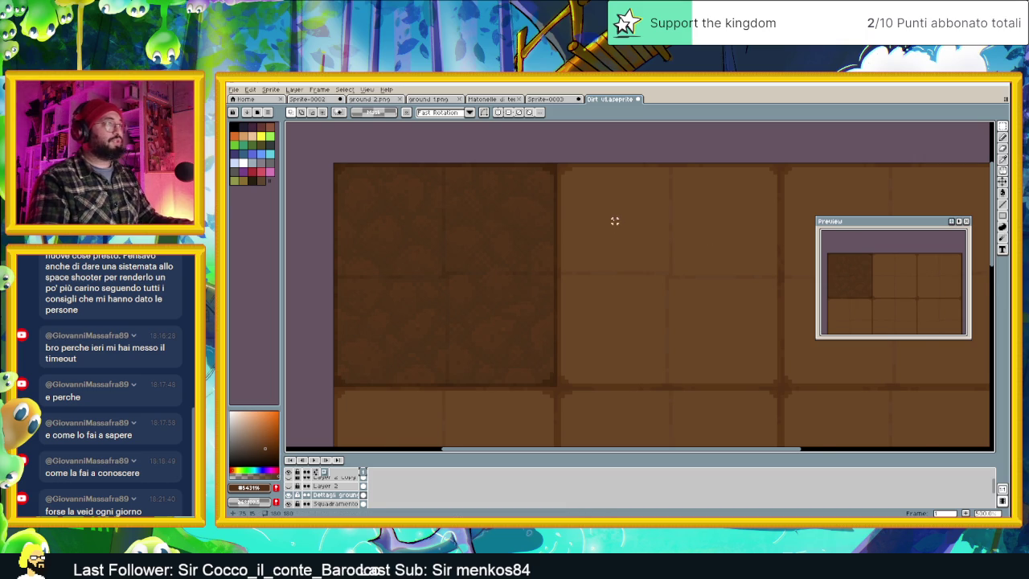
{"action": "scroll", "coordinate": [615, 232], "scroll_direction": "down", "scroll_amount": 1}
{"action": "left_click_drag", "start_coordinate": [668, 246], "coordinate": [661, 234]}
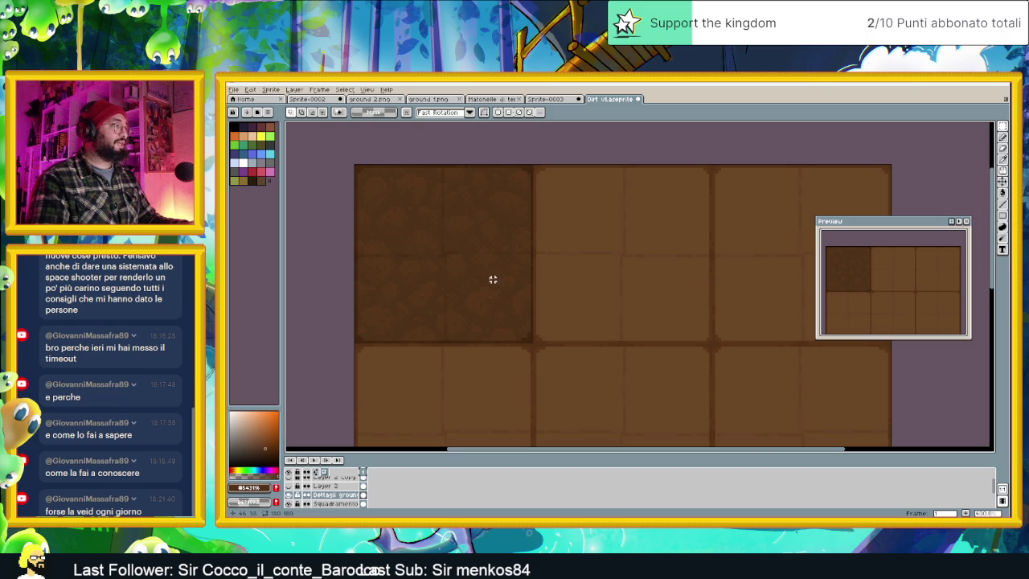
{"action": "left_click", "coordinate": [289, 494]}
{"action": "left_click", "coordinate": [289, 494]}
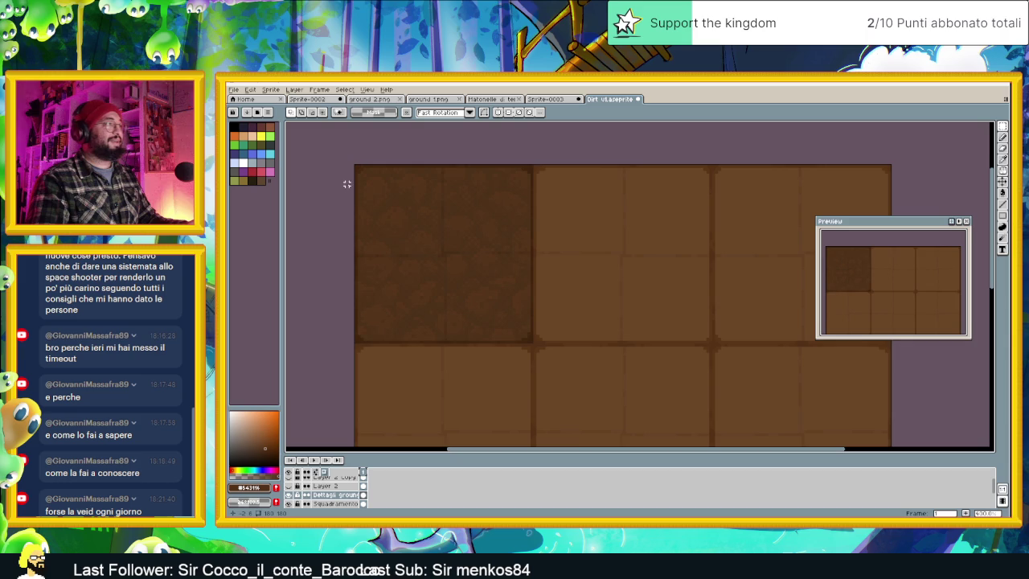
{"action": "scroll", "coordinate": [365, 195], "scroll_direction": "up", "scroll_amount": 1}
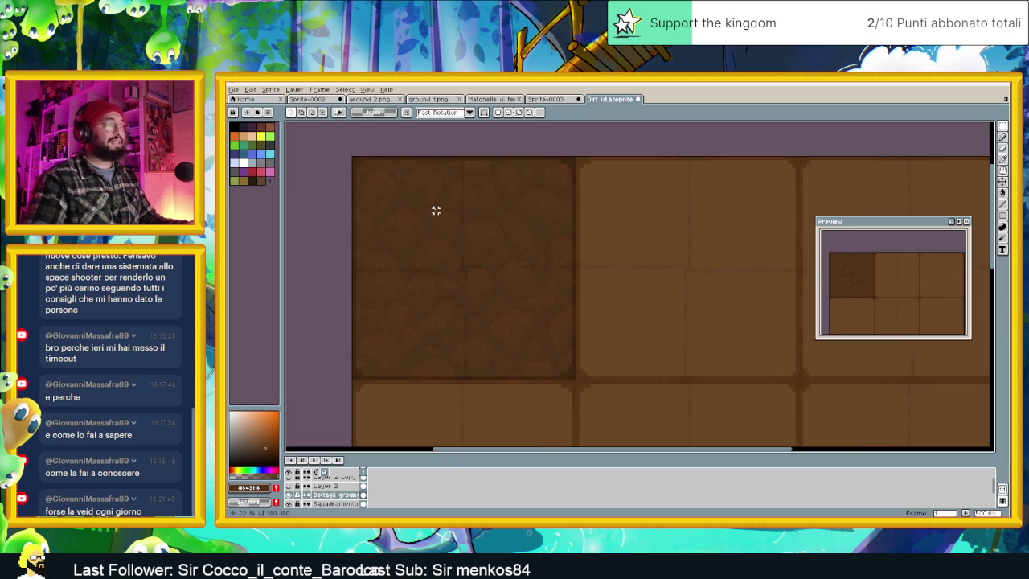
{"action": "scroll", "coordinate": [551, 190], "scroll_direction": "down", "scroll_amount": 1}
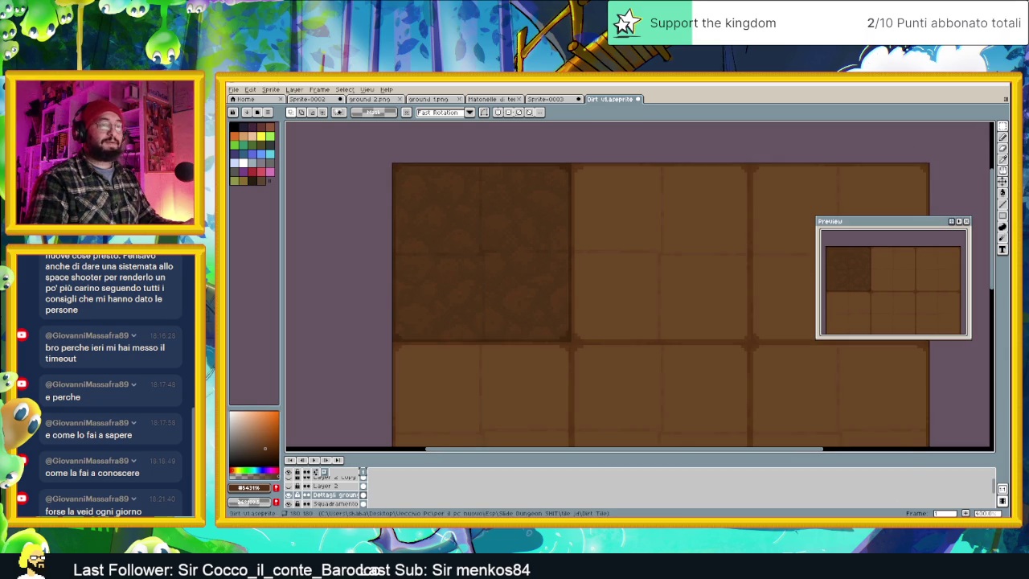
{"action": "key", "text": "alt+Tab"}
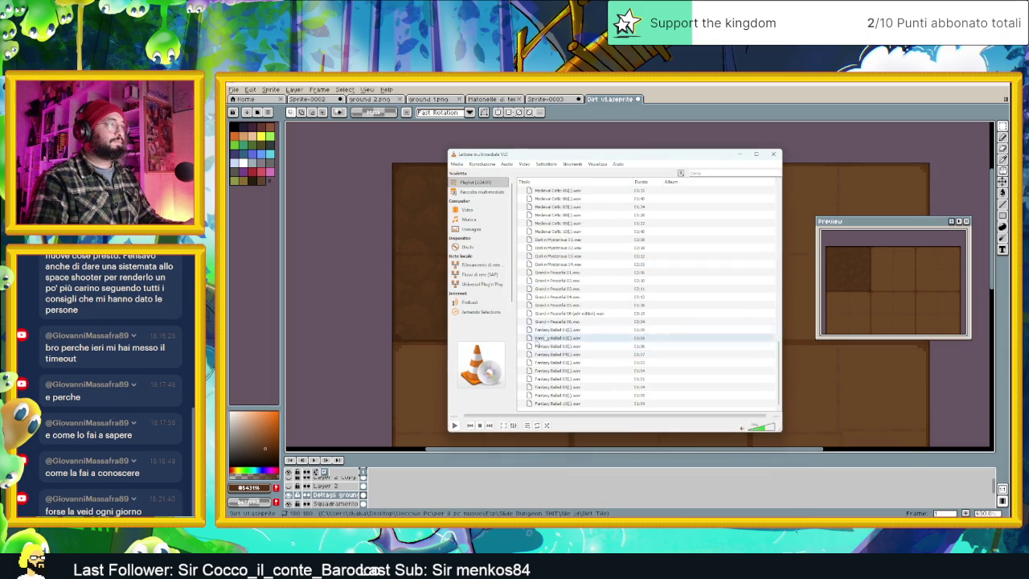
{"action": "scroll", "coordinate": [577, 314], "scroll_direction": "up", "scroll_amount": 5}
{"action": "scroll", "coordinate": [577, 314], "scroll_direction": "up", "scroll_amount": 5}
{"action": "scroll", "coordinate": [577, 313], "scroll_direction": "up", "scroll_amount": 5}
{"action": "left_click", "coordinate": [577, 346]}
{"action": "left_click", "coordinate": [735, 153]}
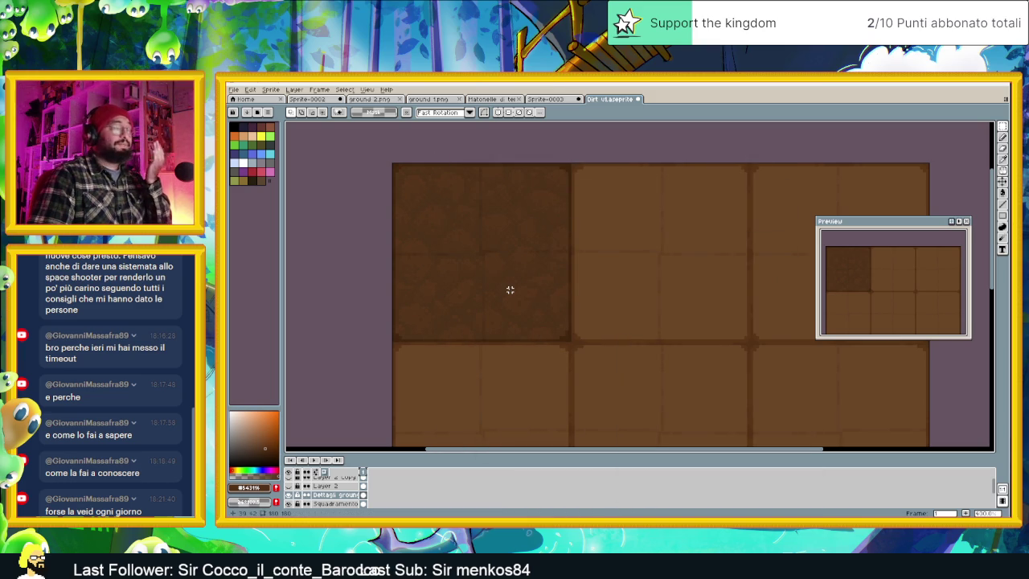
Hide and show Dettagli ground twice to compare the tile with and without texture.
{"action": "scroll", "coordinate": [462, 247], "scroll_direction": "up", "scroll_amount": 1}
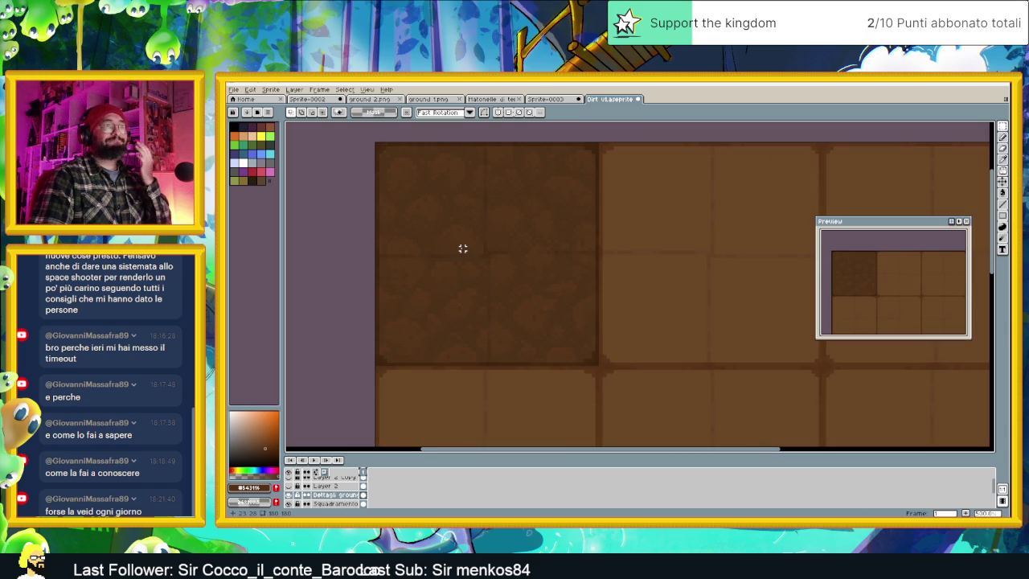
{"action": "scroll", "coordinate": [463, 249], "scroll_direction": "down", "scroll_amount": 1}
{"action": "scroll", "coordinate": [463, 249], "scroll_direction": "down", "scroll_amount": 1}
{"action": "scroll", "coordinate": [461, 248], "scroll_direction": "down", "scroll_amount": 1}
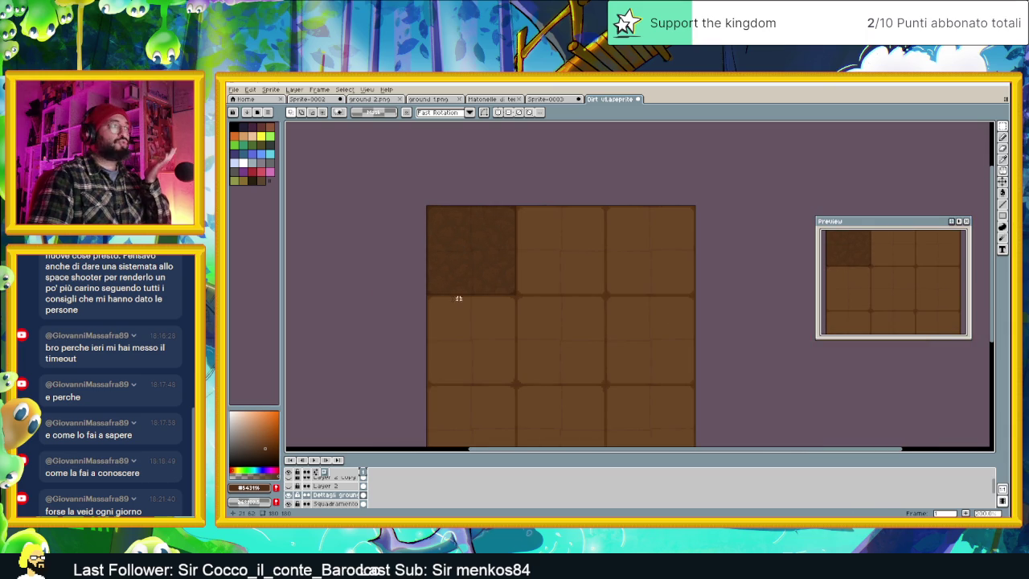
{"action": "scroll", "coordinate": [461, 229], "scroll_direction": "up", "scroll_amount": 1}
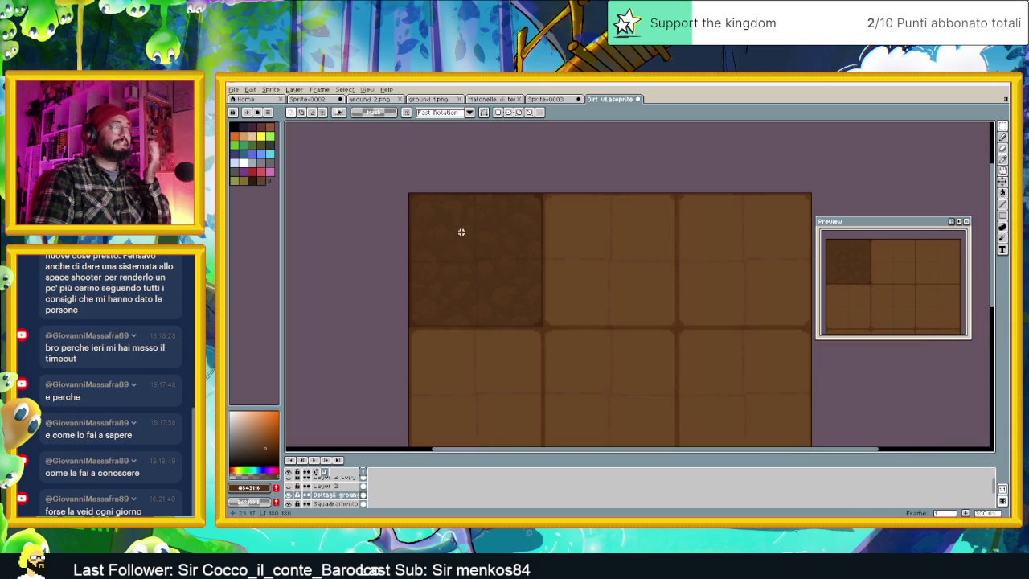
{"action": "left_click", "coordinate": [289, 495]}
{"action": "left_click", "coordinate": [288, 495]}
{"action": "left_click", "coordinate": [289, 496]}
{"action": "left_click", "coordinate": [289, 496]}
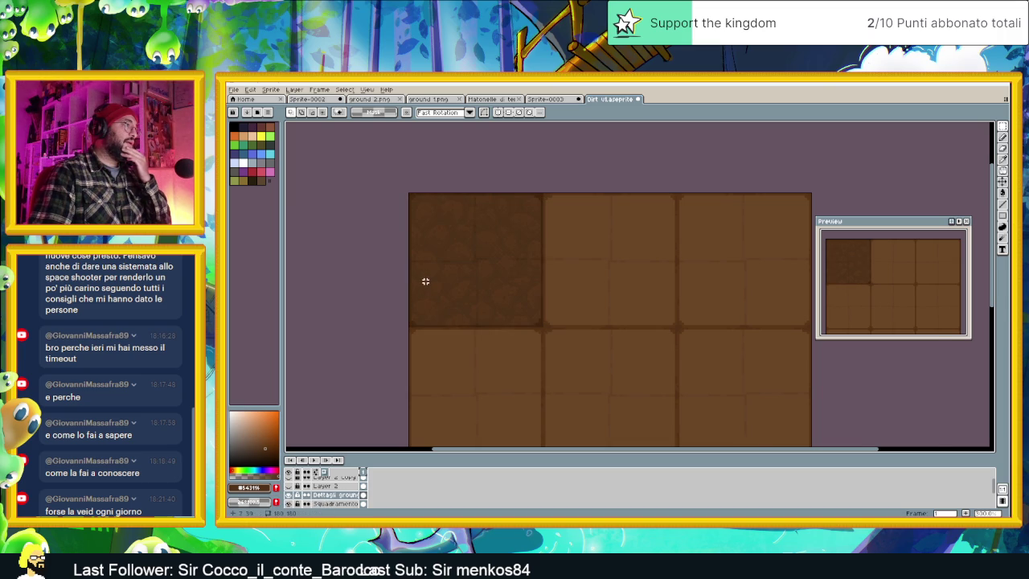
Center the top-left tile and make Dettagli ground the active layer.
{"action": "scroll", "coordinate": [425, 281], "scroll_direction": "up", "scroll_amount": 1}
{"action": "scroll", "coordinate": [425, 281], "scroll_direction": "up", "scroll_amount": 1}
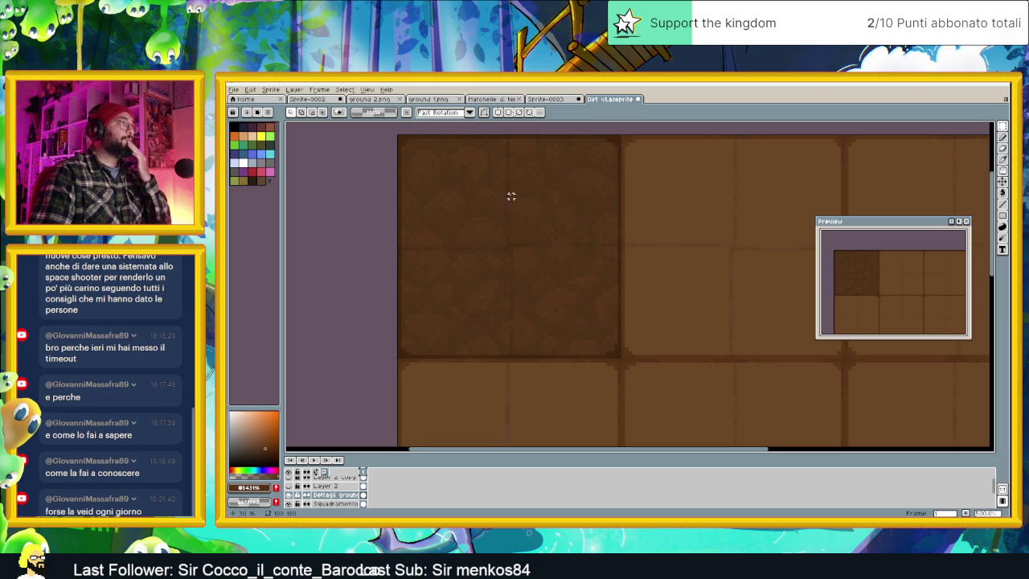
{"action": "left_click_drag", "start_coordinate": [528, 203], "coordinate": [544, 232]}
{"action": "scroll", "coordinate": [532, 194], "scroll_direction": "up", "scroll_amount": 1}
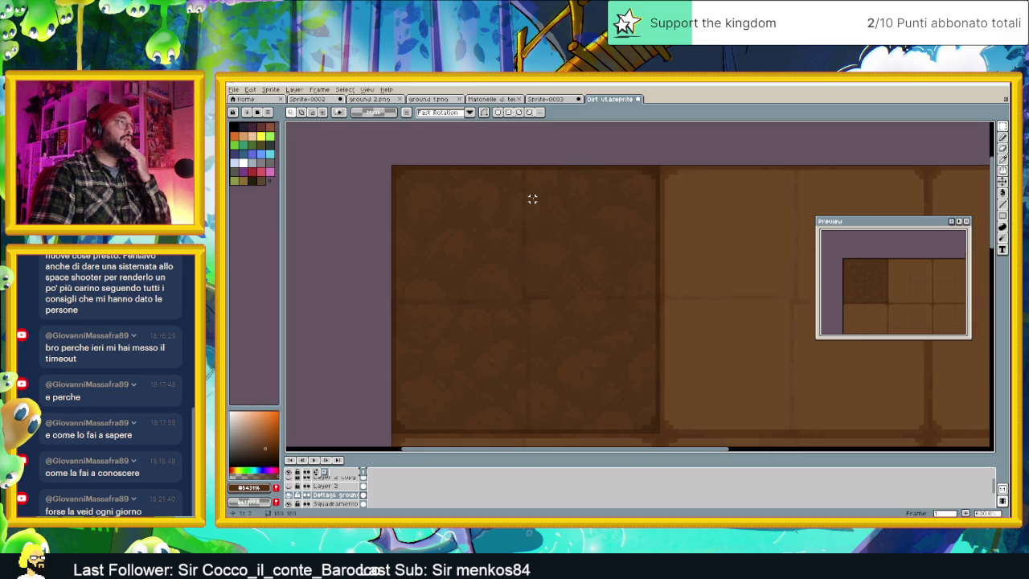
{"action": "scroll", "coordinate": [533, 198], "scroll_direction": "down", "scroll_amount": 1}
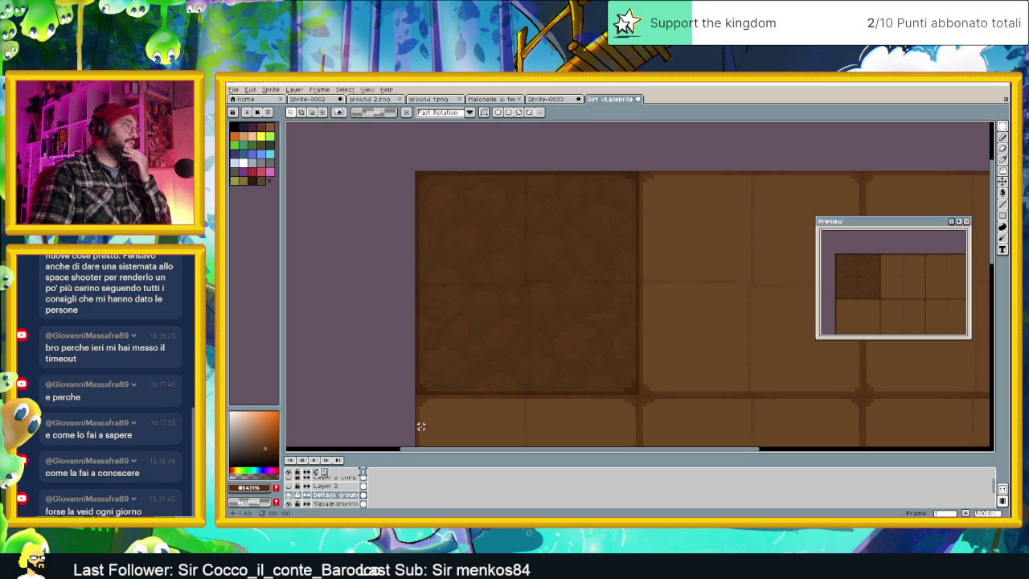
{"action": "left_click", "coordinate": [332, 496]}
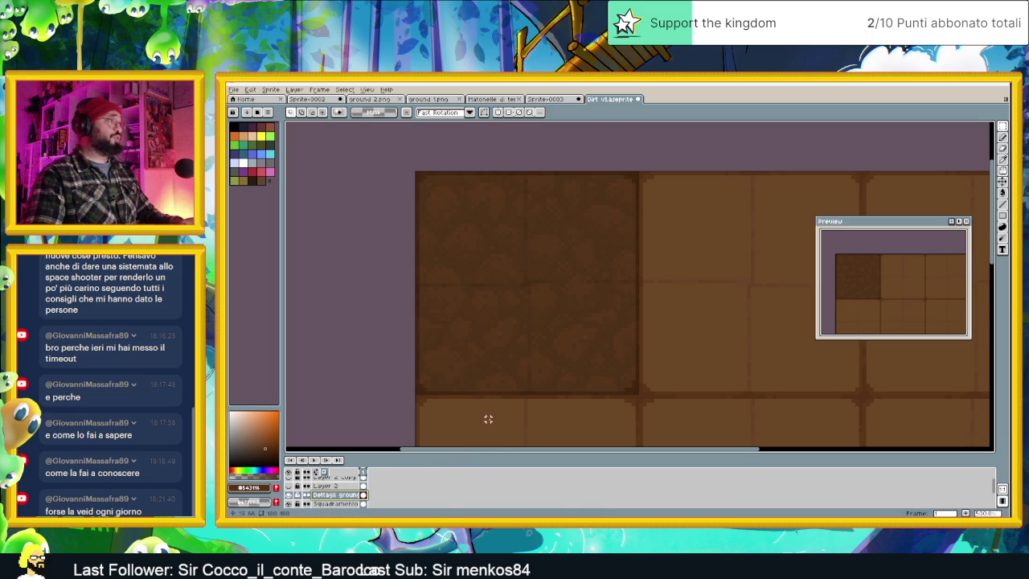
Merge the Dettagli ground layer down and hide a layer to compare.
{"action": "right_click", "coordinate": [346, 496]}
{"action": "left_click", "coordinate": [392, 496]}
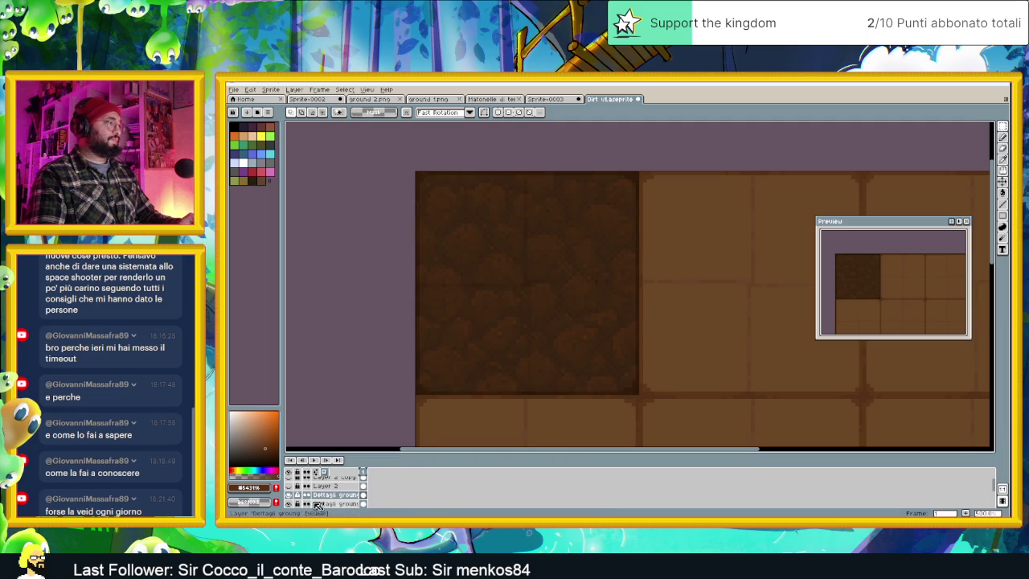
{"action": "left_click", "coordinate": [290, 505]}
{"action": "scroll", "coordinate": [529, 226], "scroll_direction": "up", "scroll_amount": 1}
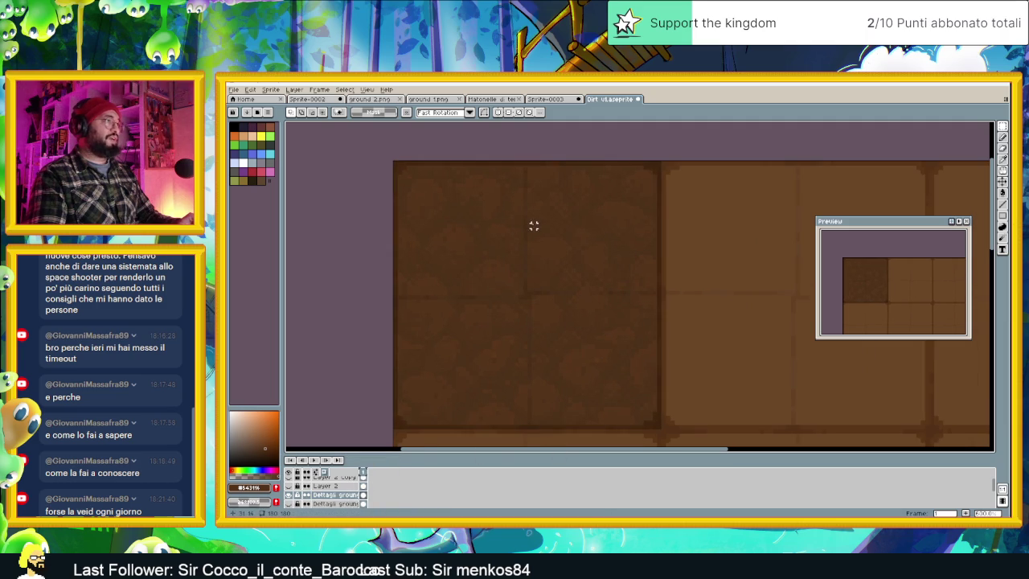
Draw a light vertical line down the tile with the Line tool and inspect it.
{"action": "left_click", "coordinate": [1003, 205]}
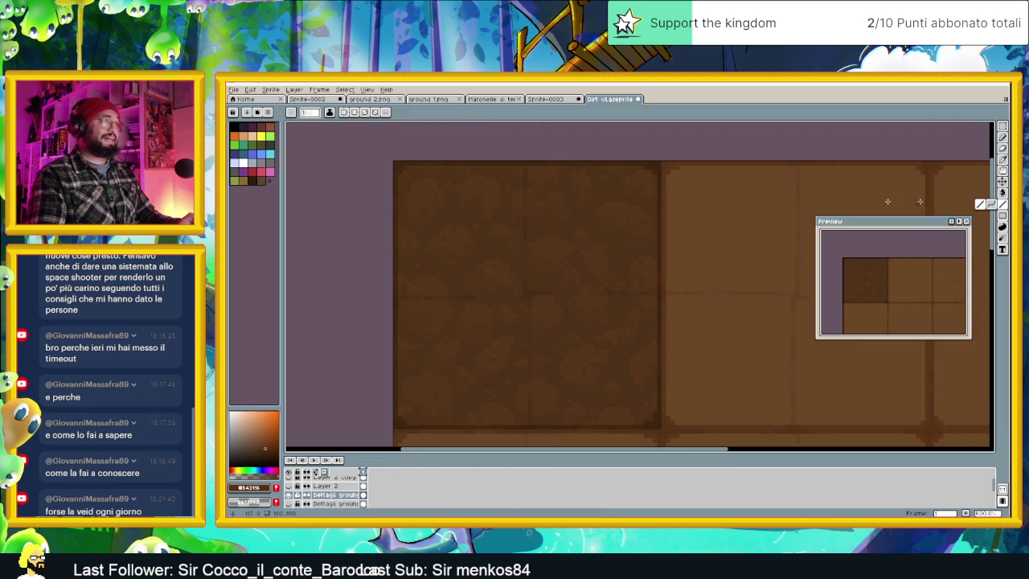
{"action": "scroll", "coordinate": [562, 177], "scroll_direction": "up", "scroll_amount": 2}
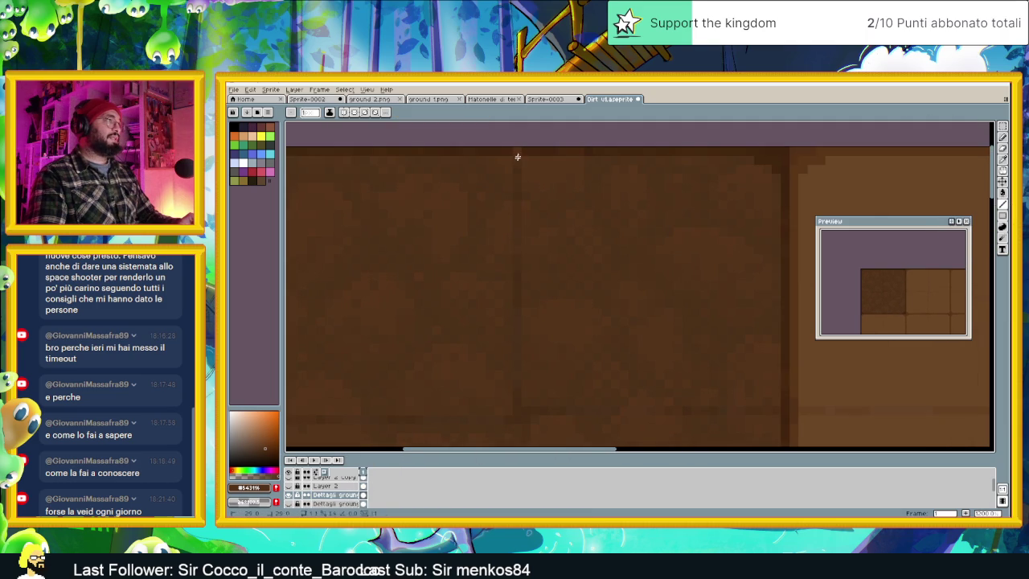
{"action": "left_click_drag", "start_coordinate": [520, 349], "coordinate": [519, 383]}
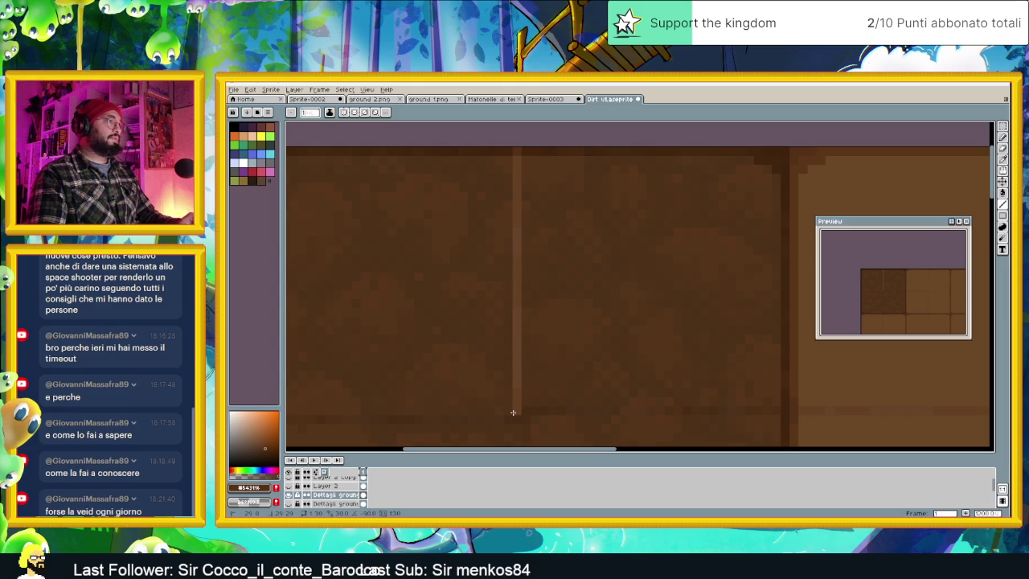
{"action": "scroll", "coordinate": [512, 407], "scroll_direction": "down", "scroll_amount": 2}
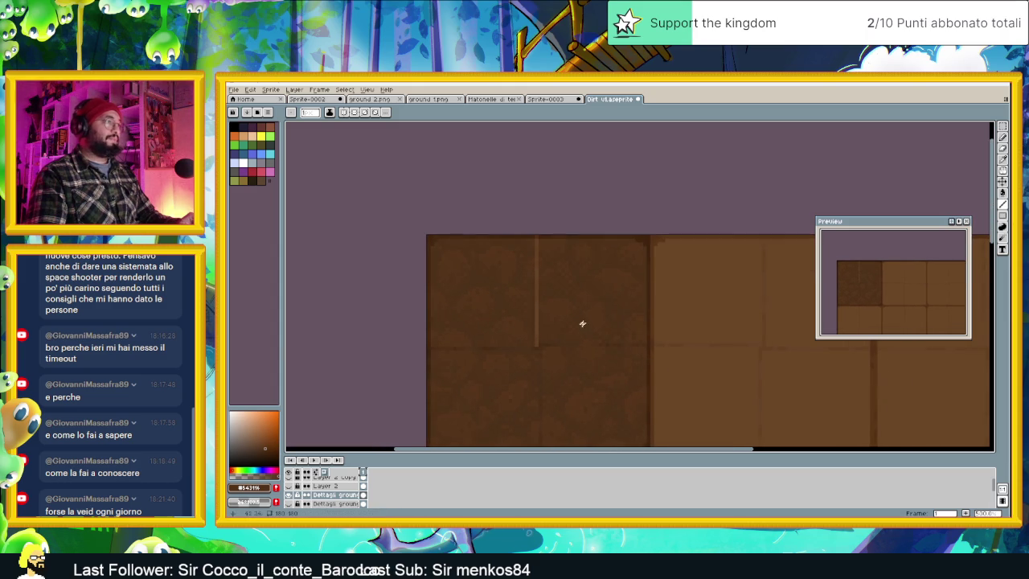
{"action": "scroll", "coordinate": [566, 343], "scroll_direction": "up", "scroll_amount": 1}
{"action": "scroll", "coordinate": [565, 354], "scroll_direction": "up", "scroll_amount": 1}
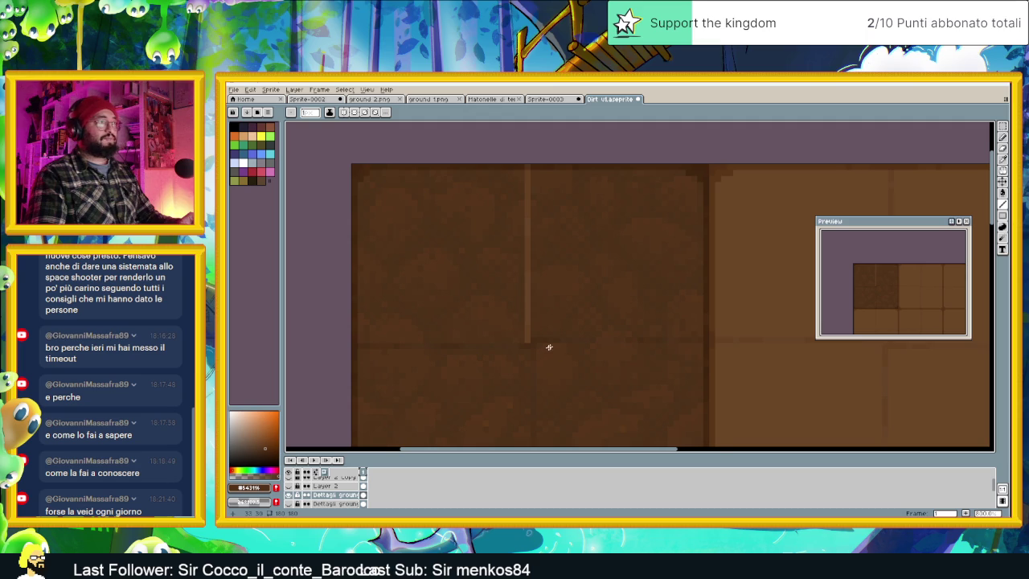
{"action": "scroll", "coordinate": [550, 346], "scroll_direction": "down", "scroll_amount": 1}
{"action": "scroll", "coordinate": [553, 345], "scroll_direction": "down", "scroll_amount": 1}
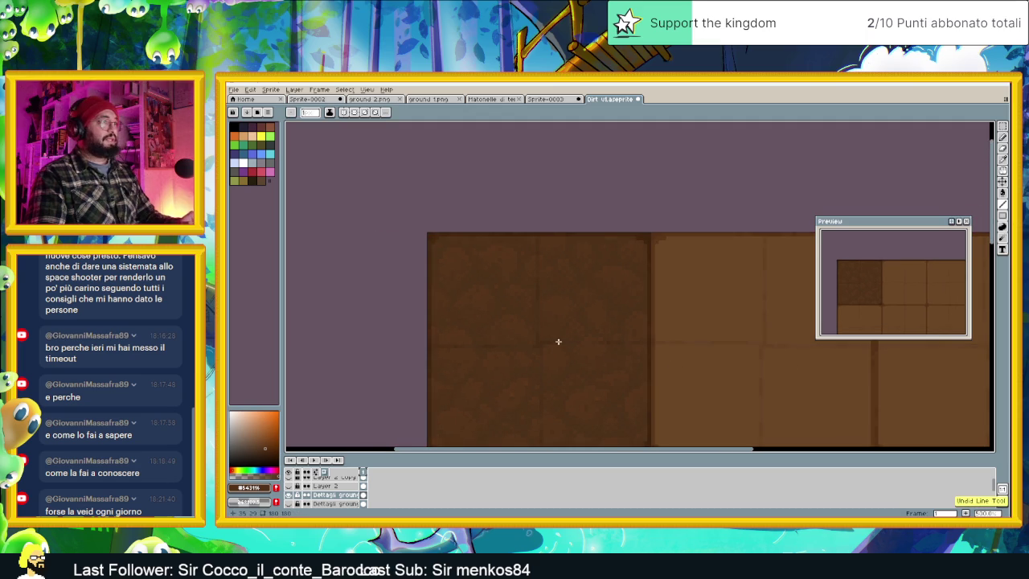
{"action": "scroll", "coordinate": [560, 342], "scroll_direction": "up", "scroll_amount": 1}
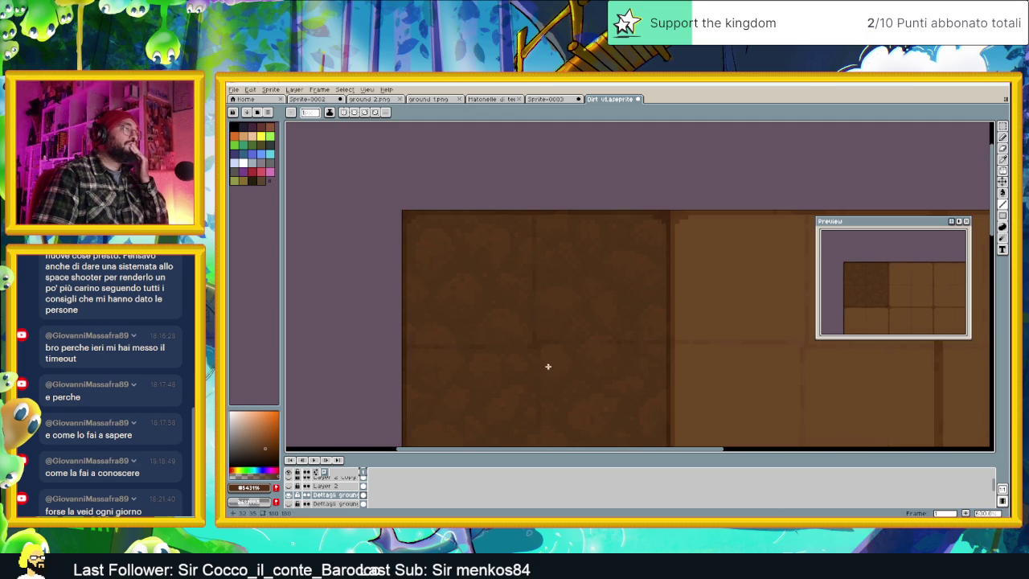
{"action": "scroll", "coordinate": [533, 336], "scroll_direction": "up", "scroll_amount": 1}
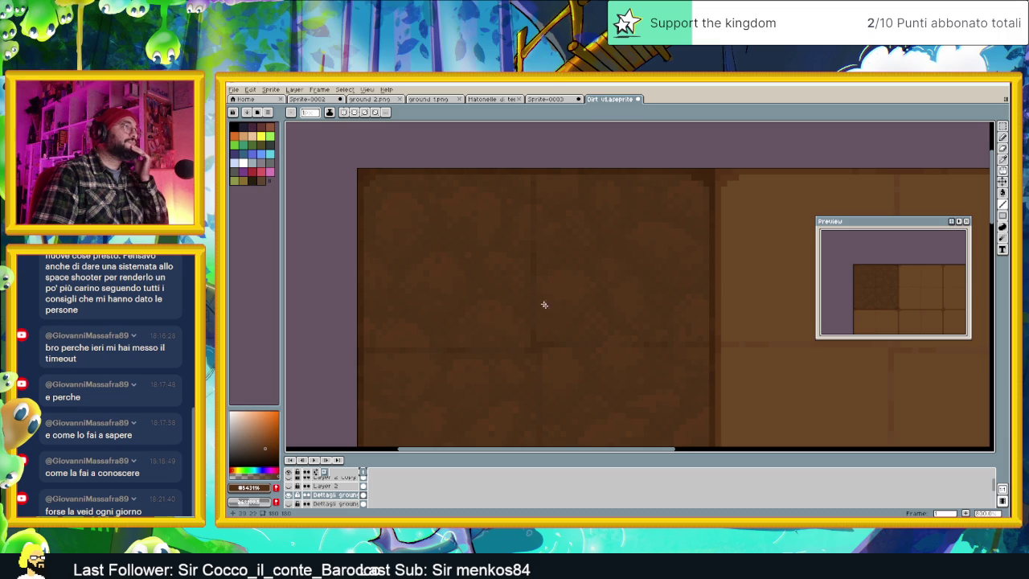
{"action": "left_click_drag", "start_coordinate": [571, 326], "coordinate": [599, 312]}
{"action": "scroll", "coordinate": [661, 362], "scroll_direction": "down", "scroll_amount": 1}
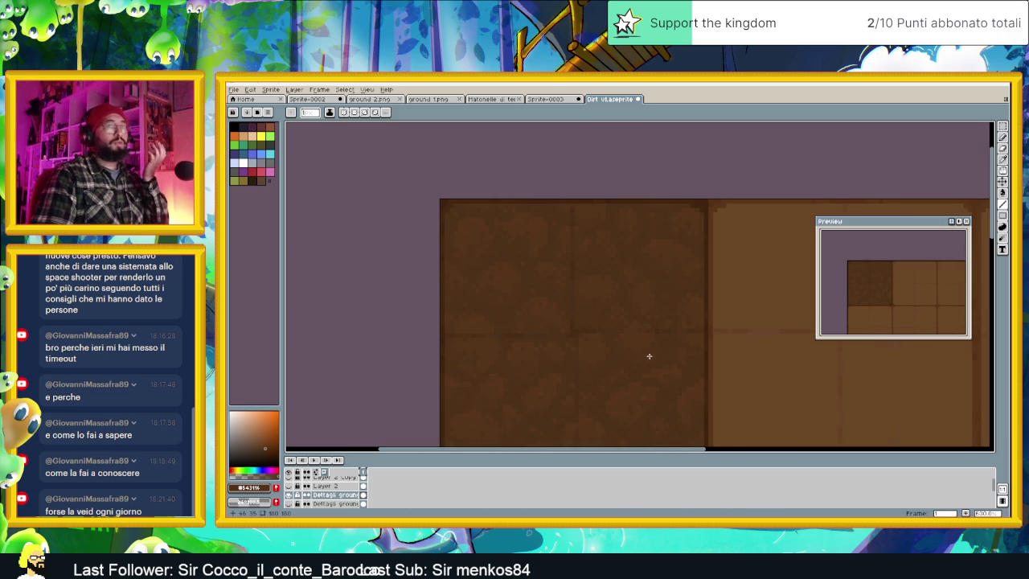
Hide the detail layer, add empty Layer 3, then show the detail layer again.
{"action": "left_click", "coordinate": [289, 498]}
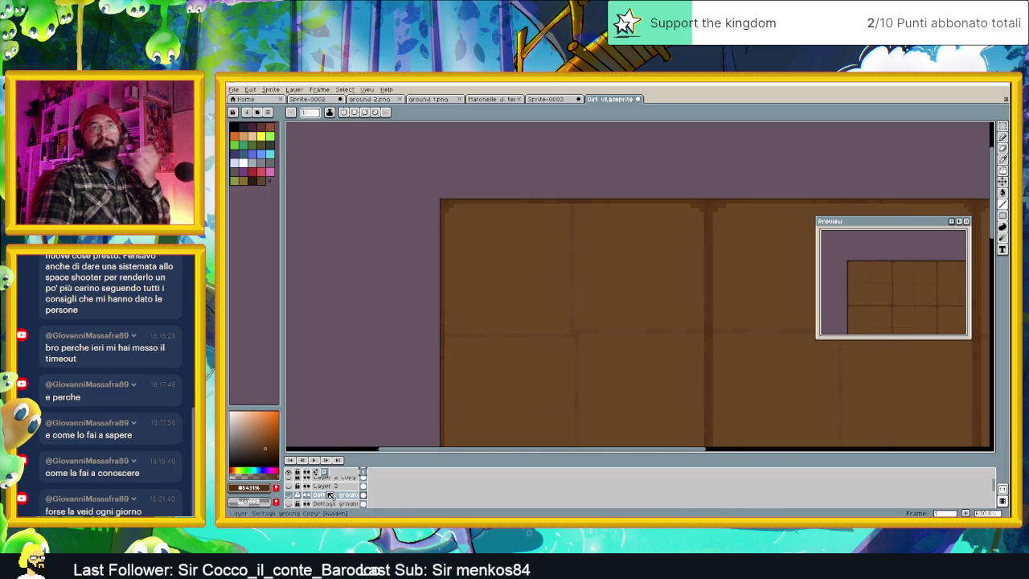
{"action": "scroll", "coordinate": [616, 344], "scroll_direction": "down", "scroll_amount": 2}
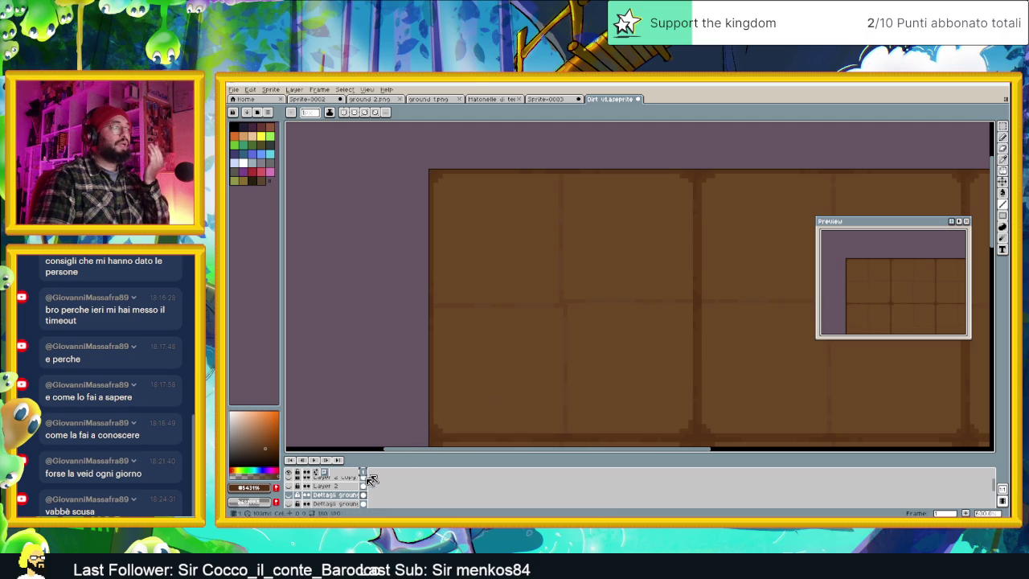
{"action": "right_click", "coordinate": [334, 494]}
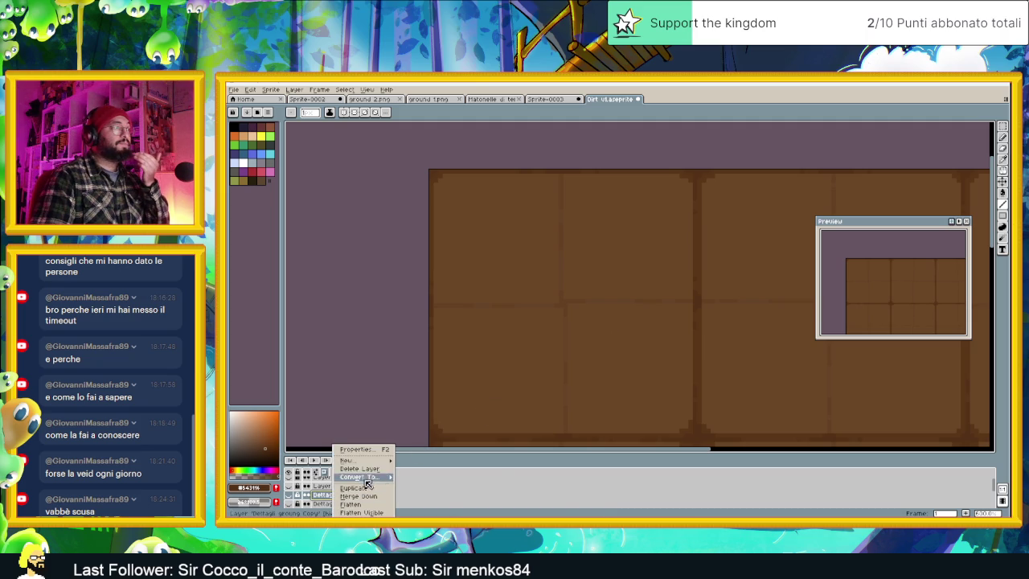
{"action": "left_click", "coordinate": [426, 461]}
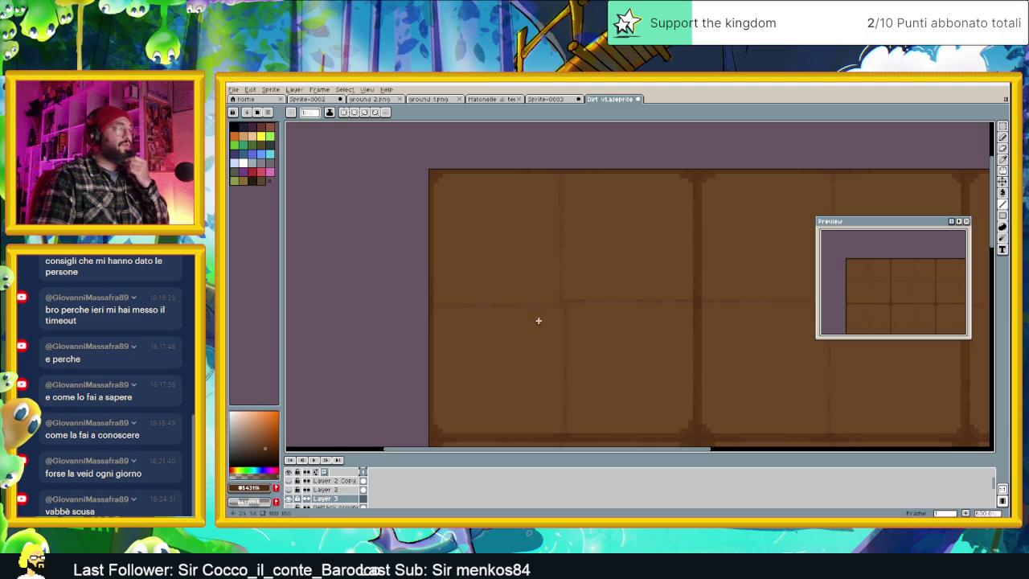
{"action": "scroll", "coordinate": [579, 331], "scroll_direction": "down", "scroll_amount": 1}
{"action": "scroll", "coordinate": [616, 348], "scroll_direction": "down", "scroll_amount": 1}
{"action": "scroll", "coordinate": [692, 353], "scroll_direction": "down", "scroll_amount": 1}
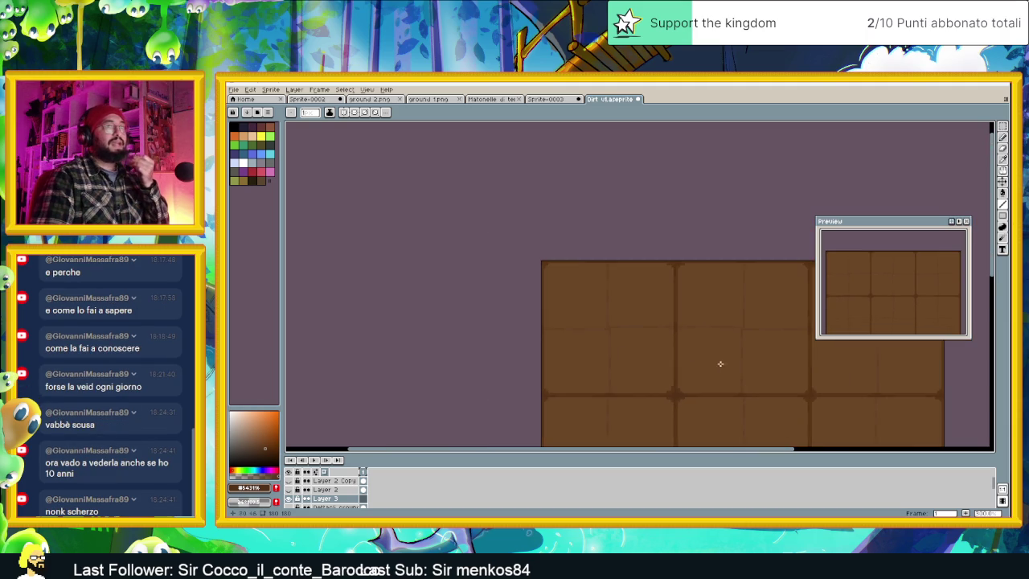
{"action": "scroll", "coordinate": [717, 363], "scroll_direction": "down", "scroll_amount": 1}
{"action": "scroll", "coordinate": [635, 352], "scroll_direction": "down", "scroll_amount": 2}
{"action": "scroll", "coordinate": [627, 342], "scroll_direction": "up", "scroll_amount": 1}
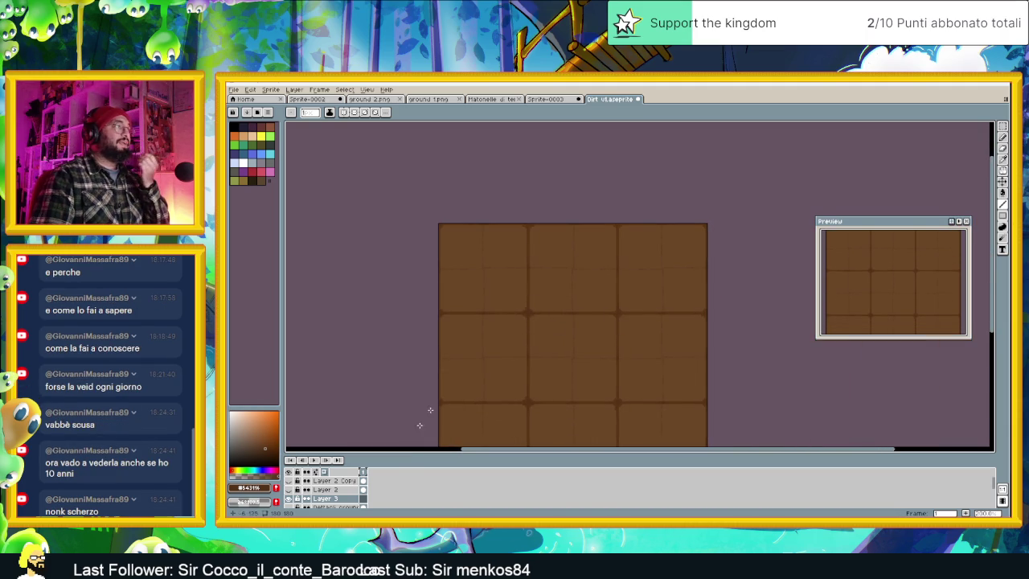
{"action": "scroll", "coordinate": [295, 501], "scroll_direction": "down", "scroll_amount": 1}
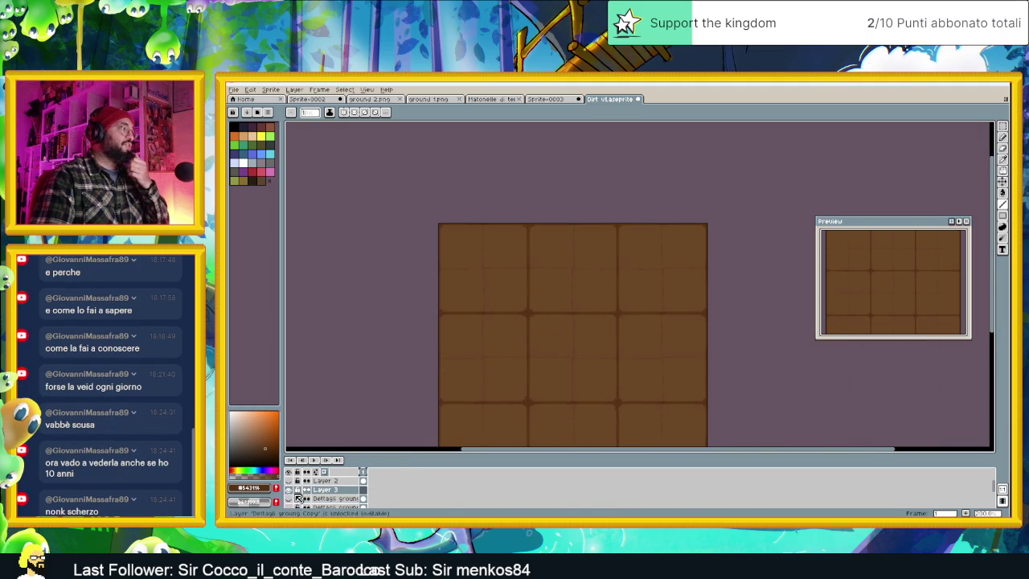
{"action": "left_click", "coordinate": [294, 499]}
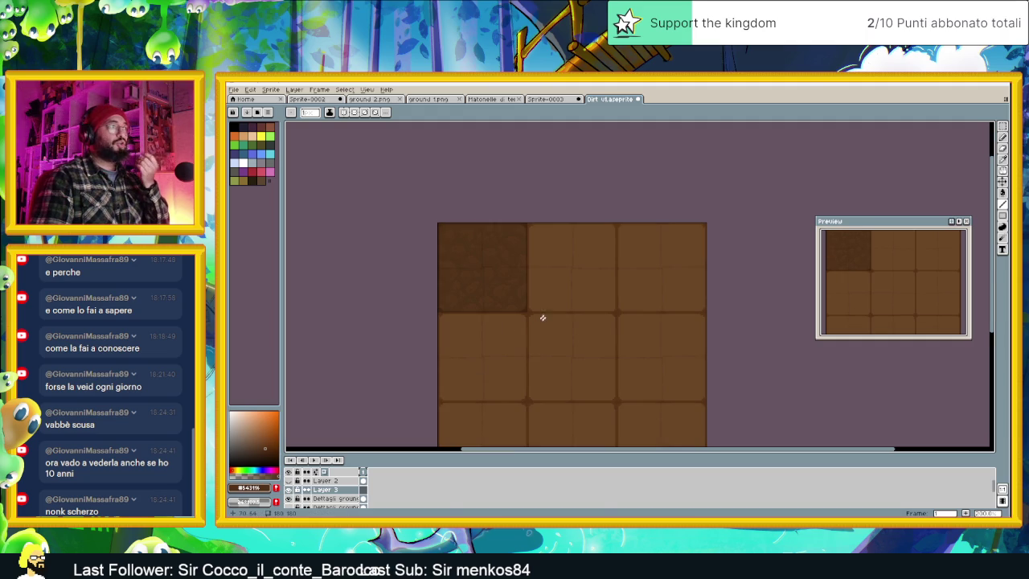
Marquee-select the textured top-left tile and make Dettagli ground the active layer.
{"action": "left_click", "coordinate": [1002, 126]}
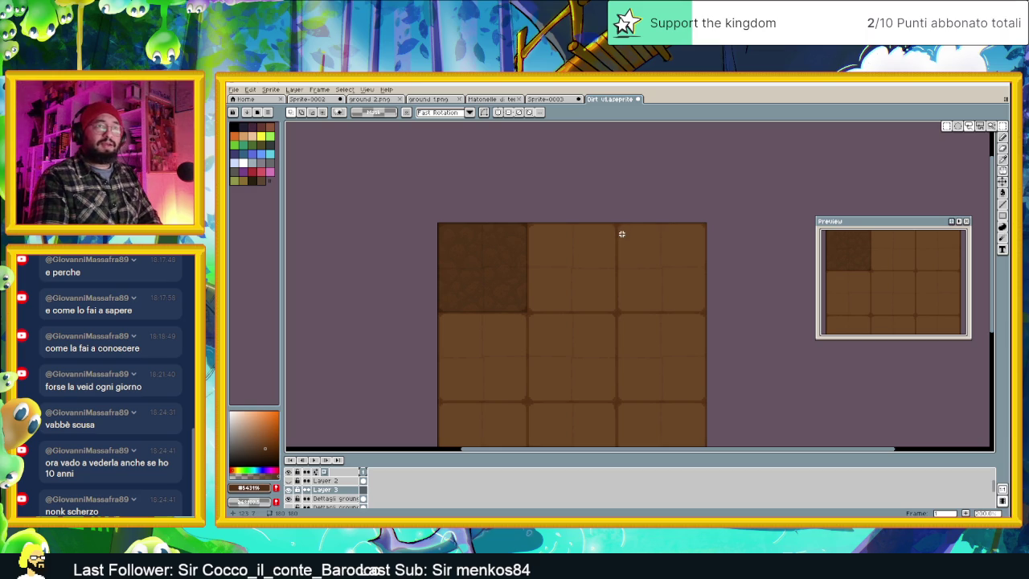
{"action": "left_click_drag", "start_coordinate": [426, 213], "coordinate": [544, 322]}
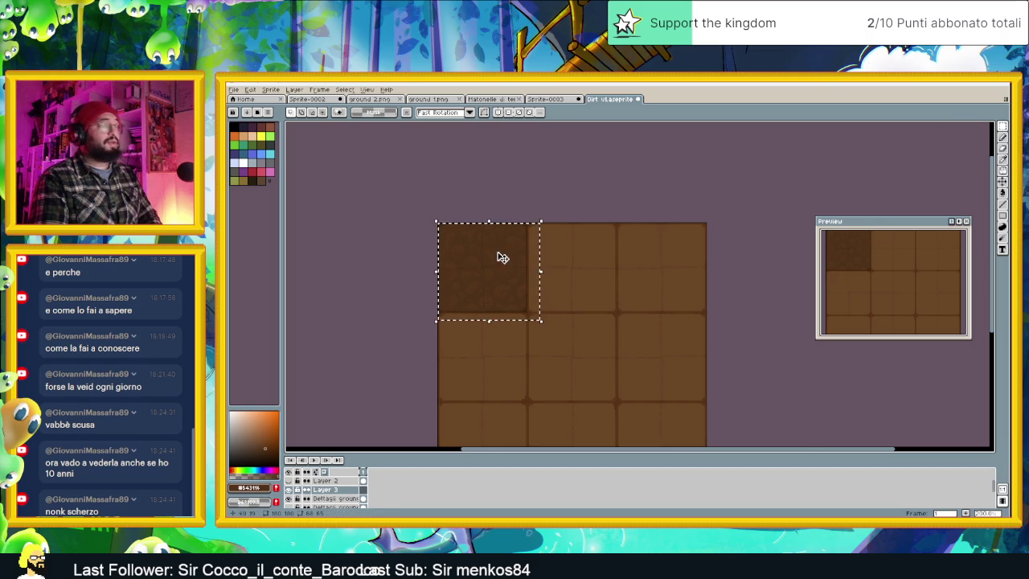
{"action": "scroll", "coordinate": [500, 258], "scroll_direction": "up", "scroll_amount": 1}
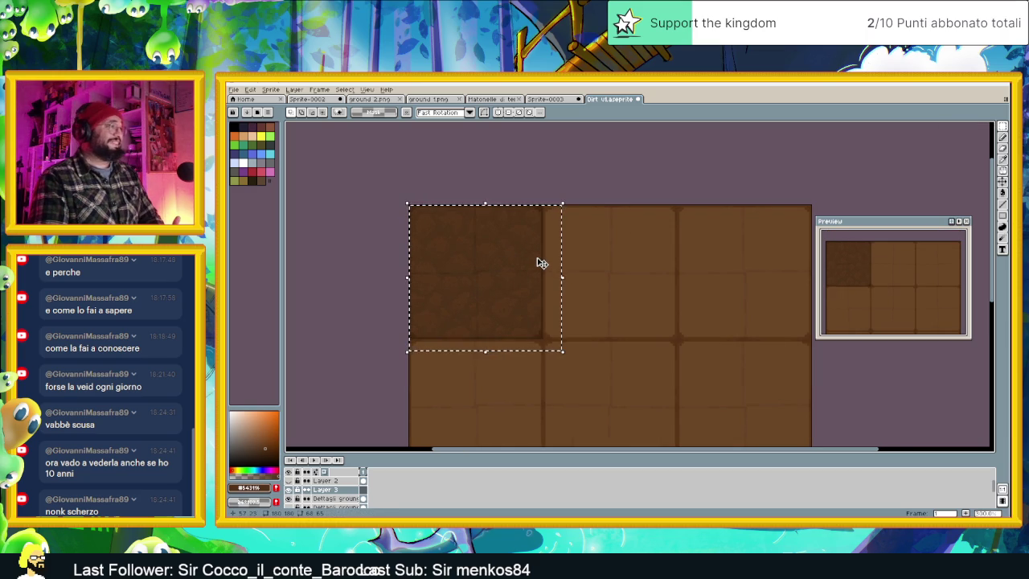
{"action": "left_click", "coordinate": [326, 499]}
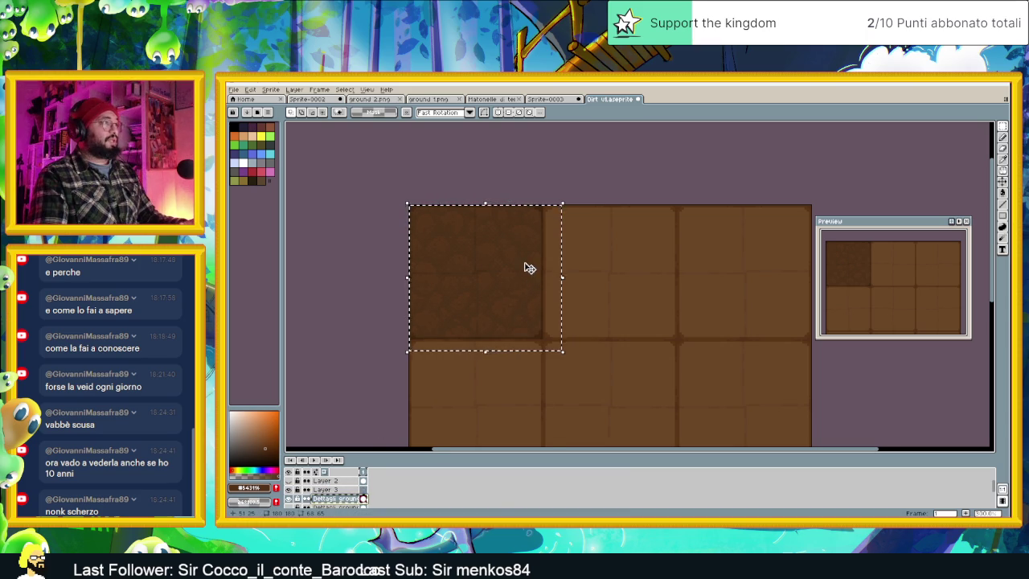
{"action": "scroll", "coordinate": [514, 263], "scroll_direction": "up", "scroll_amount": 1}
Ctrl-drag a copy of the texture one tile right, commit it, and deselect.
{"action": "left_click_drag", "start_coordinate": [496, 259], "coordinate": [609, 260]}
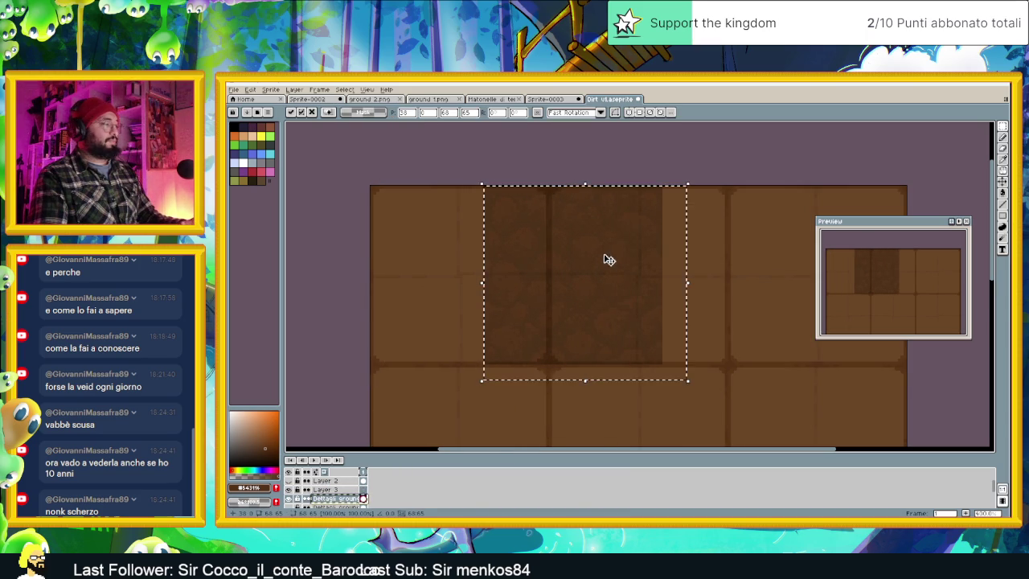
{"action": "key", "text": "Escape"}
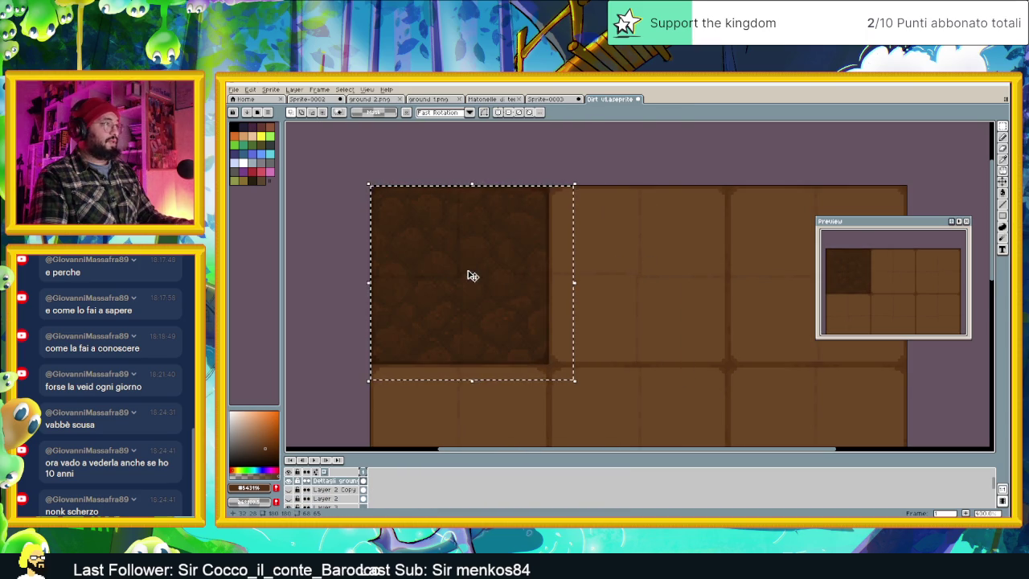
{"action": "left_click_drag", "start_coordinate": [471, 275], "coordinate": [649, 276]}
{"action": "key", "text": "Return"}
{"action": "key", "text": "ctrl+d"}
Pan back, toggle the detail layer's visibility to compare, then undo the last change.
{"action": "mouse_move", "coordinate": [788, 266]}
{"action": "left_mouse_down"}
{"action": "mouse_move", "coordinate": [778, 277]}
{"action": "mouse_move", "coordinate": [601, 268]}
{"action": "left_mouse_up"}
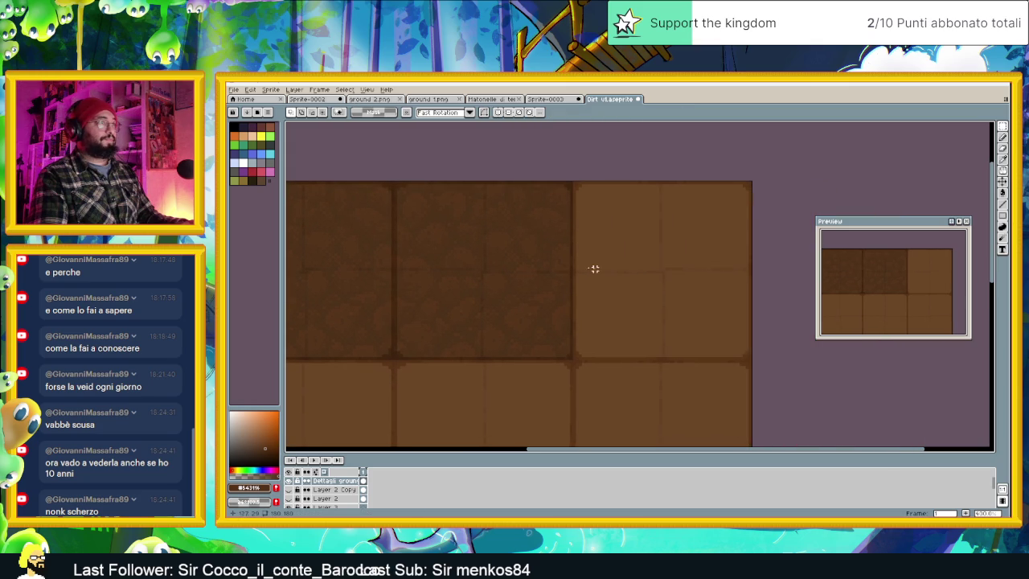
{"action": "scroll", "coordinate": [450, 274], "scroll_direction": "down", "scroll_amount": 2}
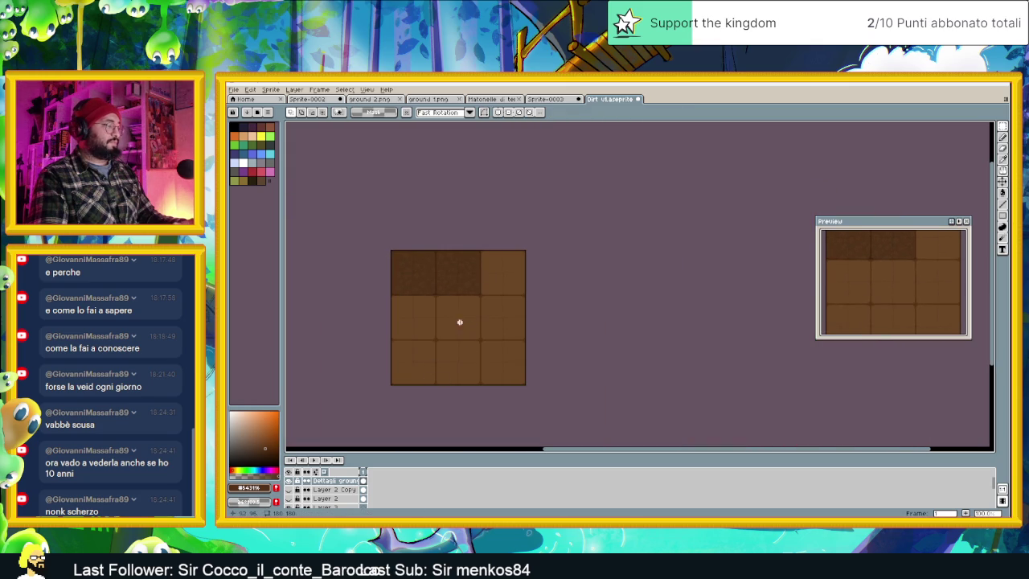
{"action": "scroll", "coordinate": [448, 267], "scroll_direction": "up", "scroll_amount": 2}
{"action": "scroll", "coordinate": [439, 283], "scroll_direction": "up", "scroll_amount": 1}
{"action": "scroll", "coordinate": [434, 393], "scroll_direction": "left", "scroll_amount": 2}
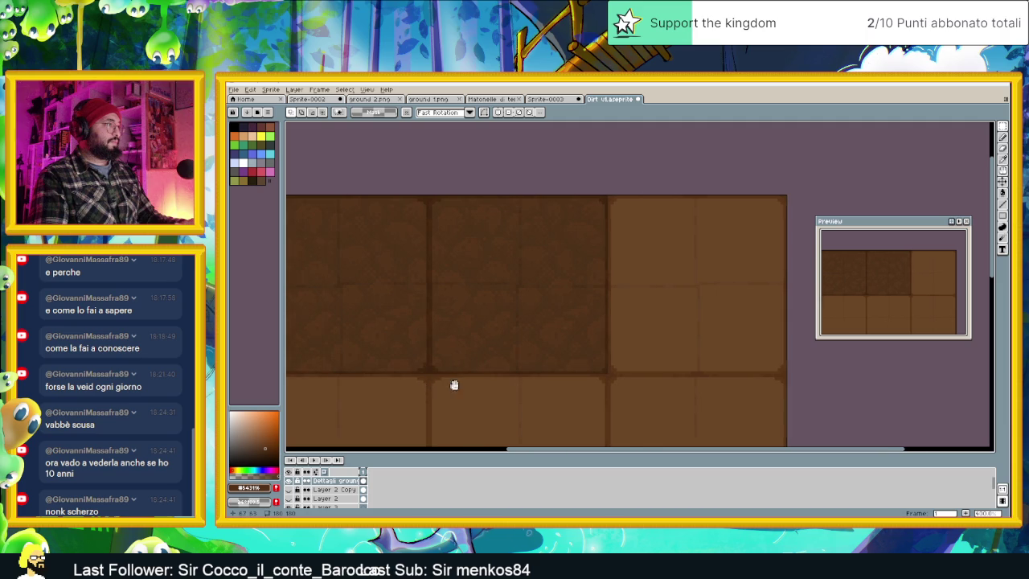
{"action": "scroll", "coordinate": [474, 386], "scroll_direction": "left", "scroll_amount": 2}
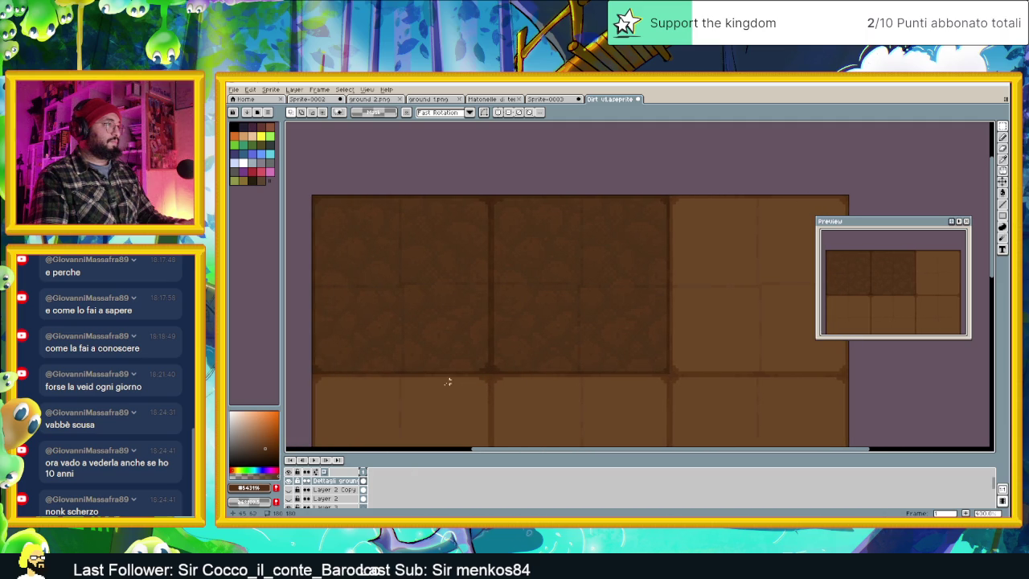
{"action": "left_click", "coordinate": [333, 487]}
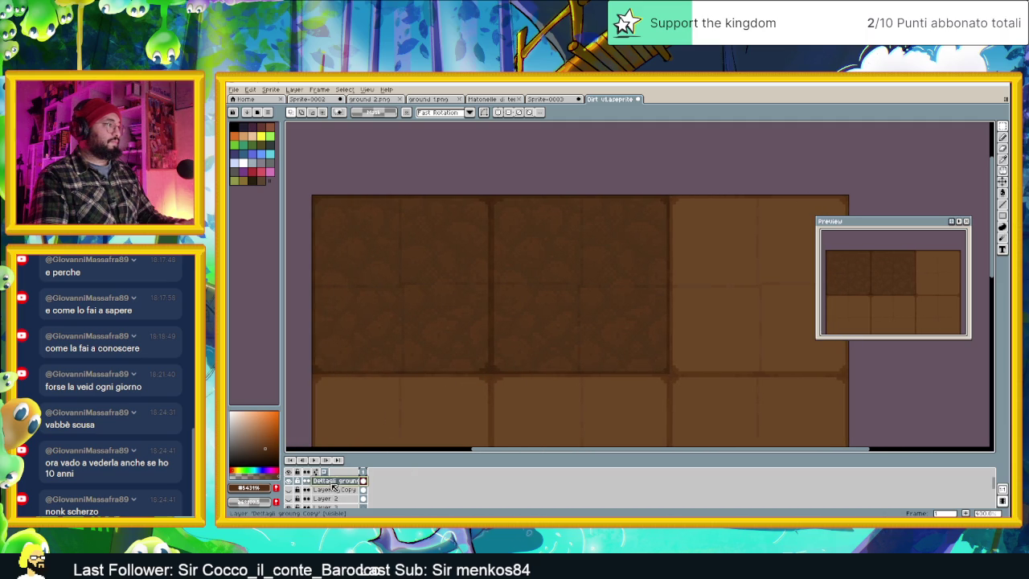
{"action": "left_click", "coordinate": [290, 480]}
{"action": "left_click", "coordinate": [290, 481]}
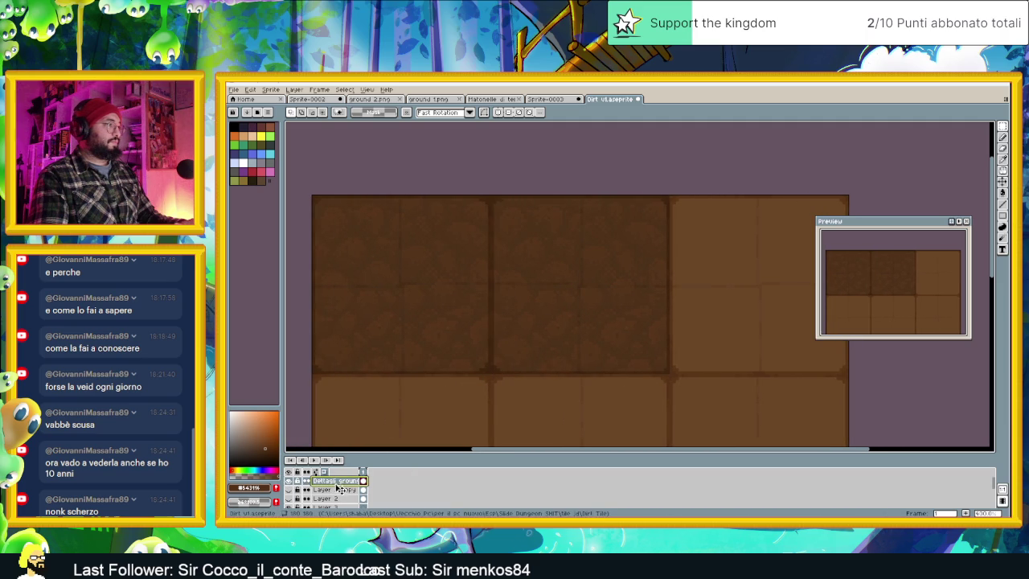
{"action": "key", "text": "ctrl+z"}
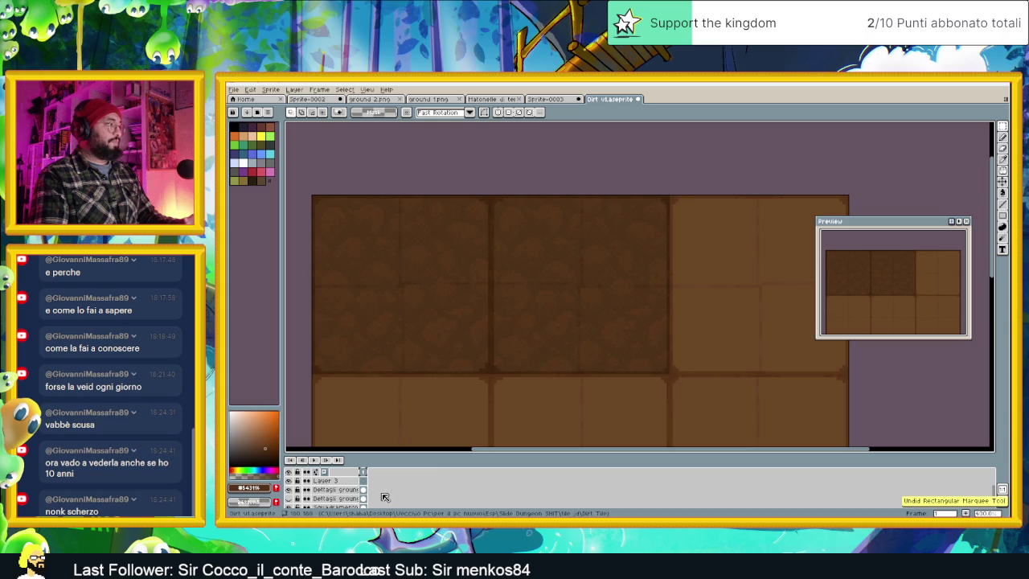
Restore the pasted tile and copy the dark tile onto the middle and right top-row tiles.
{"action": "key", "text": "ctrl+z"}
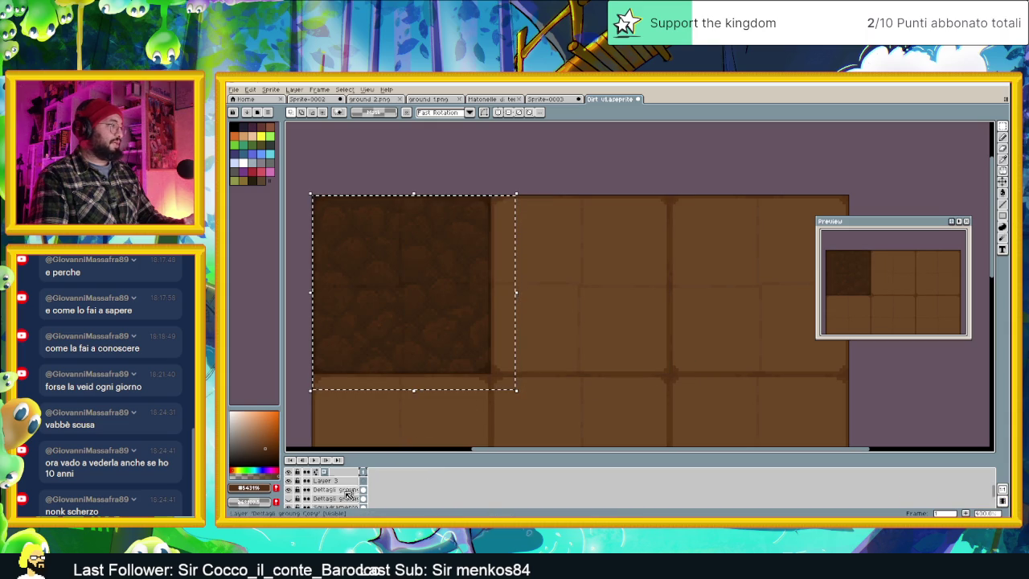
{"action": "key", "text": "ctrl+z"}
{"action": "key", "text": "ctrl+y"}
{"action": "key", "text": "ctrl+y"}
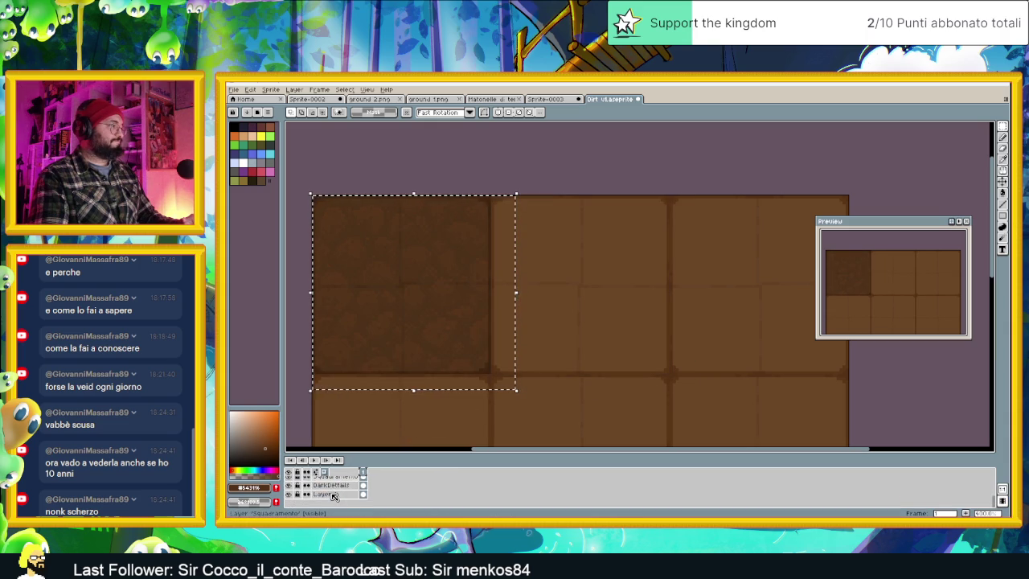
{"action": "left_click", "coordinate": [398, 314]}
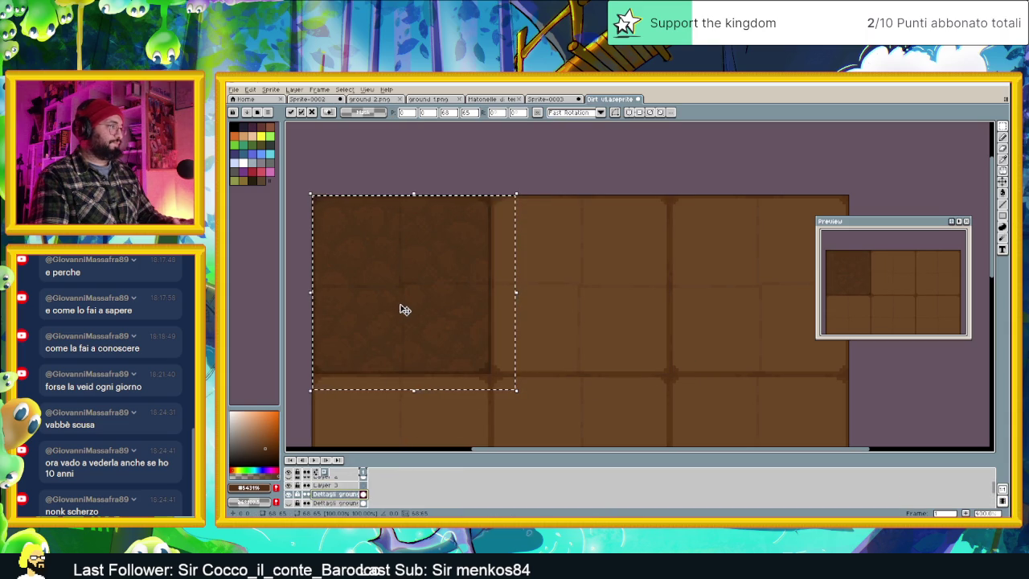
{"action": "left_click_drag", "start_coordinate": [392, 300], "coordinate": [574, 300]}
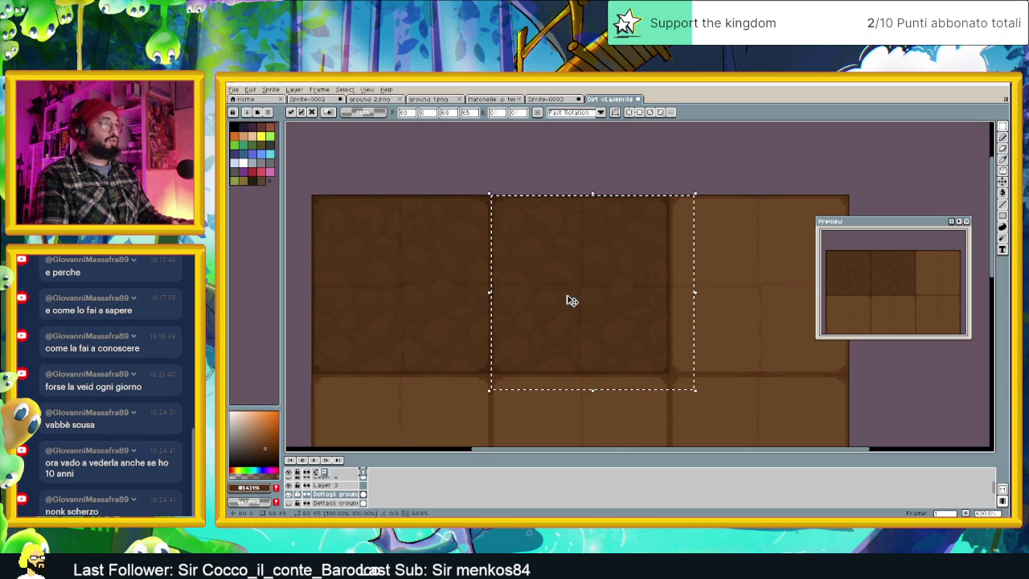
{"action": "left_click_drag", "start_coordinate": [735, 284], "coordinate": [632, 285]}
{"action": "key", "text": "ctrl+z"}
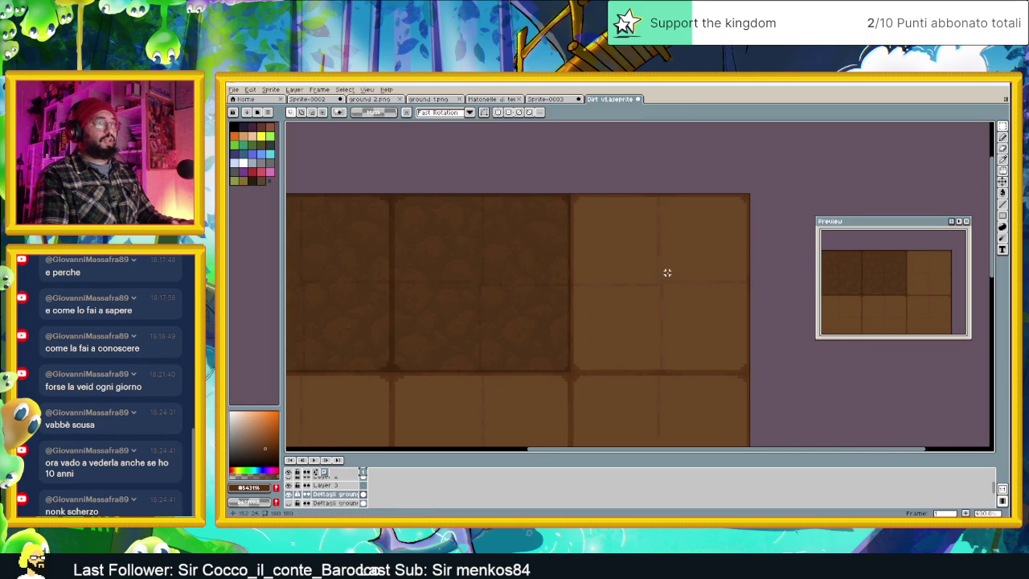
{"action": "left_click_drag", "start_coordinate": [363, 278], "coordinate": [726, 282]}
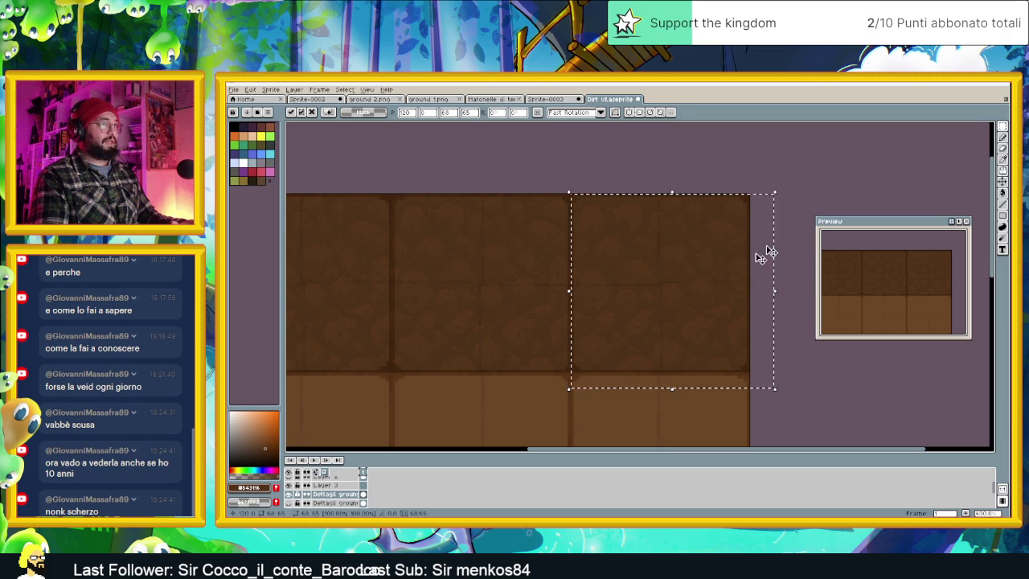
{"action": "key", "text": "ctrl+d"}
Copy the dark top row onto the middle row, then the top two rows onto the bottom row.
{"action": "scroll", "coordinate": [659, 258], "scroll_direction": "down", "scroll_amount": 1}
{"action": "left_click_drag", "start_coordinate": [472, 232], "coordinate": [714, 340]}
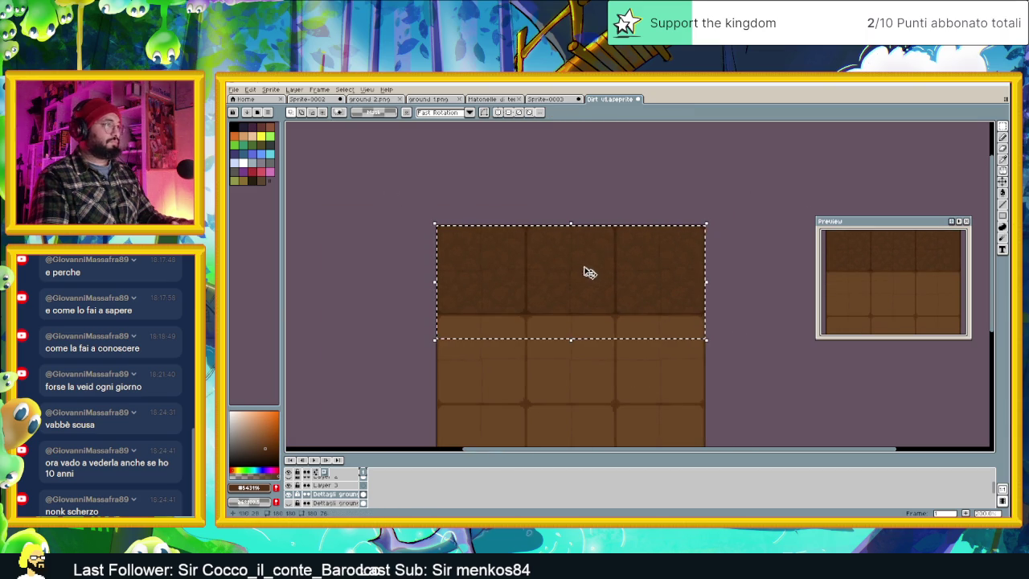
{"action": "left_click_drag", "start_coordinate": [568, 263], "coordinate": [570, 353]}
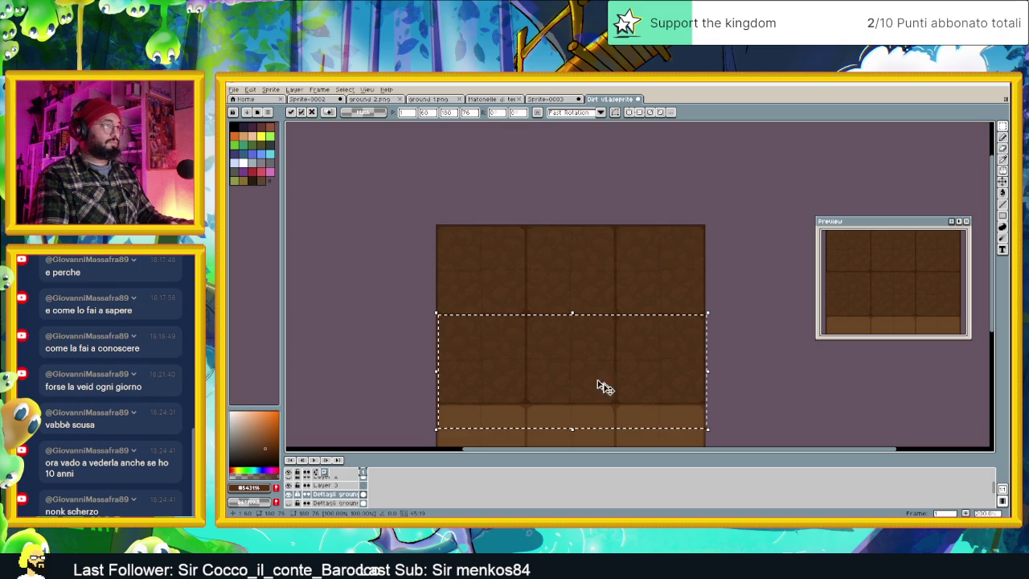
{"action": "left_click", "coordinate": [775, 400]}
{"action": "scroll", "coordinate": [732, 411], "scroll_direction": "down", "scroll_amount": 2}
{"action": "left_click_drag", "start_coordinate": [452, 122], "coordinate": [720, 237]}
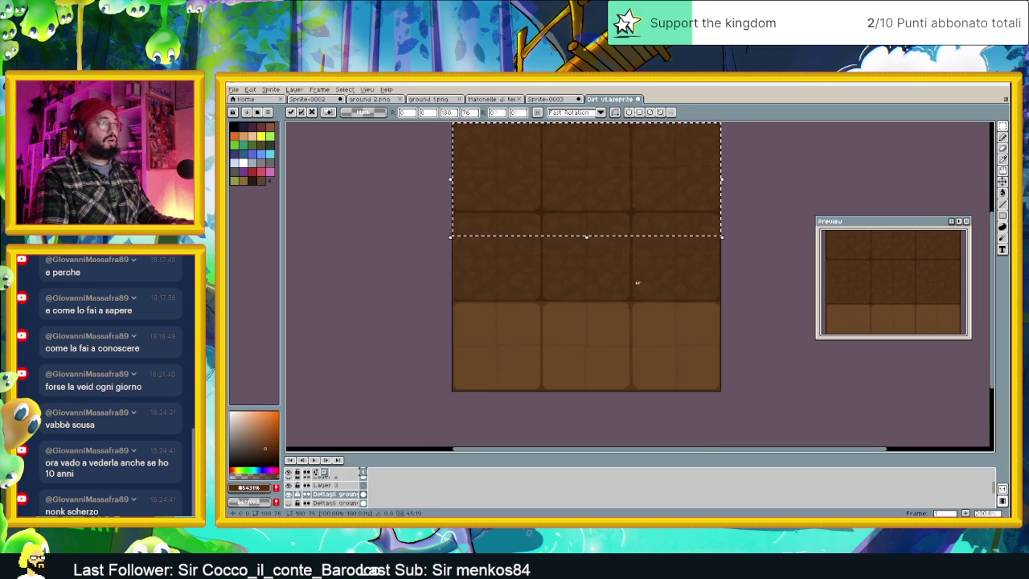
{"action": "mouse_move", "coordinate": [590, 190]}
{"action": "left_mouse_down"}
{"action": "mouse_move", "coordinate": [581, 351]}
{"action": "mouse_move", "coordinate": [592, 368]}
{"action": "left_mouse_up"}
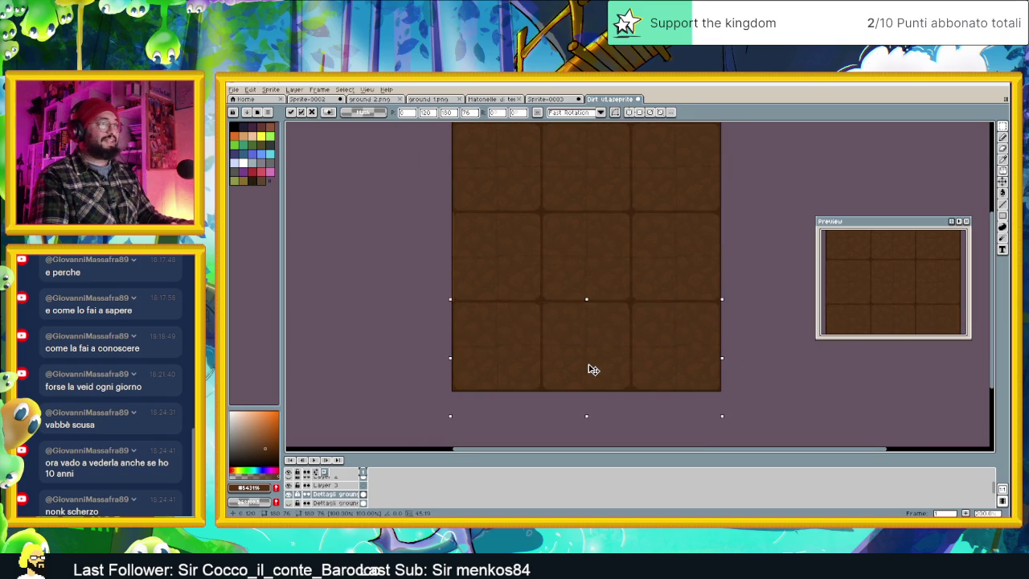
Commit the copies, deselect, and zoom out to check the fully covered grid.
{"action": "scroll", "coordinate": [718, 362], "scroll_direction": "up", "scroll_amount": 1}
{"action": "scroll", "coordinate": [742, 370], "scroll_direction": "up", "scroll_amount": 2}
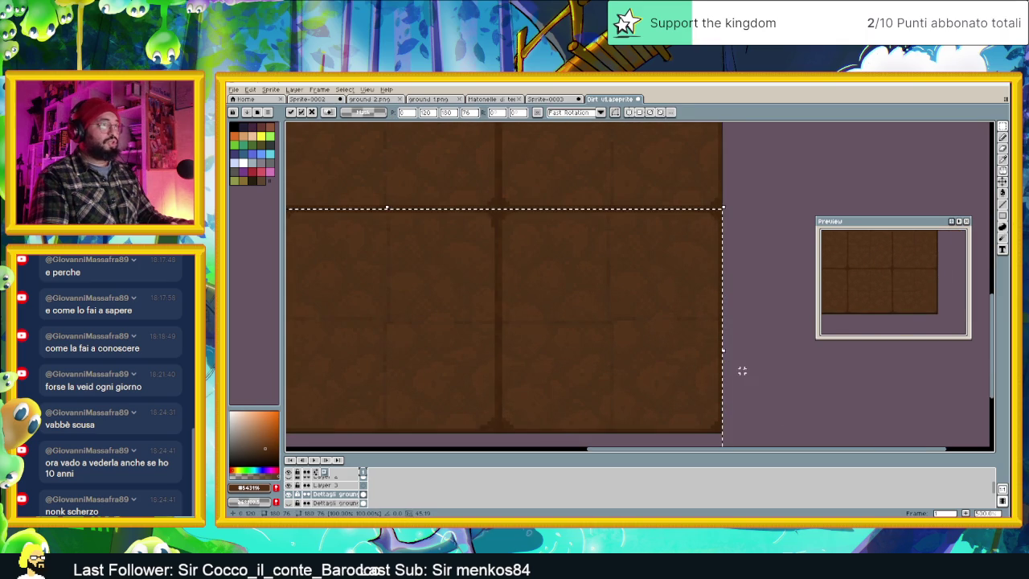
{"action": "key", "text": "ctrl+d"}
{"action": "scroll", "coordinate": [757, 358], "scroll_direction": "down", "scroll_amount": 1}
{"action": "scroll", "coordinate": [753, 360], "scroll_direction": "down", "scroll_amount": 1}
{"action": "scroll", "coordinate": [753, 358], "scroll_direction": "down", "scroll_amount": 1}
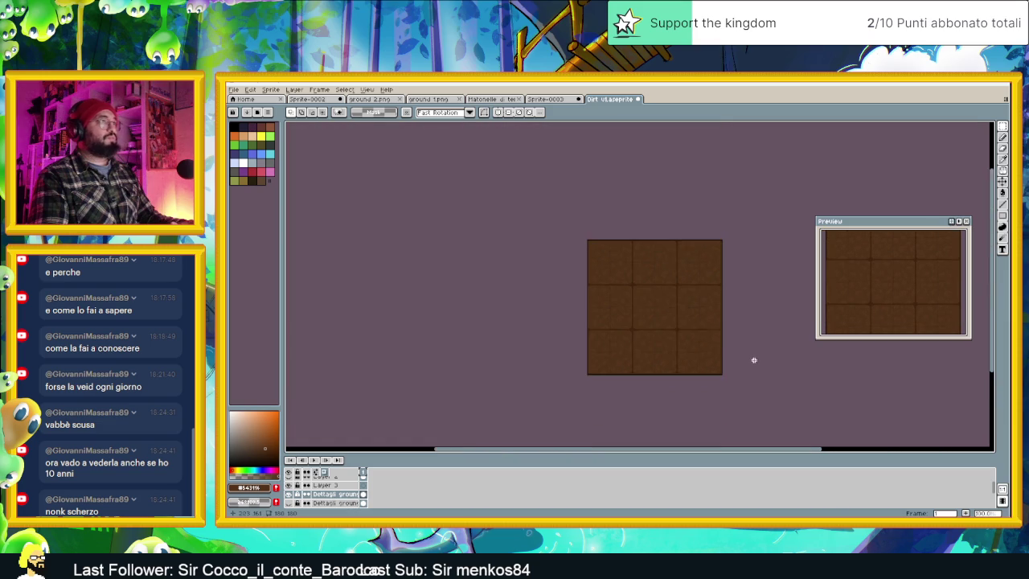
{"action": "scroll", "coordinate": [624, 342], "scroll_direction": "up", "scroll_amount": 1}
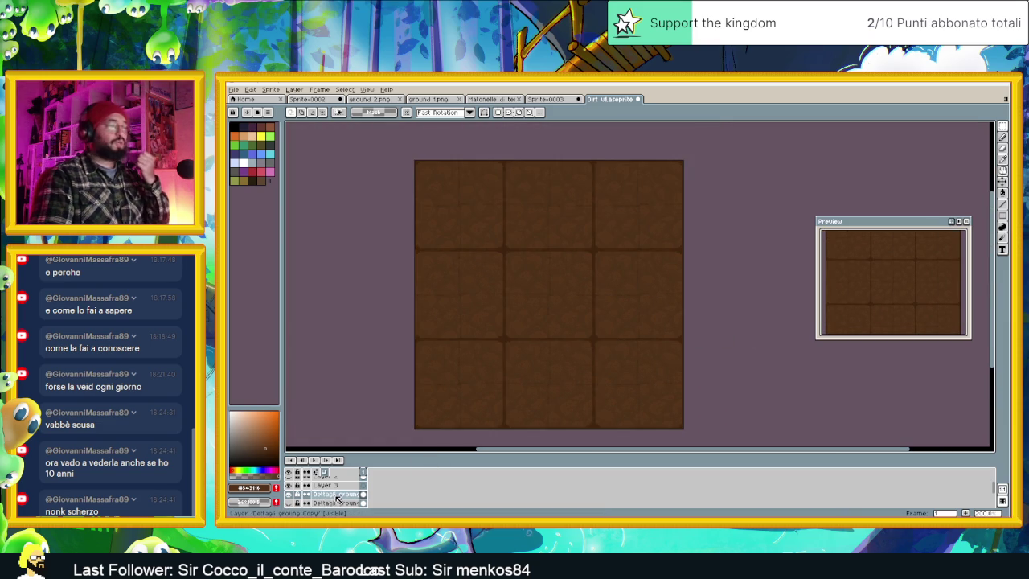
{"action": "double_click", "coordinate": [337, 498]}
Raise the Dettagli ground Copy layer opacity to 100%, then undo that property change.
{"action": "left_click_drag", "start_coordinate": [735, 258], "coordinate": [776, 268]}
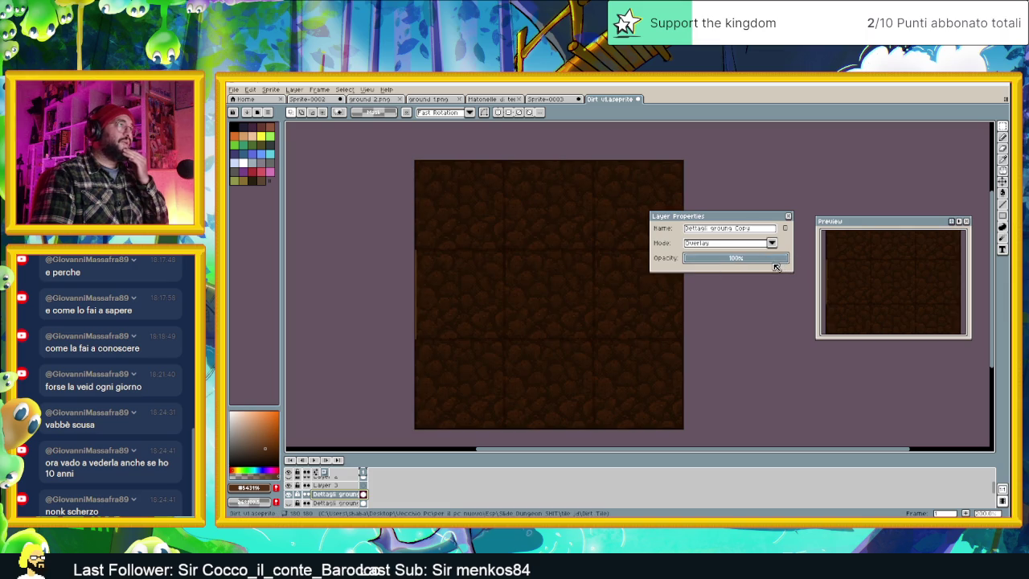
{"action": "scroll", "coordinate": [478, 306], "scroll_direction": "up", "scroll_amount": 1}
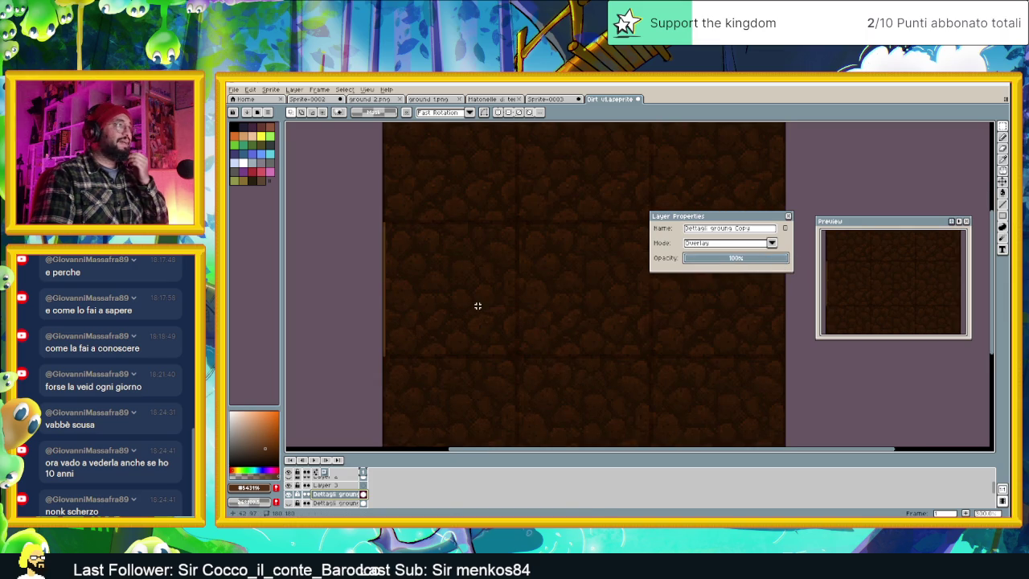
{"action": "left_click", "coordinate": [789, 219]}
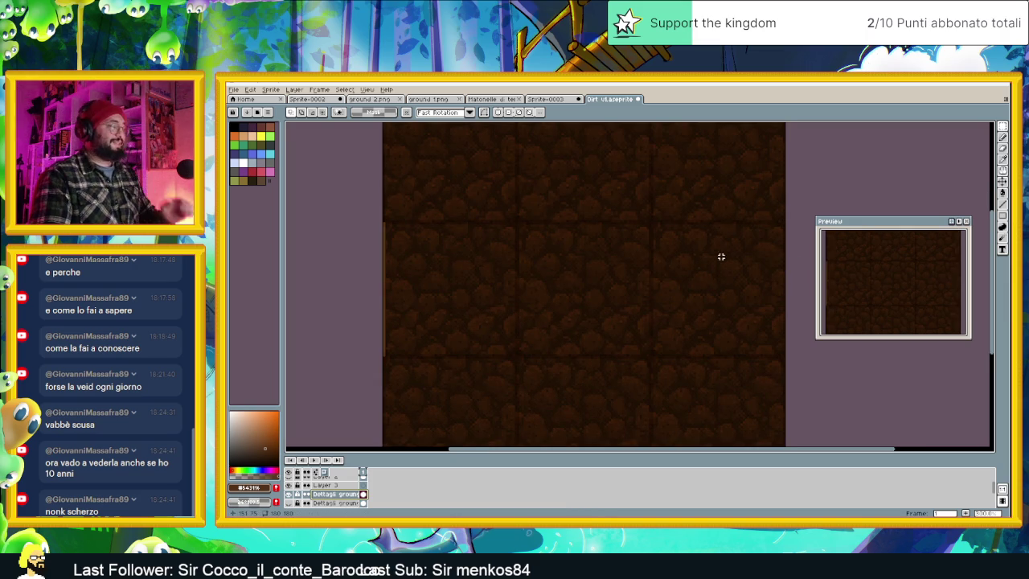
{"action": "key", "text": "ctrl+z"}
{"action": "key", "text": "ctrl+z"}
{"action": "key", "text": "ctrl+z"}
{"action": "key", "text": "ctrl+z"}
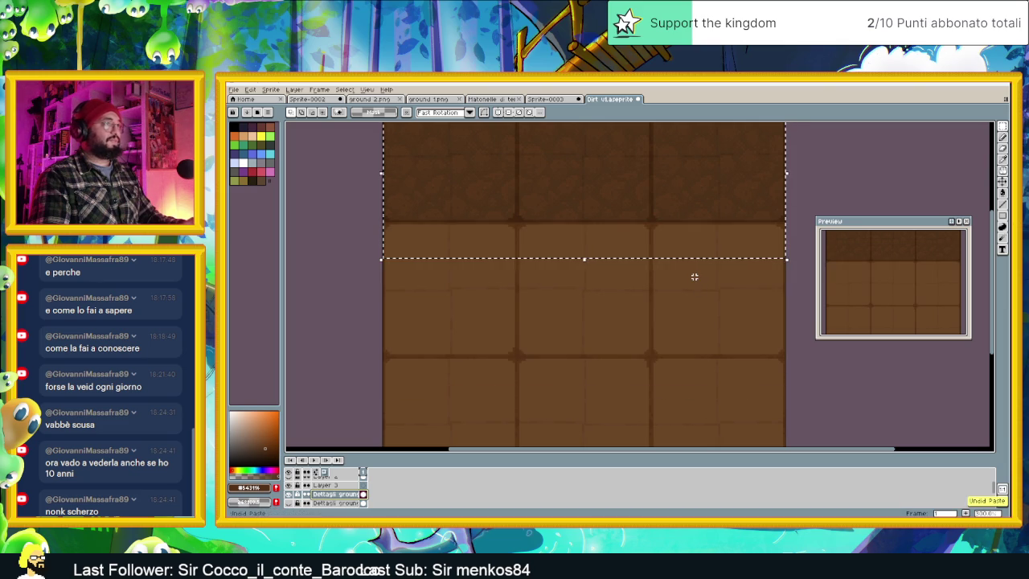
Shift the dark tile strip down over the bottom row so the whole grid is covered.
{"action": "left_click", "coordinate": [643, 230]}
{"action": "left_click_drag", "start_coordinate": [597, 202], "coordinate": [601, 317]}
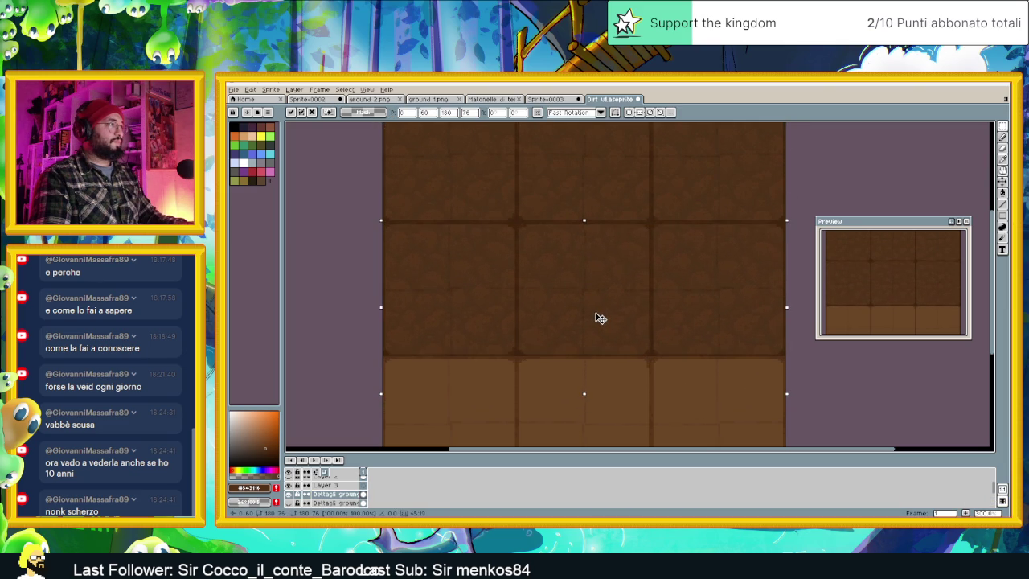
{"action": "key", "text": "ctrl+d"}
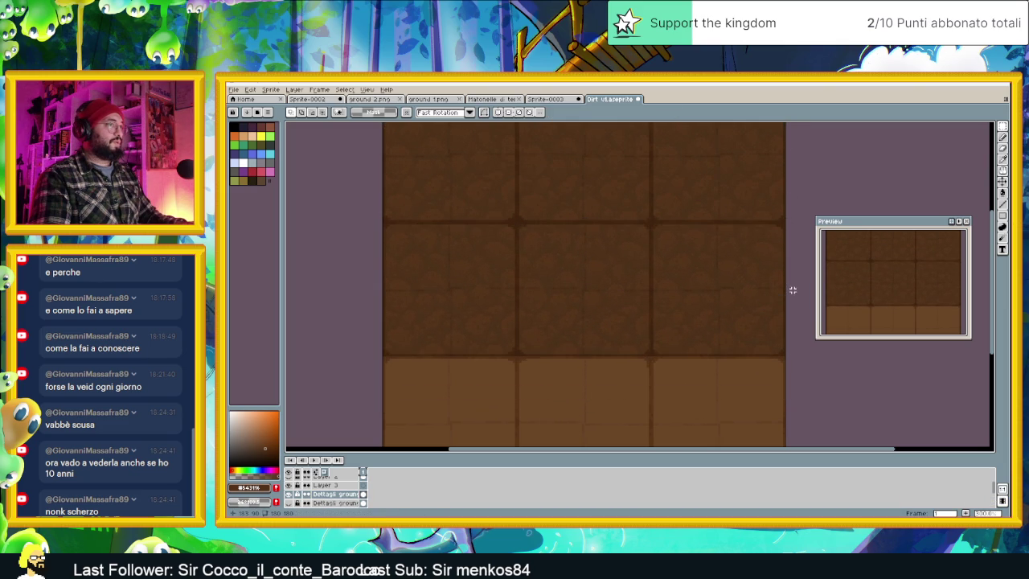
{"action": "key", "text": "ctrl+z"}
{"action": "mouse_move", "coordinate": [563, 359]}
{"action": "left_mouse_down"}
{"action": "mouse_move", "coordinate": [576, 262]}
{"action": "mouse_move", "coordinate": [566, 317]}
{"action": "left_mouse_up"}
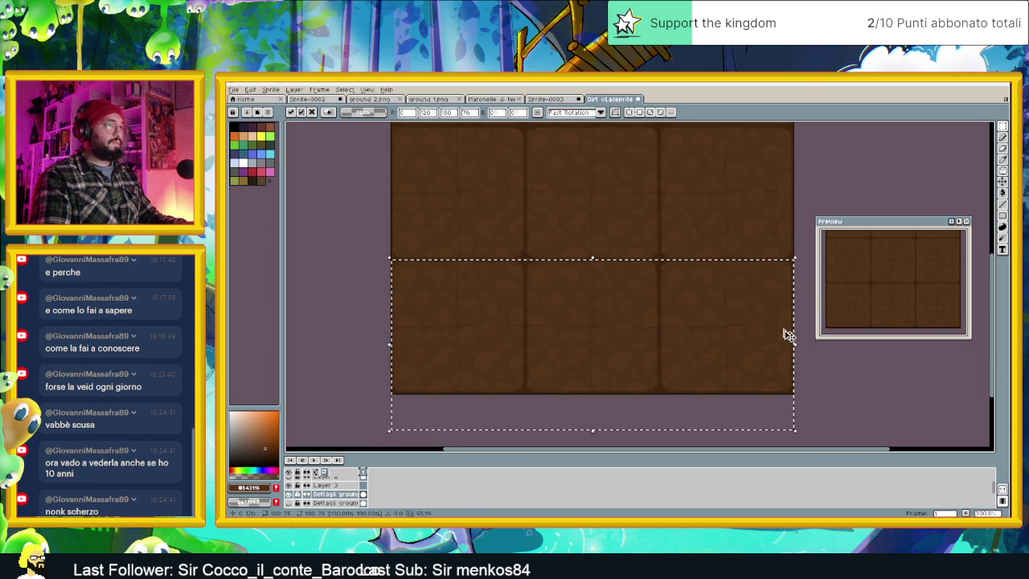
{"action": "key", "text": "ctrl+d"}
{"action": "scroll", "coordinate": [680, 308], "scroll_direction": "down", "scroll_amount": 1}
{"action": "left_click_drag", "start_coordinate": [680, 308], "coordinate": [625, 364]}
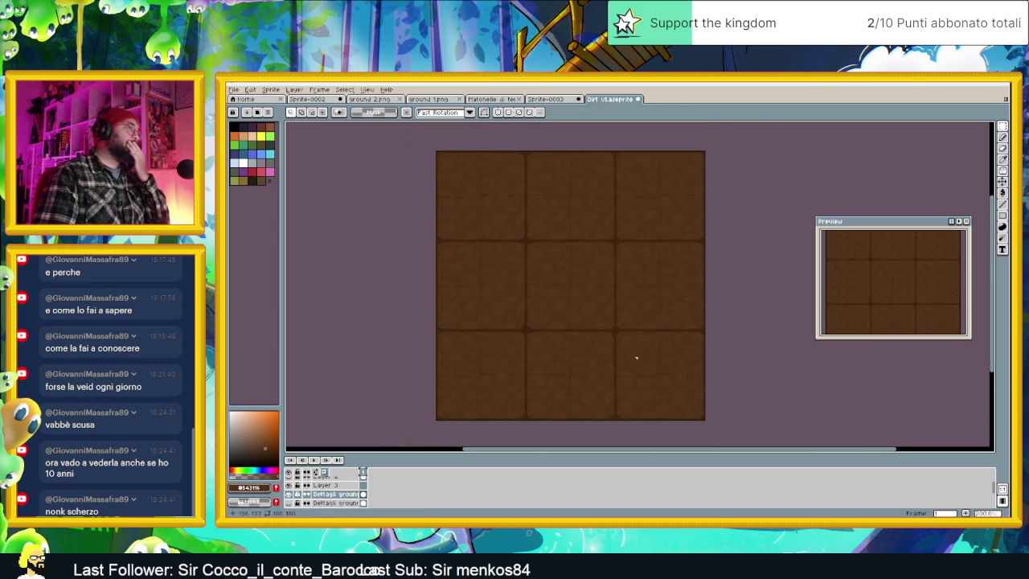
Set the Dettagli ground Copy layer's blend mode to Overlay in Layer Properties.
{"action": "double_click", "coordinate": [347, 497]}
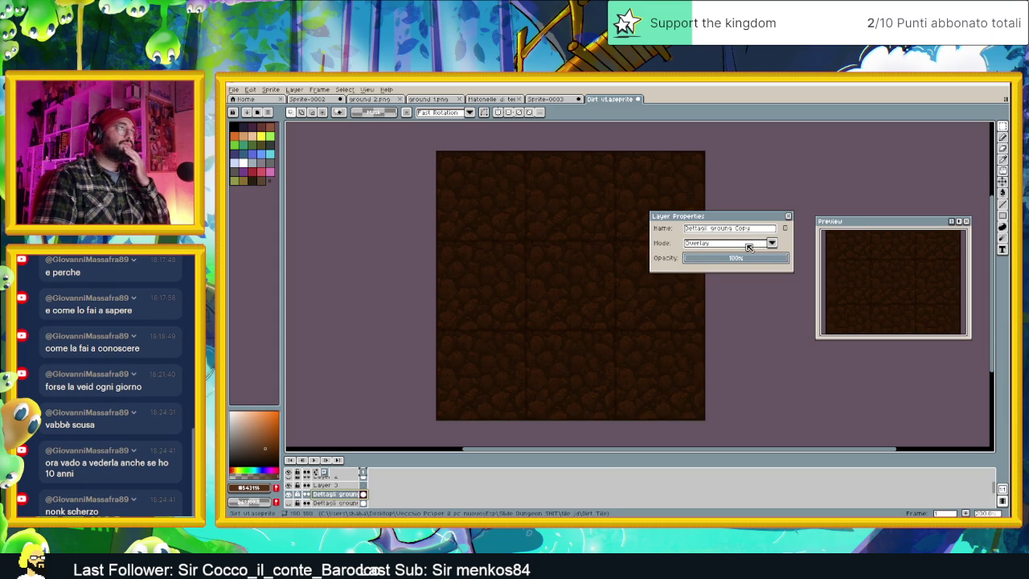
{"action": "left_click", "coordinate": [741, 244]}
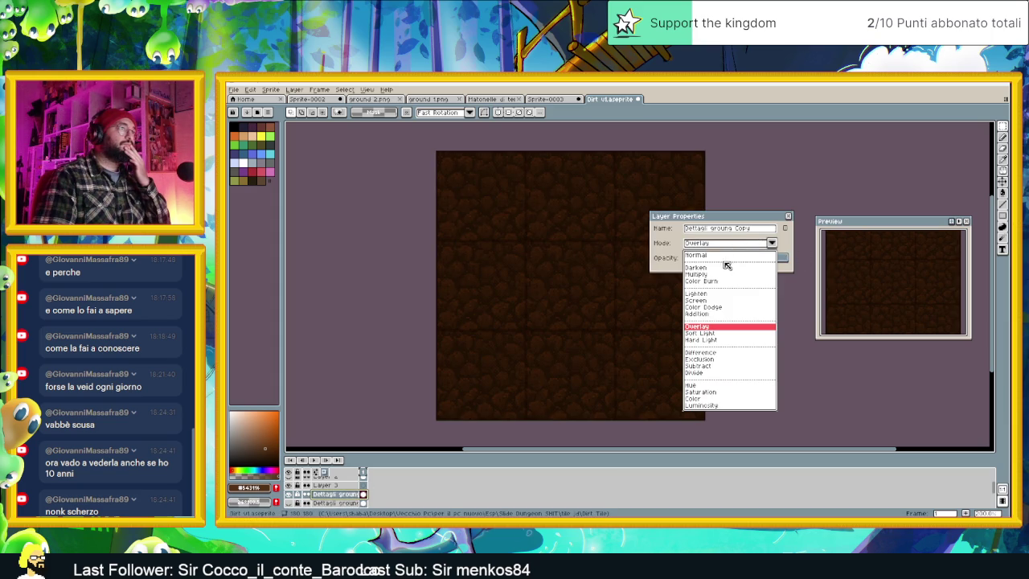
{"action": "left_click", "coordinate": [677, 243]}
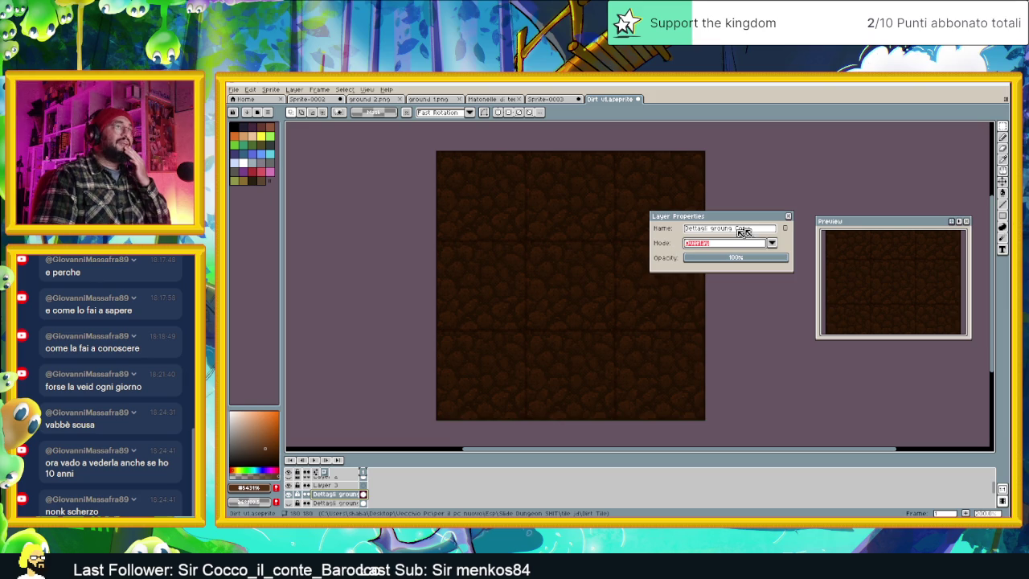
{"action": "left_click", "coordinate": [789, 216]}
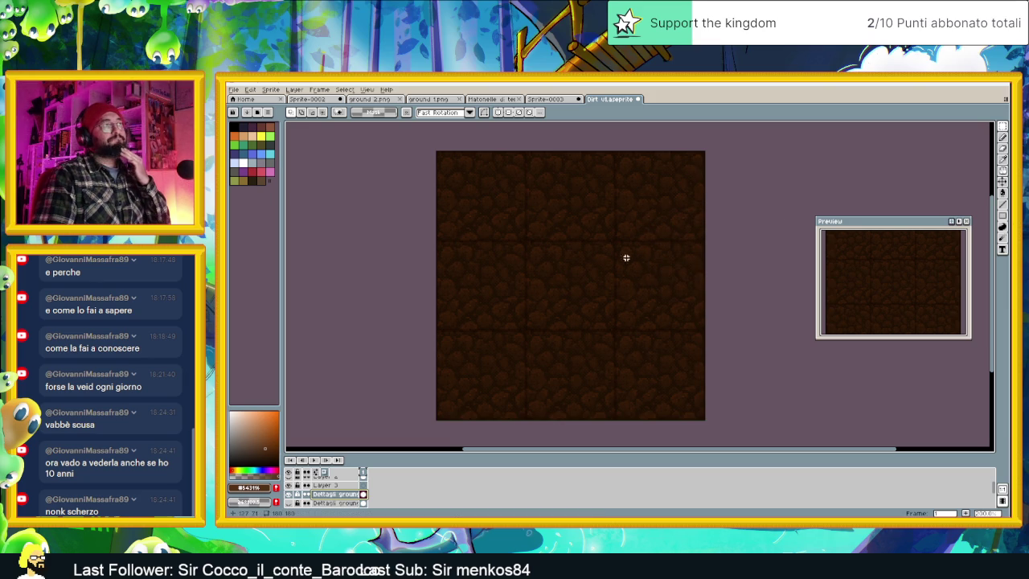